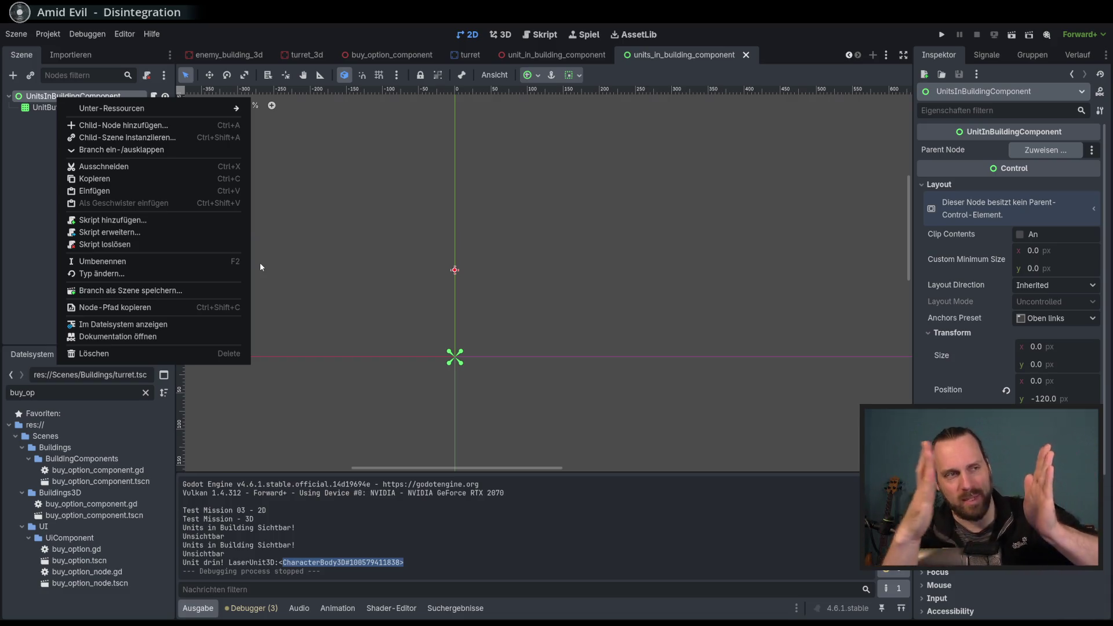
Dismiss the node menu, deselect UnitsInBuildingComponent, and switch to the unit_in_building_component scene tab.
click(29, 163)
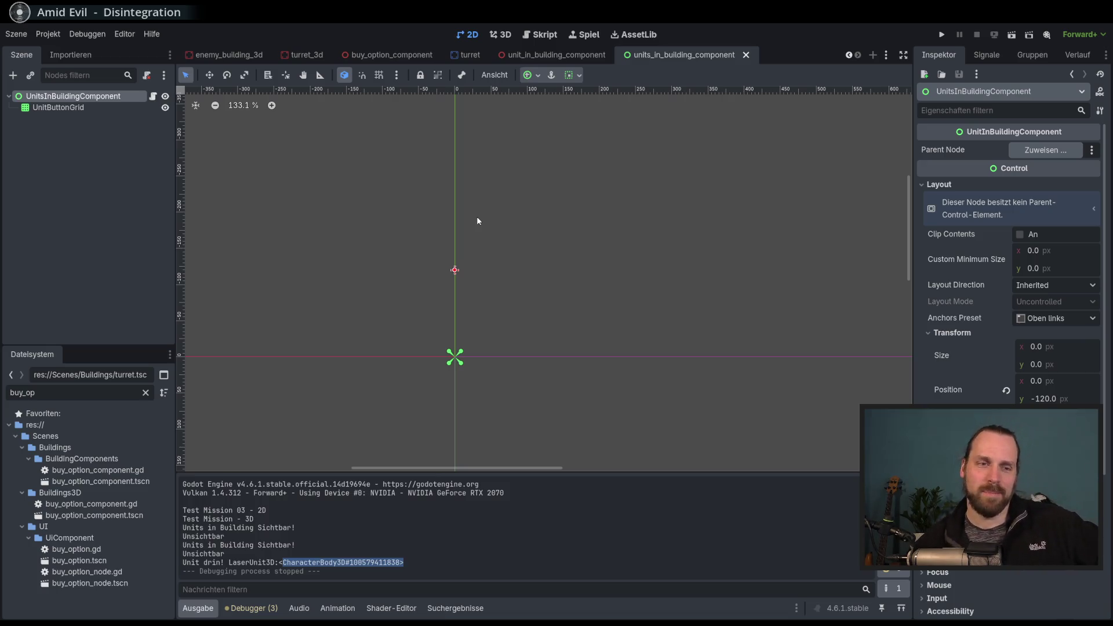
click(133, 169)
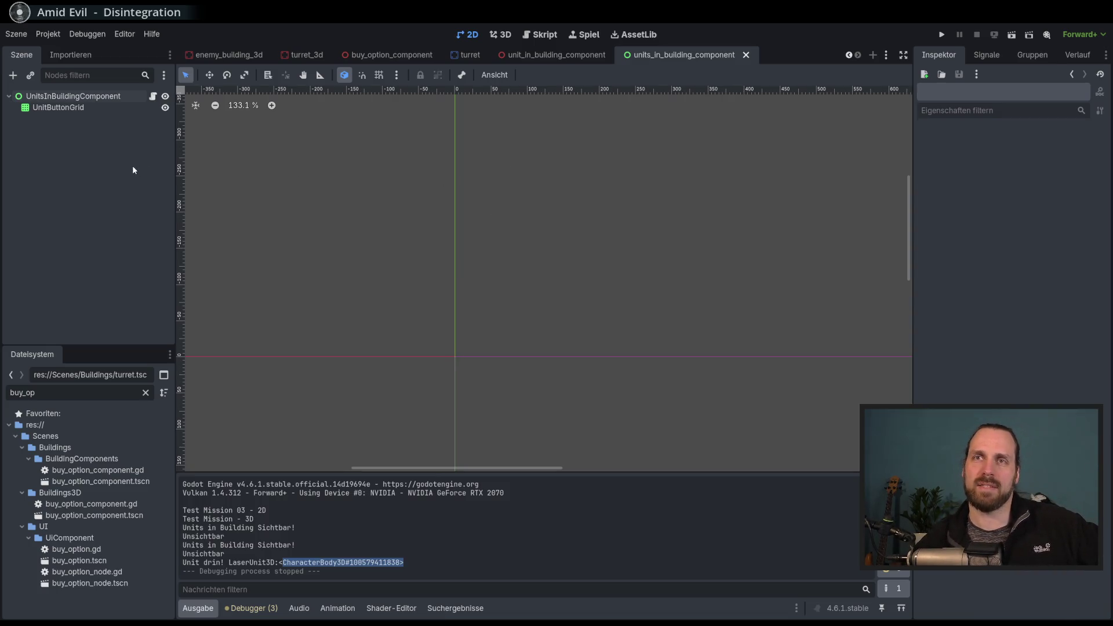
scroll(415, 248, up, 1)
mouse_move(416, 248)
mouse_down()
mouse_move(448, 209)
mouse_move(492, 186)
mouse_move(494, 195)
mouse_move(458, 204)
mouse_up()
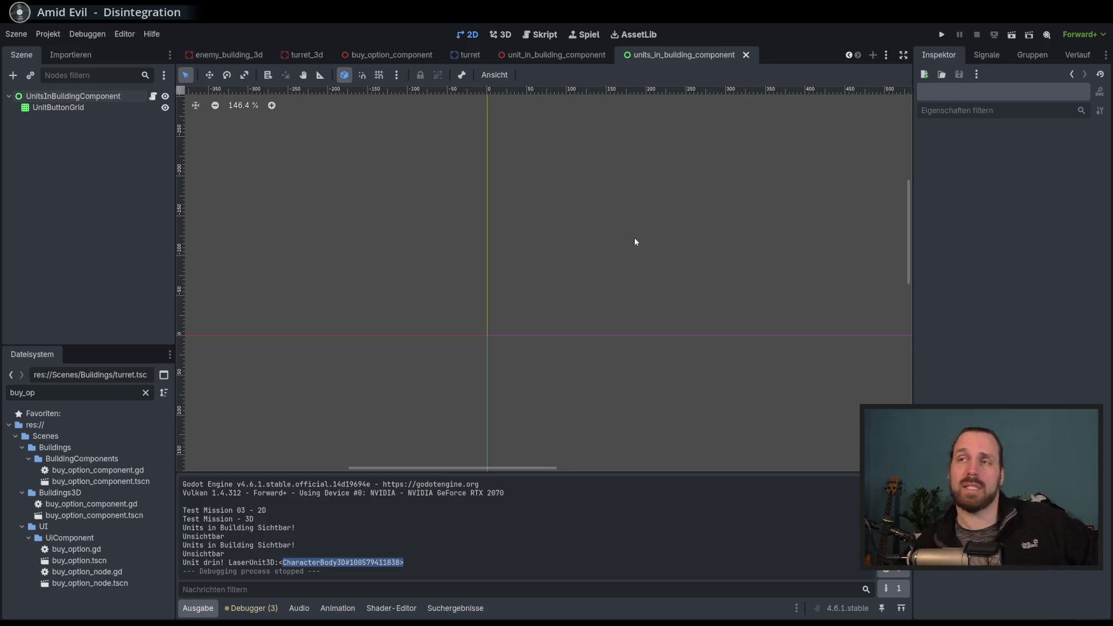
click(579, 56)
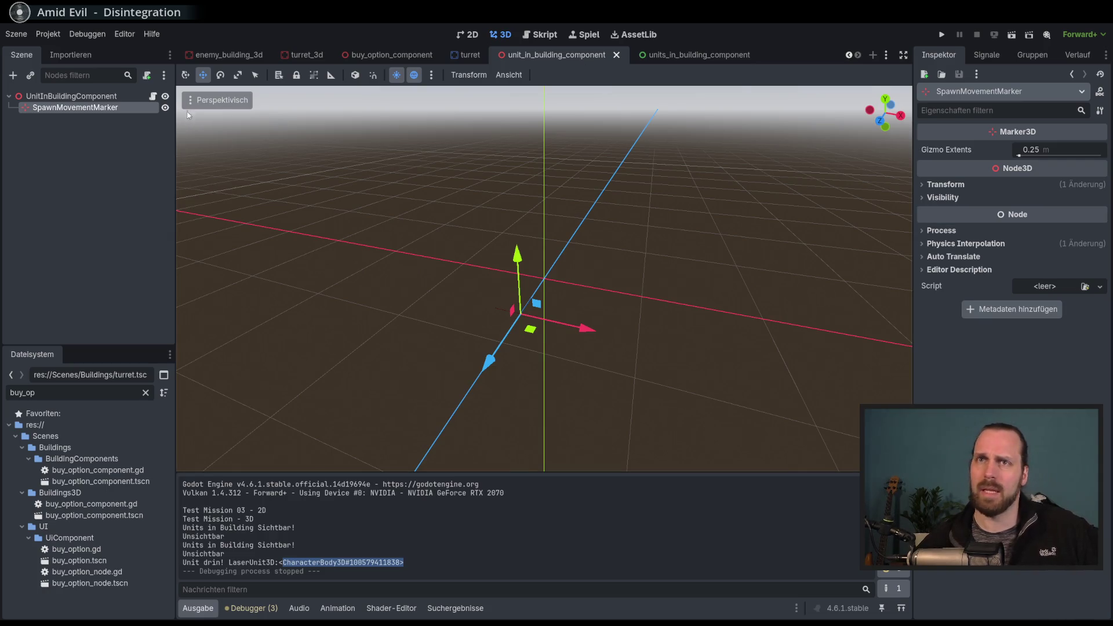
Open unit_in_building_component.gd near unit_entered at line 62, then run the project with F5.
click(153, 96)
scroll(700, 315, down, 5)
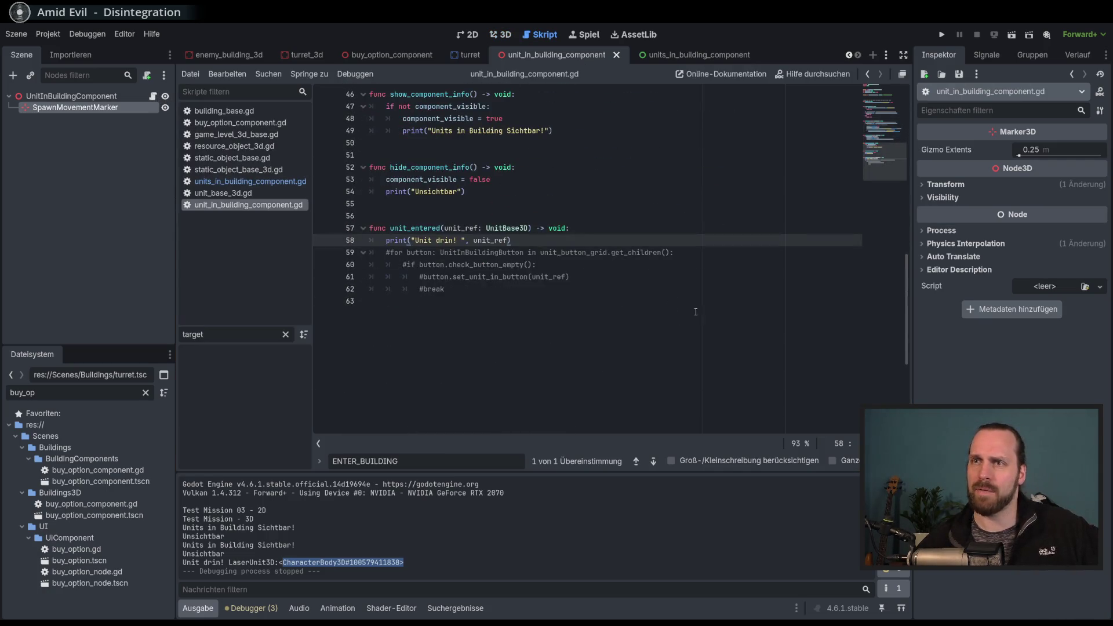
click(700, 316)
click(690, 277)
click(684, 253)
click(678, 285)
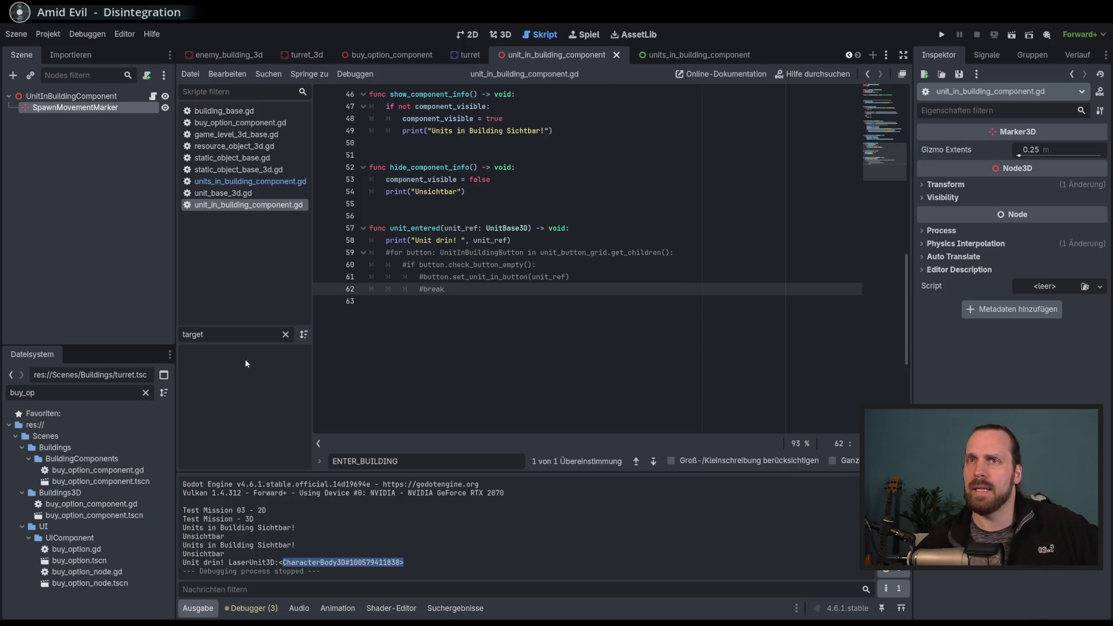
key(F5)
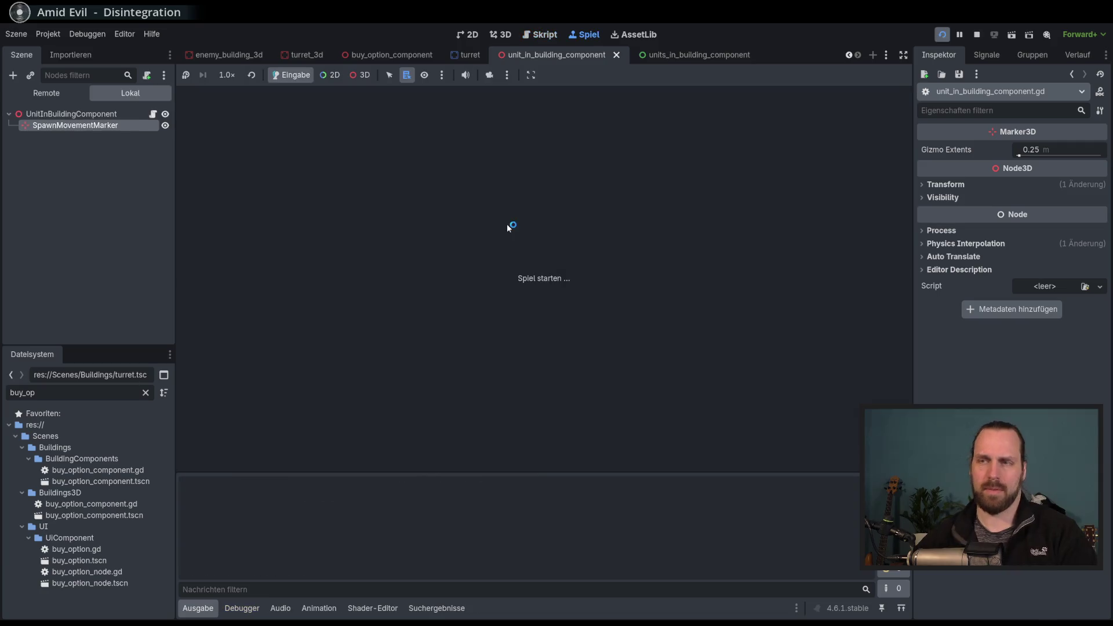
Show the Remote scene tree and launch Test Mission - 3D from the game's Spielen menu.
click(58, 99)
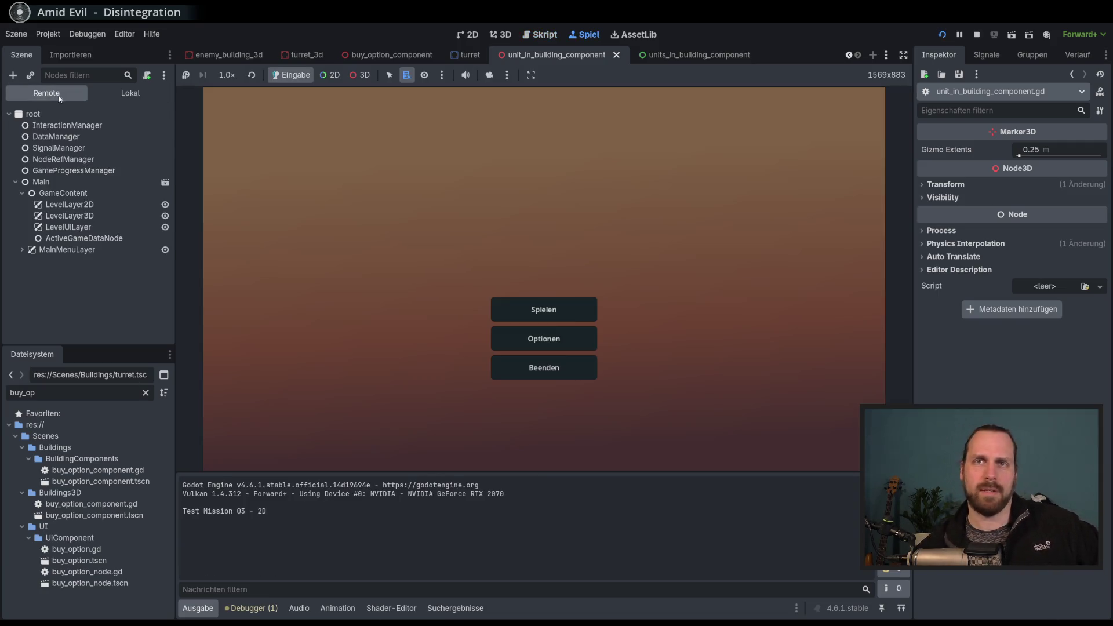
click(591, 317)
click(334, 239)
click(633, 419)
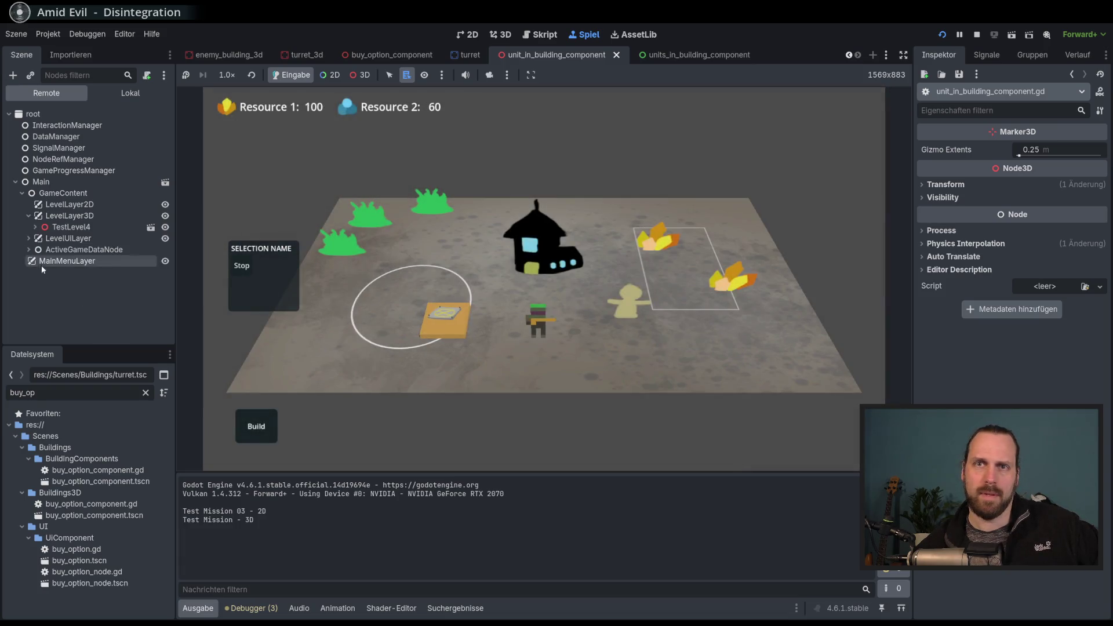
Make LevelUiLayer visible and select the building to show its Worker3D and Laser Dude options.
click(28, 238)
click(165, 240)
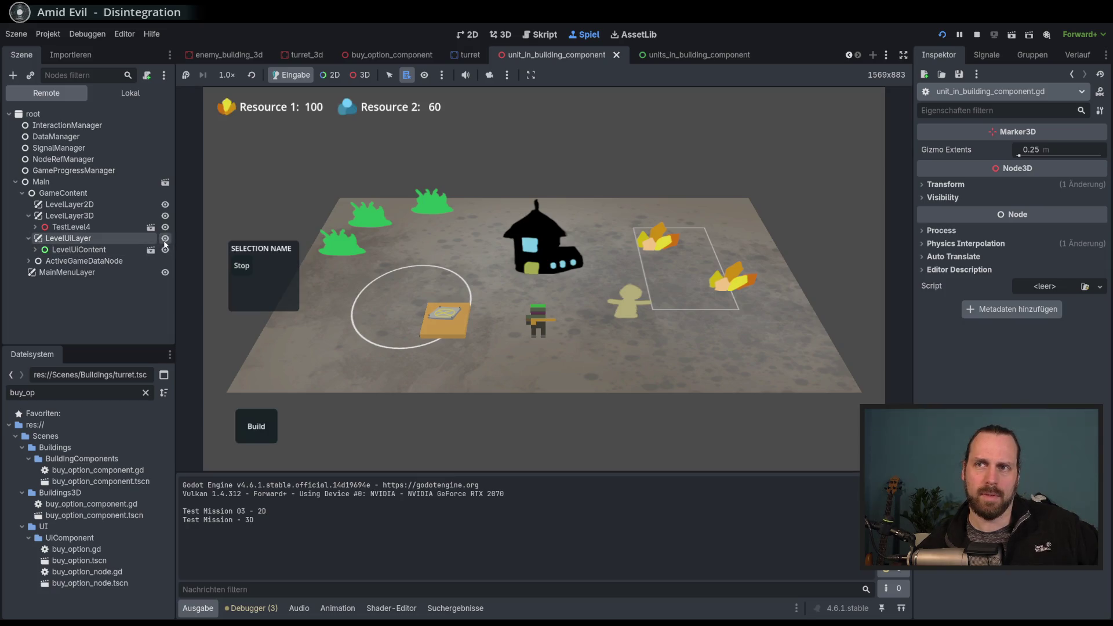
click(450, 332)
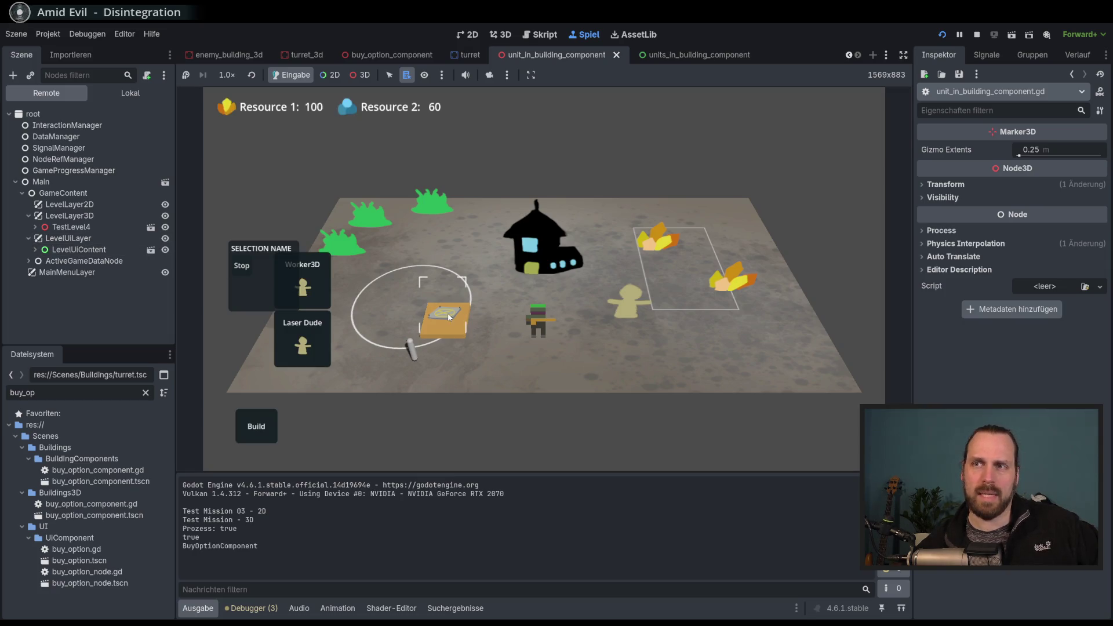
Toggle LevelUiContent visibility several times while moving the game camera around the building.
click(165, 250)
click(165, 250)
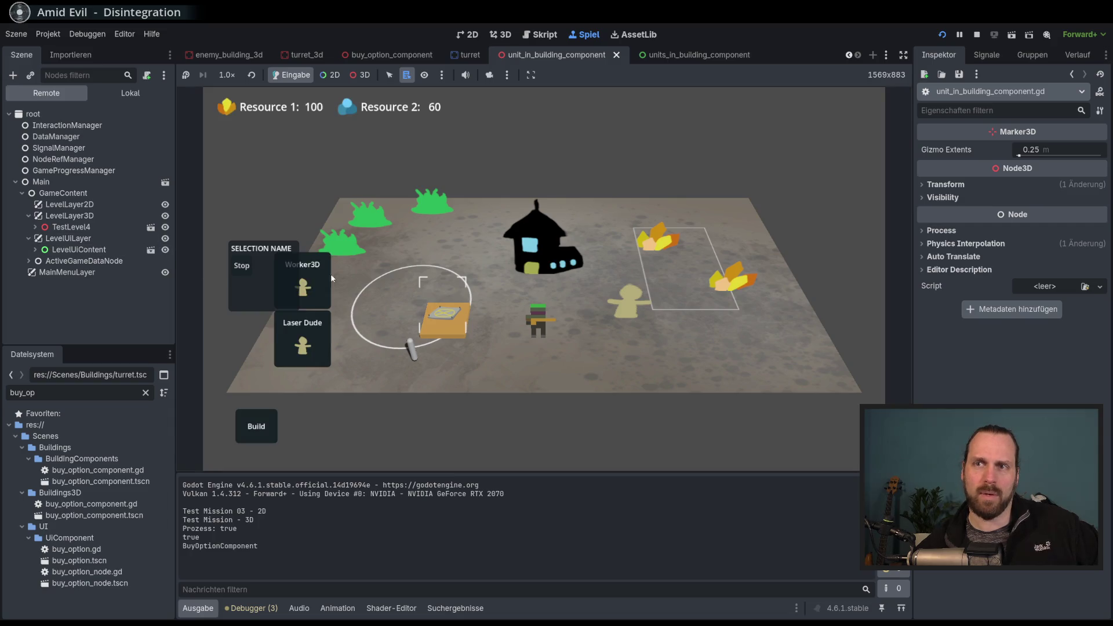
click(165, 250)
click(165, 250)
click(165, 250)
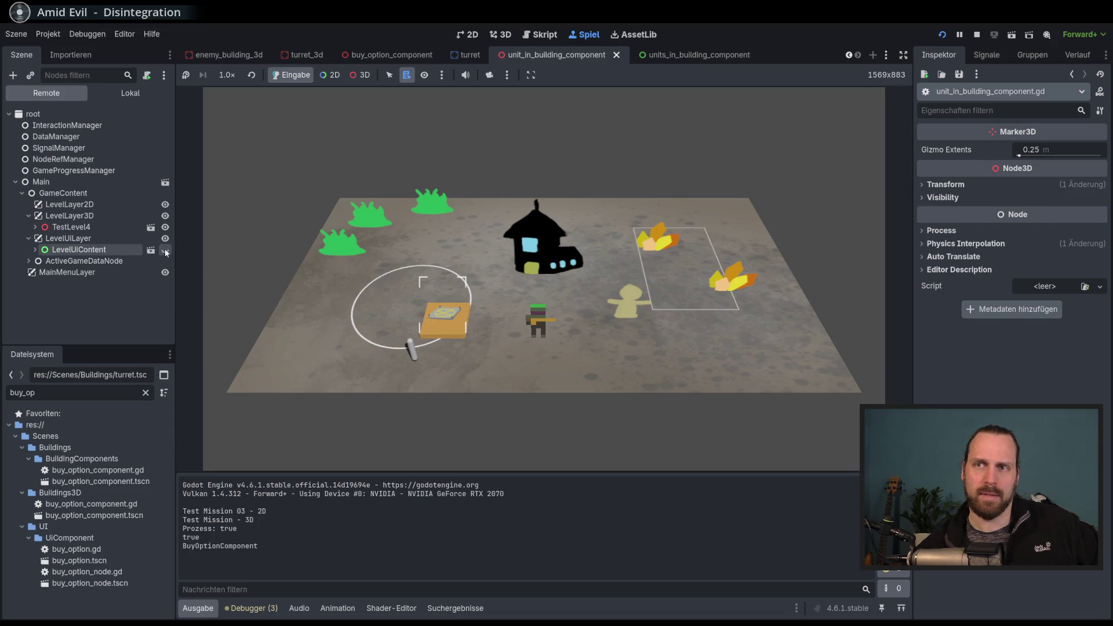
click(166, 250)
drag(370, 293, 426, 282)
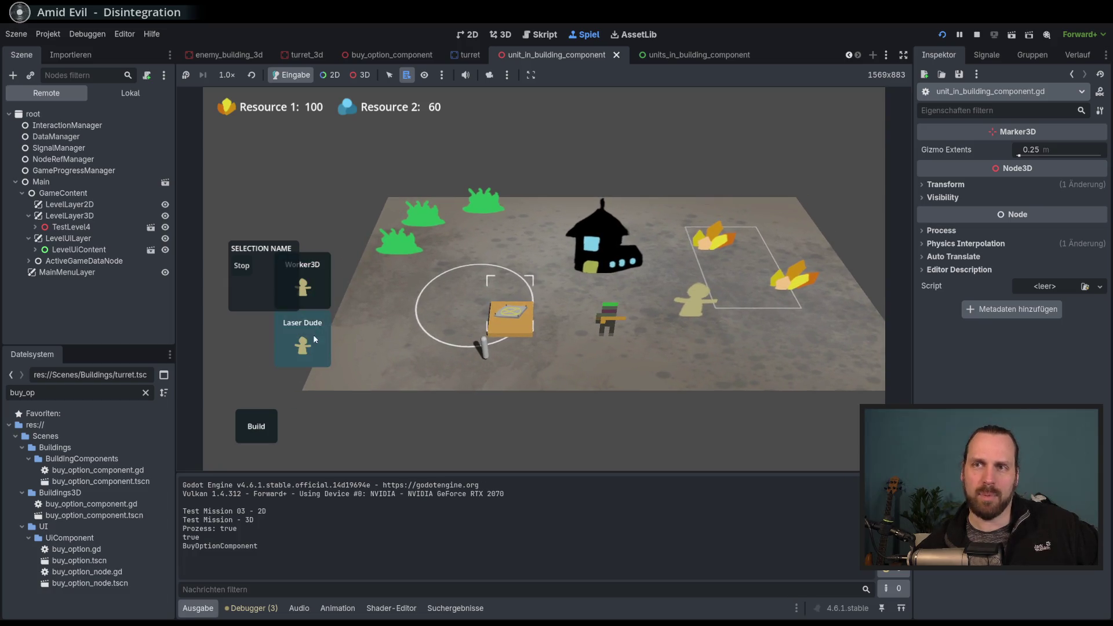
mouse_move(580, 341)
mouse_down()
mouse_move(564, 334)
mouse_move(547, 347)
mouse_move(535, 210)
mouse_move(513, 396)
mouse_move(516, 210)
mouse_move(492, 368)
mouse_move(336, 164)
mouse_move(497, 360)
mouse_move(547, 308)
mouse_move(392, 310)
mouse_up()
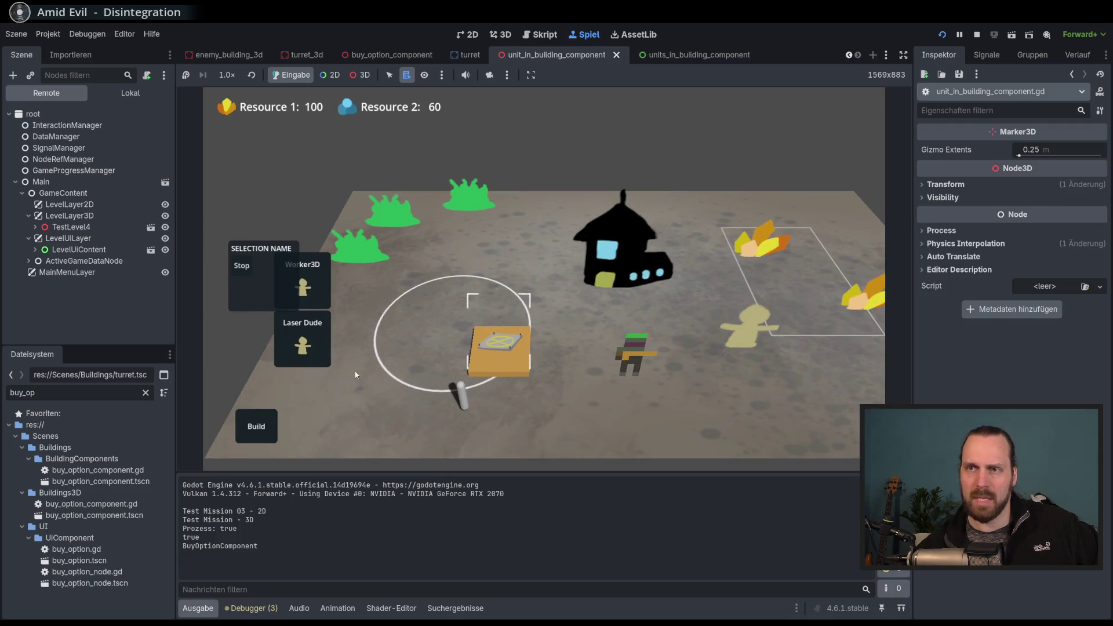
mouse_move(356, 375)
mouse_down()
mouse_move(405, 347)
mouse_move(537, 350)
mouse_move(510, 325)
mouse_move(505, 346)
mouse_up()
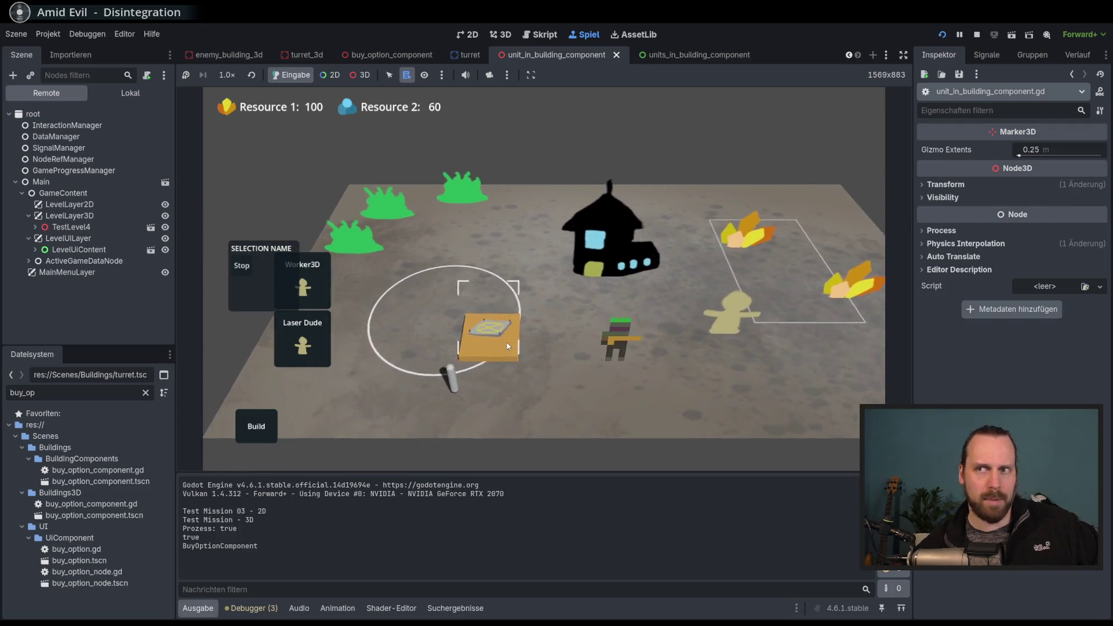
scroll(506, 346, down, 5)
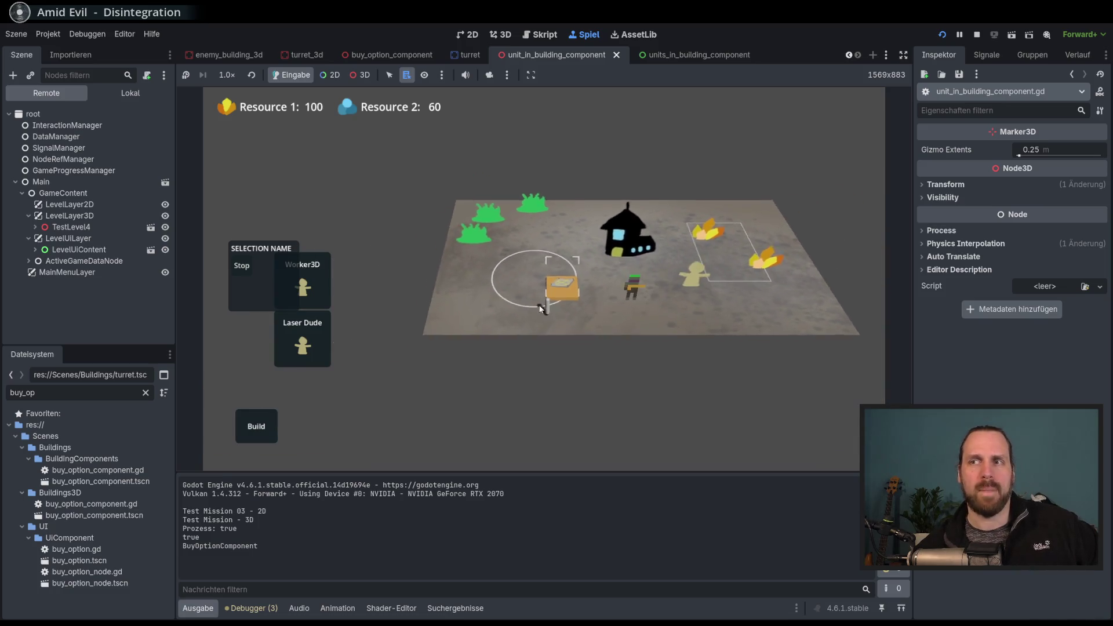
mouse_move(539, 309)
mouse_down()
mouse_move(393, 353)
mouse_move(512, 382)
mouse_move(463, 371)
mouse_up()
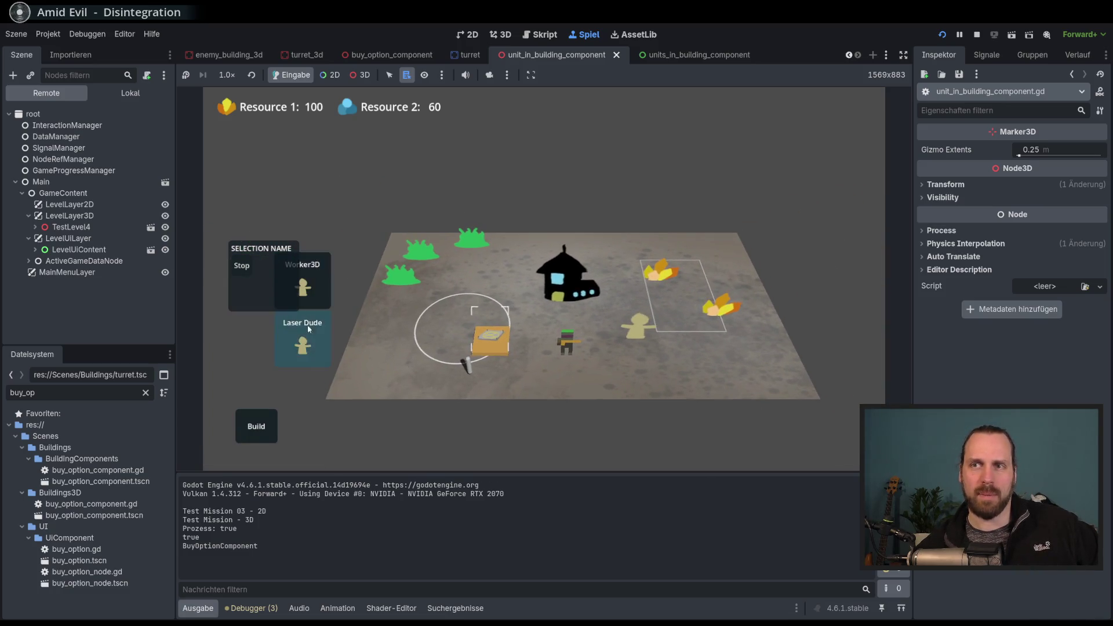
scroll(477, 347, up, 4)
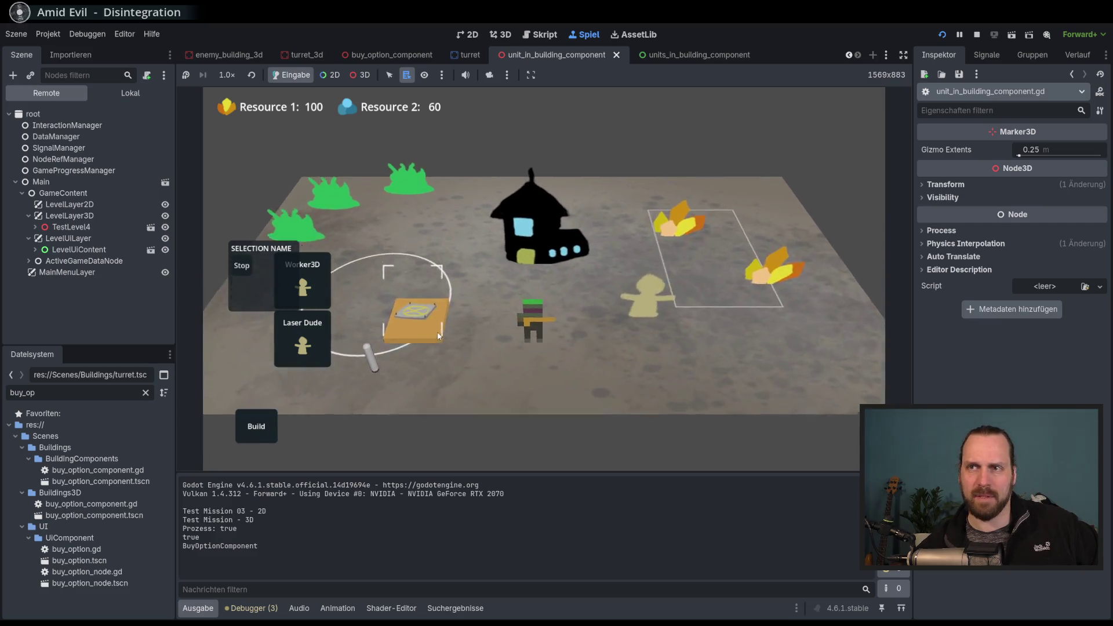
drag(438, 336, 458, 351)
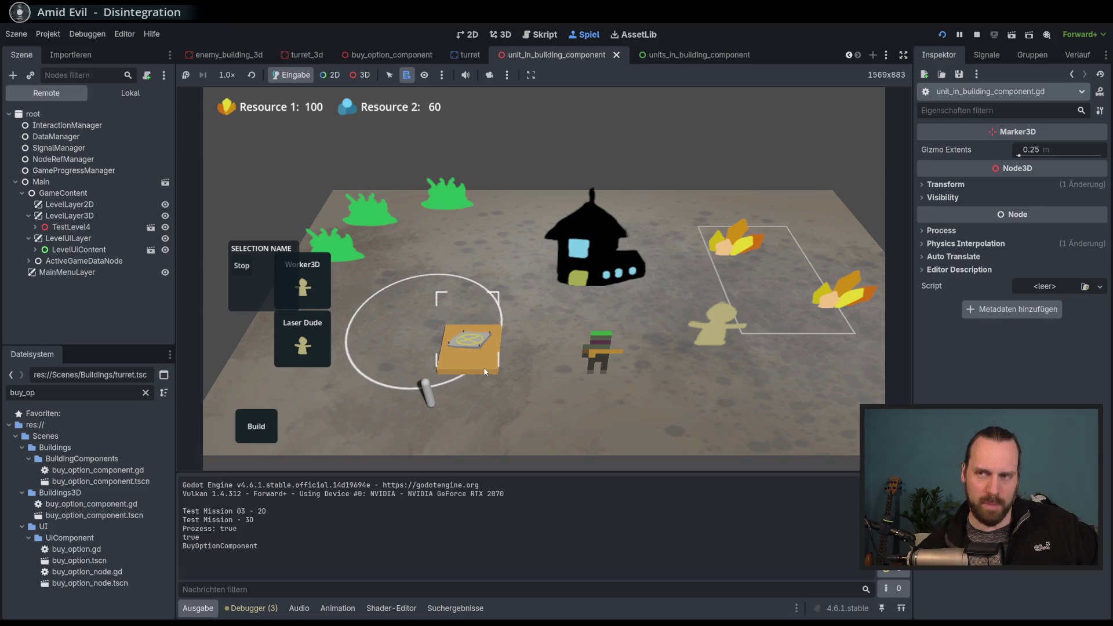
scroll(474, 391, down, 3)
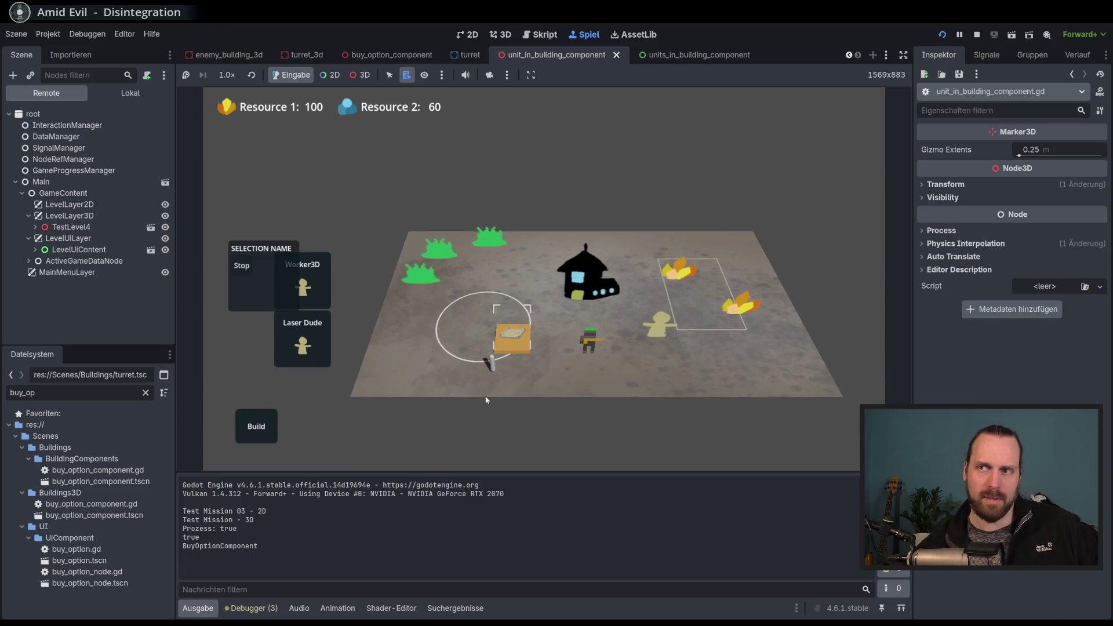
scroll(474, 381, up, 3)
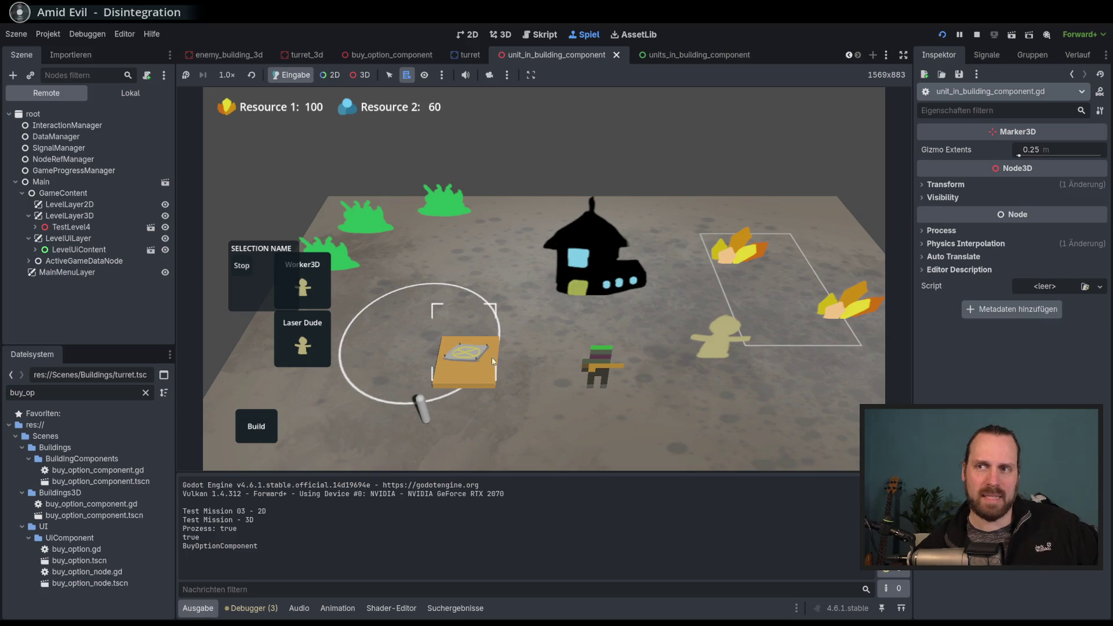
scroll(530, 373, down, 3)
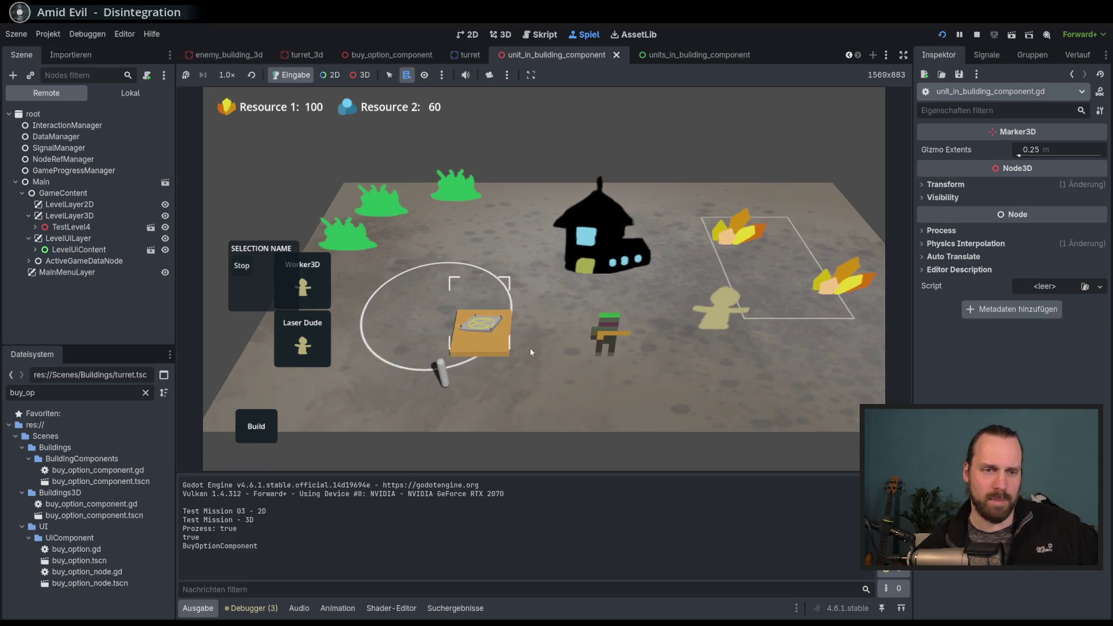
scroll(528, 351, up, 2)
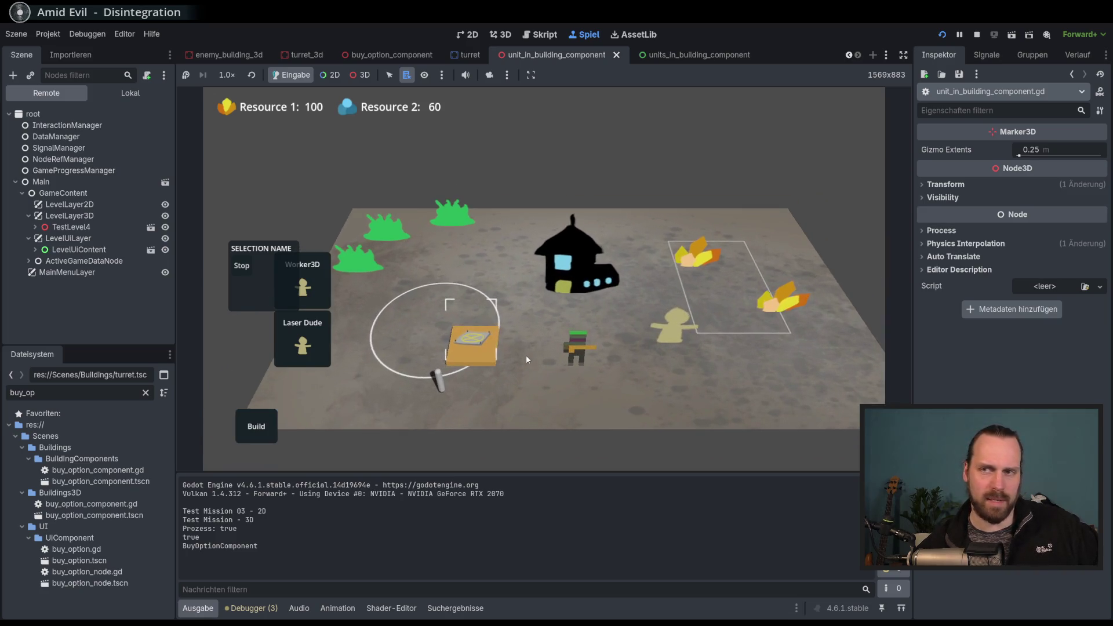
Deselect the building and place a Laser Turret from the in-game Build menu.
click(484, 325)
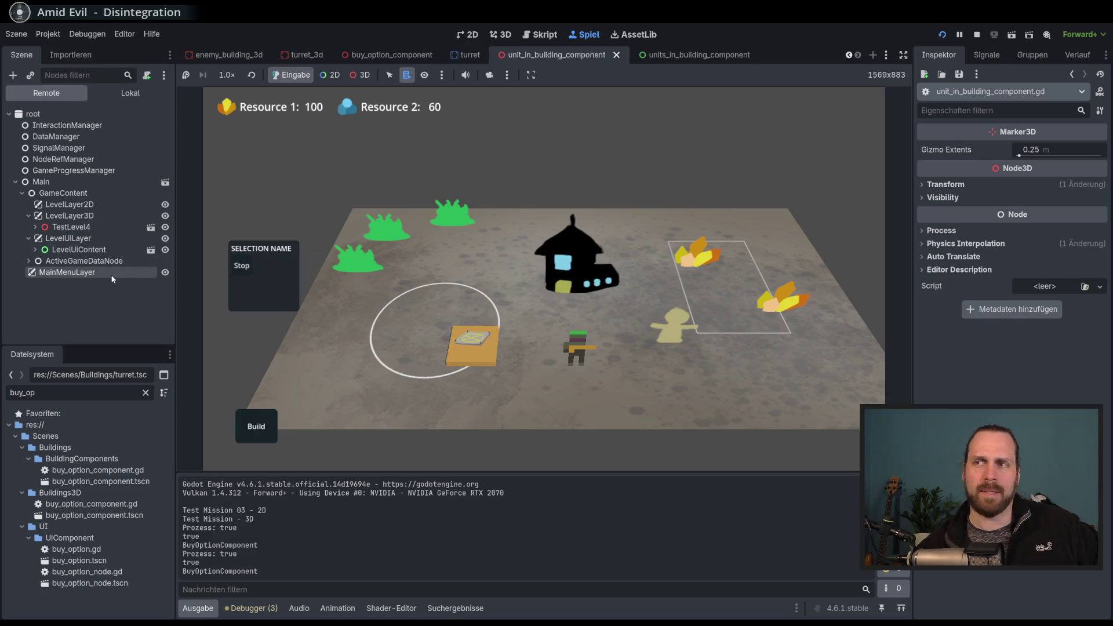
drag(419, 291, 394, 299)
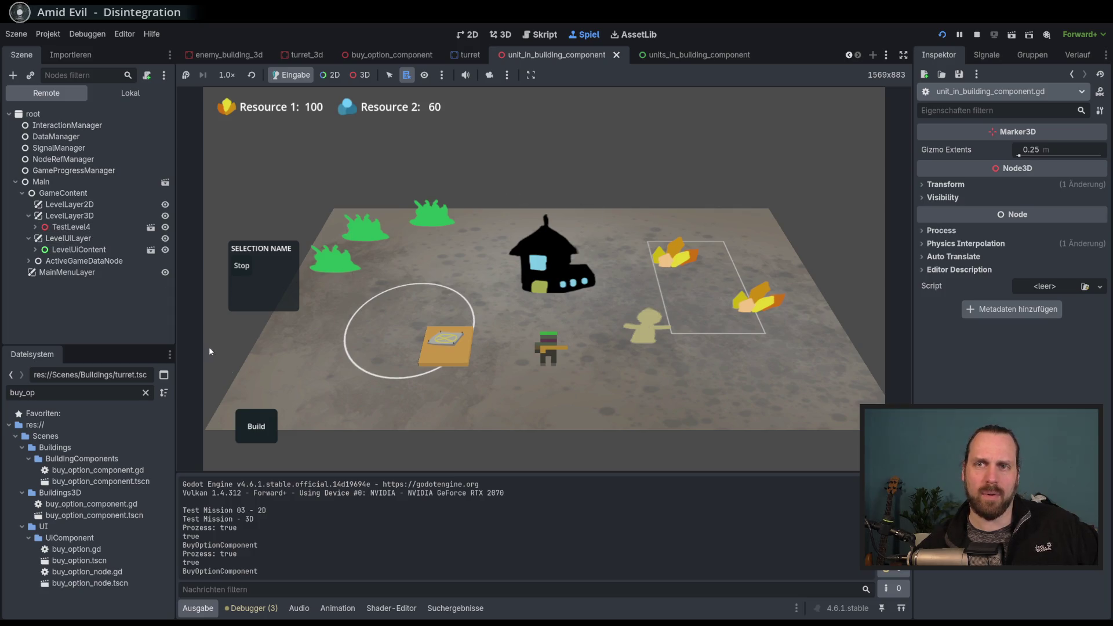
click(261, 417)
click(259, 382)
click(485, 249)
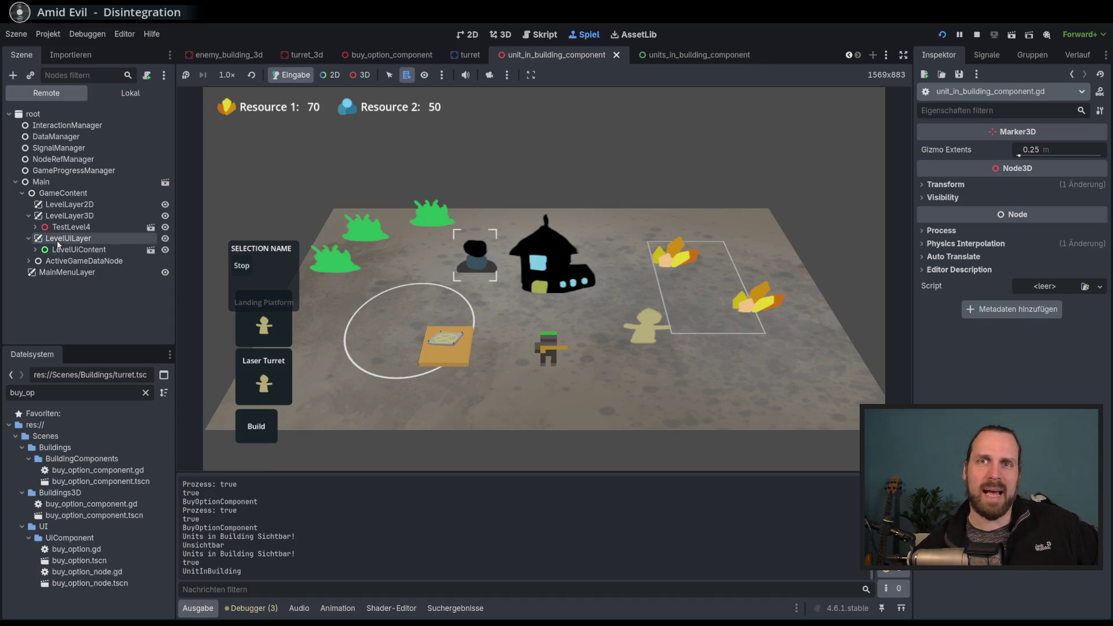
Select the newly placed turret twice, then select TestLevel4 in the remote scene tree.
scroll(470, 259, up, 1)
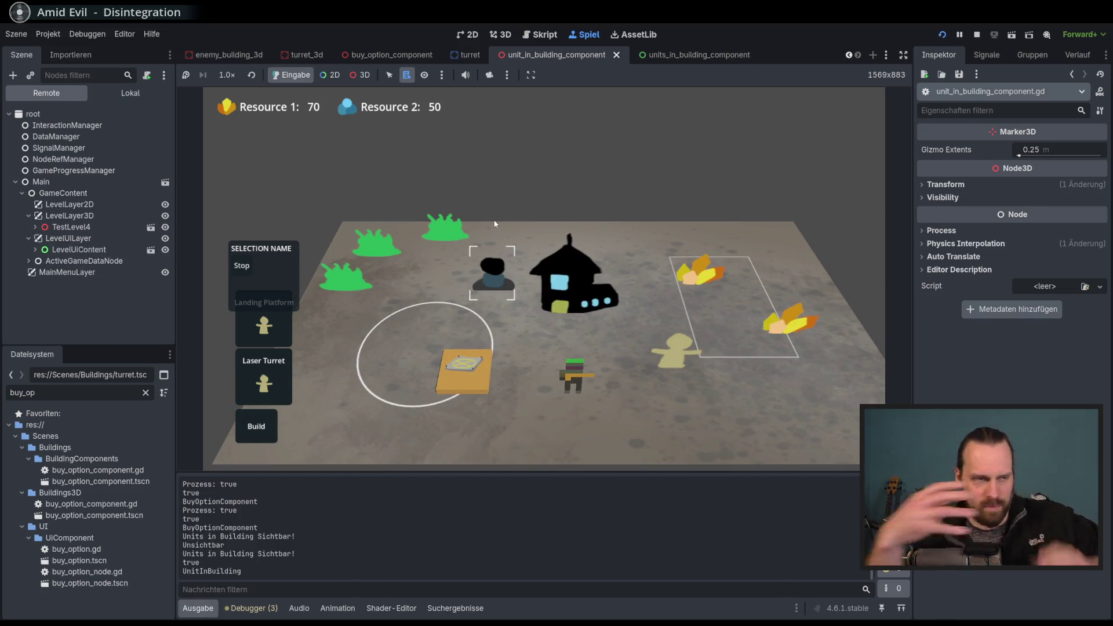
scroll(496, 259, up, 3)
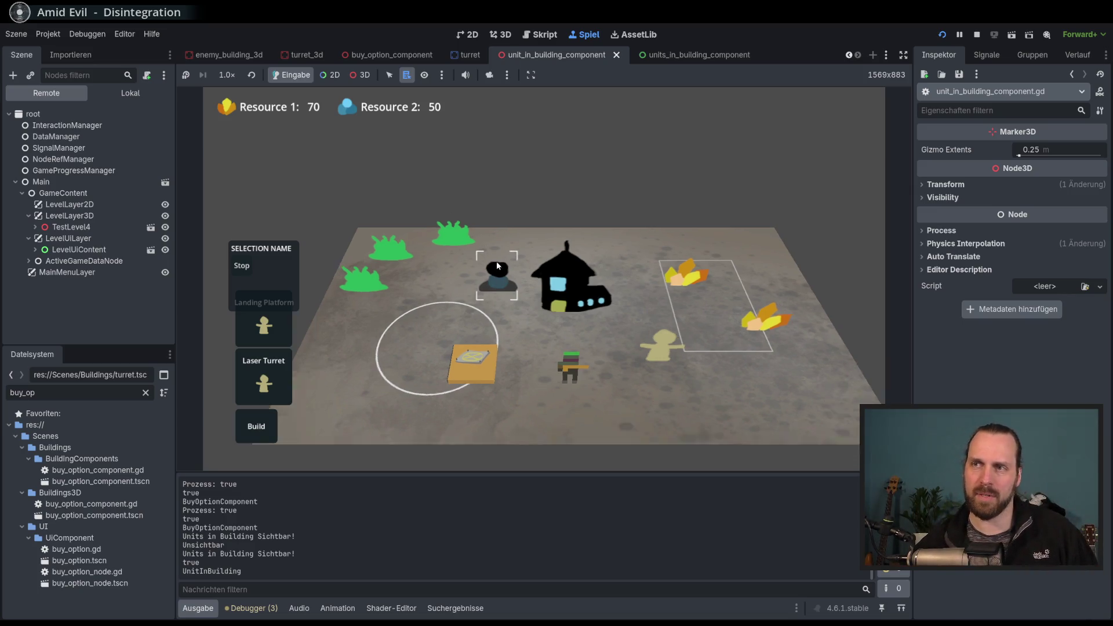
click(488, 332)
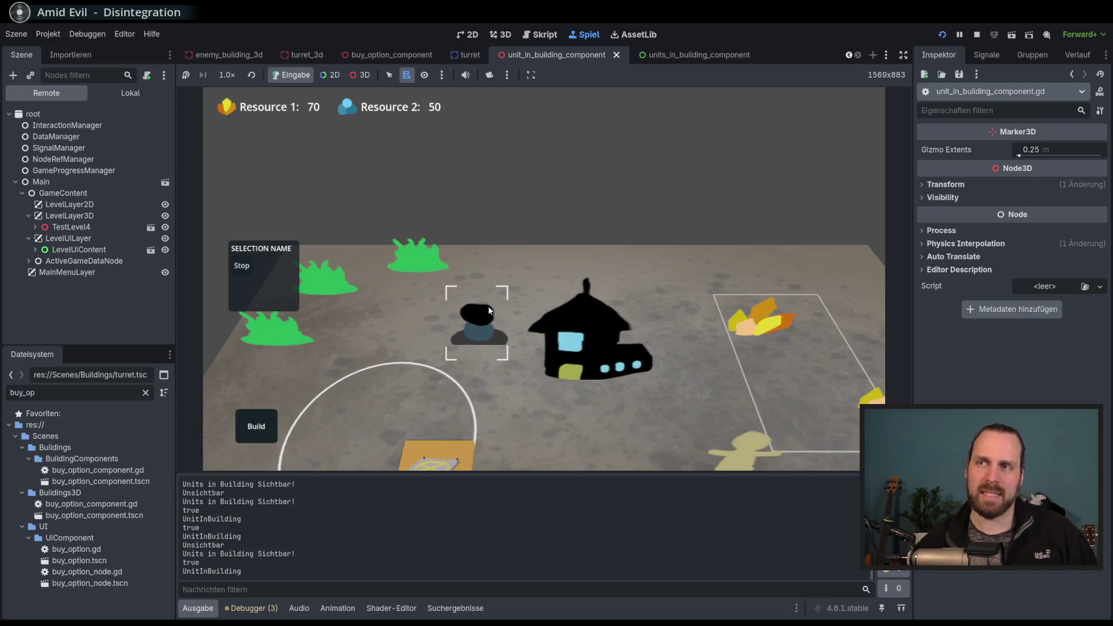
click(485, 350)
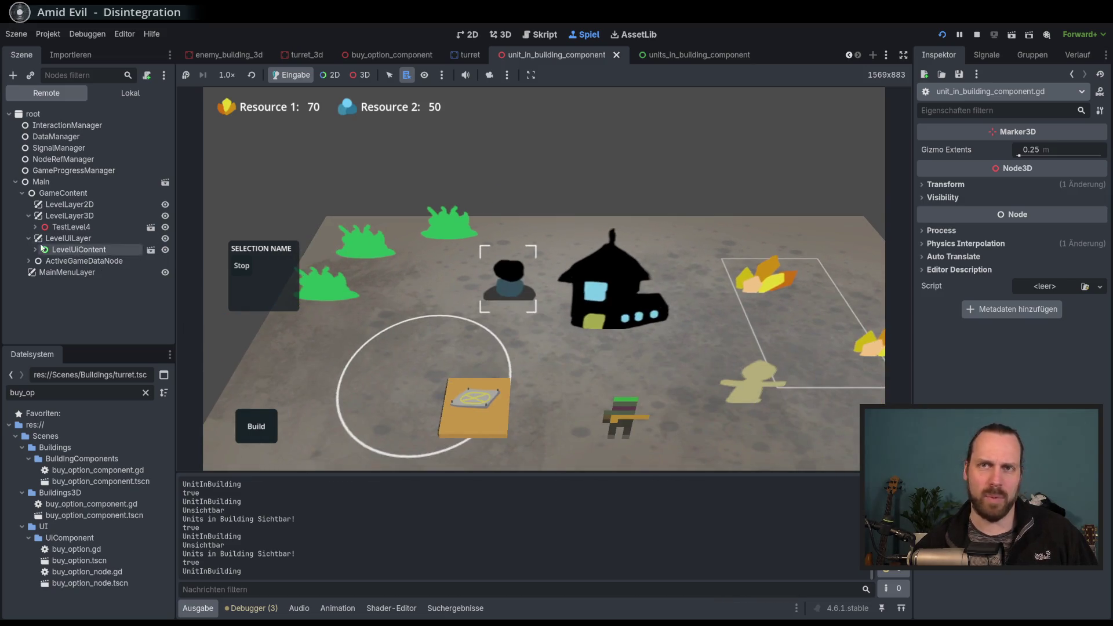
click(71, 227)
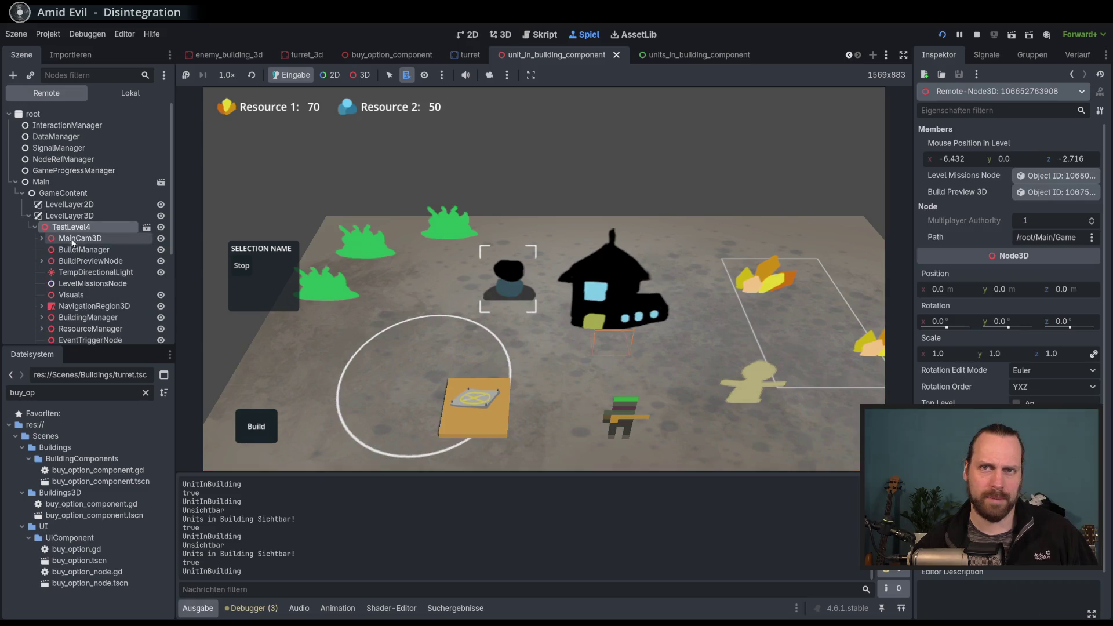
Collapse the remote tree, expand LevelUiContent, and reselect the building to show its unit panel.
click(34, 227)
click(36, 249)
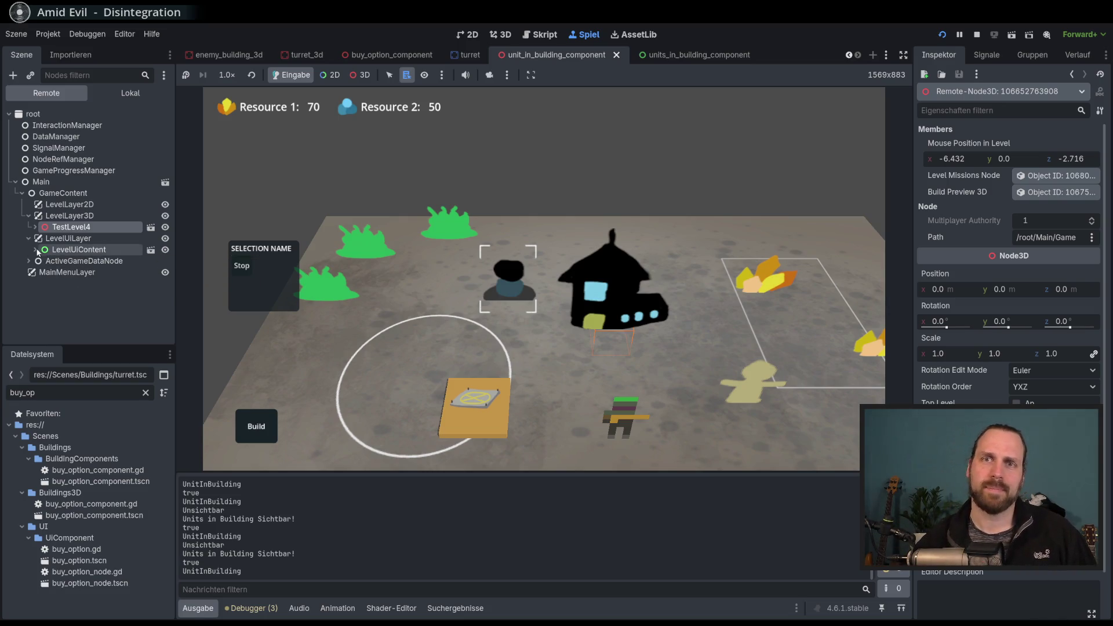
click(36, 249)
scroll(58, 262, down, 1)
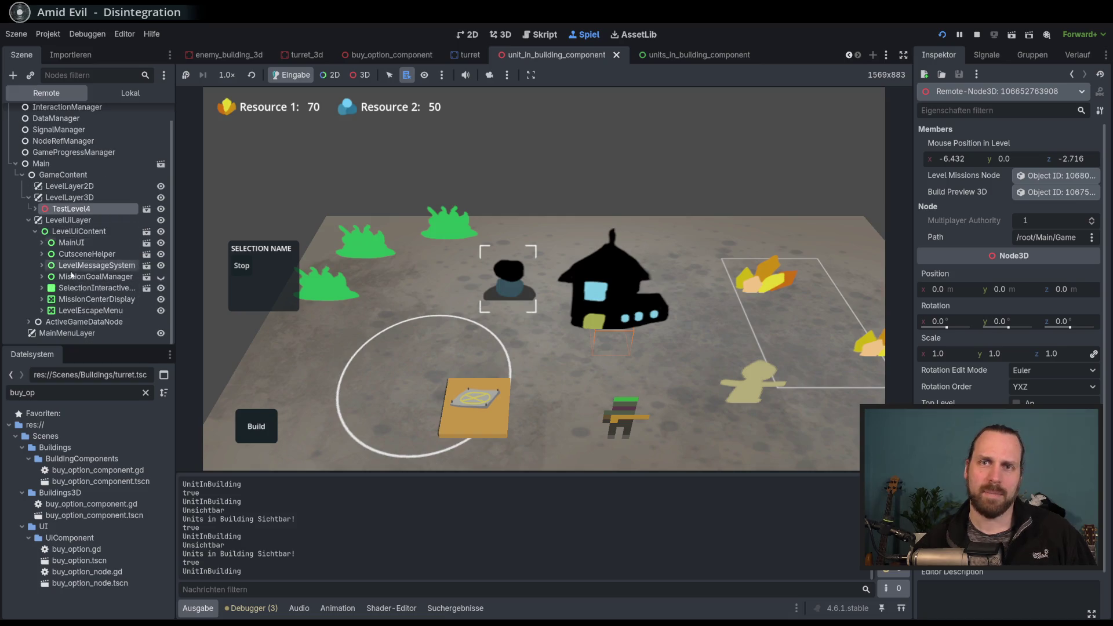
scroll(324, 313, down, 2)
click(447, 306)
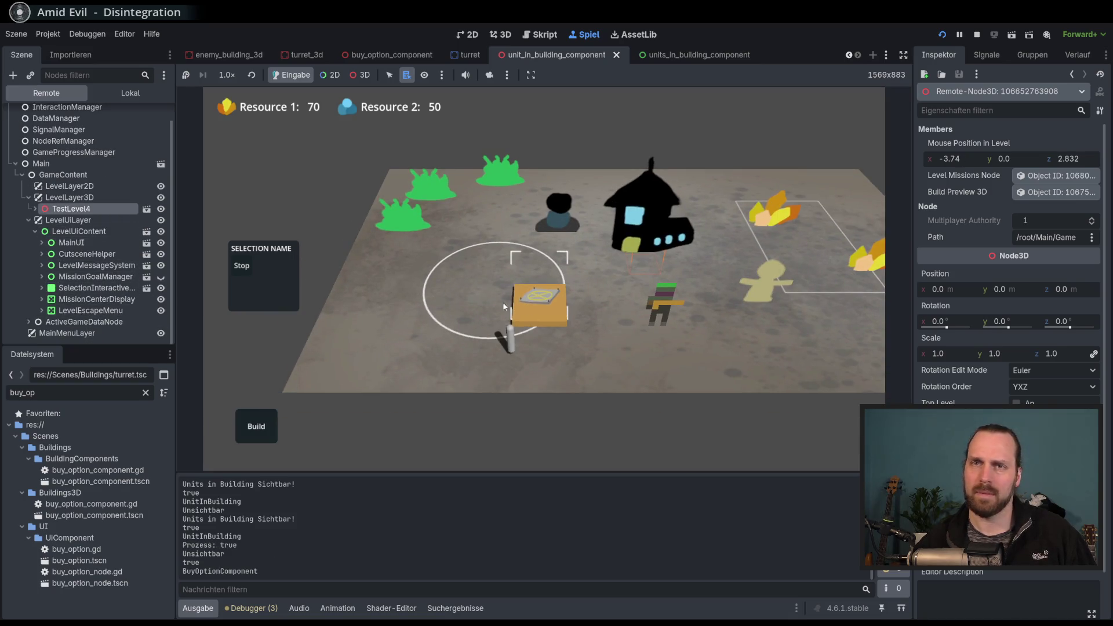
key(d)
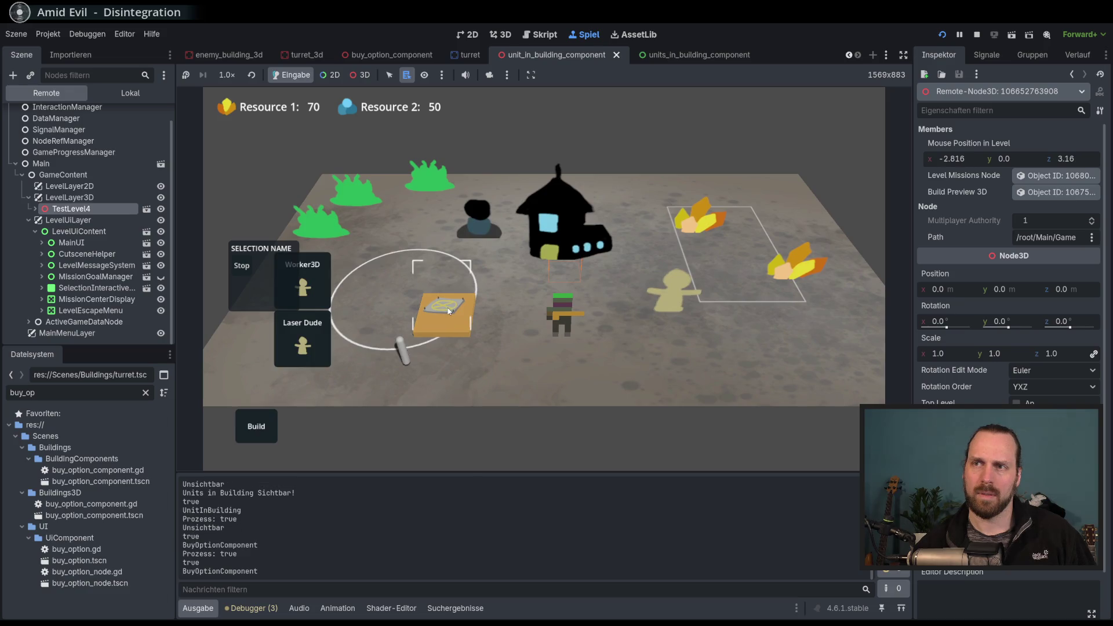
click(481, 336)
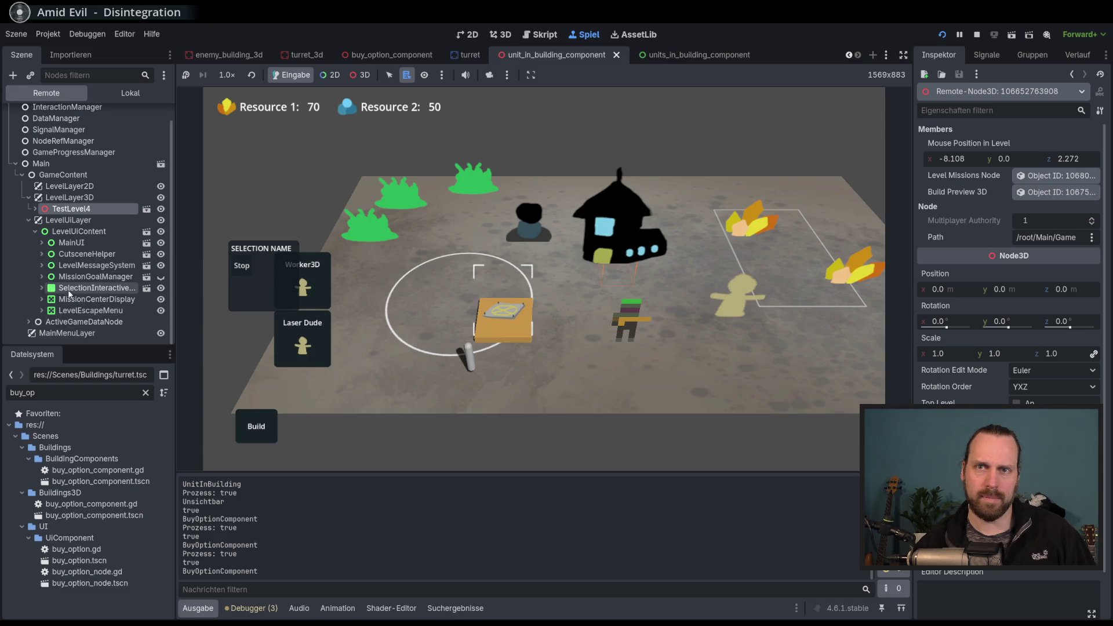
Inspect the SelectionInteractive panel's properties, collapse it, and switch game picking to 2D interface nodes.
click(39, 287)
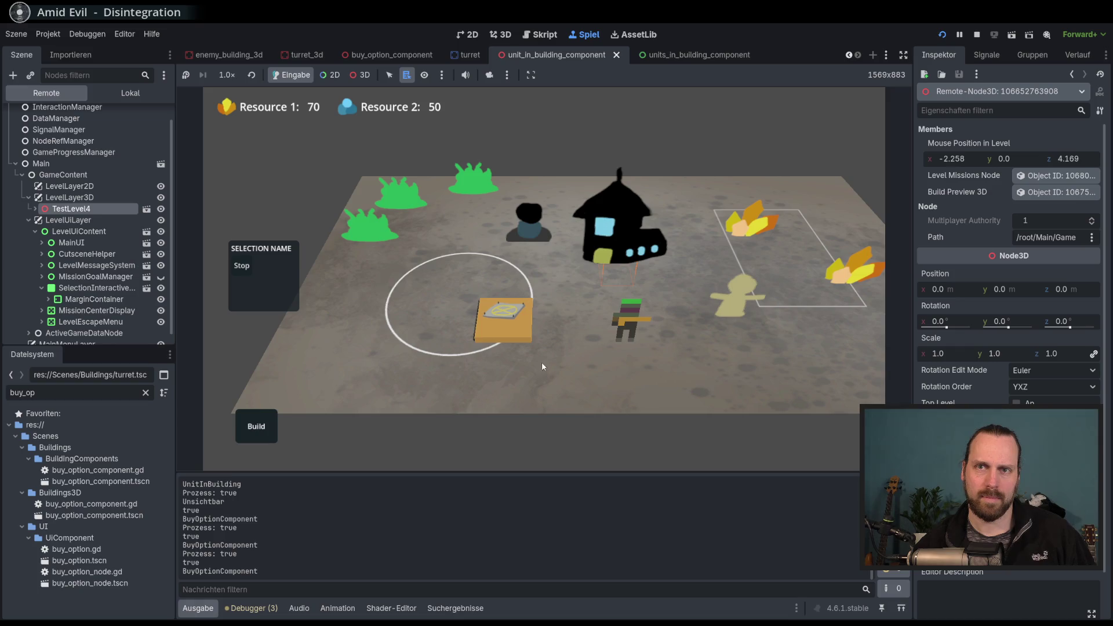
click(48, 289)
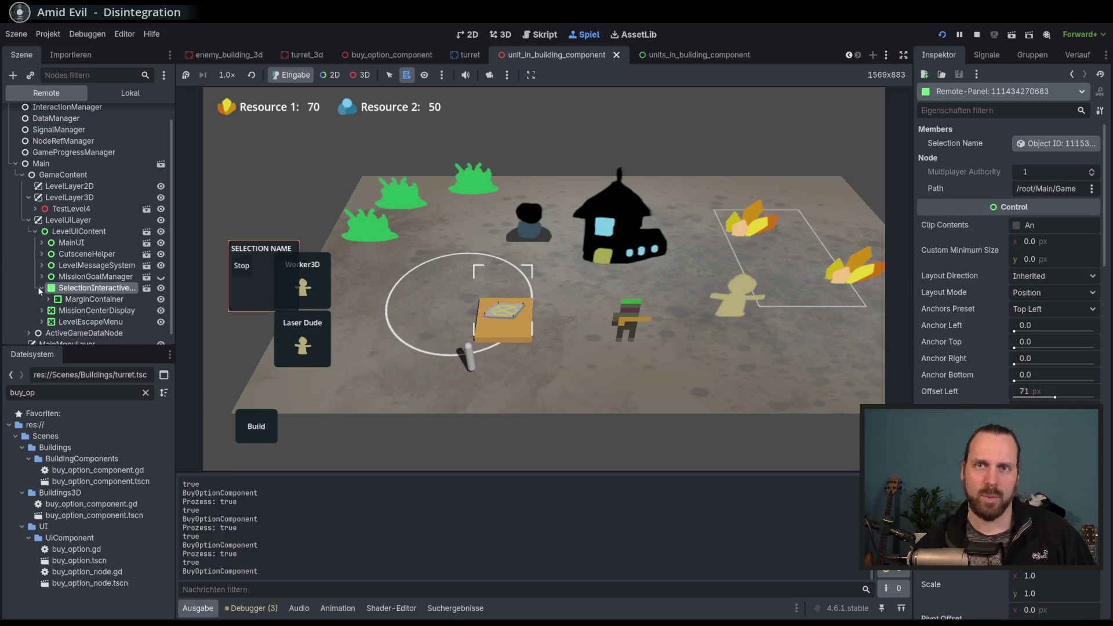
click(39, 288)
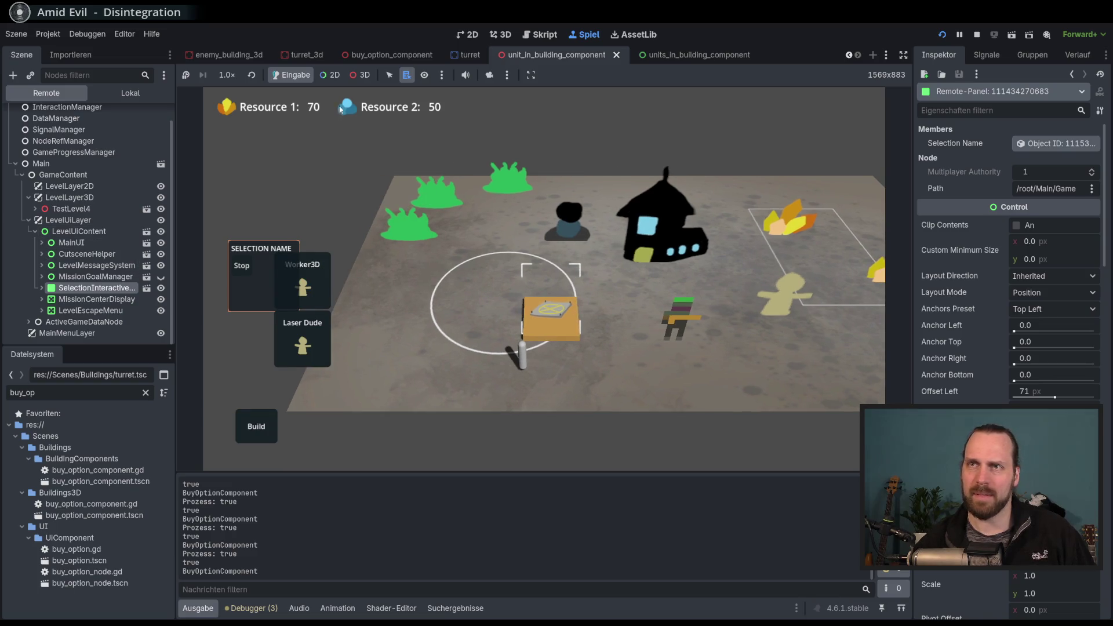
click(359, 75)
click(330, 75)
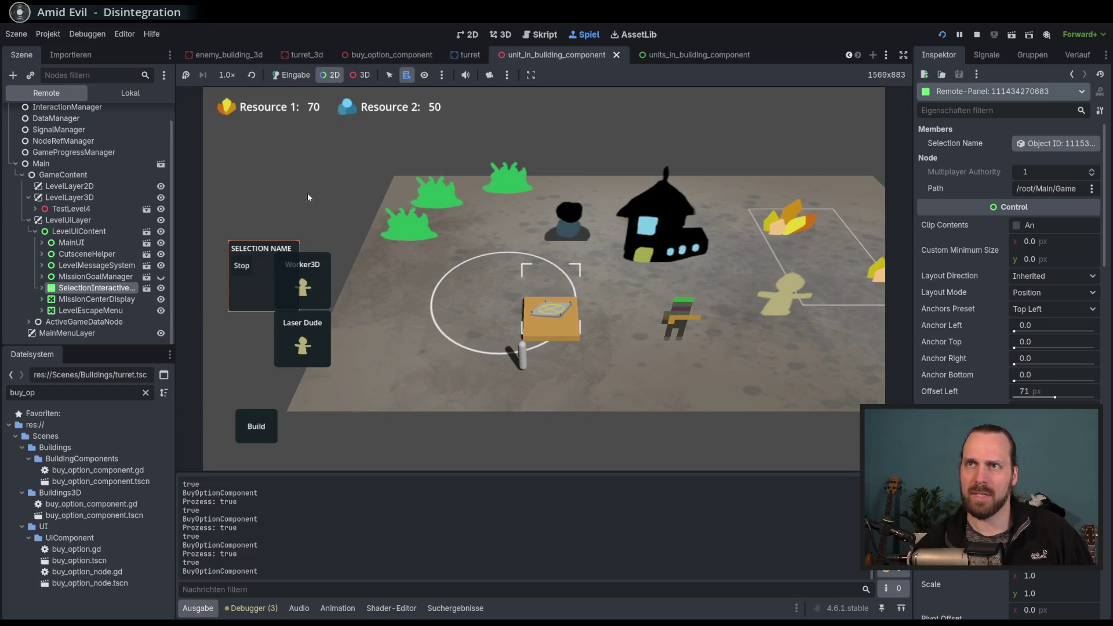
Inspect the Worker3D card's BuyOption node, then return the game to normal play input.
alt+right_click(306, 294)
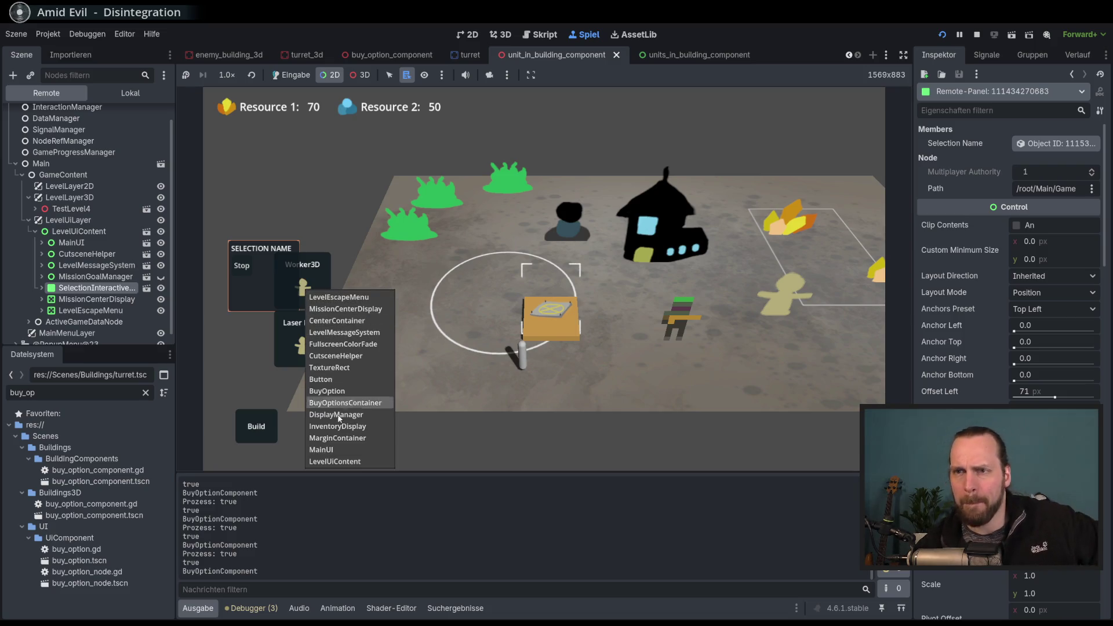
click(327, 390)
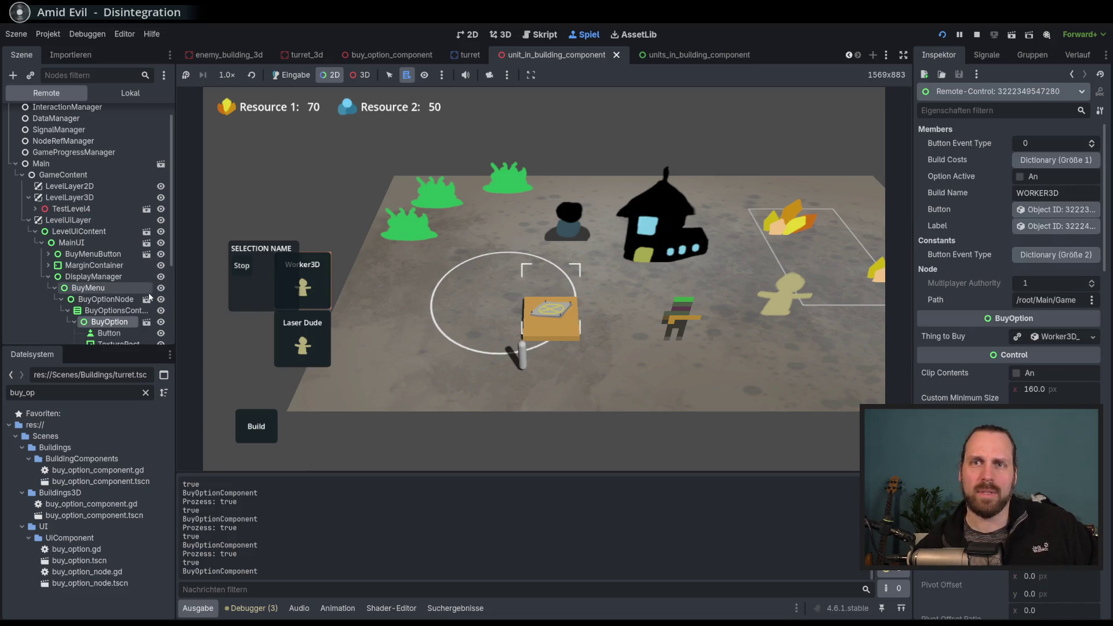
scroll(110, 290, down, 3)
alt+right_click(474, 343)
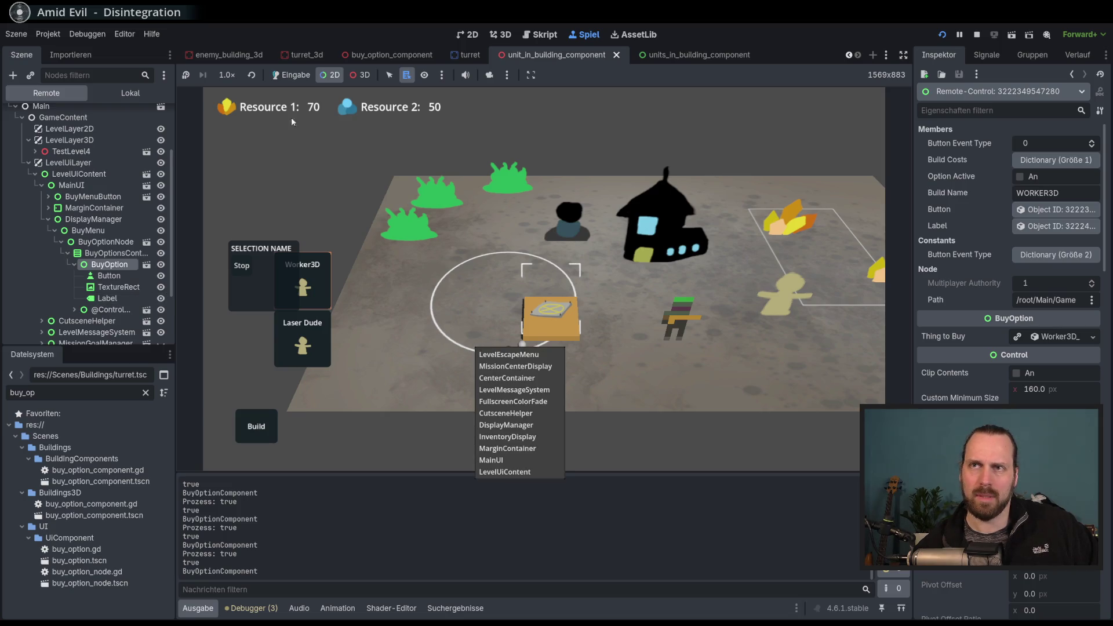
click(291, 74)
Repeatedly select and deselect the building to check the buy panel appears and disappears.
click(460, 343)
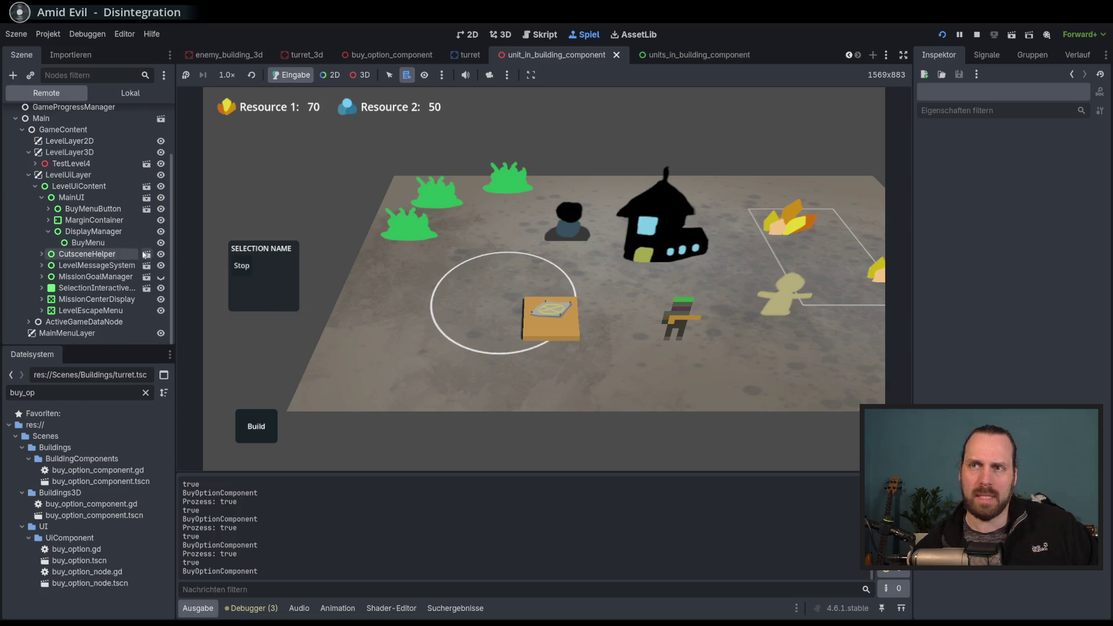
click(561, 310)
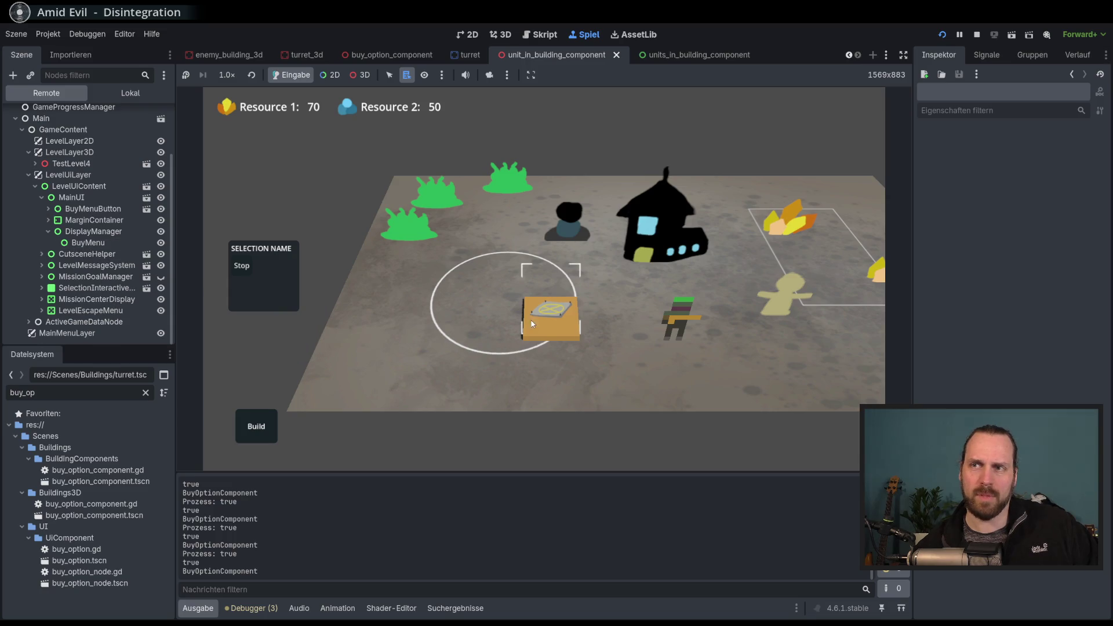
click(530, 324)
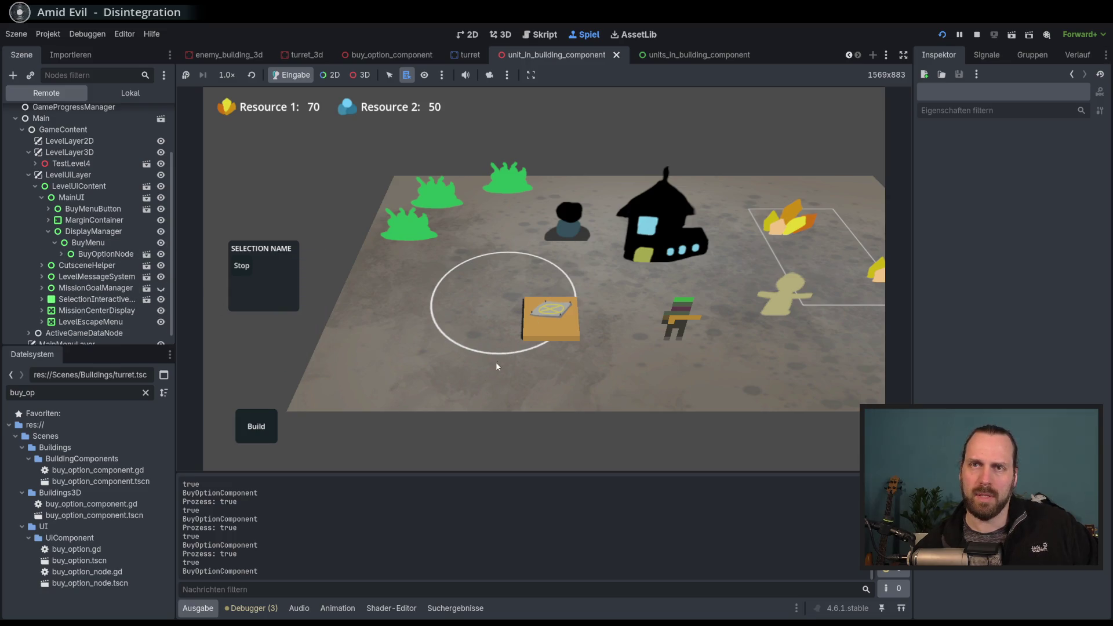
click(542, 324)
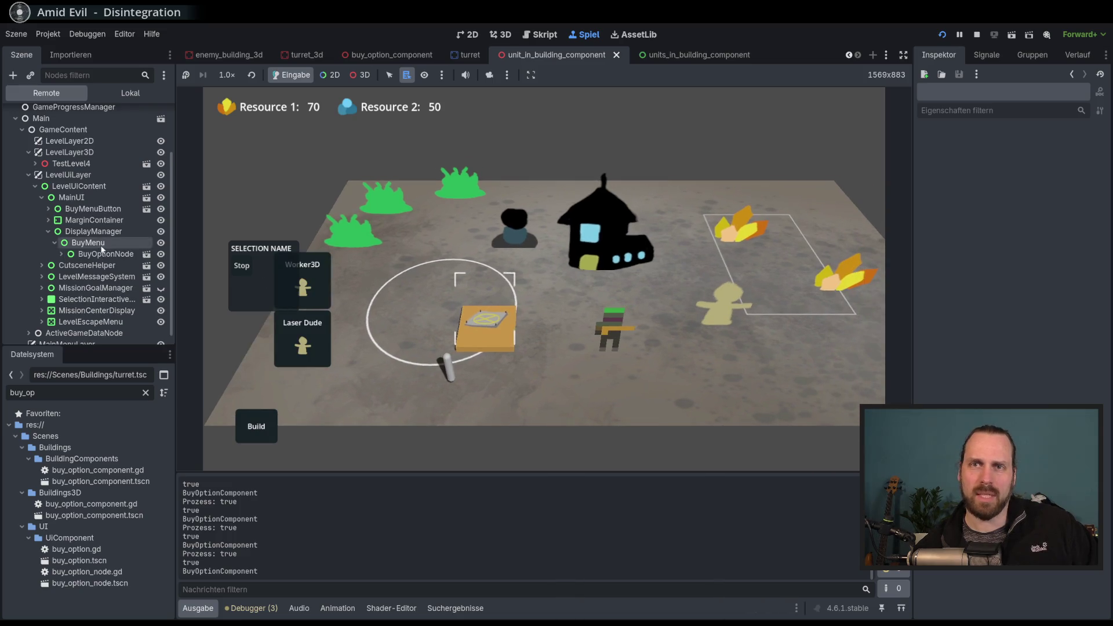
click(481, 320)
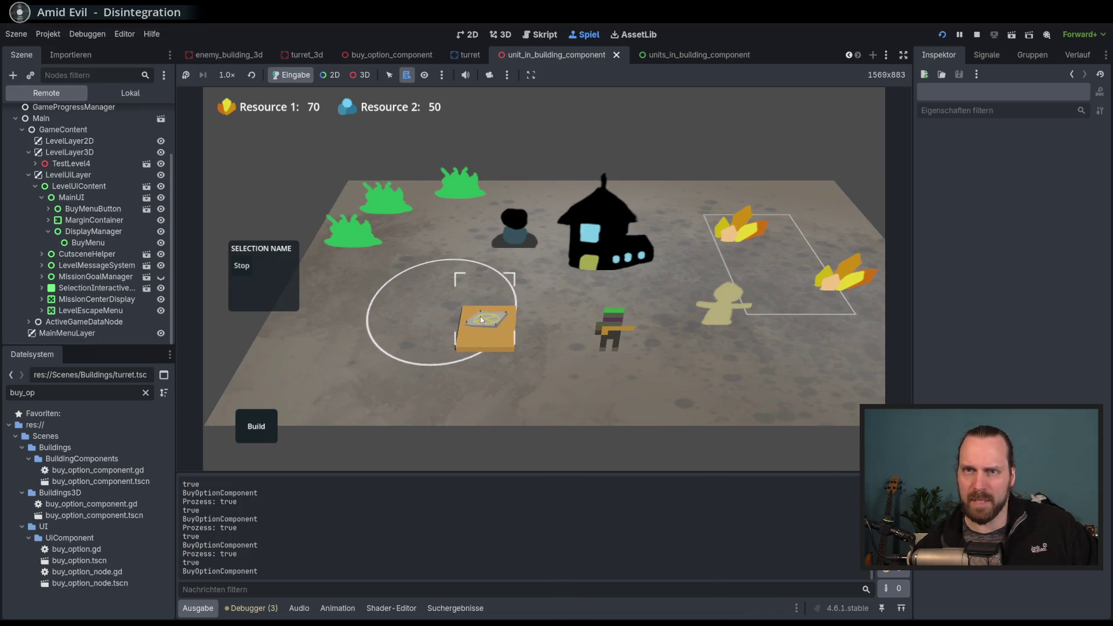
click(482, 327)
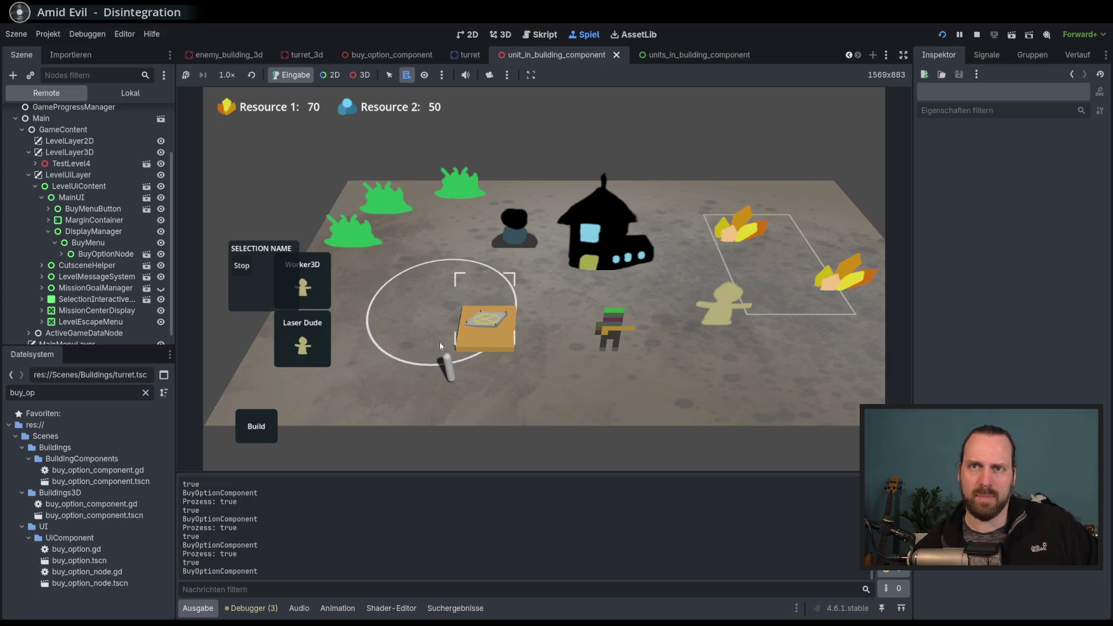
click(474, 332)
click(474, 333)
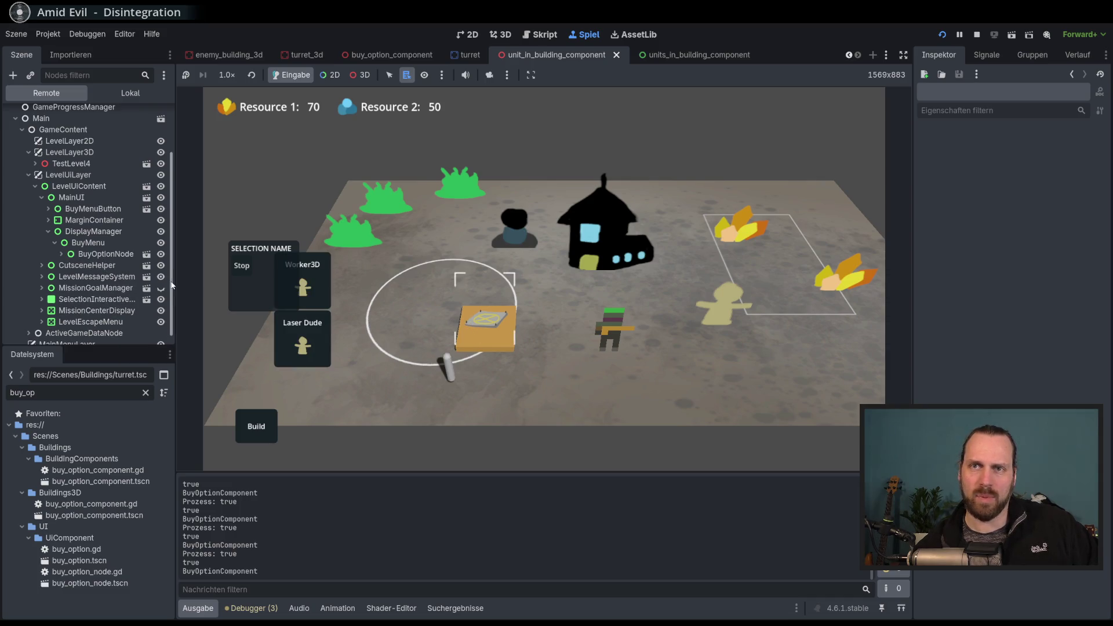
Deselect and reselect the building, then select the dark unit and check the log.
scroll(447, 297, up, 2)
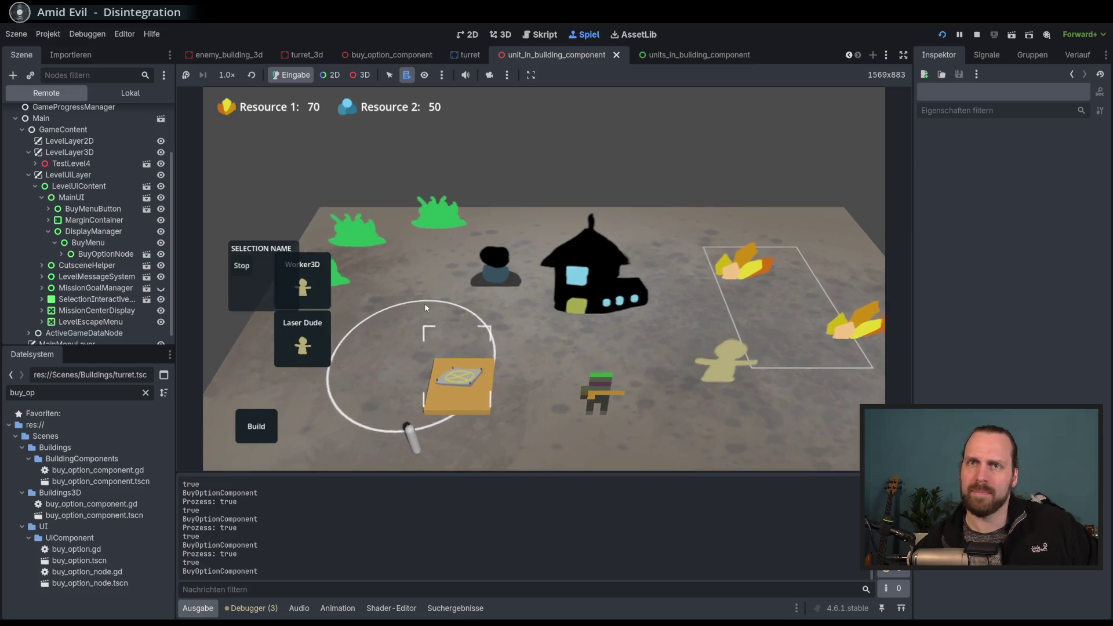
scroll(447, 296, down, 2)
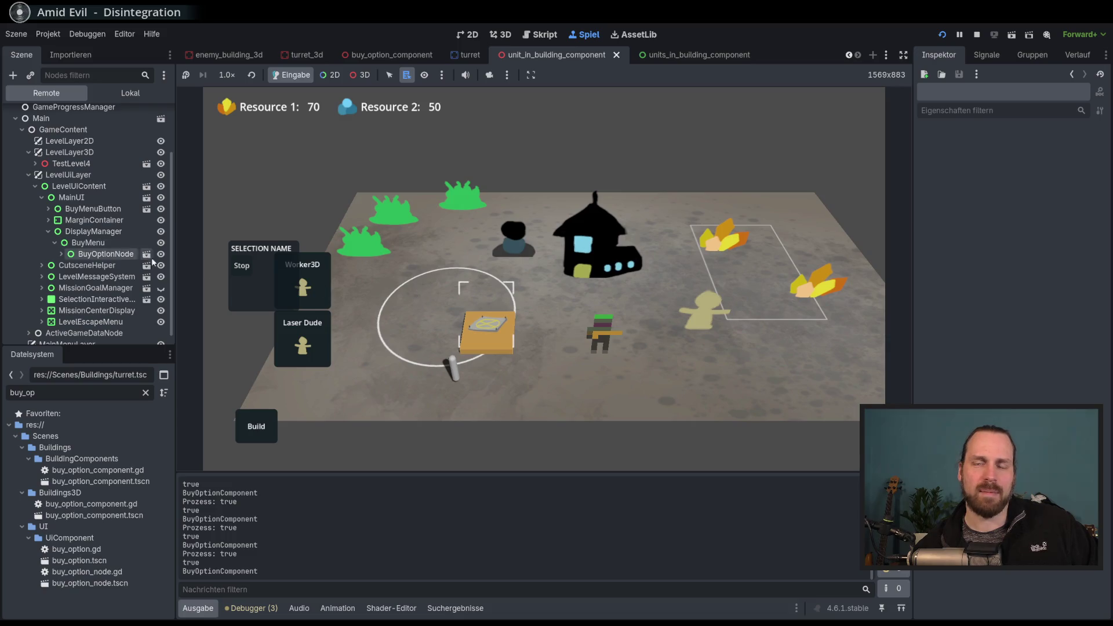
scroll(497, 313, down, 1)
click(484, 409)
click(450, 369)
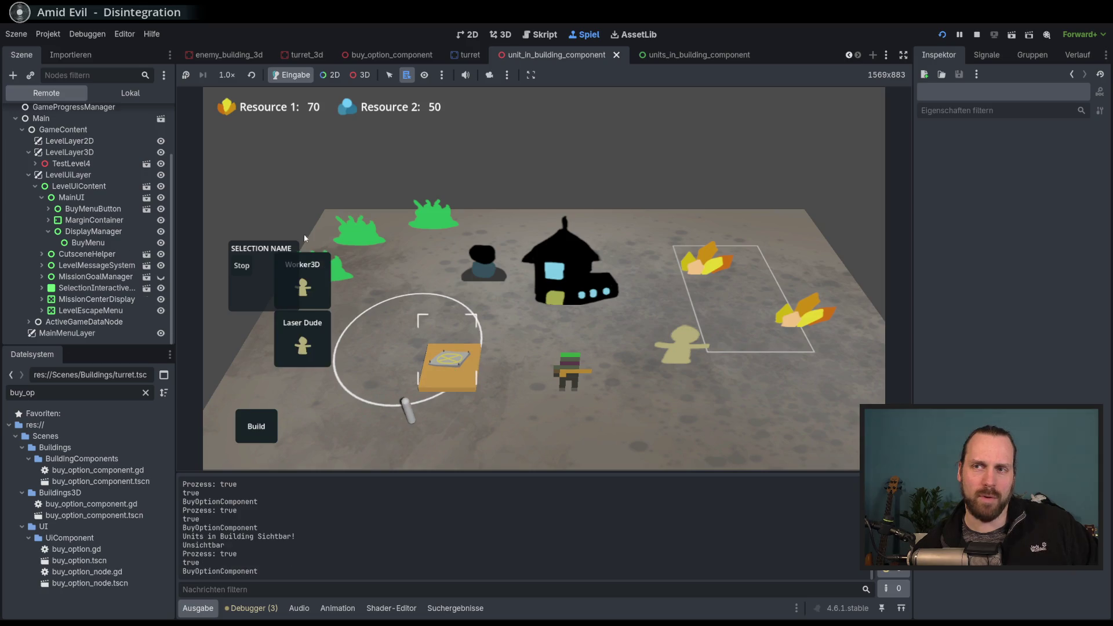
click(478, 270)
mouse_move(495, 310)
mouse_down()
mouse_move(541, 297)
mouse_move(509, 343)
mouse_up()
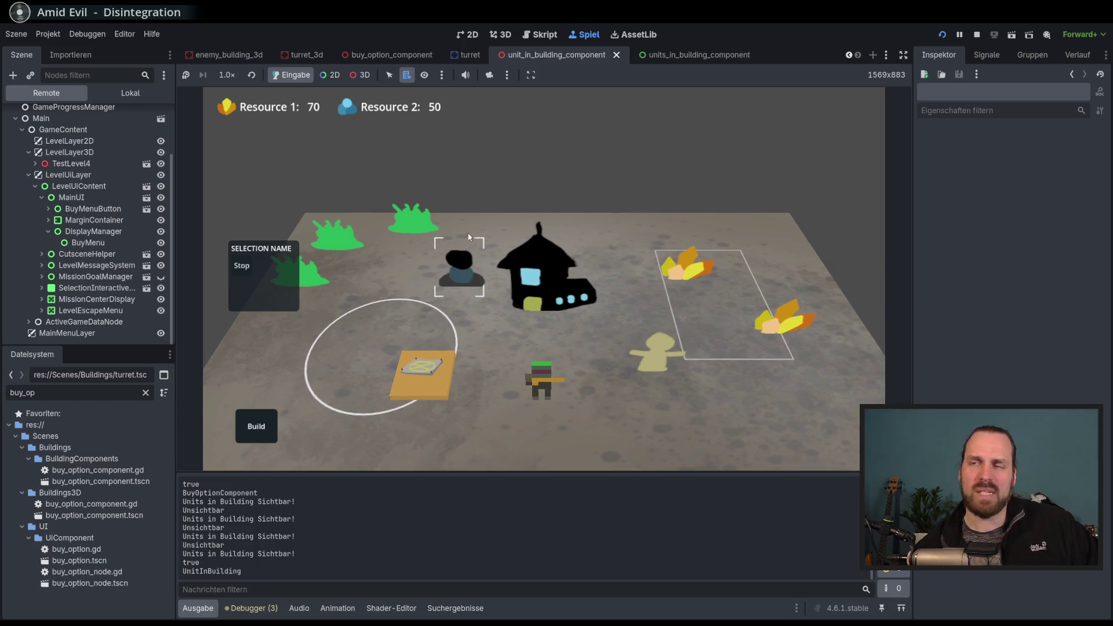
click(467, 268)
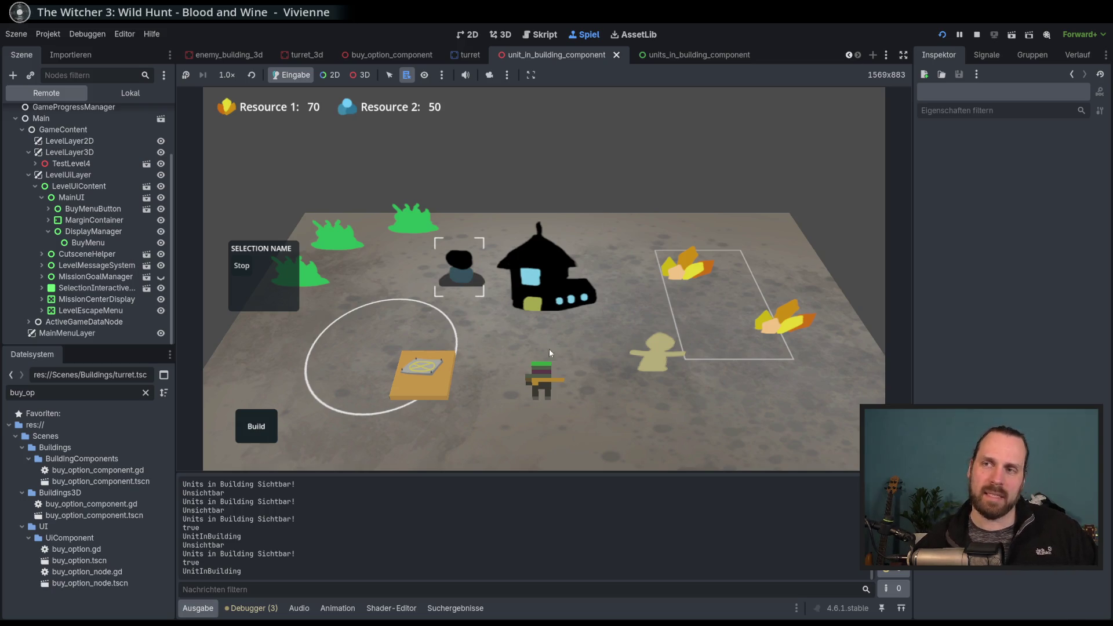
Select the soldier unit, clear the selection, then select the dark unit near the house.
scroll(548, 342, down, 3)
click(585, 275)
click(606, 402)
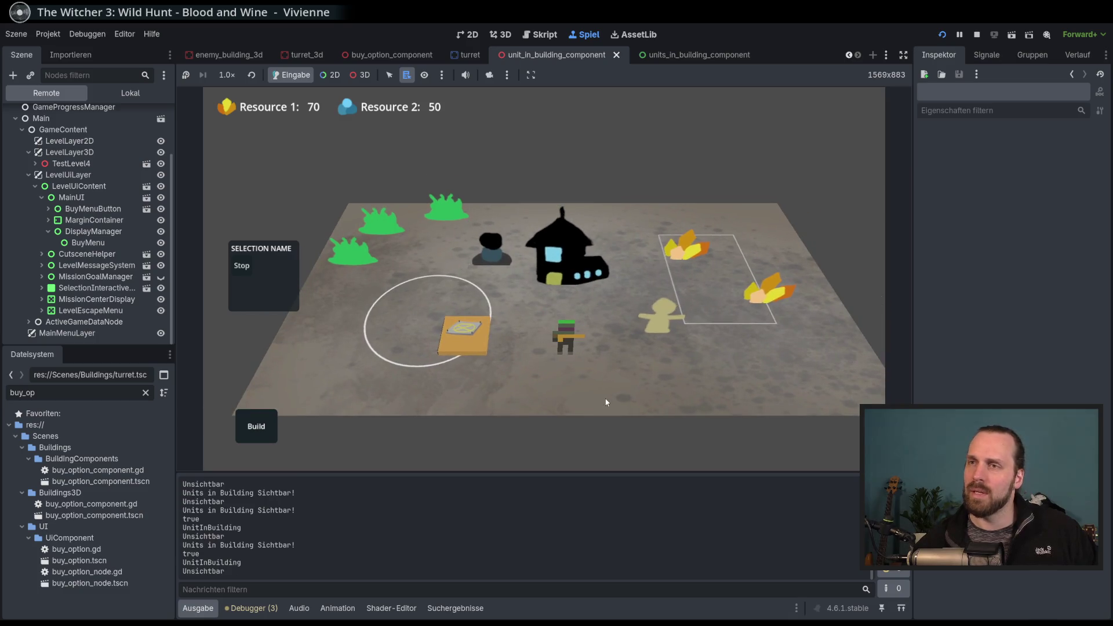
scroll(576, 364, up, 3)
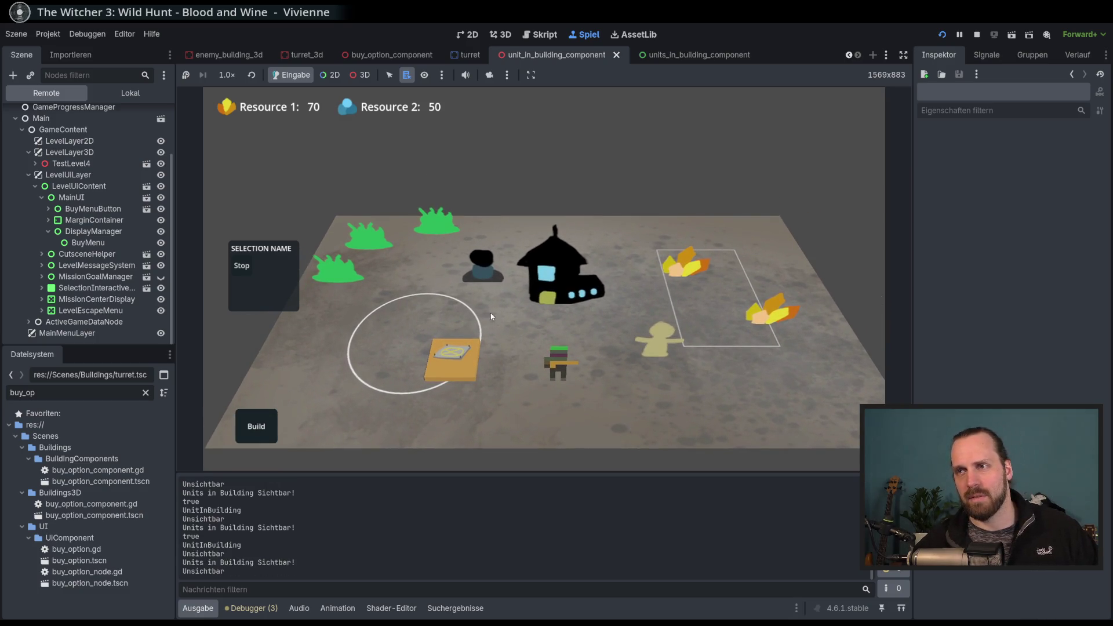
scroll(544, 355, down, 2)
click(496, 260)
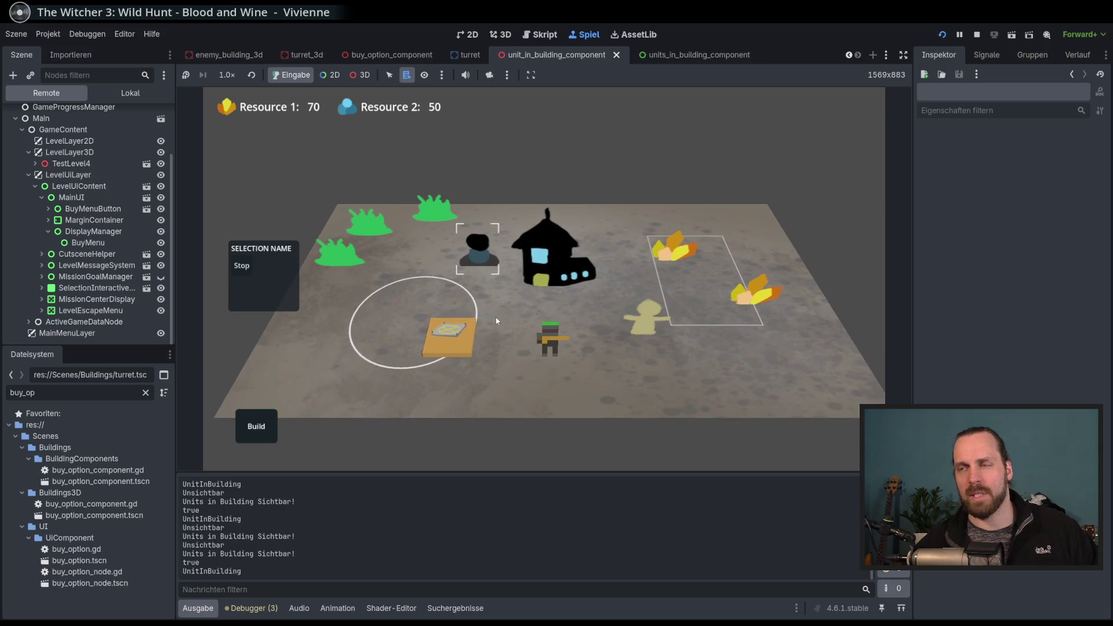
scroll(497, 332, up, 3)
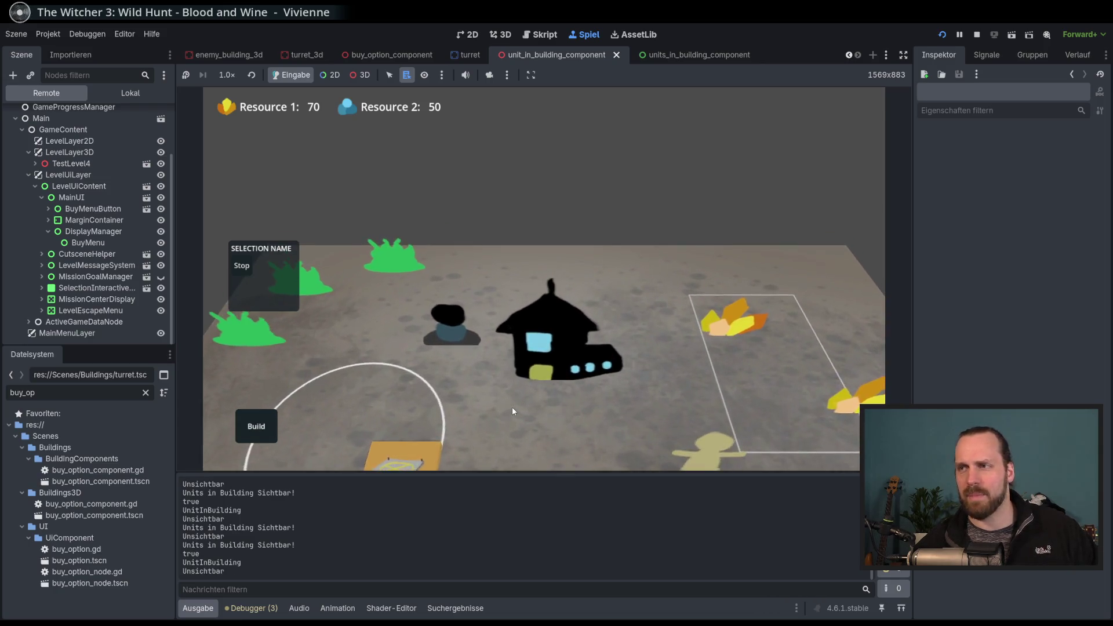
scroll(513, 406, down, 3)
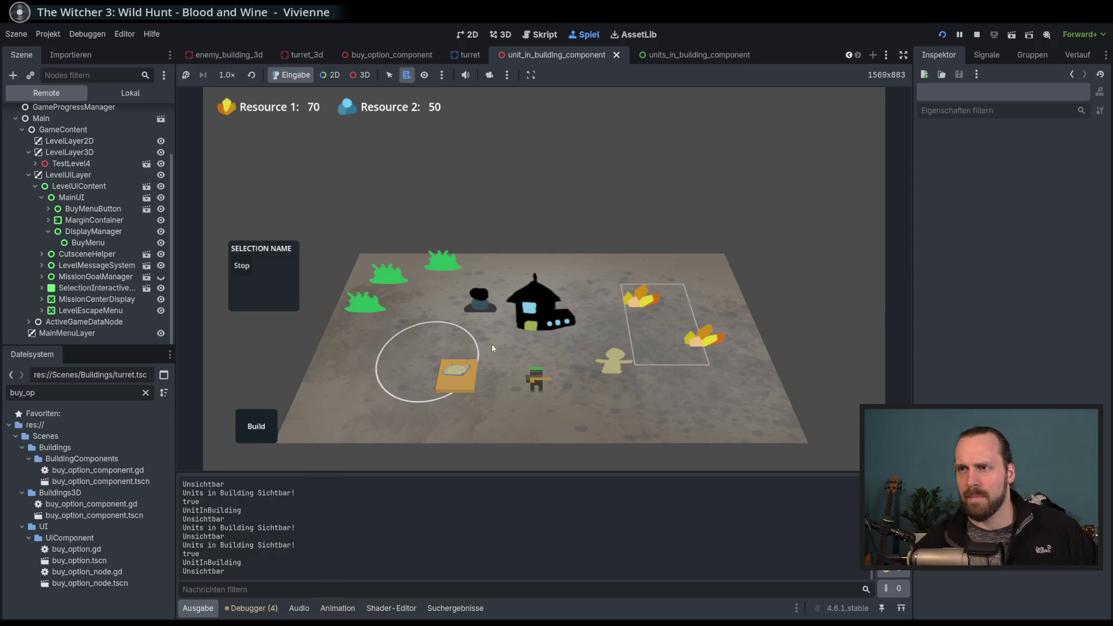
scroll(492, 343, up, 3)
Switch selection between the dark unit and the crate building, ending on the dark unit.
click(478, 339)
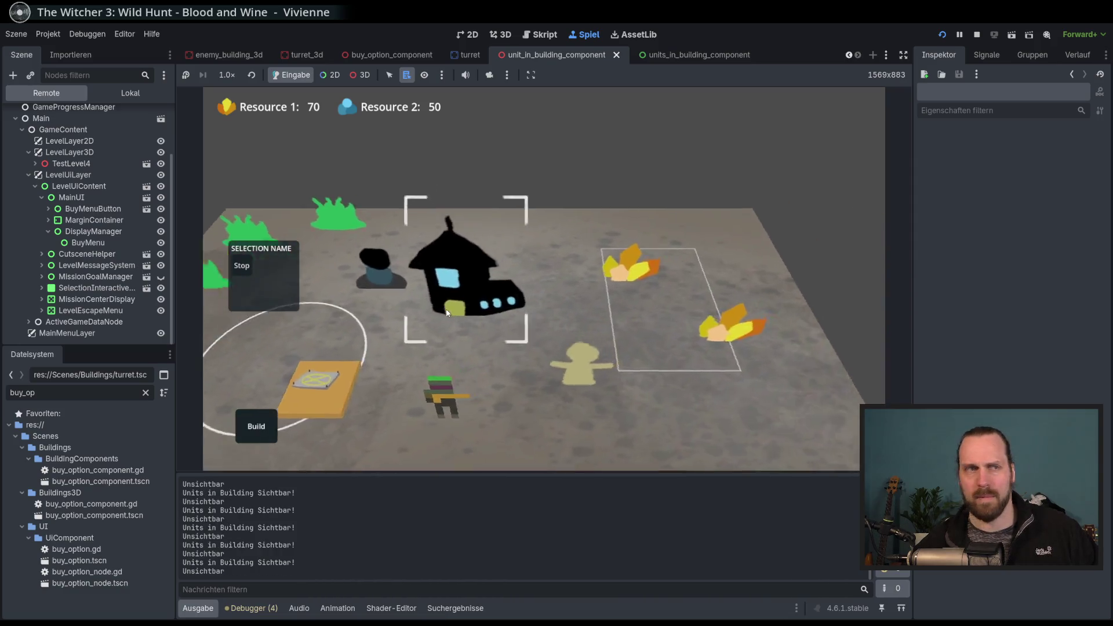
scroll(464, 307, down, 4)
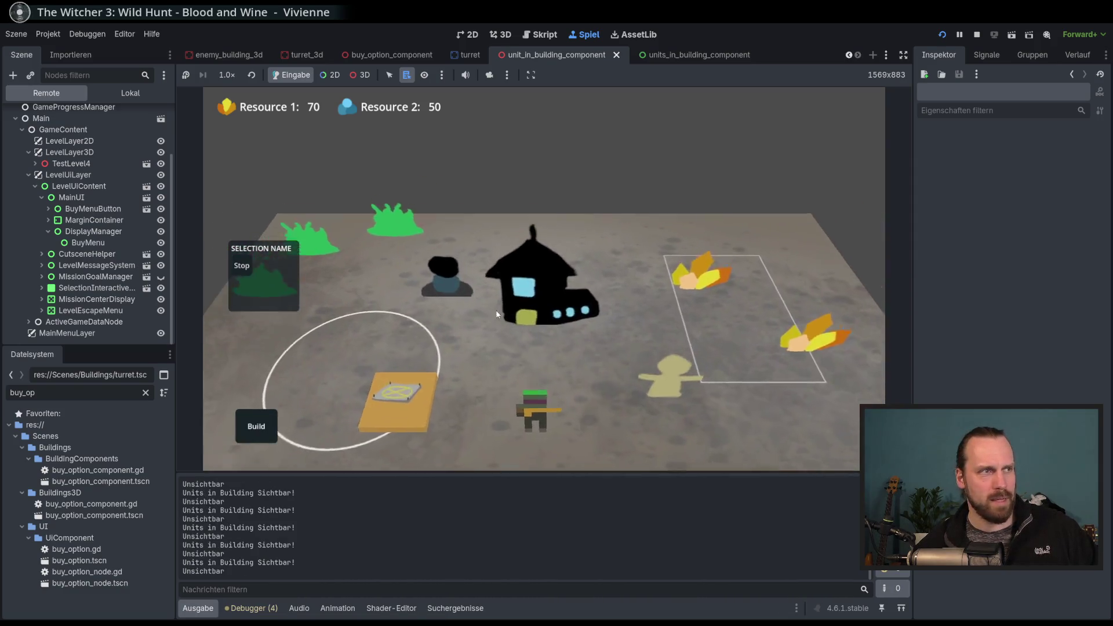
click(433, 240)
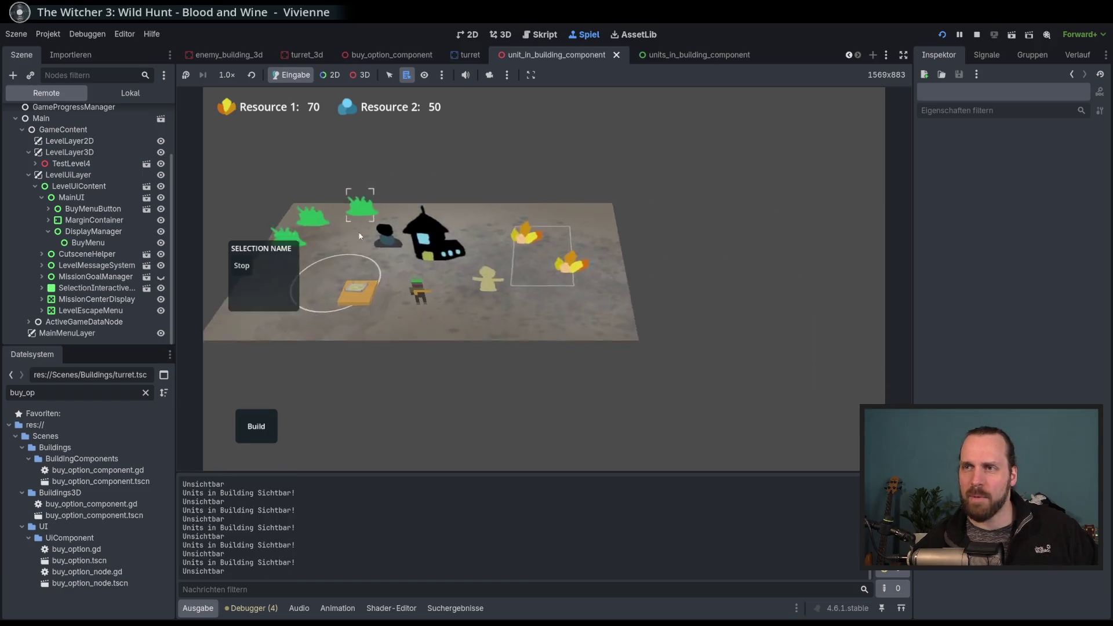
scroll(521, 289, up, 3)
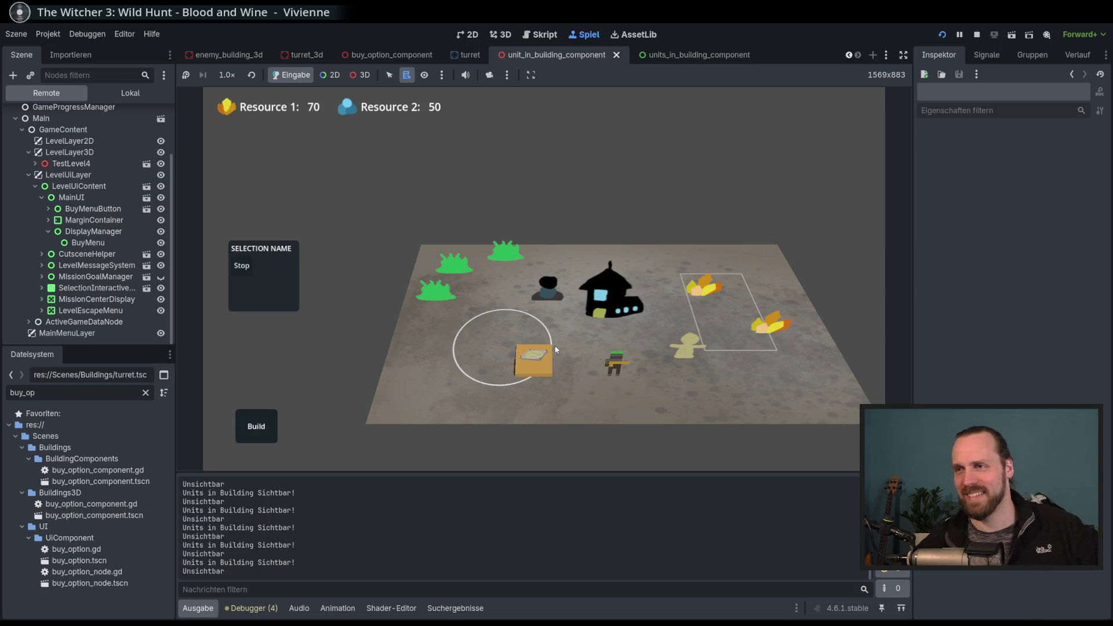
click(509, 358)
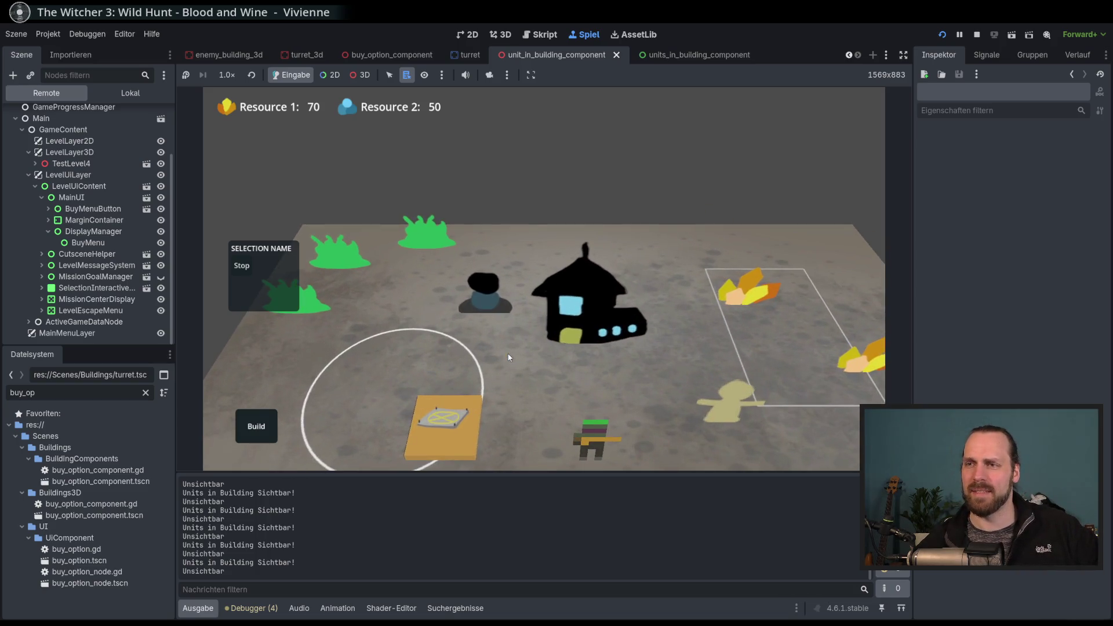
click(506, 308)
click(514, 317)
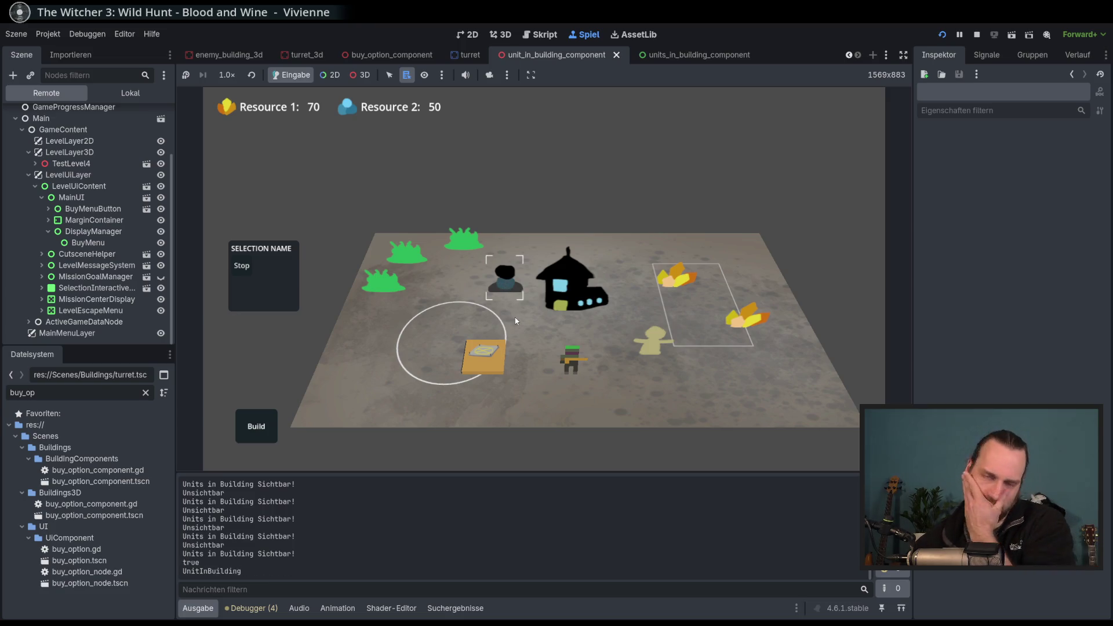
click(483, 354)
click(462, 348)
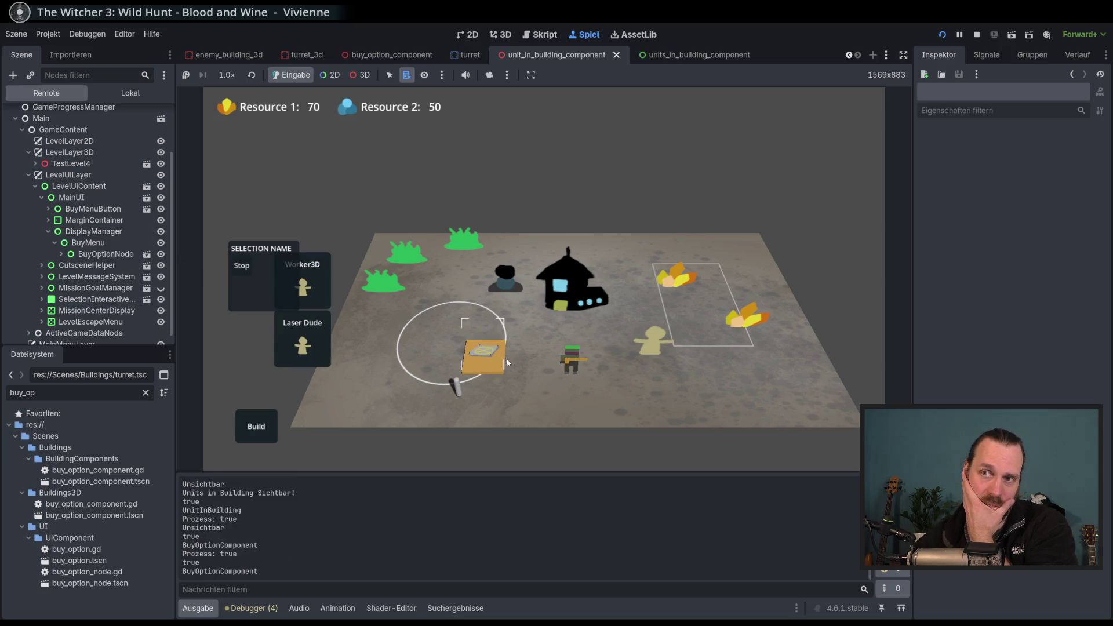
click(485, 363)
click(501, 365)
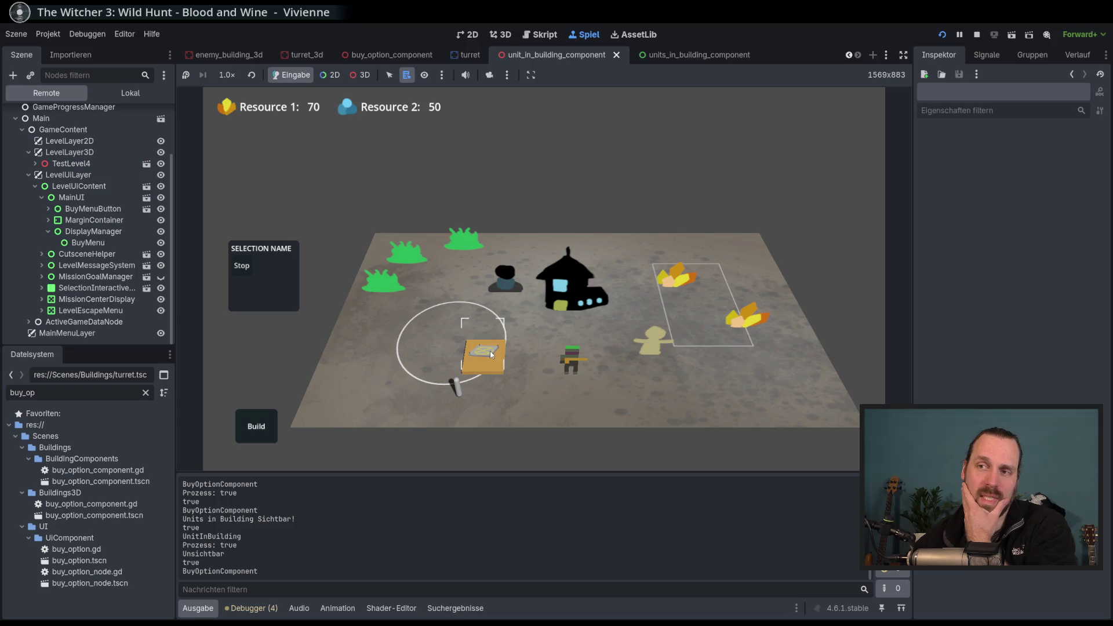
click(491, 353)
click(543, 363)
click(490, 354)
click(546, 339)
click(497, 353)
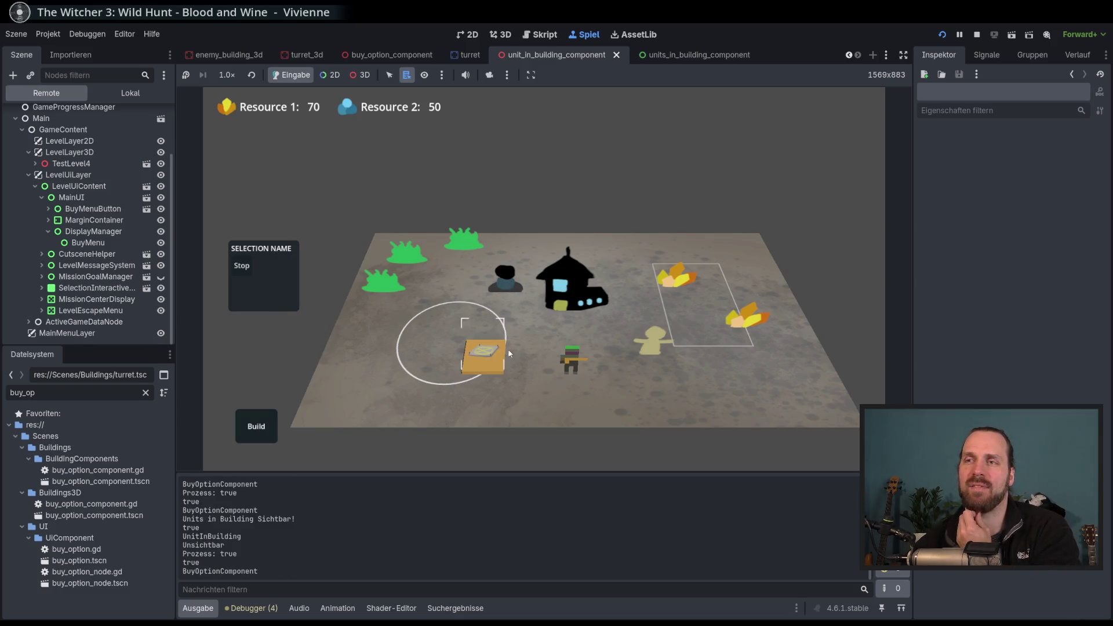
click(482, 356)
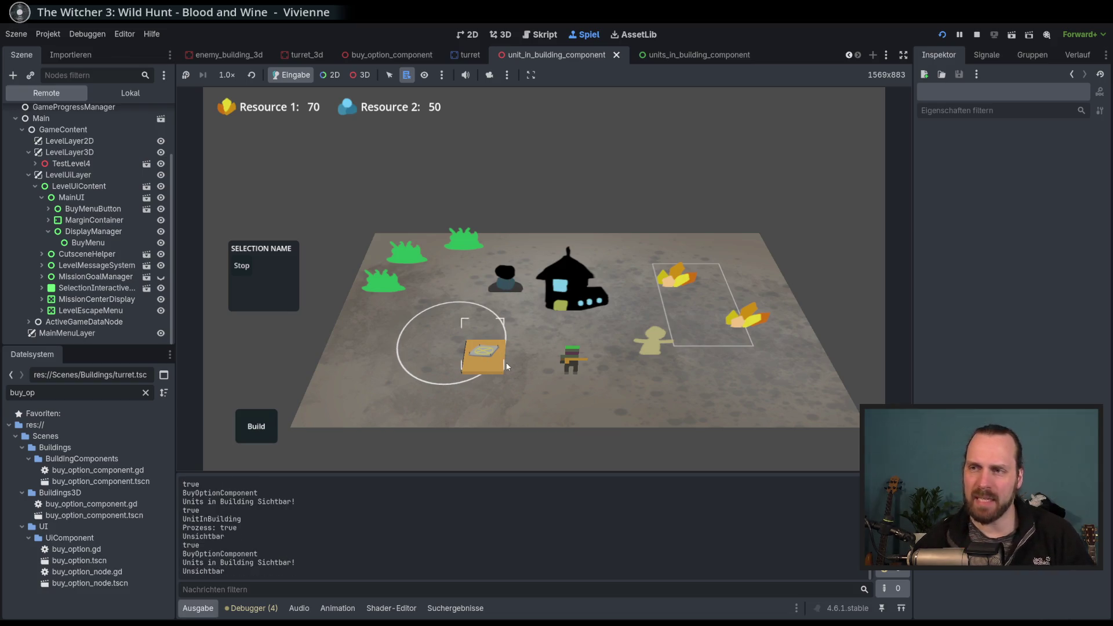
click(491, 356)
click(586, 387)
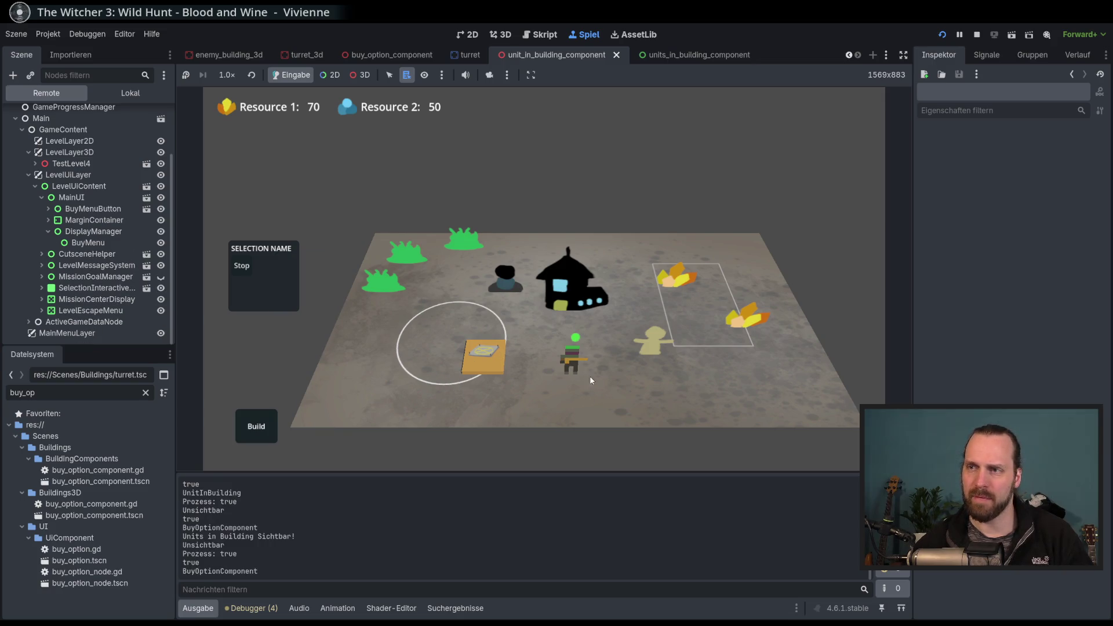
click(483, 353)
click(582, 404)
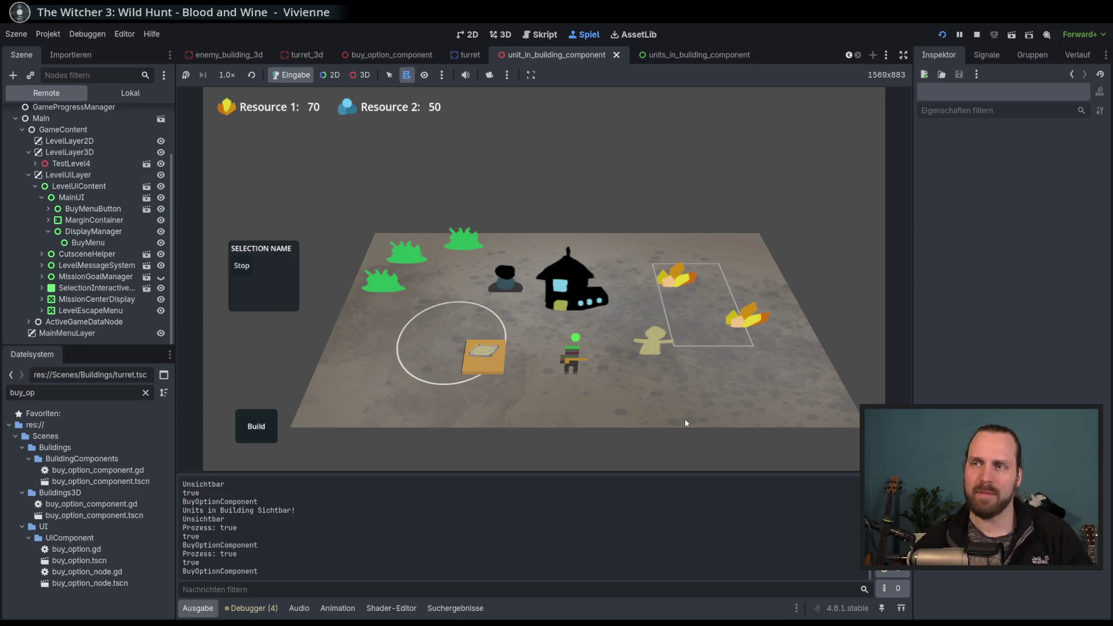
click(487, 363)
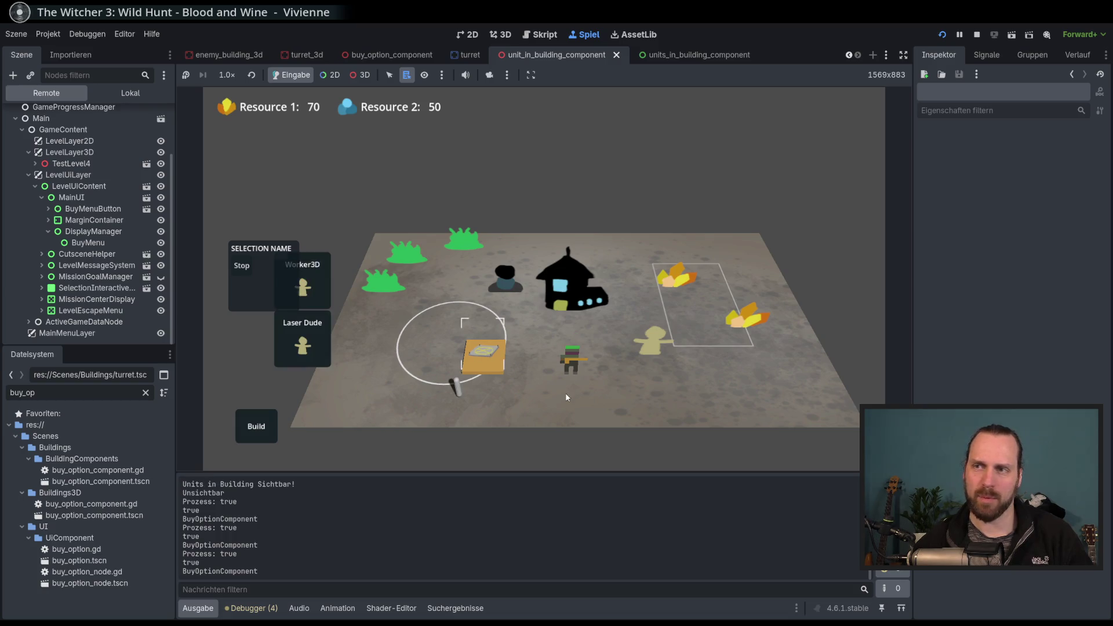
click(492, 354)
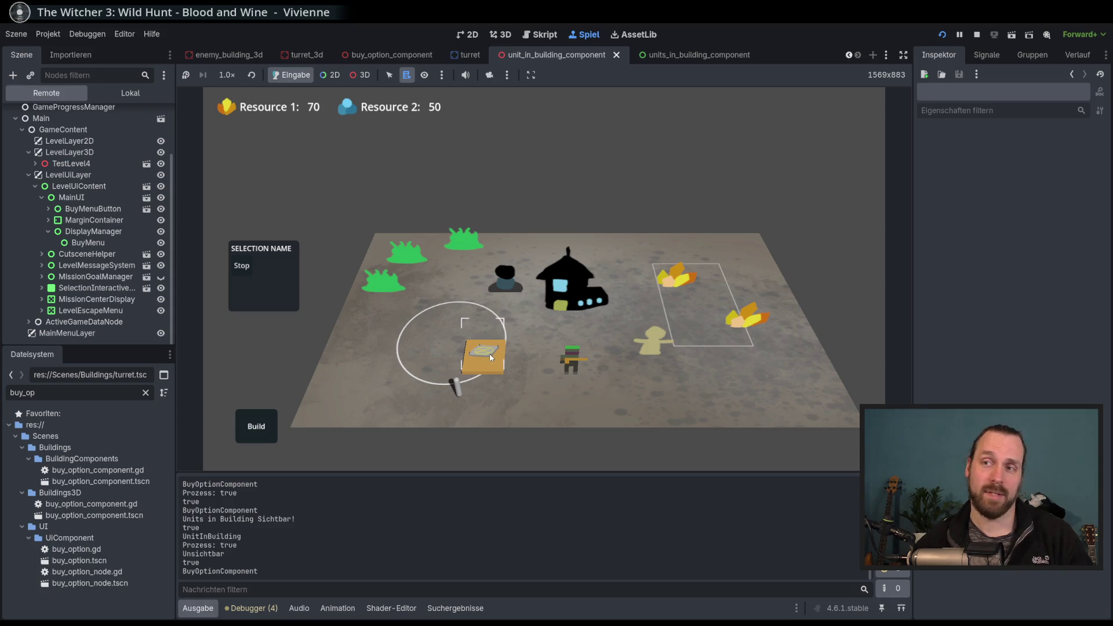
click(491, 357)
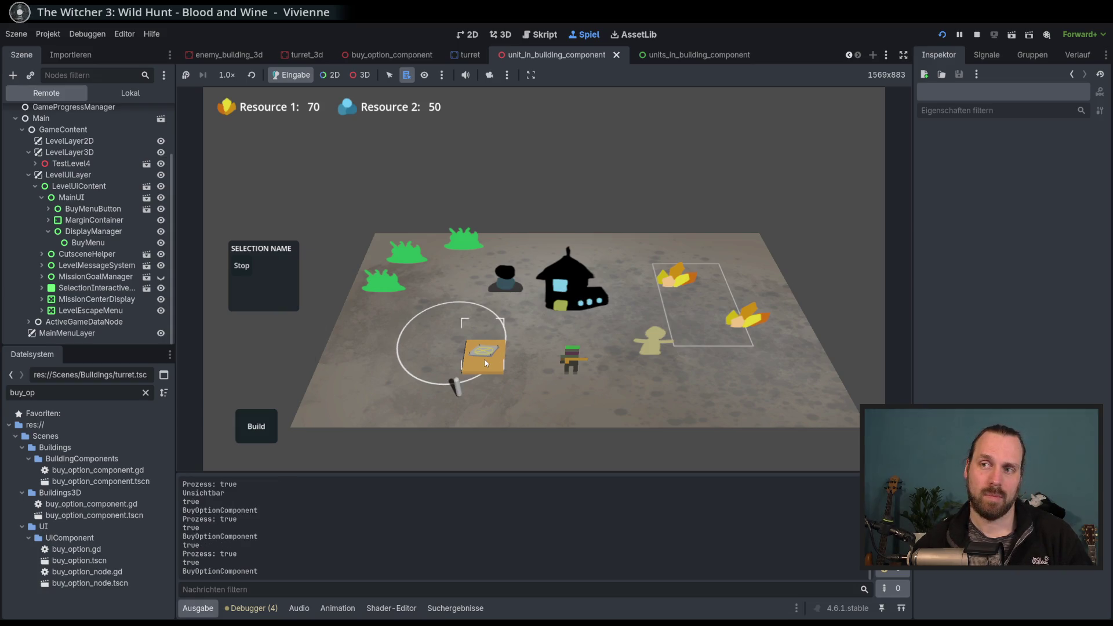
click(485, 364)
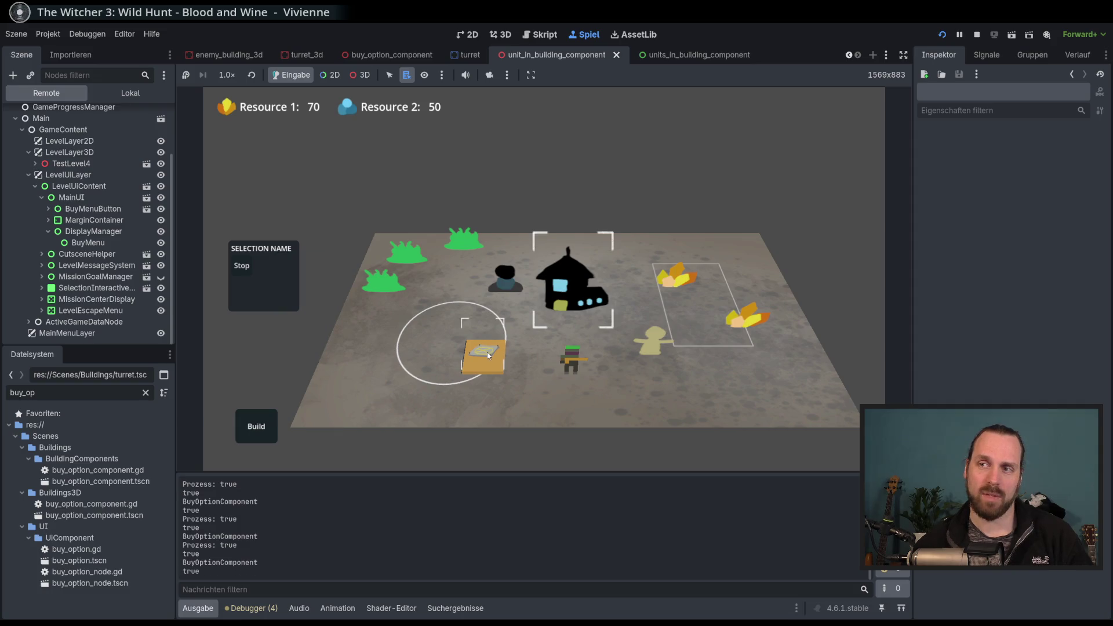
click(488, 356)
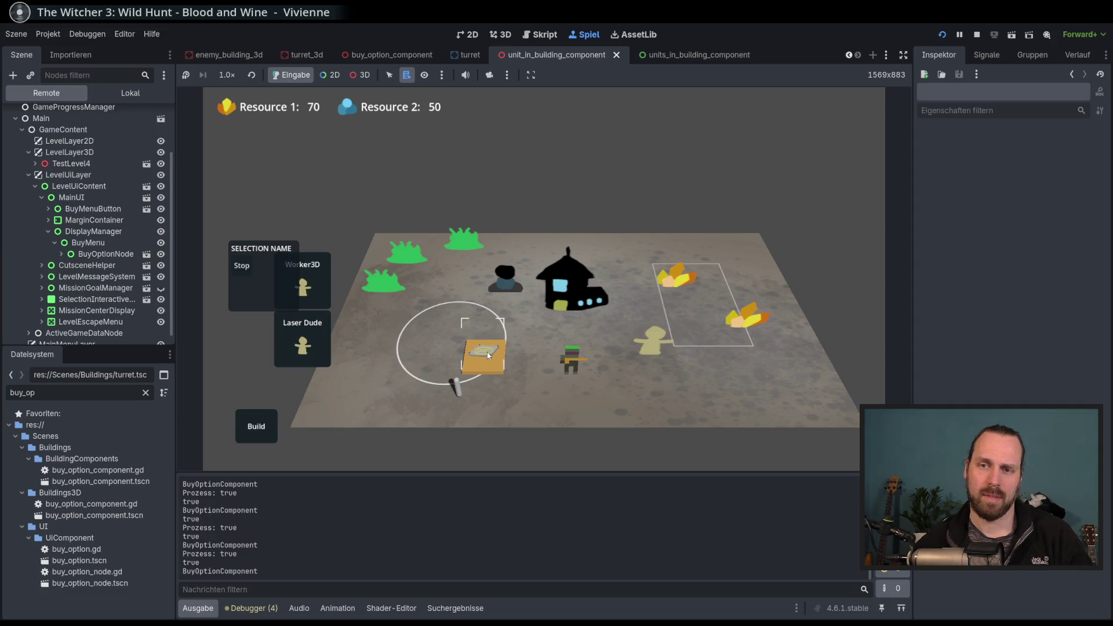
click(497, 365)
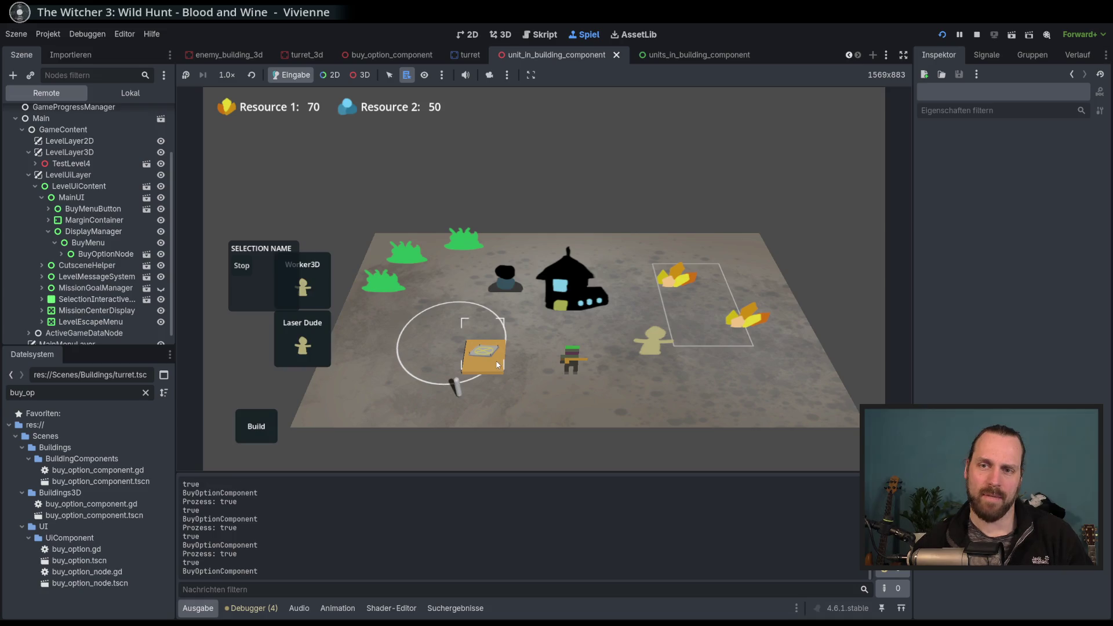
click(519, 389)
click(485, 355)
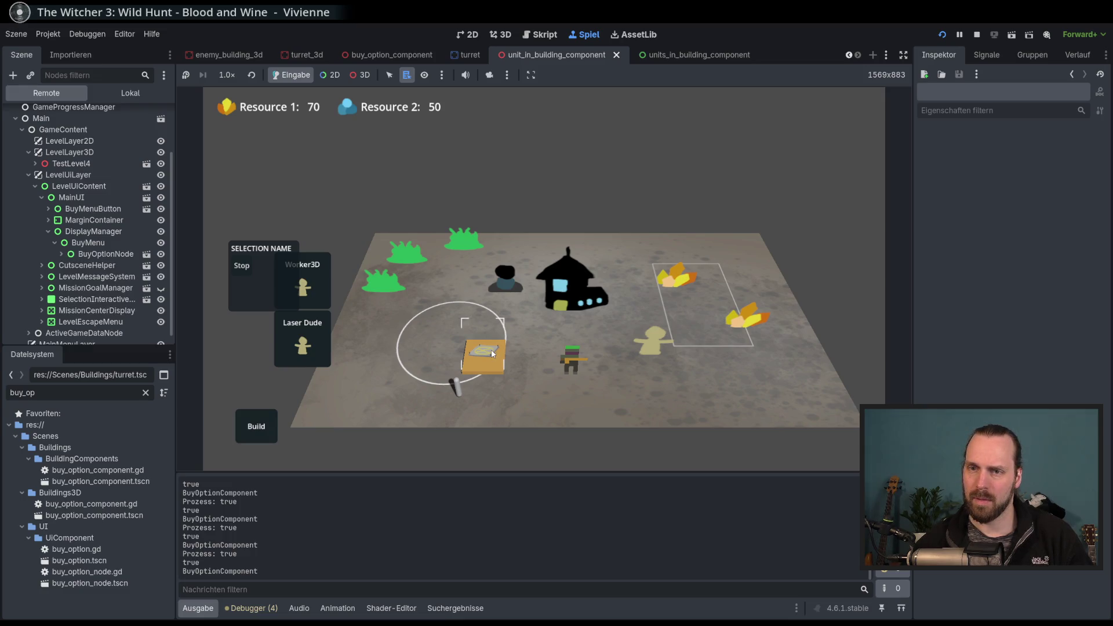
click(552, 412)
scroll(535, 370, up, 3)
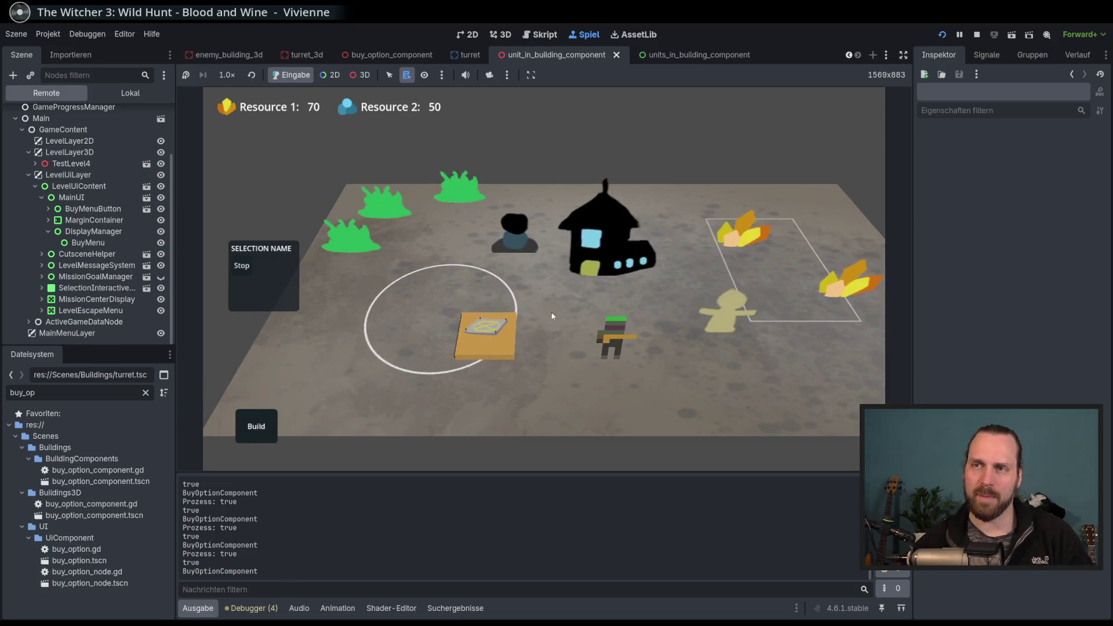
scroll(552, 316, down, 3)
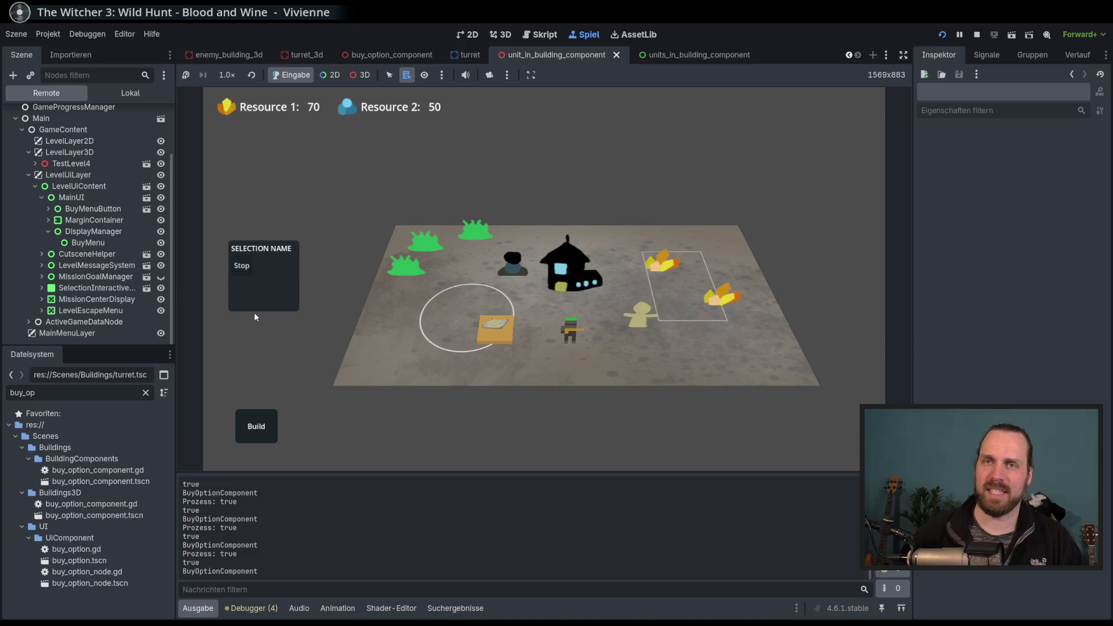
scroll(411, 278, up, 3)
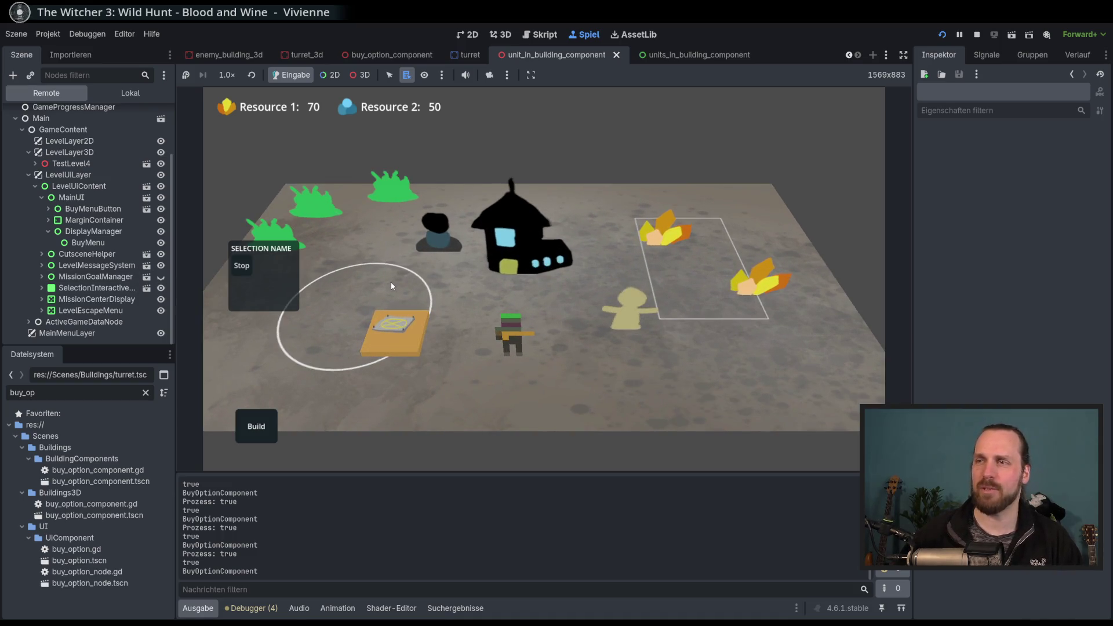
scroll(394, 283, down, 3)
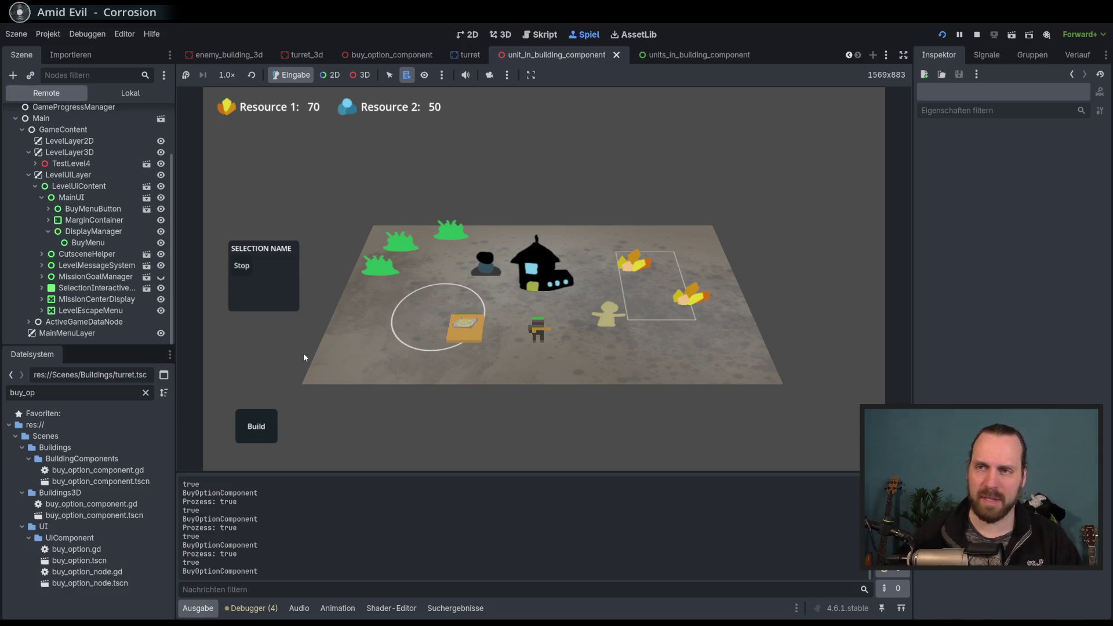
scroll(311, 352, up, 3)
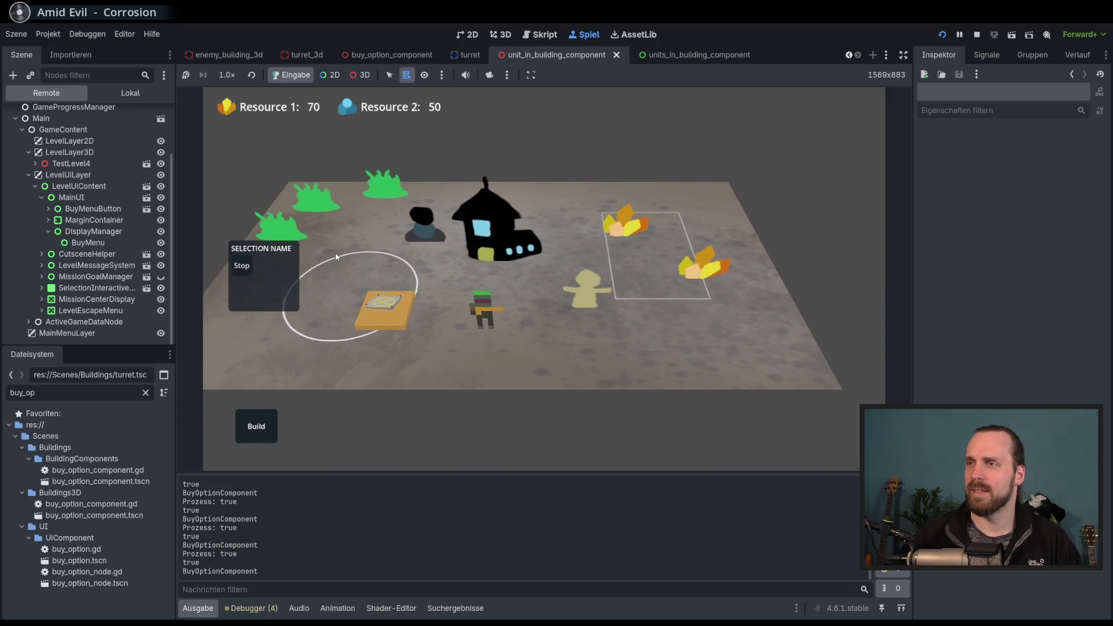
mouse_move(335, 253)
mouse_down()
mouse_move(336, 307)
mouse_move(499, 301)
mouse_move(398, 295)
mouse_move(441, 290)
mouse_up()
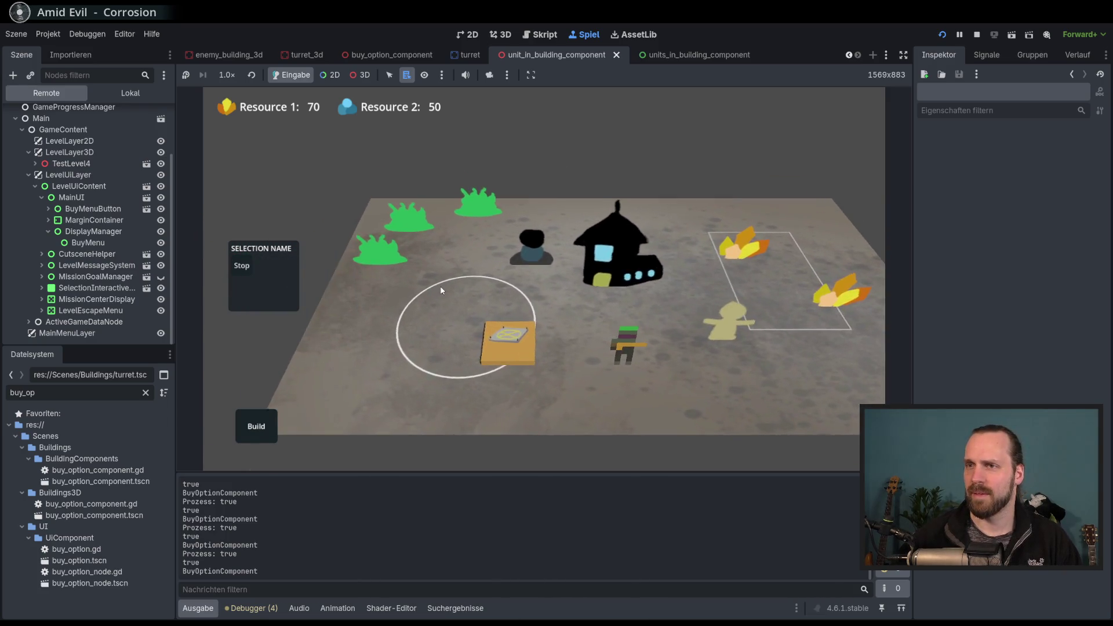
key(w)
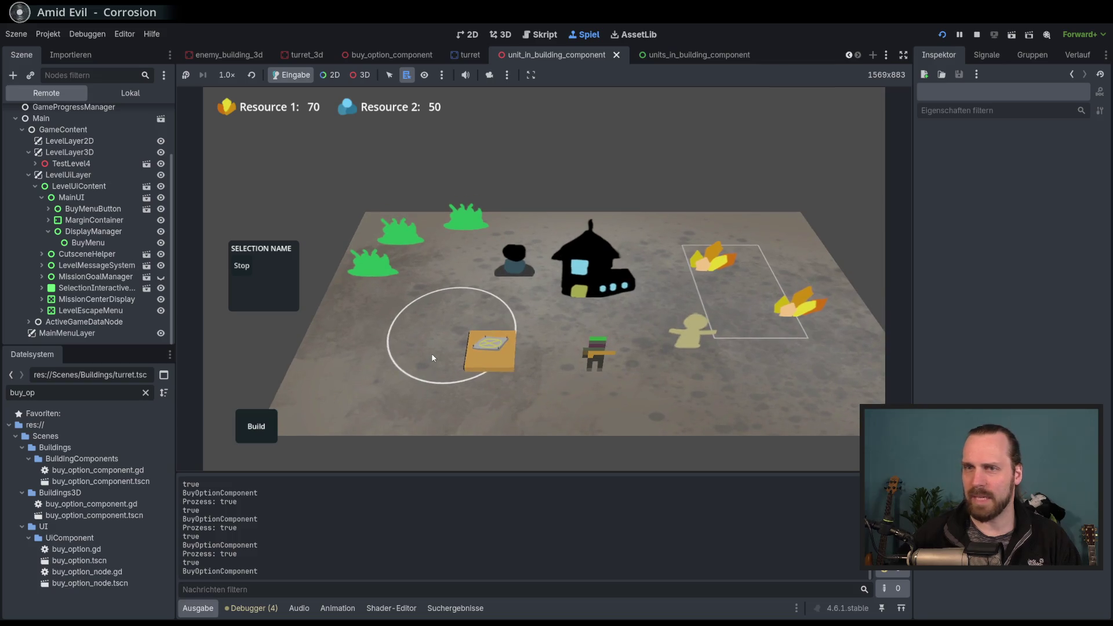
scroll(431, 353, up, 1)
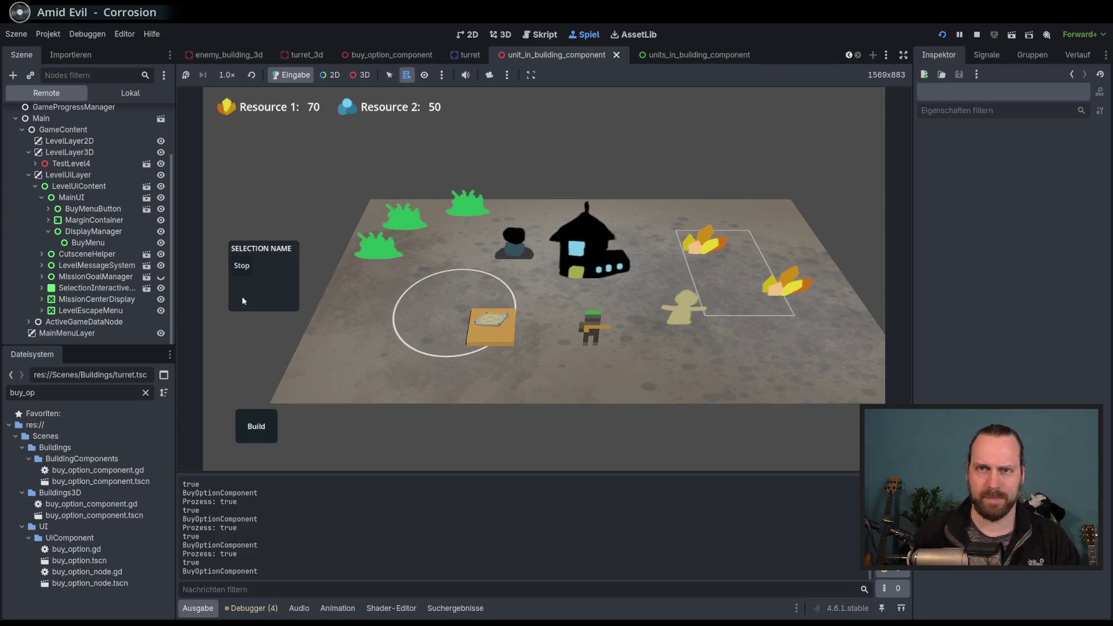
Inspect DisplayManager's properties in the remote tree, then stop the running game.
click(90, 231)
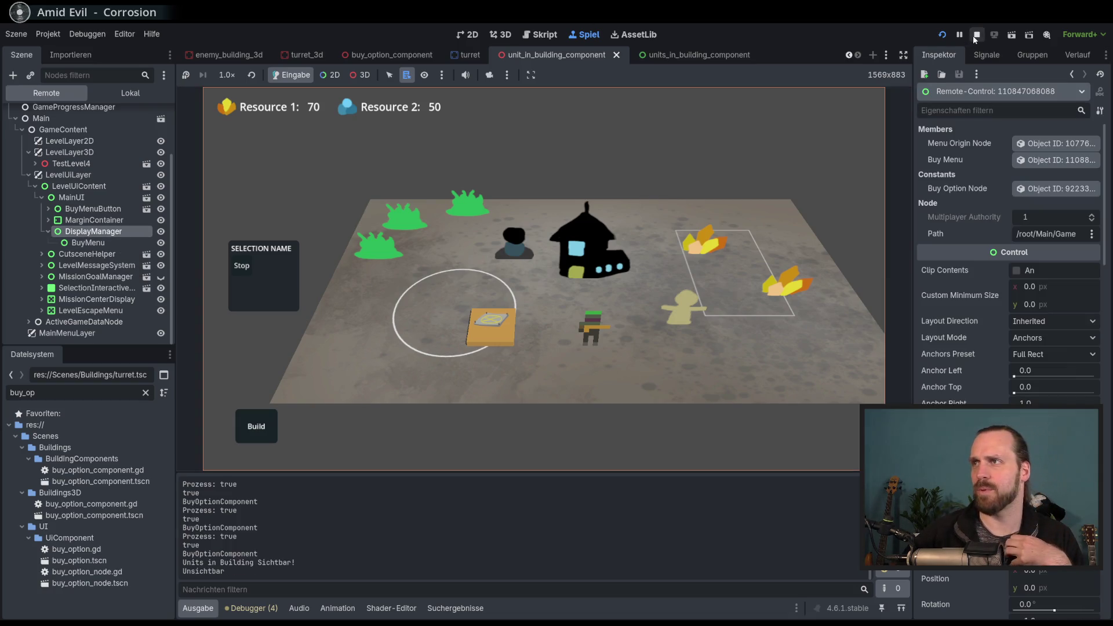
click(975, 36)
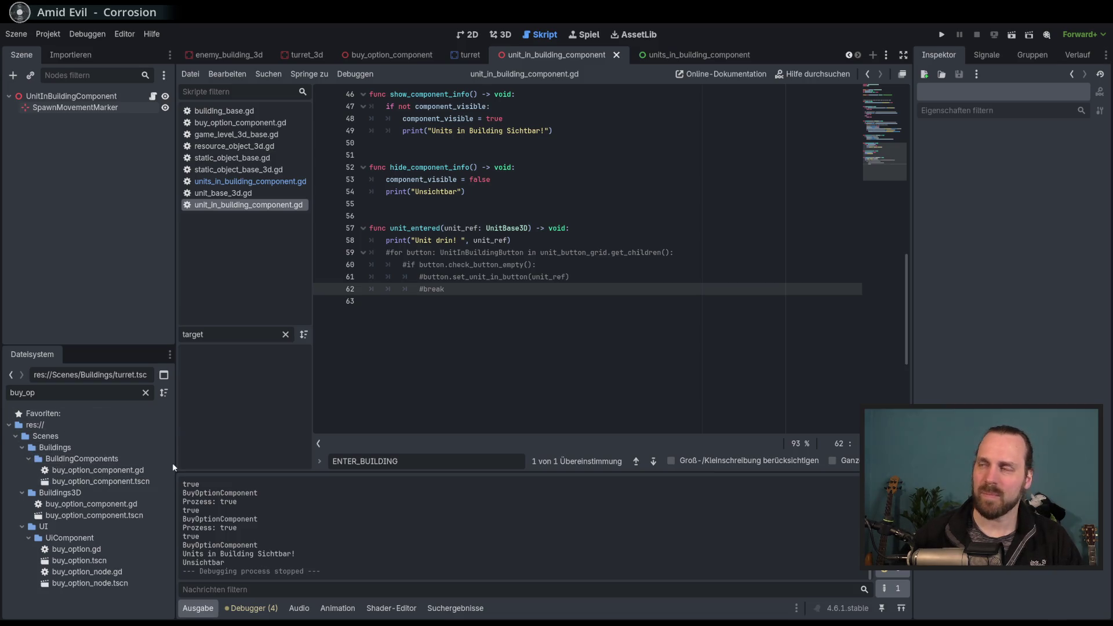
Clear the FileSystem filter so all project folders are listed, and browse through them.
click(145, 392)
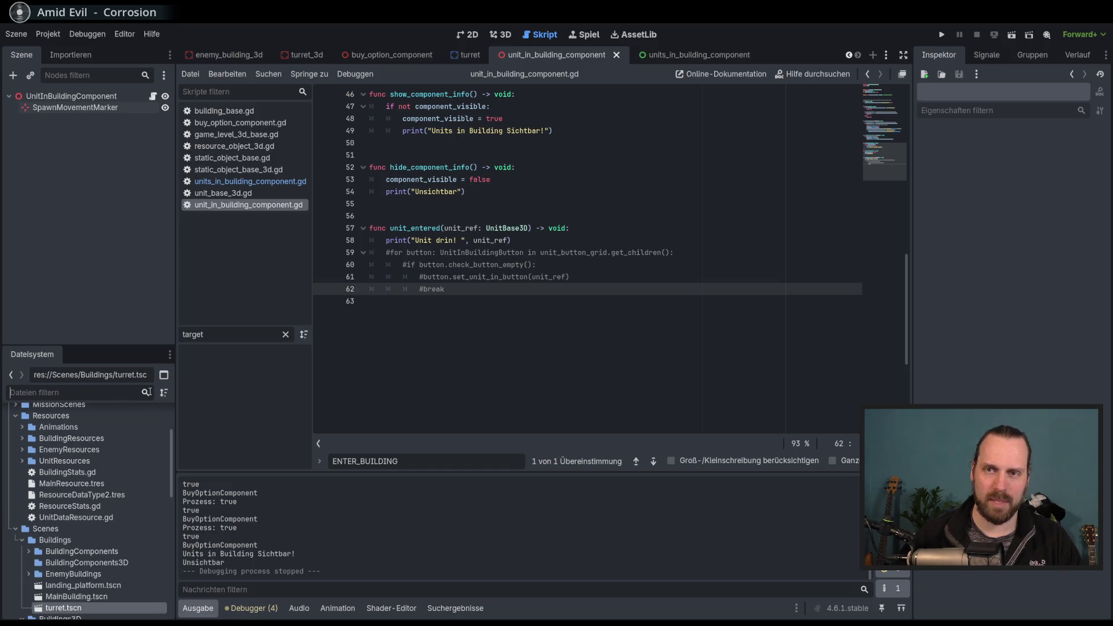
mouse_move(173, 443)
mouse_down()
mouse_move(173, 549)
mouse_move(171, 460)
mouse_up()
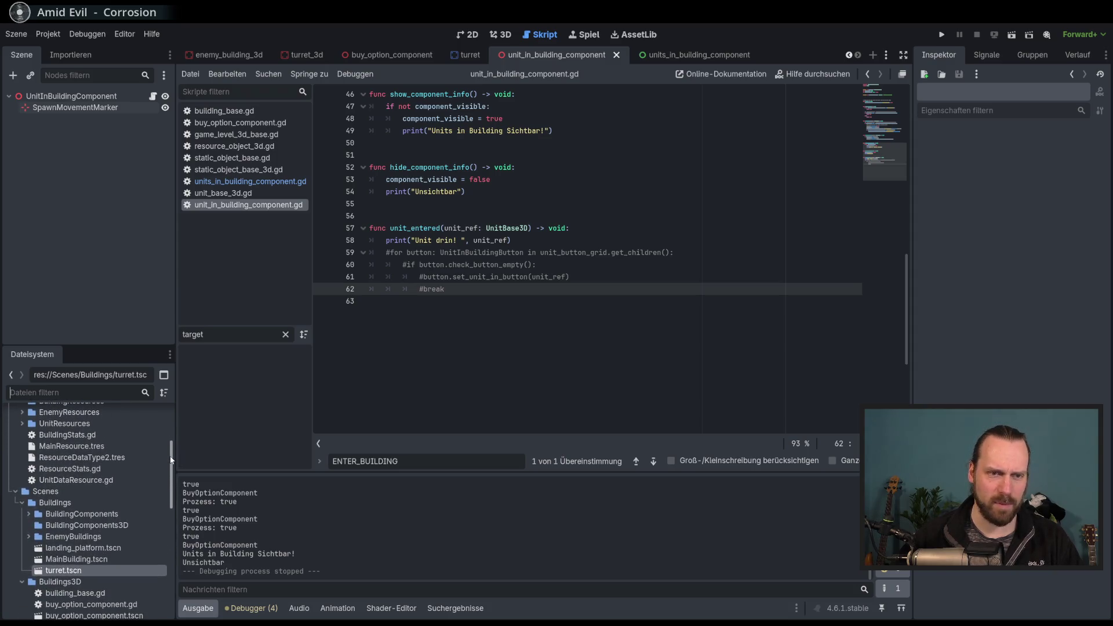
scroll(171, 460, down, 2)
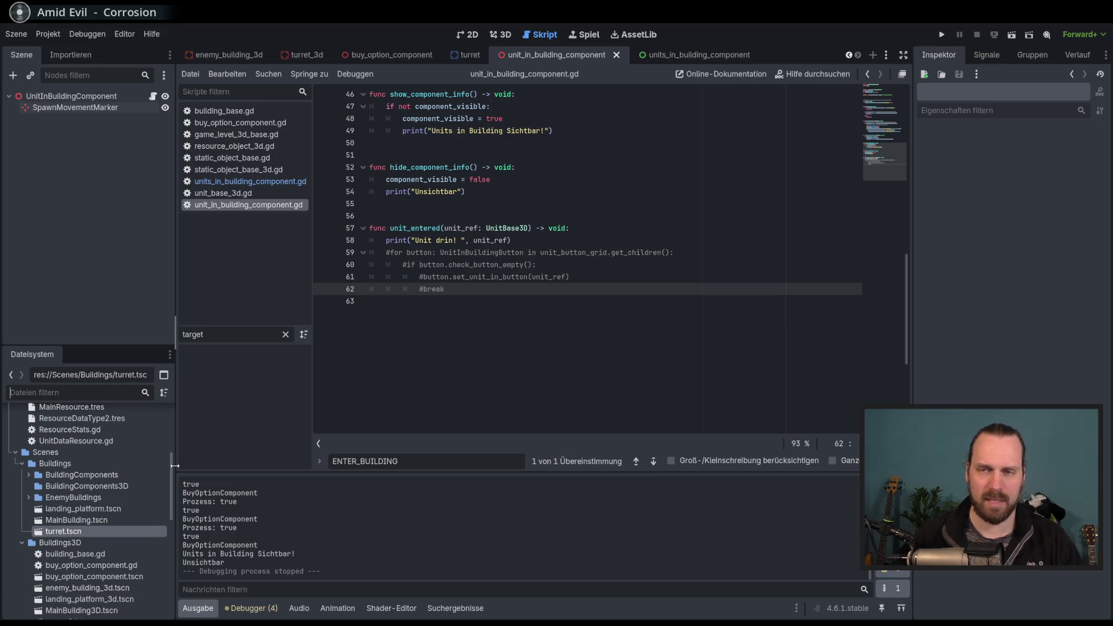
scroll(171, 481, up, 5)
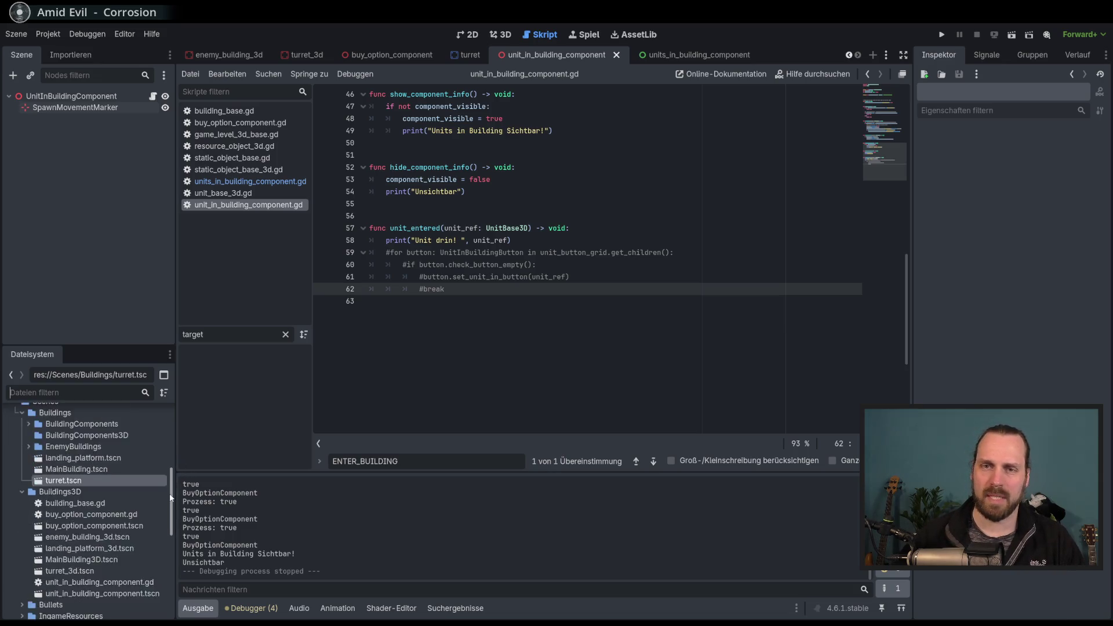
scroll(170, 483, down, 4)
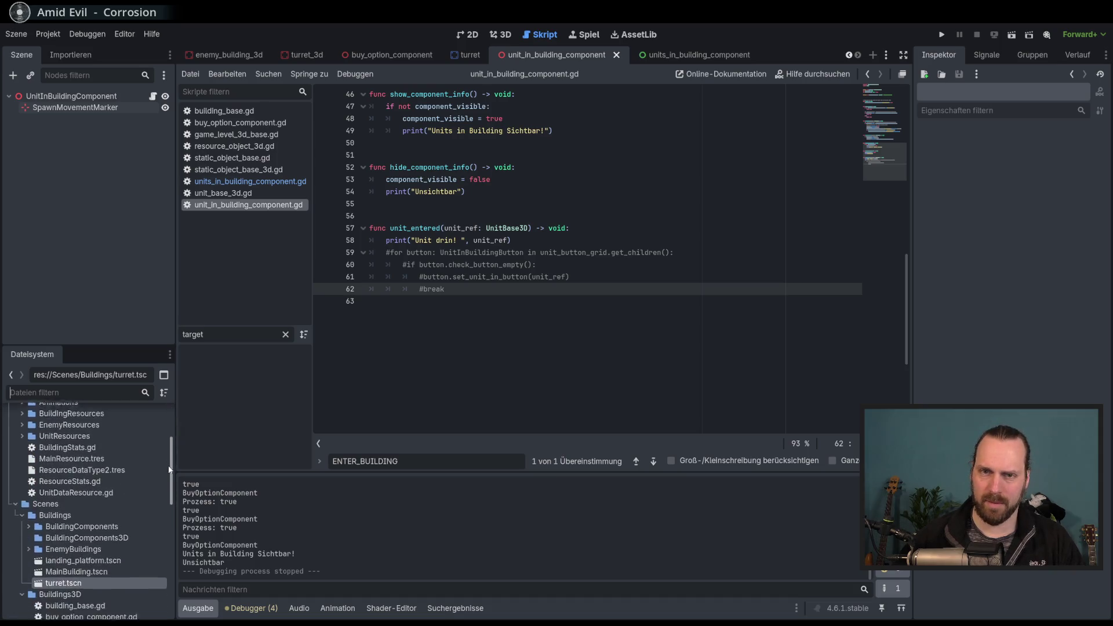
scroll(169, 483, down, 3)
scroll(168, 501, down, 2)
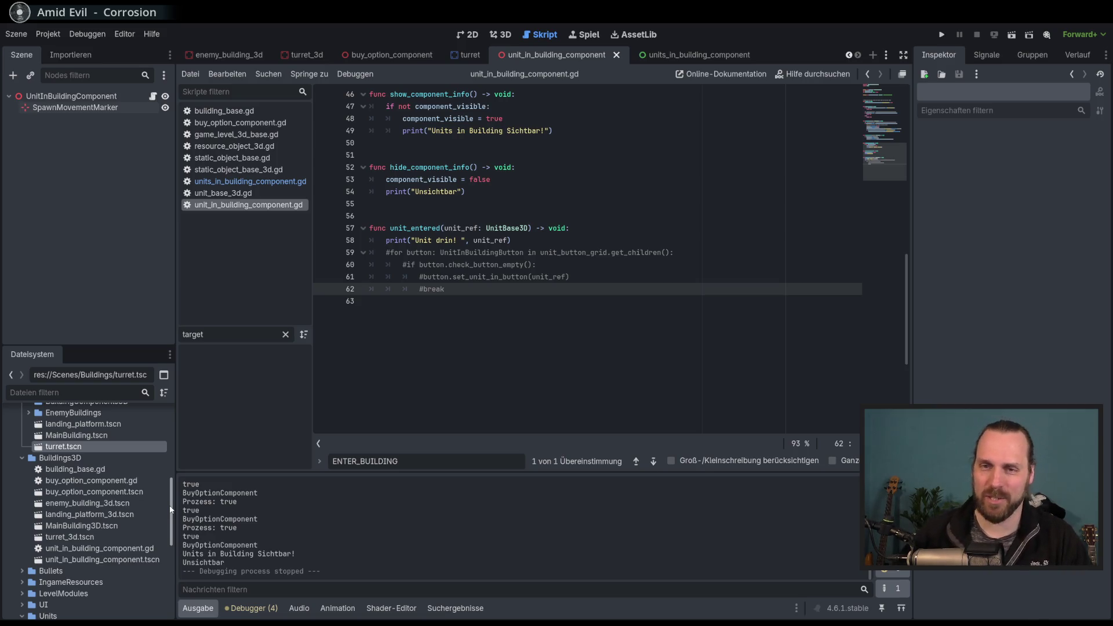
scroll(173, 499, up, 2)
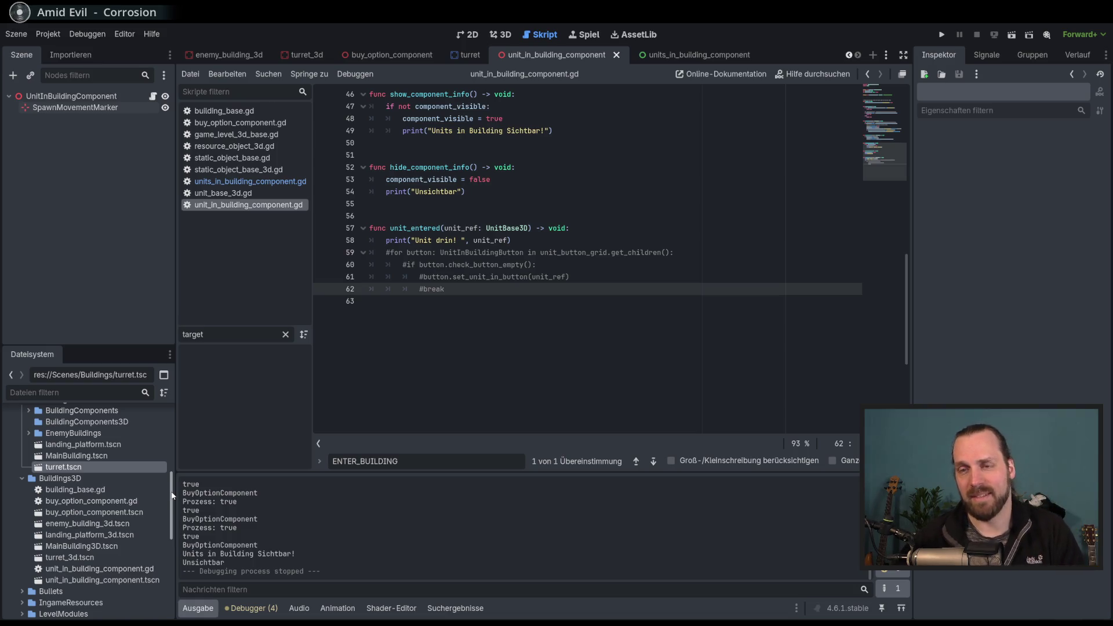
mouse_move(172, 494)
mouse_down()
mouse_move(169, 460)
mouse_move(172, 521)
mouse_move(174, 511)
mouse_up()
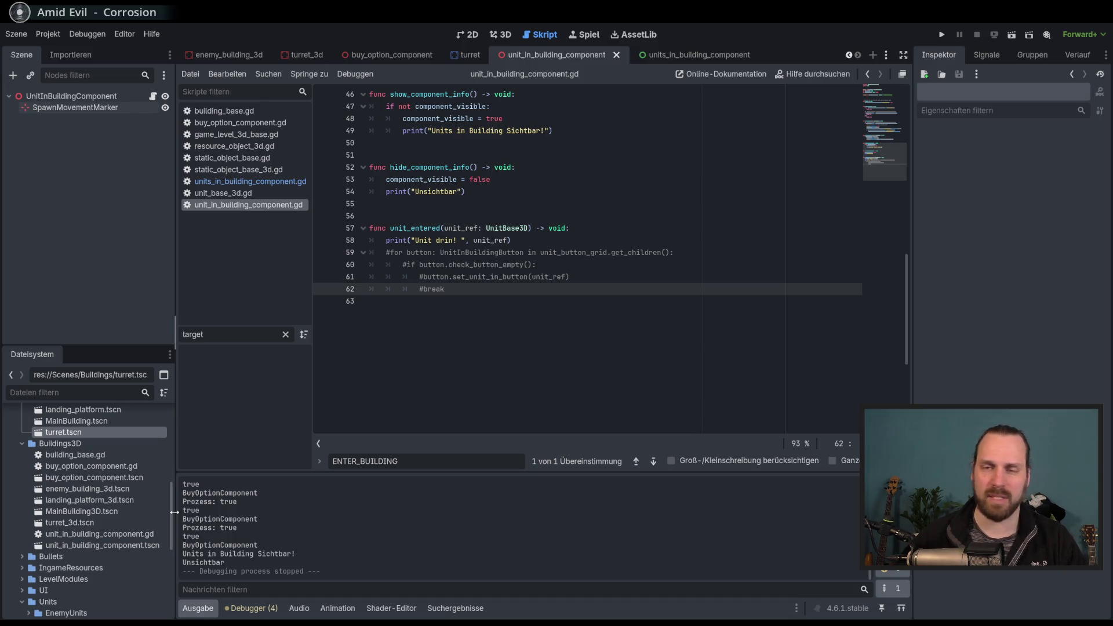
drag(174, 512, 173, 532)
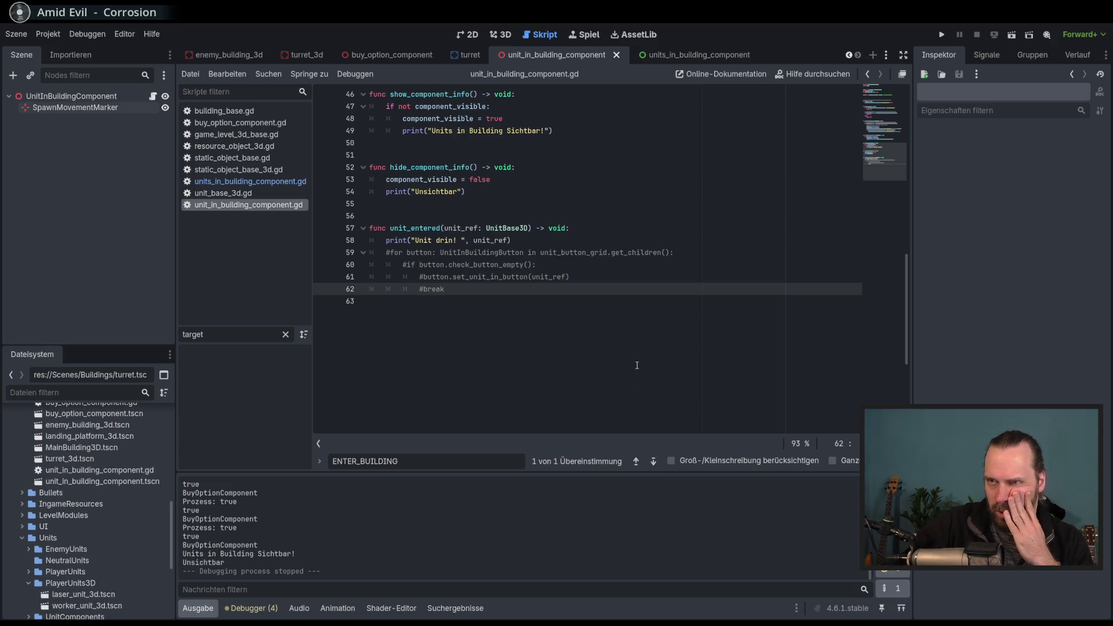
scroll(140, 455, up, 10)
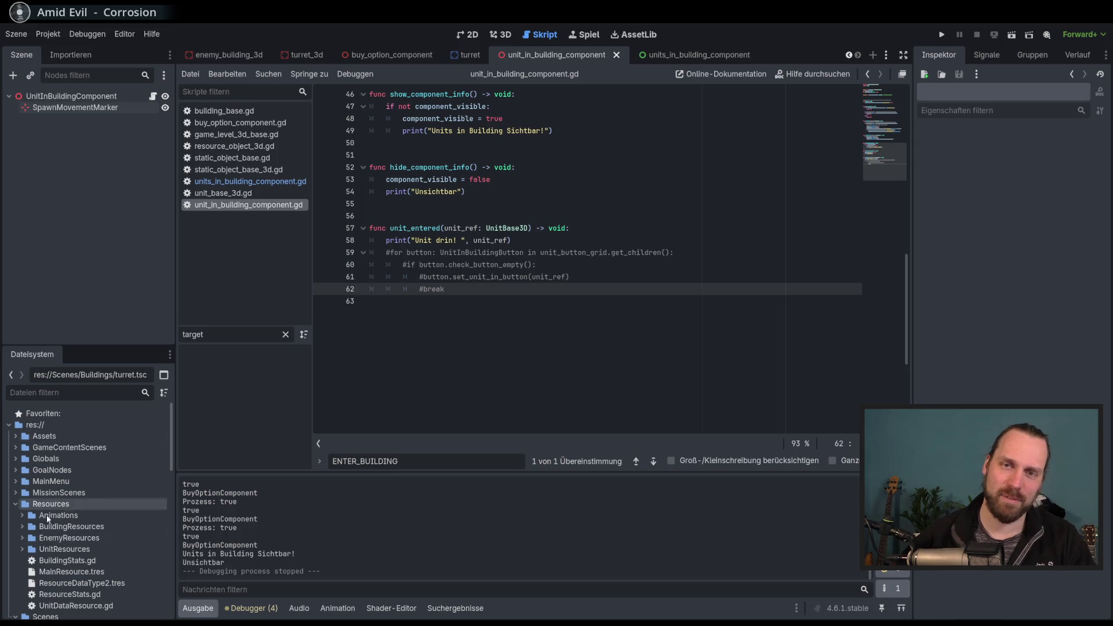
Select the Globals and GoalNodes folders, viewing and dismissing their options menus.
click(50, 459)
right_click(60, 460)
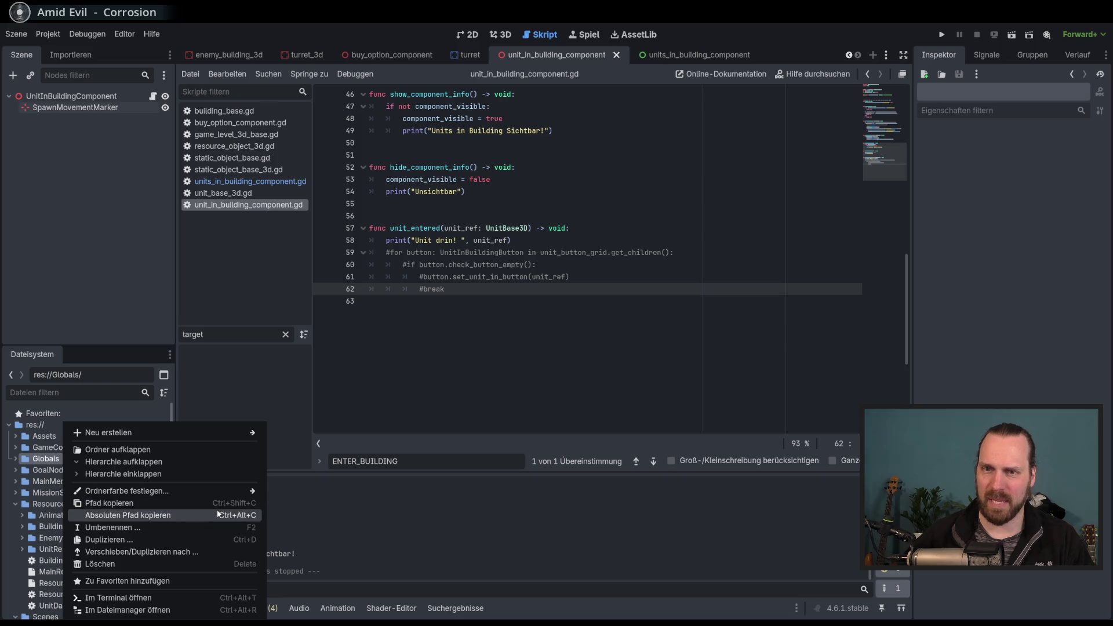
click(49, 481)
click(76, 467)
key(shift+Up)
key(shift+Up)
key(shift+Up)
right_click(95, 466)
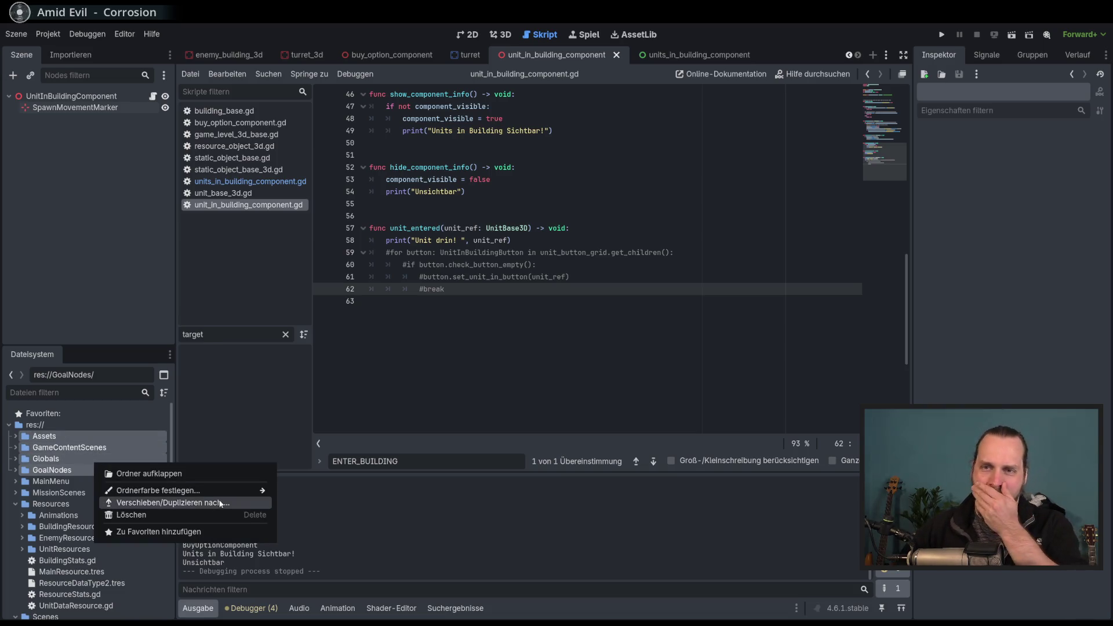
click(92, 466)
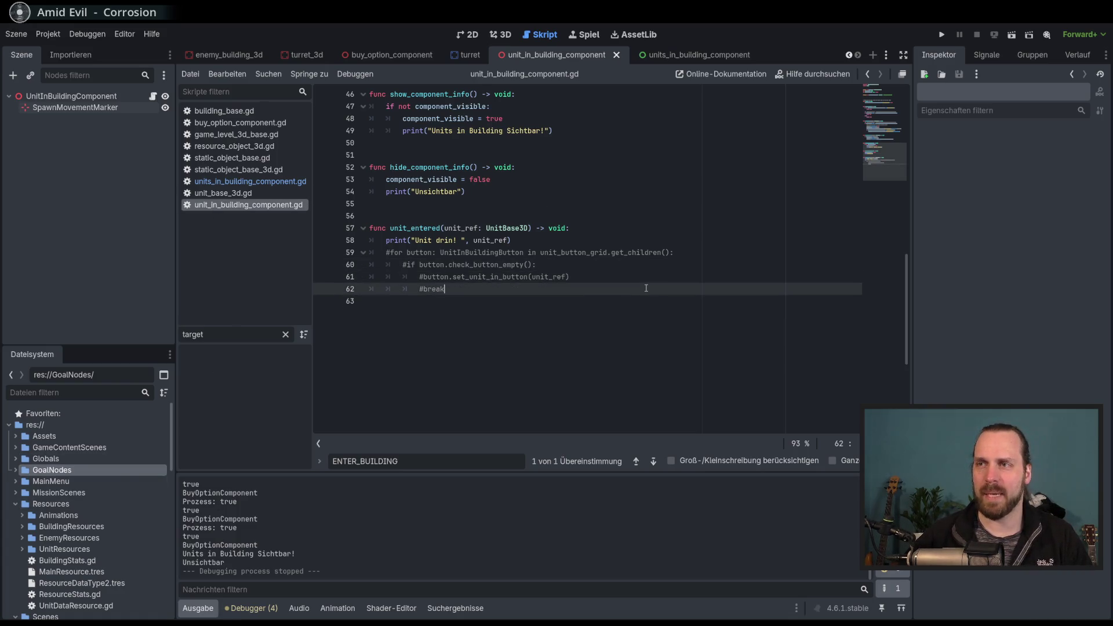
Move the script editor's cursor to line 61 of unit_in_building_component.gd.
click(555, 262)
key(Down)
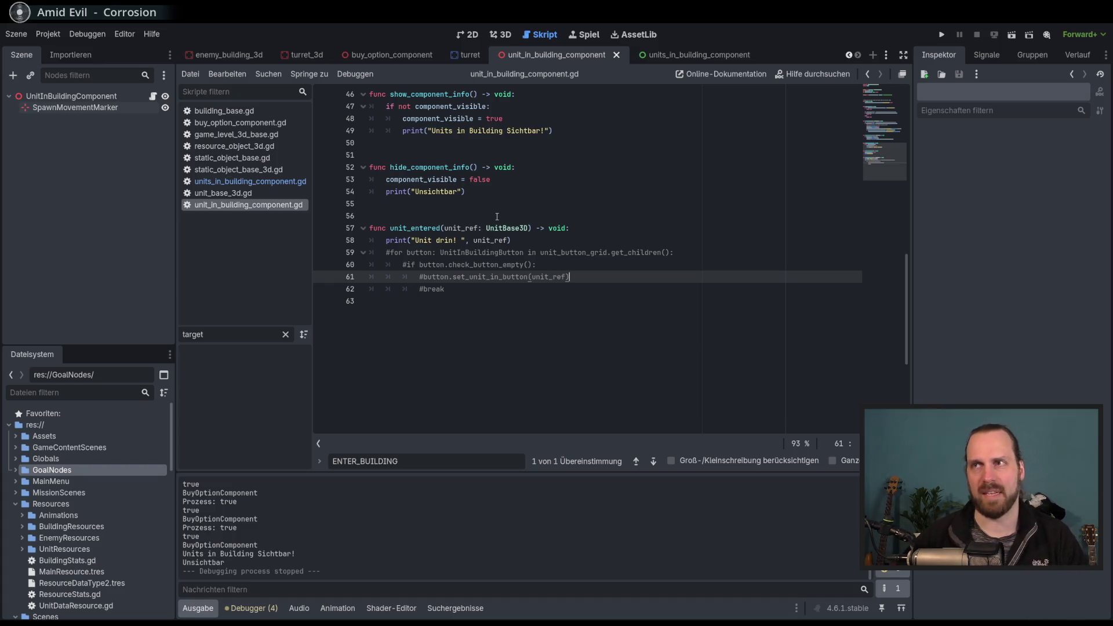
scroll(137, 444, down, 5)
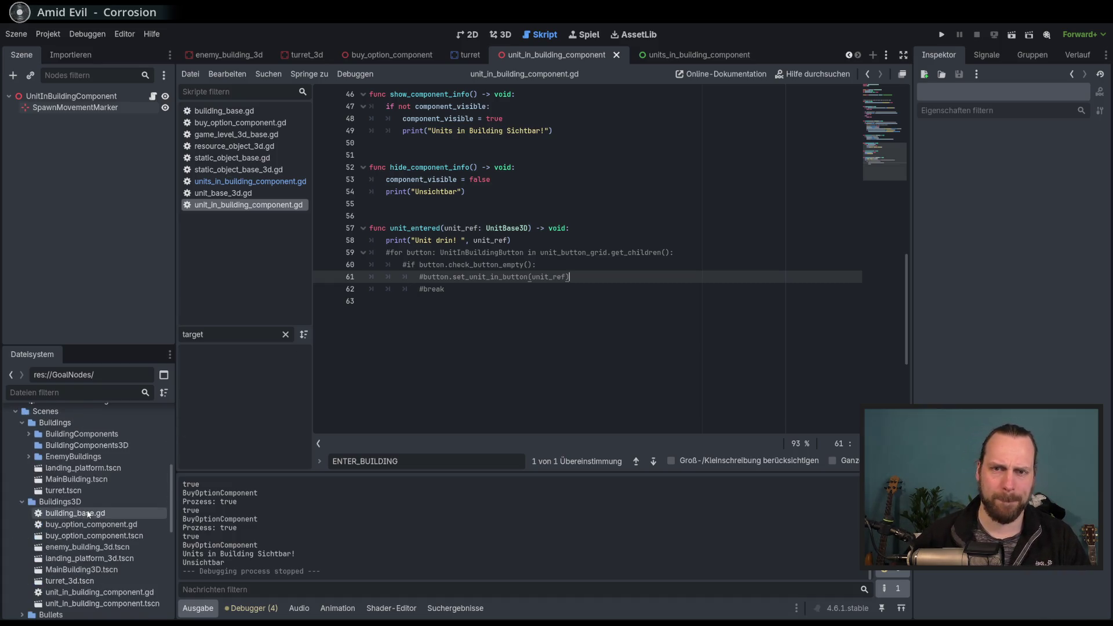
Collapse Buildings3D, Buildings, Scenes and Resources, then expand Scenes and its UI folder.
click(21, 553)
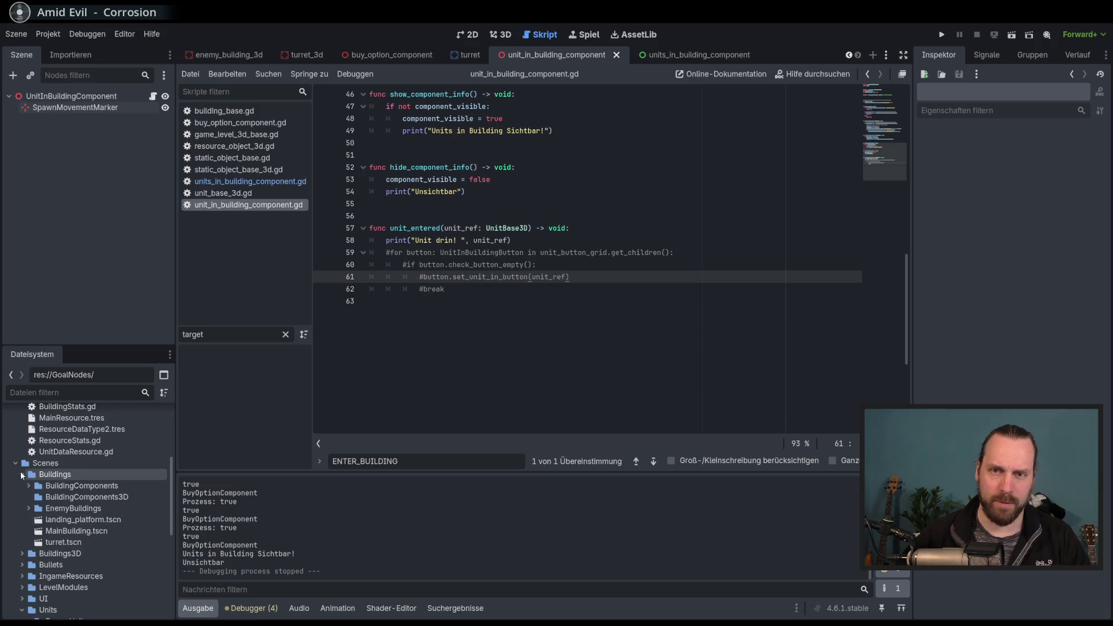
click(22, 474)
click(15, 463)
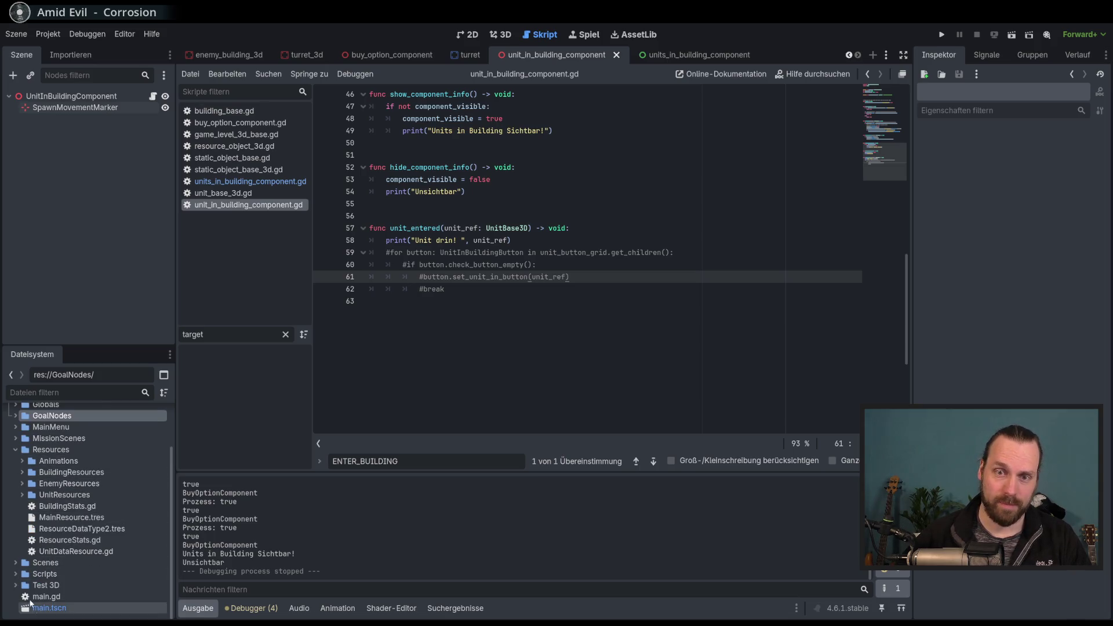
scroll(48, 489, up, 1)
scroll(48, 489, up, 1)
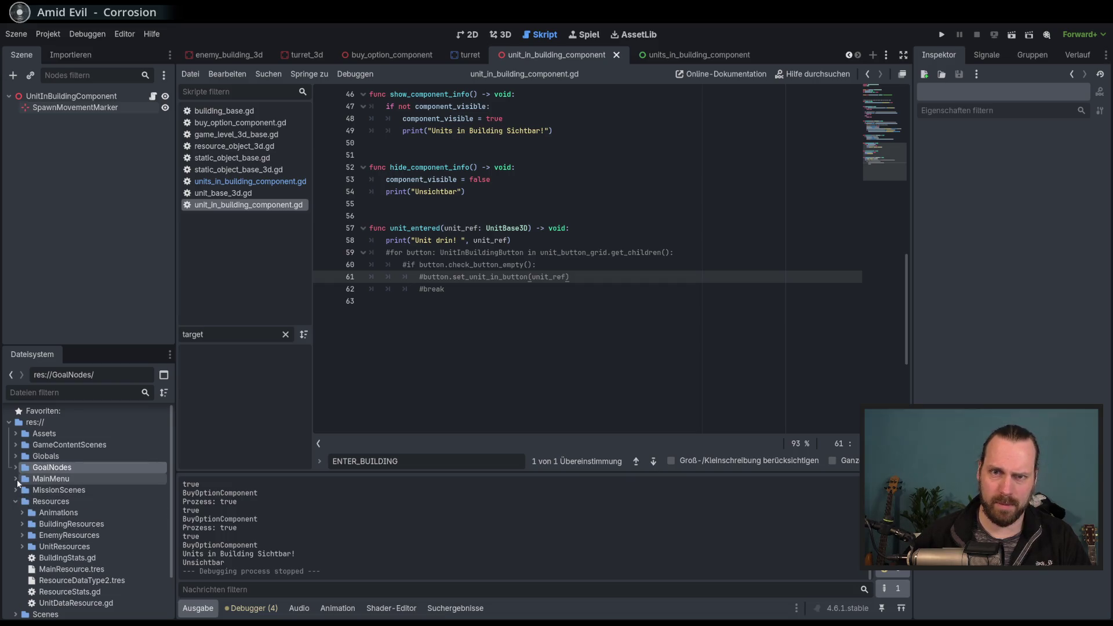
click(15, 502)
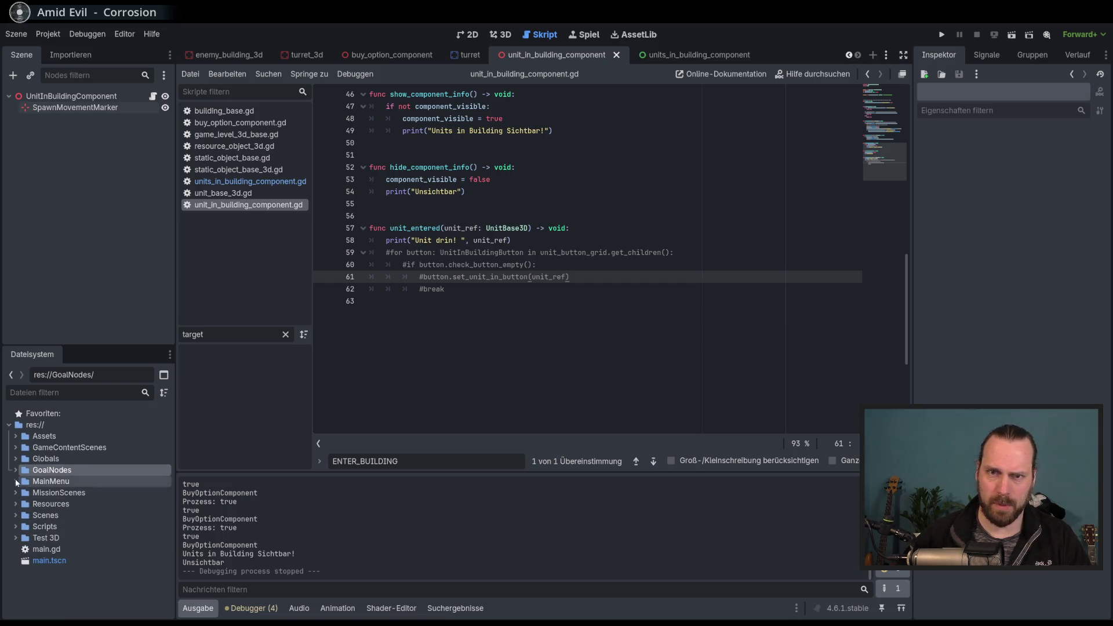
click(15, 514)
scroll(35, 536, down, 2)
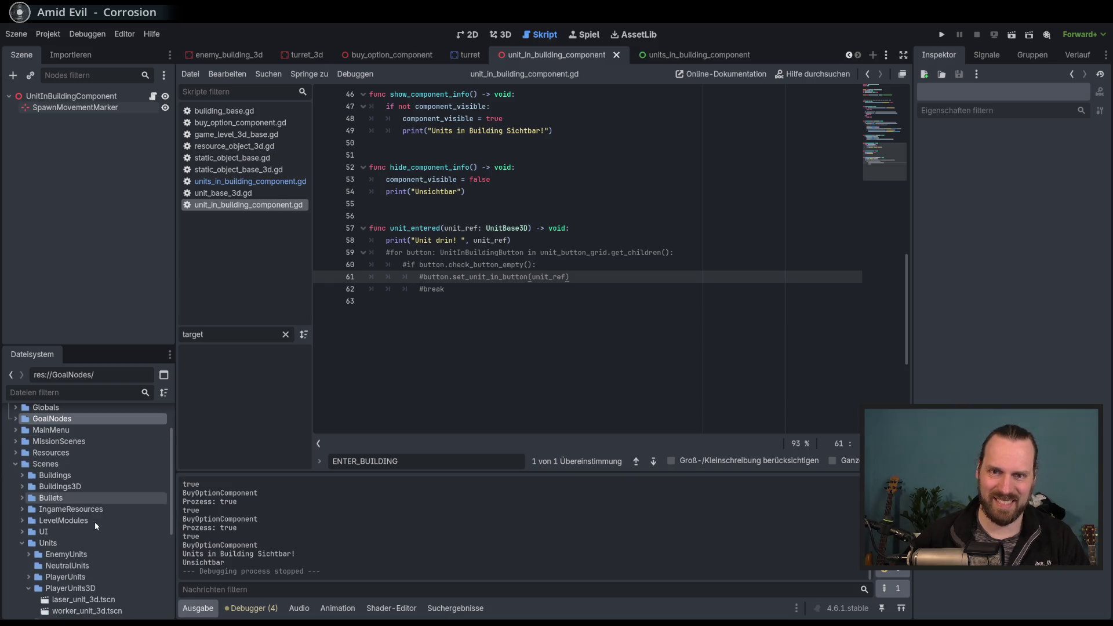
click(22, 532)
scroll(116, 509, down, 4)
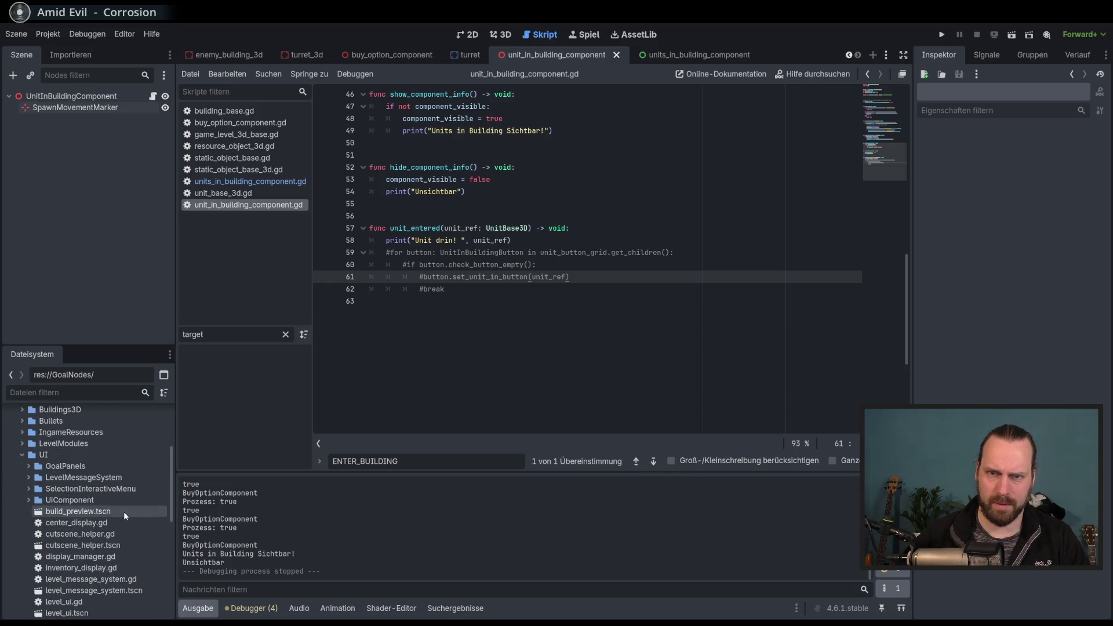
scroll(123, 524, down, 2)
scroll(133, 527, up, 1)
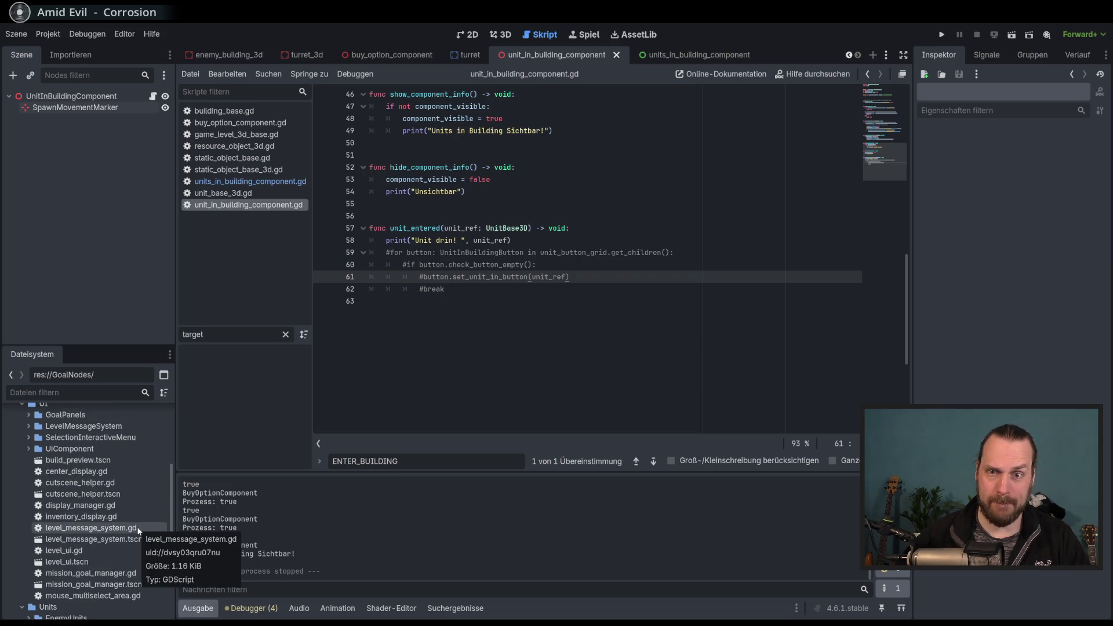
Delete the commented-out NodeRefManager line from on_open_buy_menu and save display_manager.gd.
double_click(81, 504)
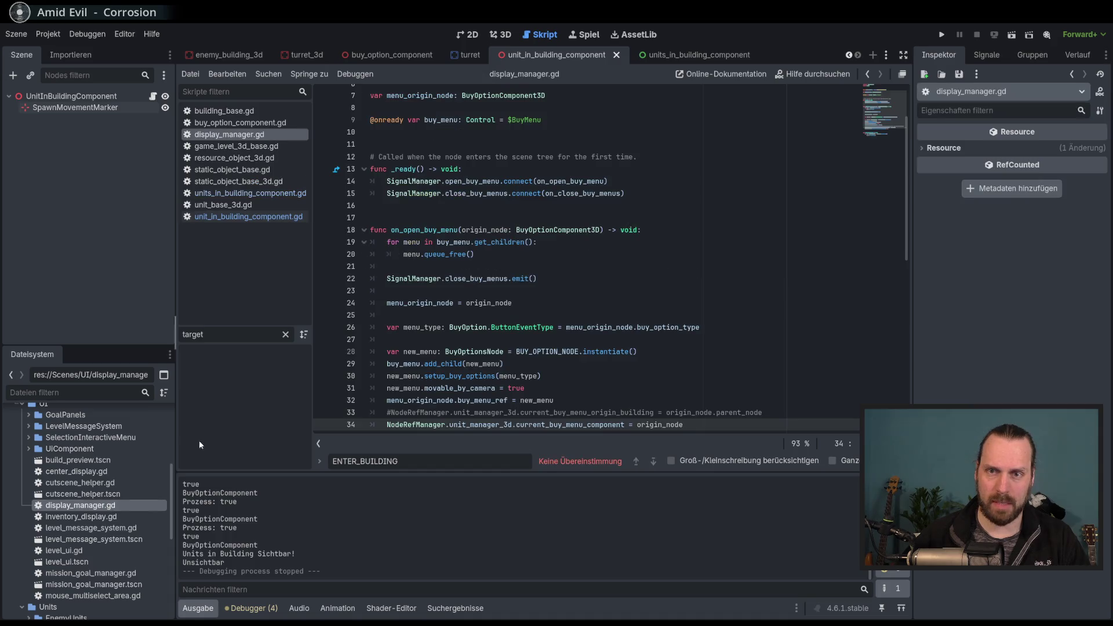
drag(432, 229, 460, 405)
click(489, 364)
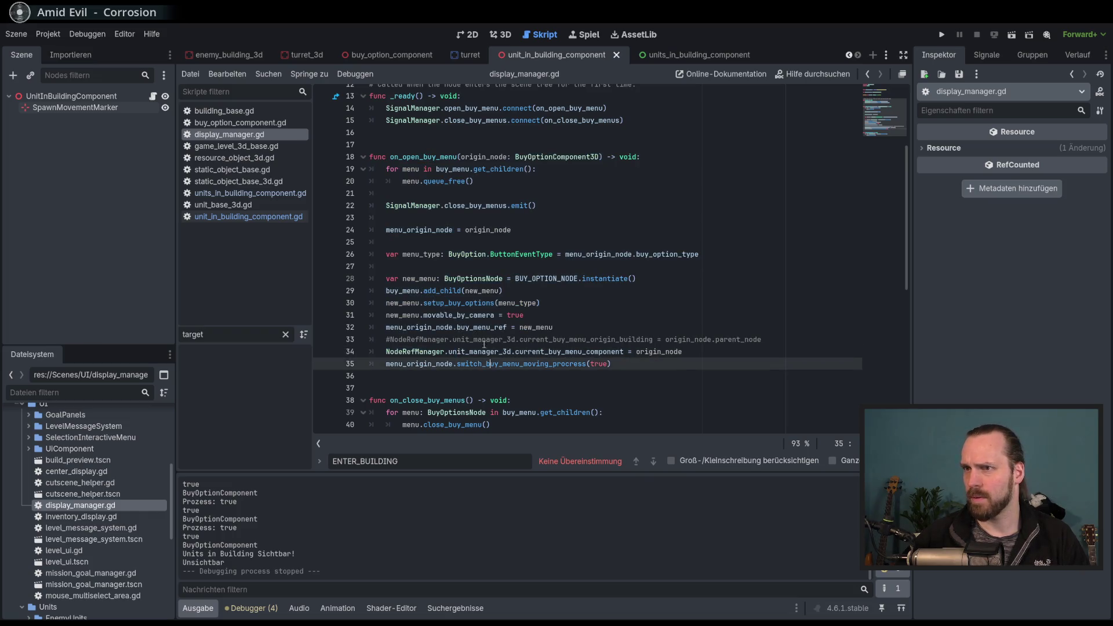
mouse_move(507, 365)
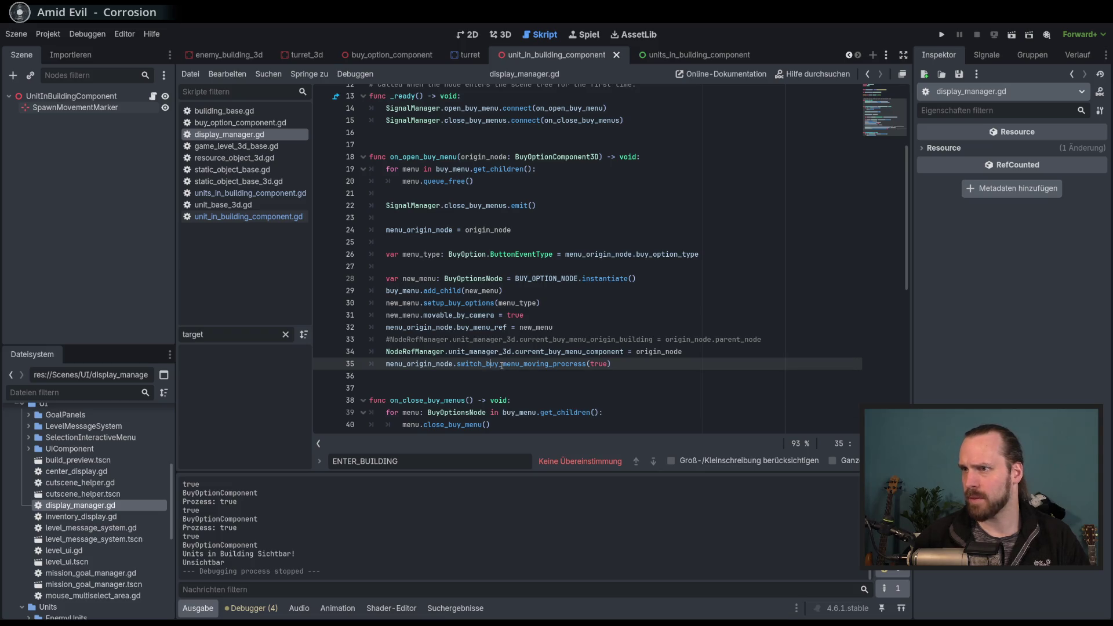
triple_click(521, 342)
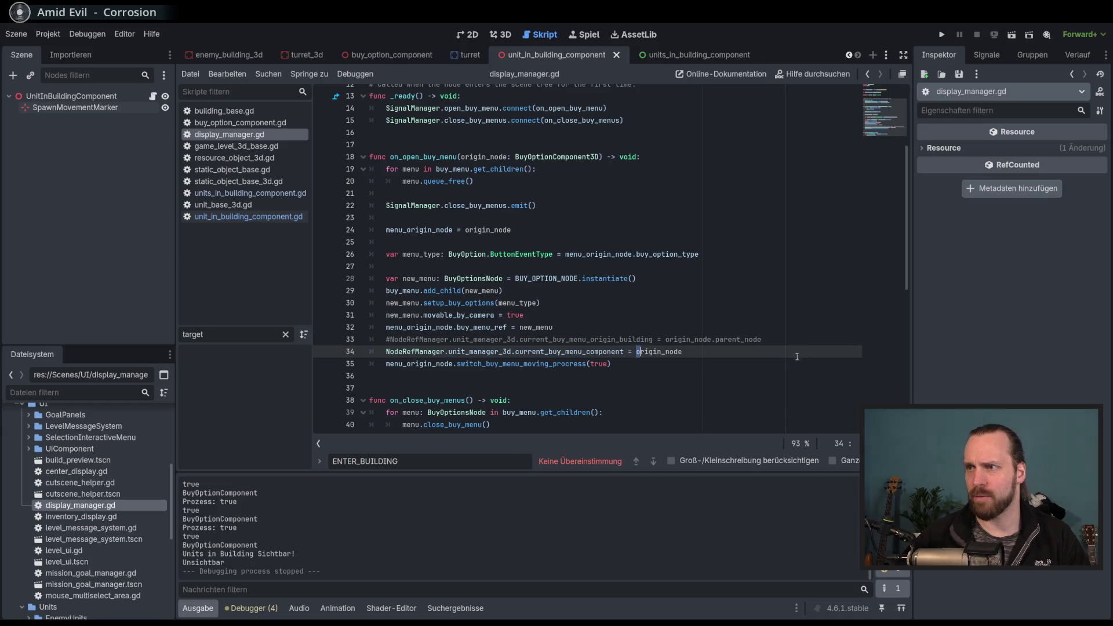
click(783, 342)
key(shift+Up)
key(BackSpace)
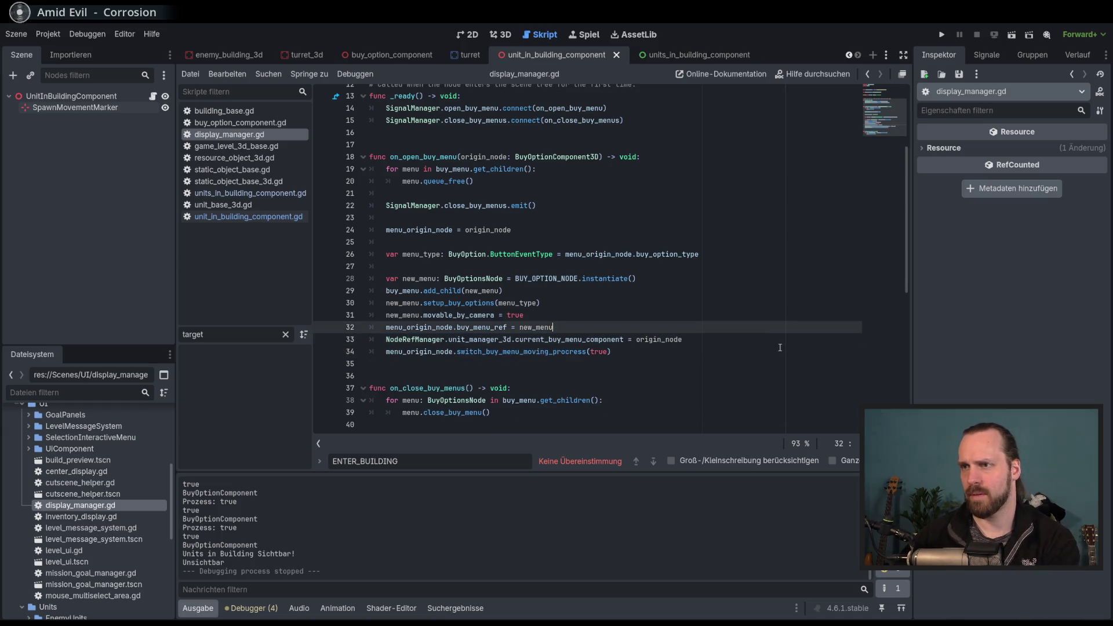
key(Down)
key(Down)
key(ctrl+s)
Look over display_manager.gd, then switch to the units_in_building_component.gd script.
scroll(762, 337, down, 3)
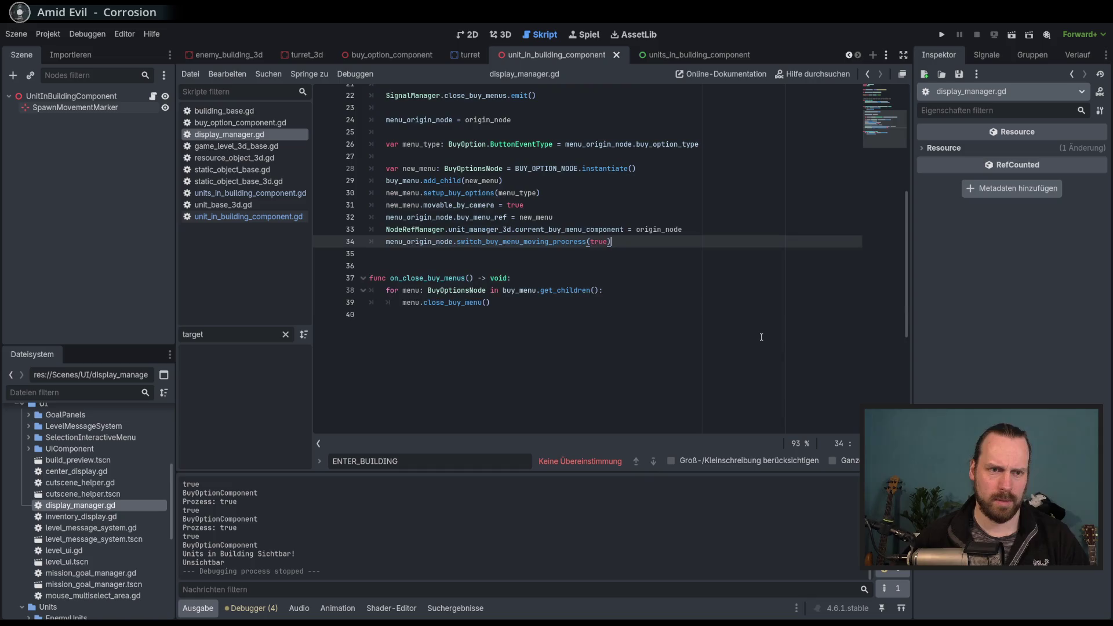
click(747, 356)
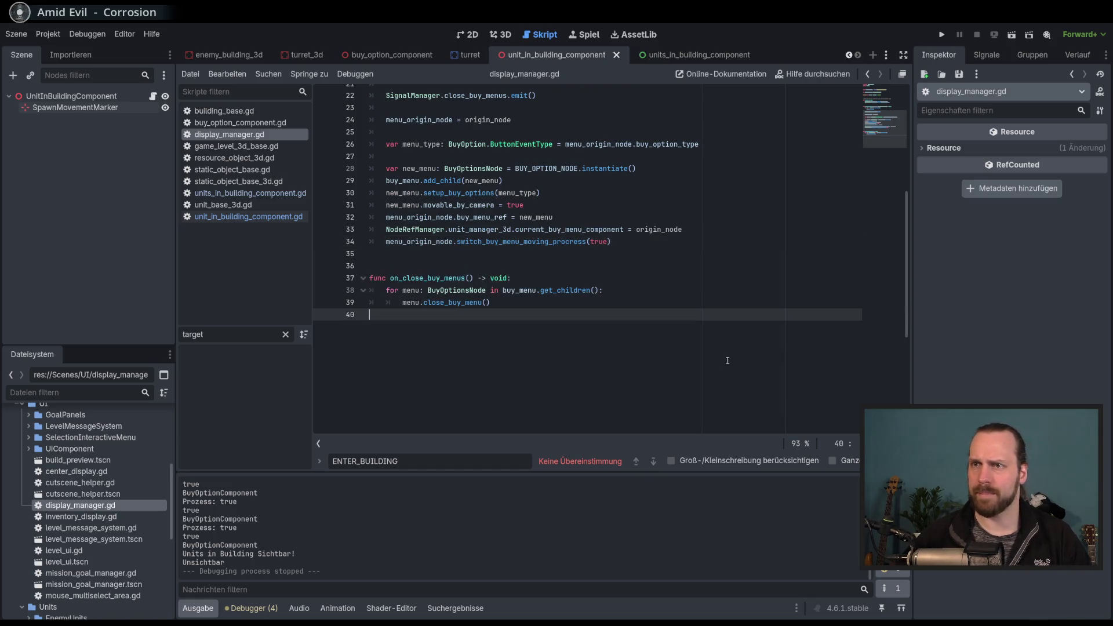
scroll(724, 362, up, 3)
scroll(723, 368, up, 4)
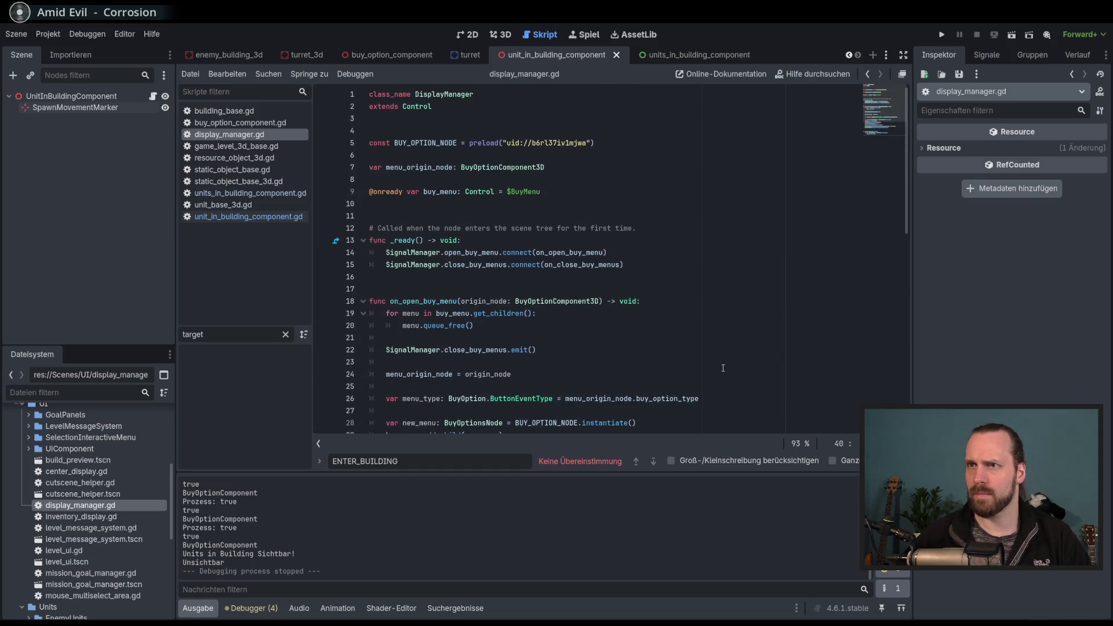
scroll(722, 368, down, 4)
scroll(723, 368, down, 3)
scroll(608, 365, up, 7)
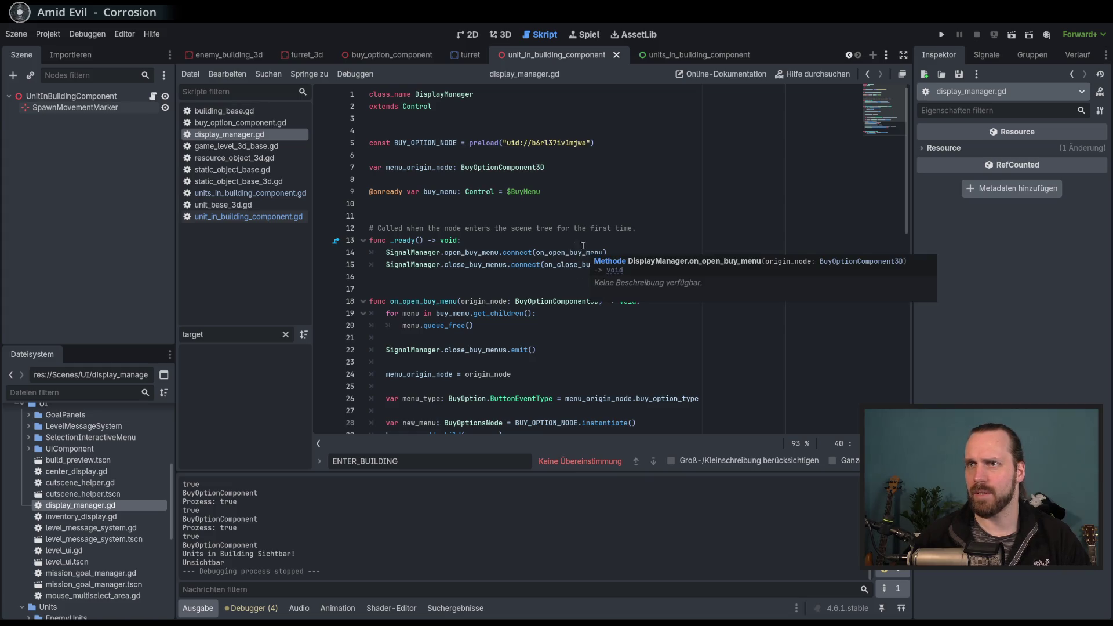
ctrl+click(539, 143)
click(565, 54)
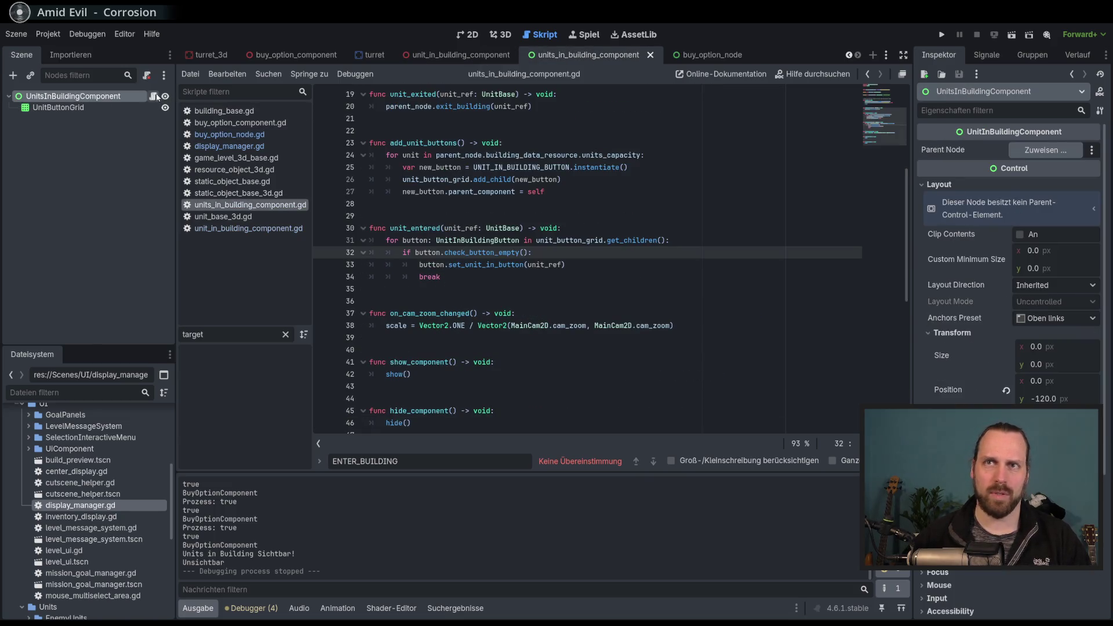
Compare against the buy_option_node script, then return to units_in_building_component.gd.
click(153, 96)
scroll(458, 198, up, 6)
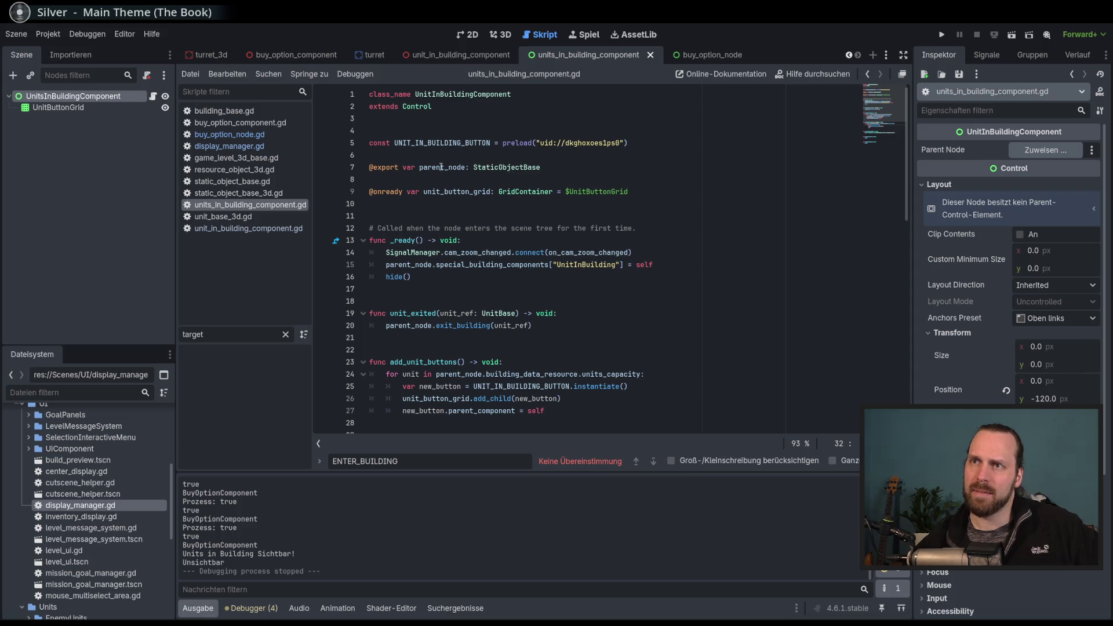
click(701, 54)
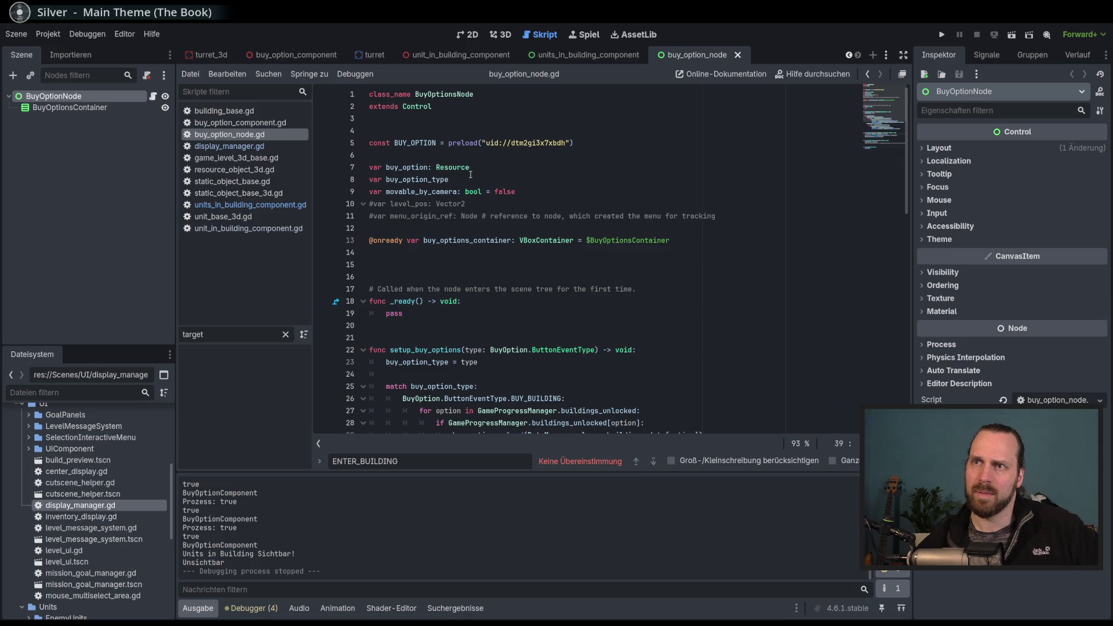
click(587, 56)
Select from the line 7 parent_node export to the script's end and comment it out with Ctrl+K.
click(598, 185)
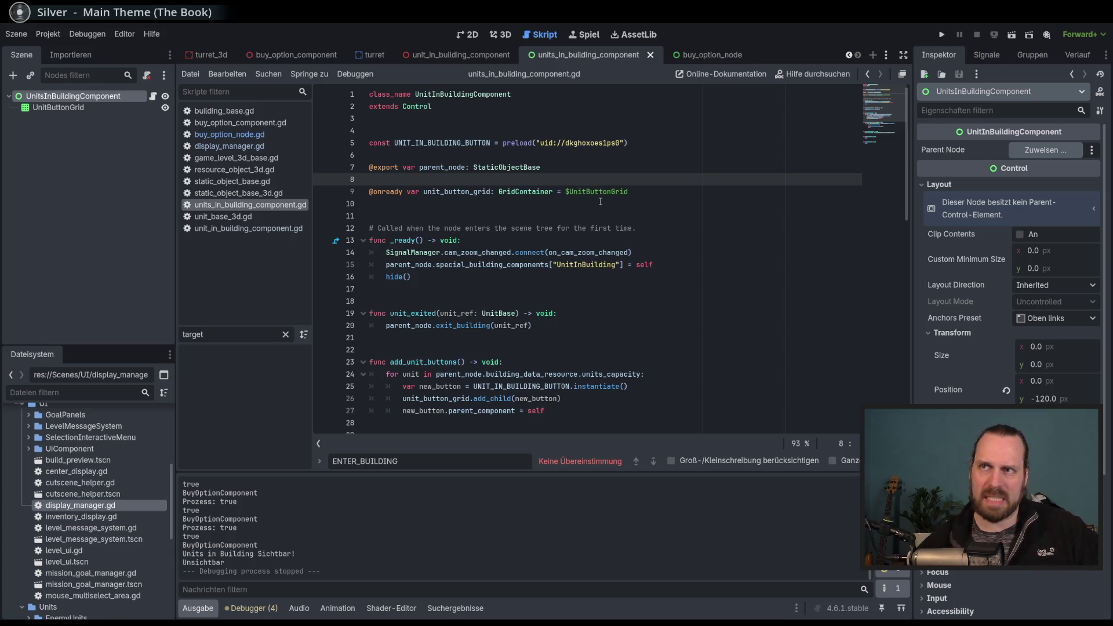
double_click(442, 167)
mouse_move(501, 175)
mouse_down()
mouse_move(406, 179)
mouse_move(376, 158)
mouse_up()
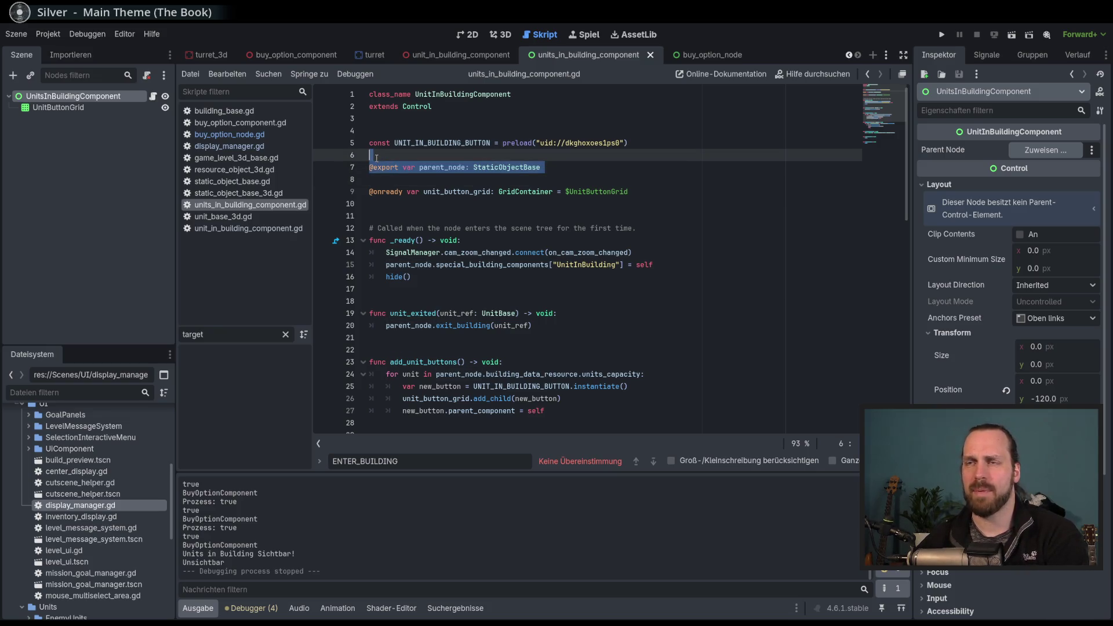
click(578, 239)
click(545, 167)
key(ctrl+shift+End)
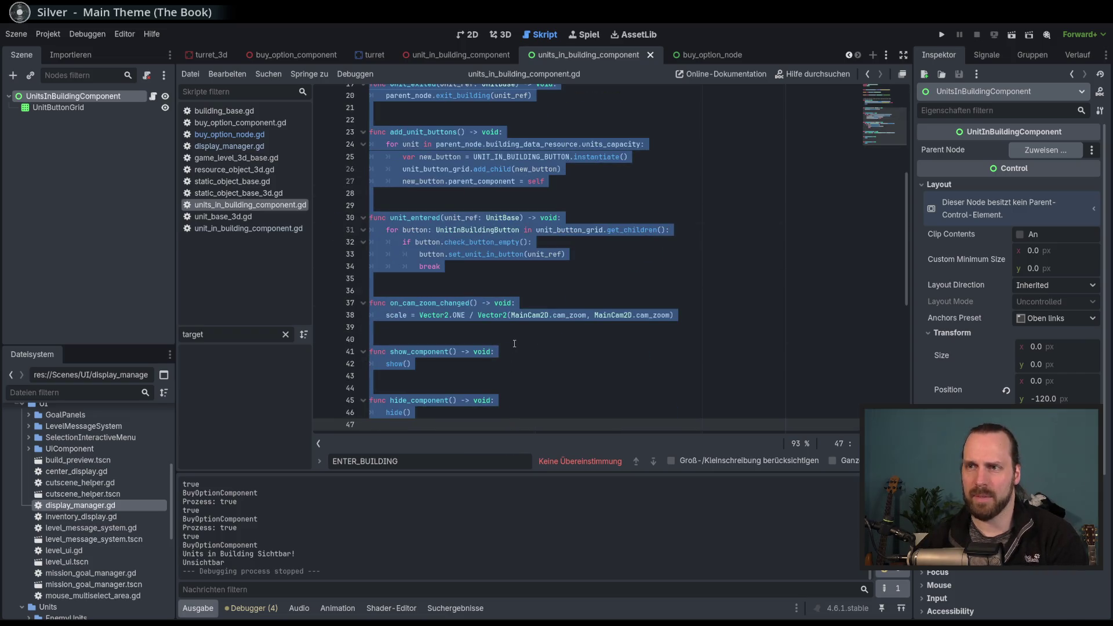
key(ctrl+k)
scroll(613, 361, up, 5)
click(614, 360)
Rename the script's class to UnitsInBuildingDisplay and save it.
click(610, 374)
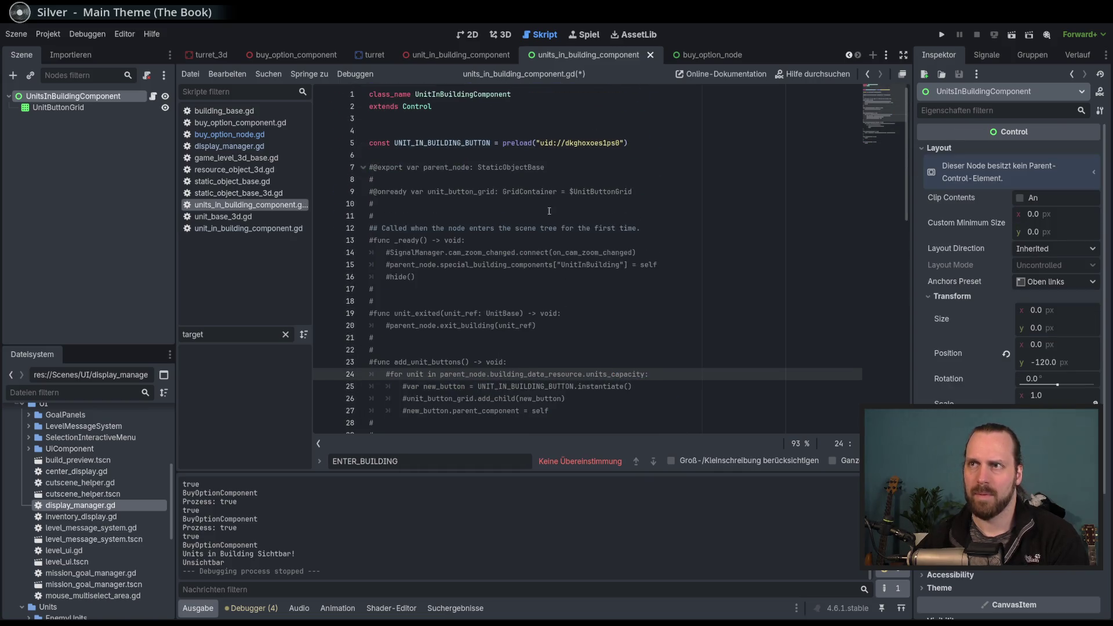
double_click(458, 143)
click(595, 180)
click(531, 93)
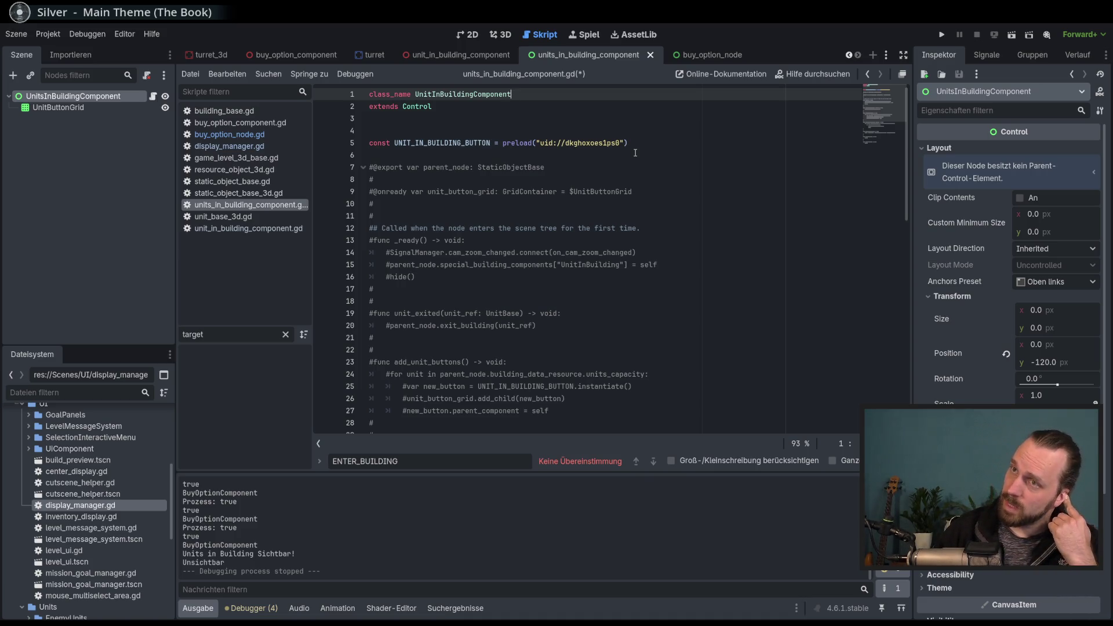
text(Display)
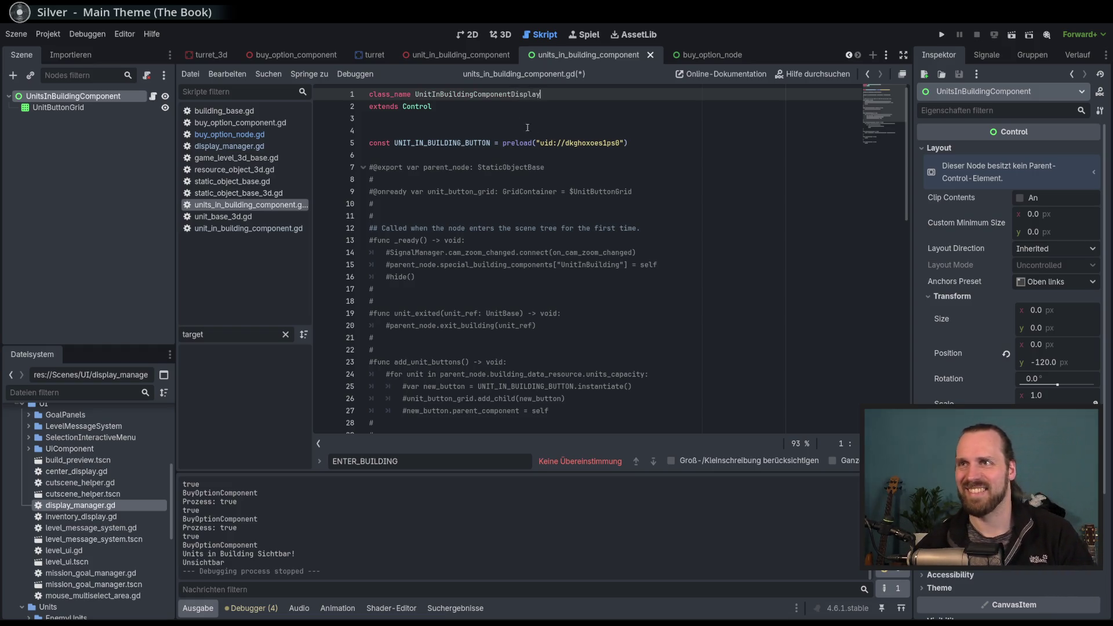
key(shift+Left)
key(shift+Left)
key(shift+Left)
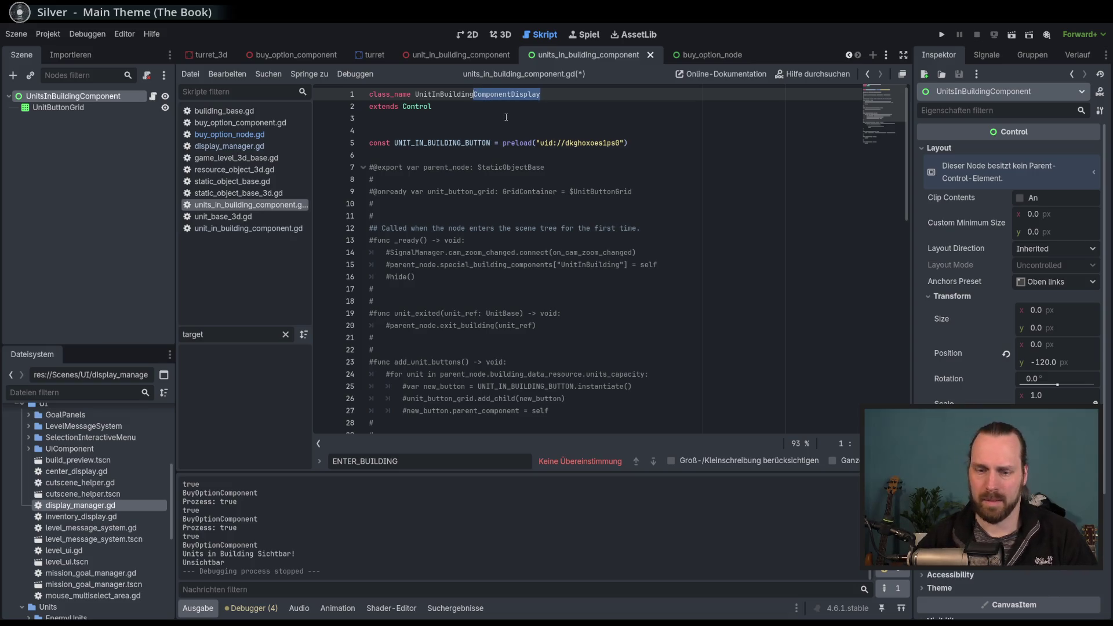
text(Display)
key(ctrl+s)
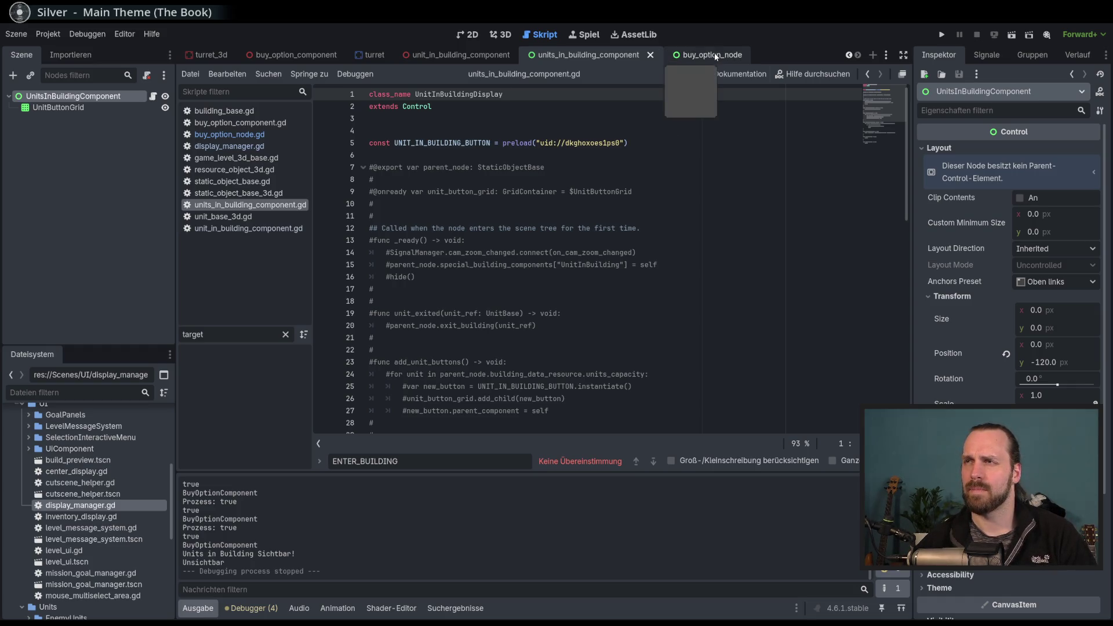
Compare the buy_option_node script's top declarations with units_in_building_component.gd.
click(714, 53)
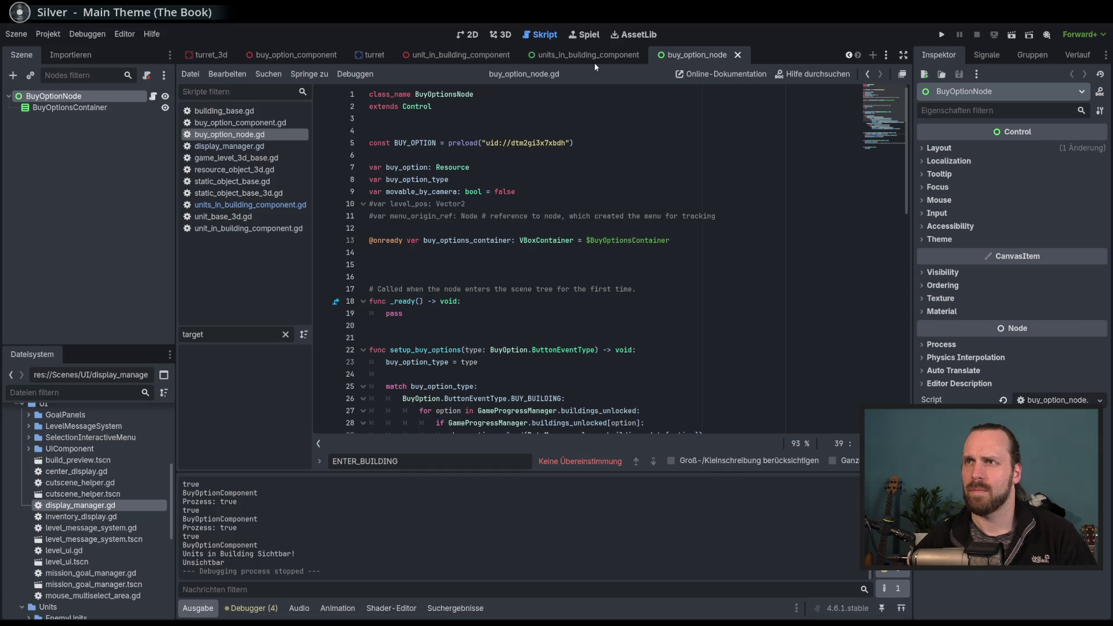
click(631, 56)
click(695, 54)
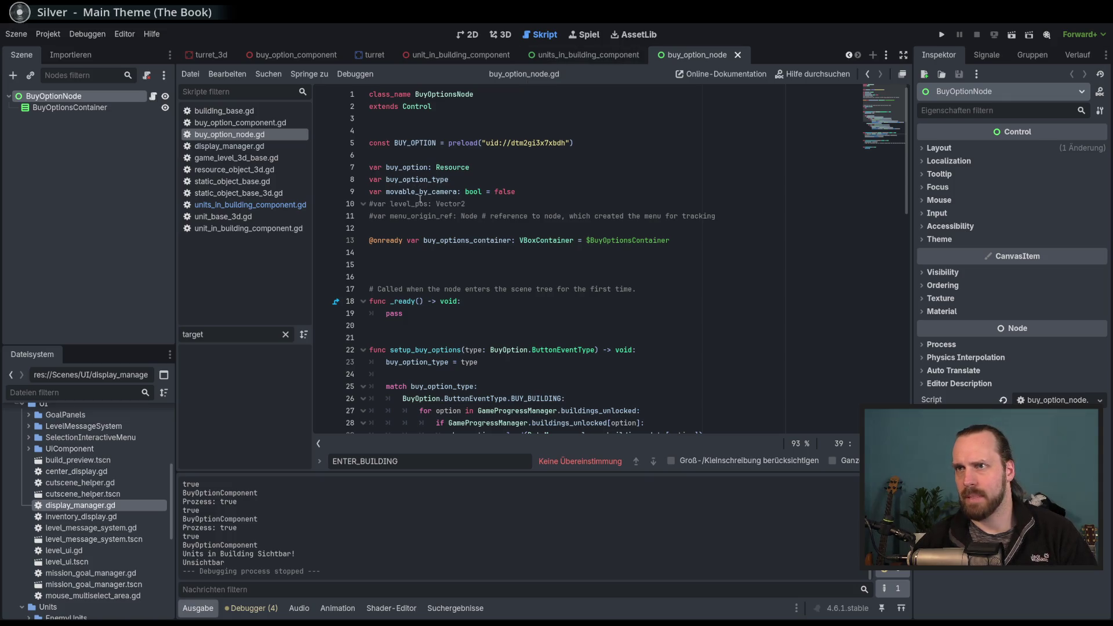
click(422, 191)
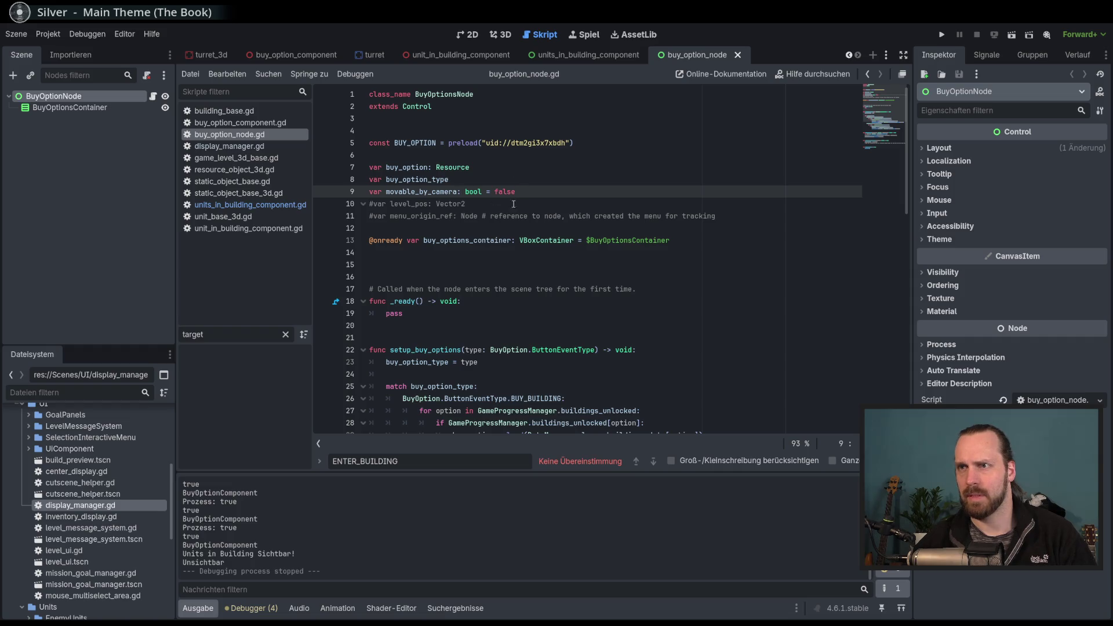
click(596, 57)
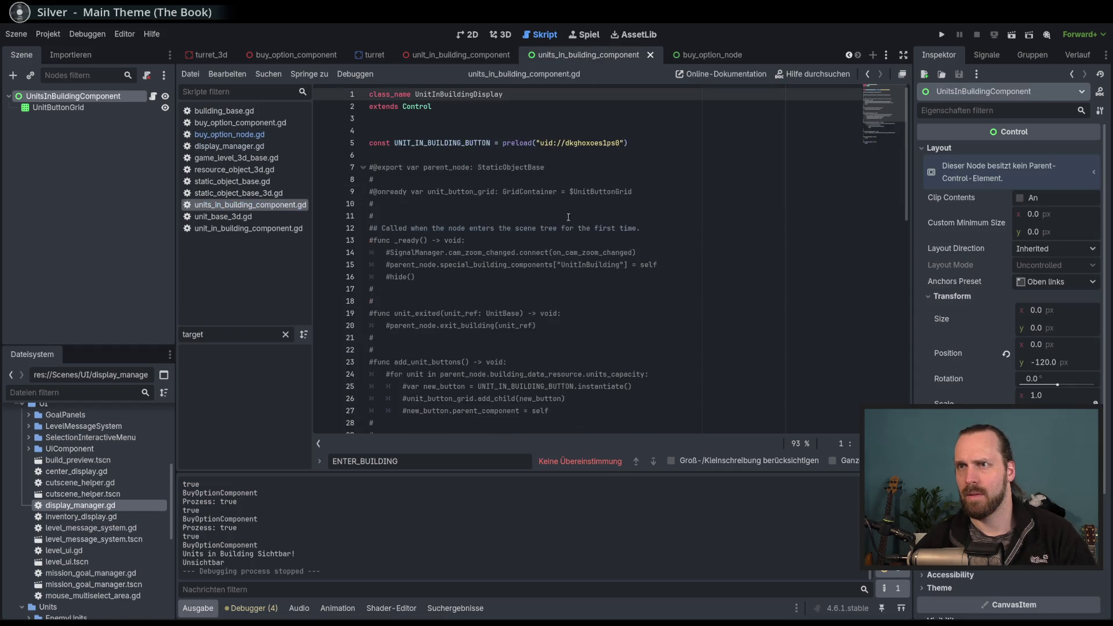
click(497, 176)
click(609, 144)
click(537, 153)
key(ctrl+Tab)
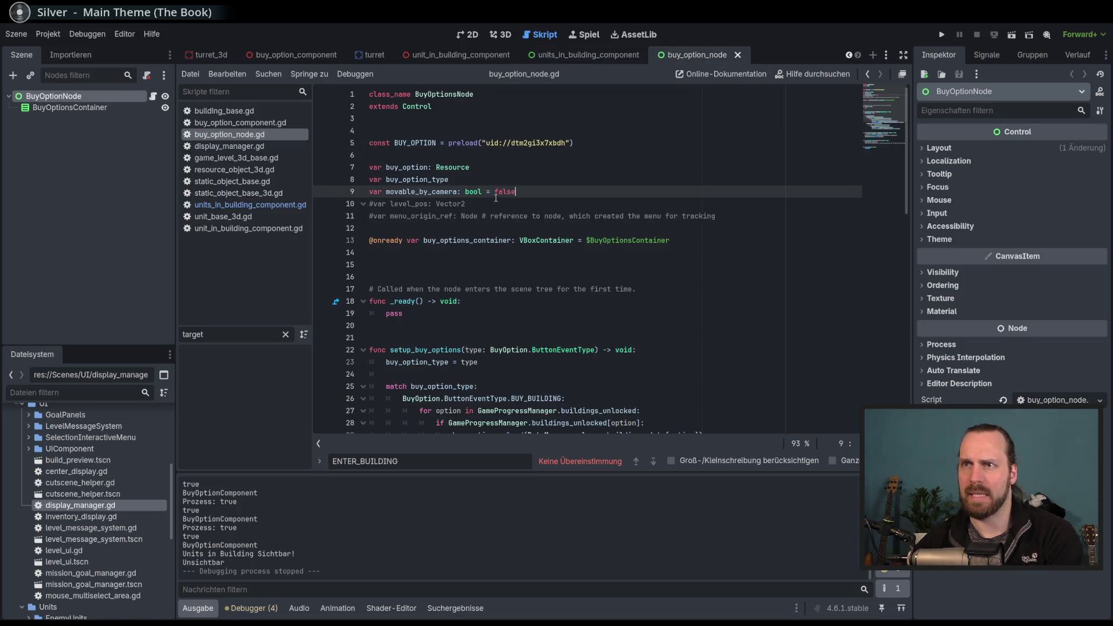
double_click(415, 216)
key(ctrl+Tab)
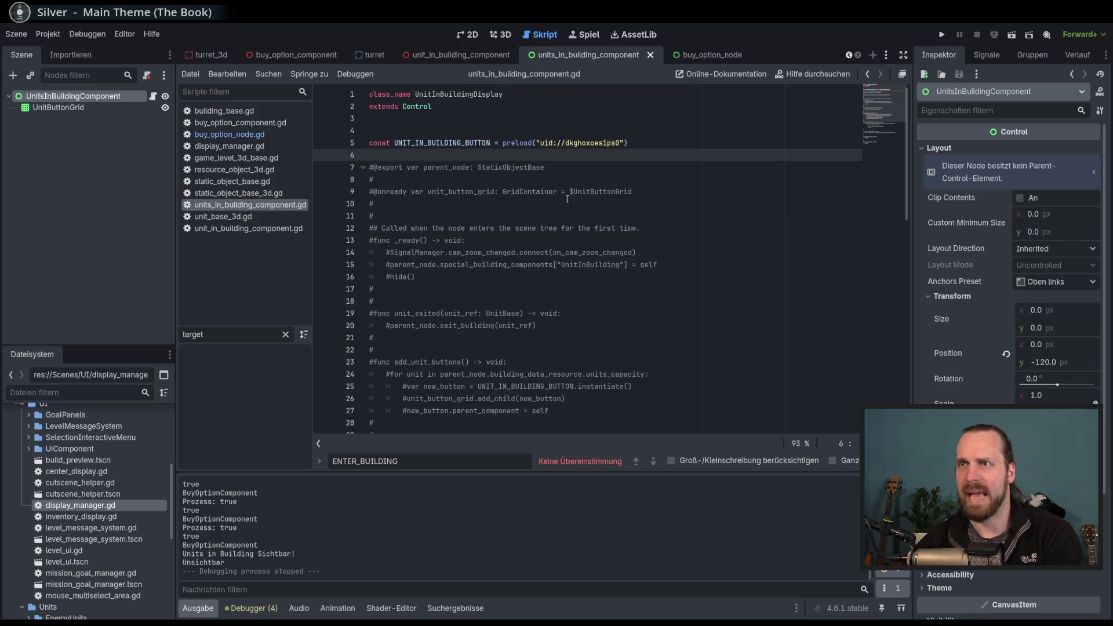
Insert blank lines below the UNIT_IN_BUILDING_BUTTON constant and start a var declaration.
key(Return)
key(Return)
key(Up)
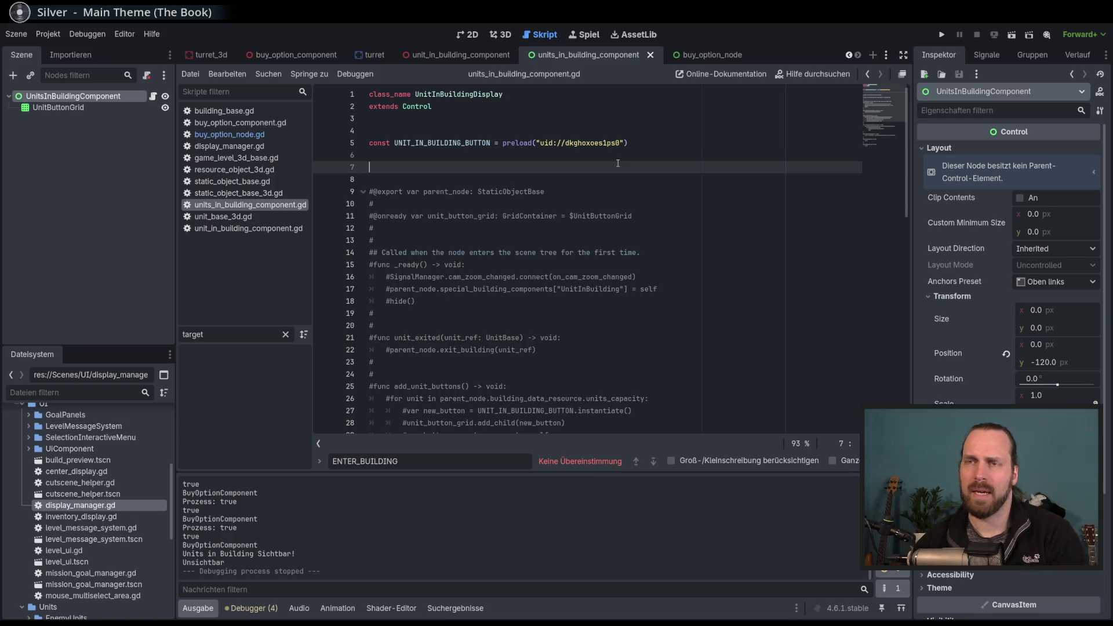
key(Return)
key(Up)
text(var)
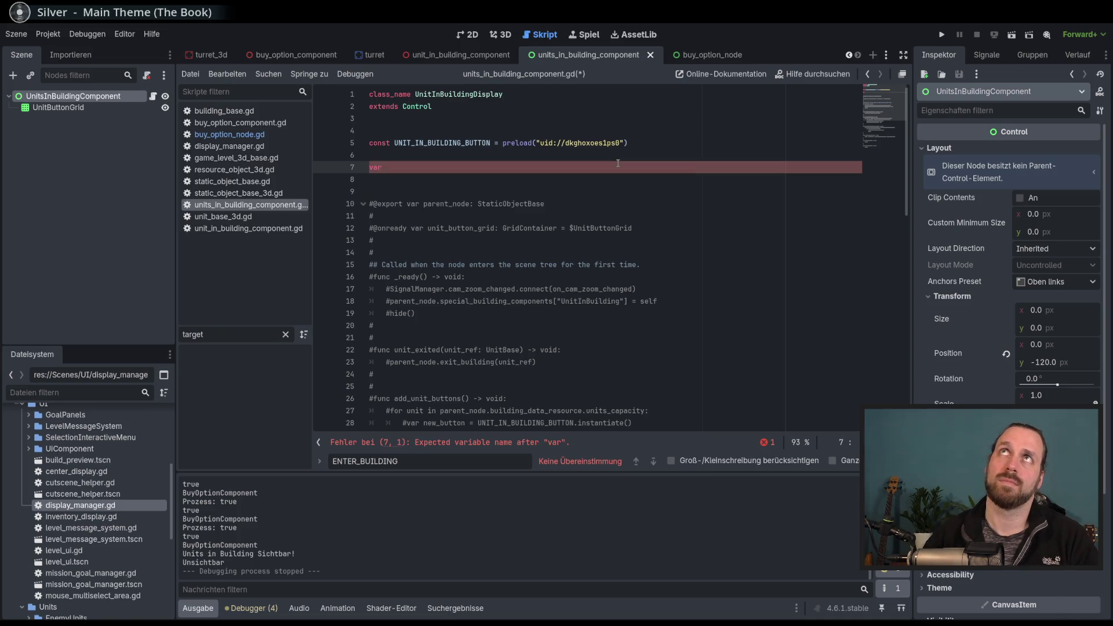
text( bui)
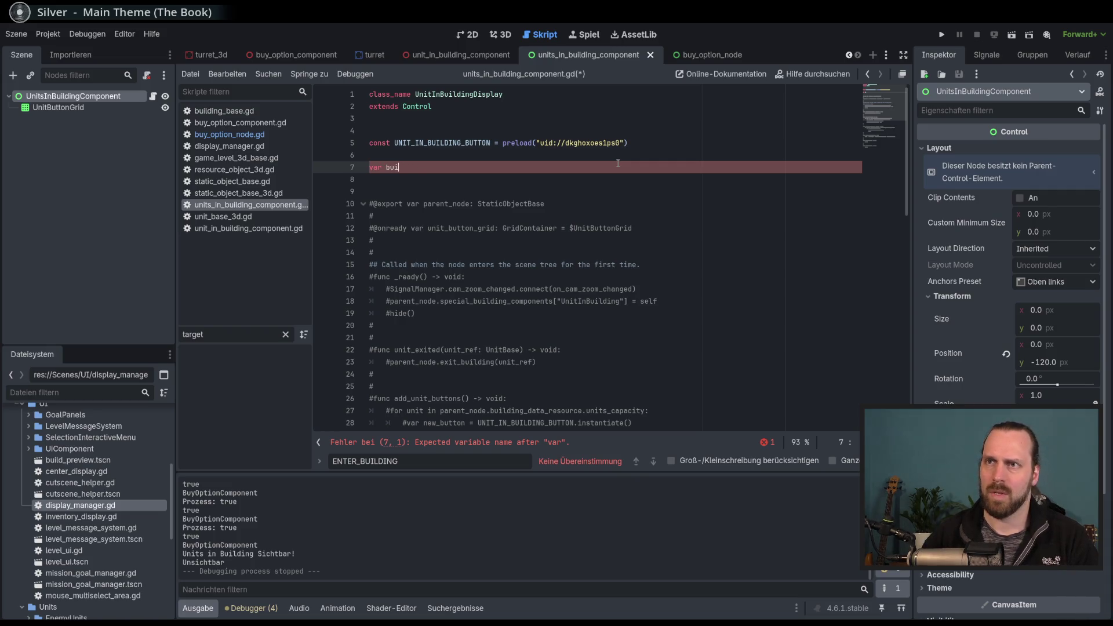
key(BackSpace)
key(BackSpace)
key(BackSpace)
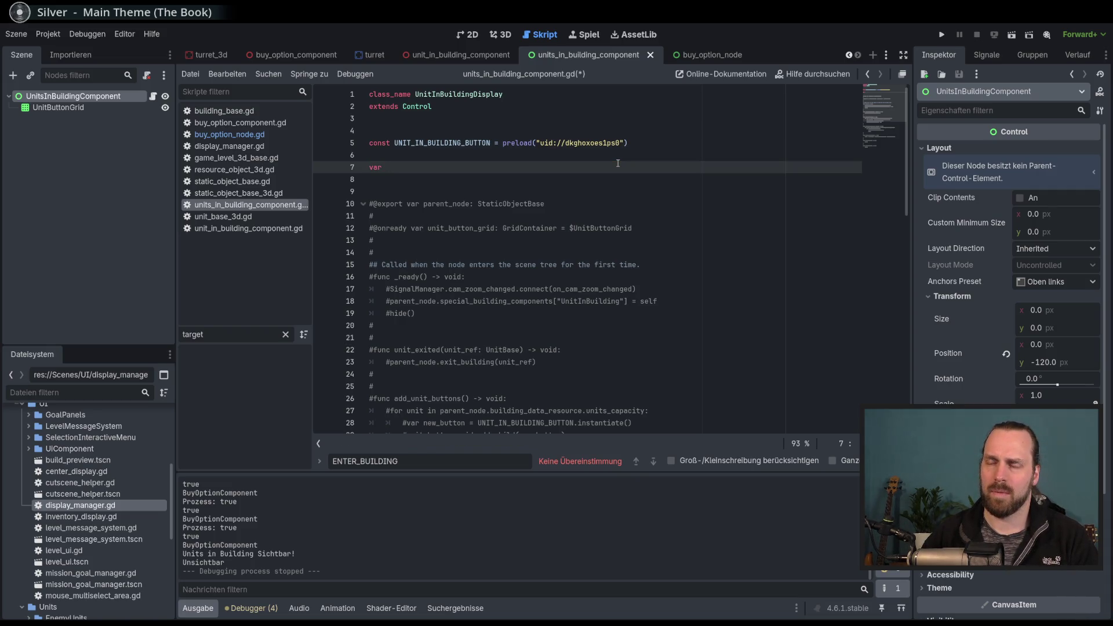
text(building_)
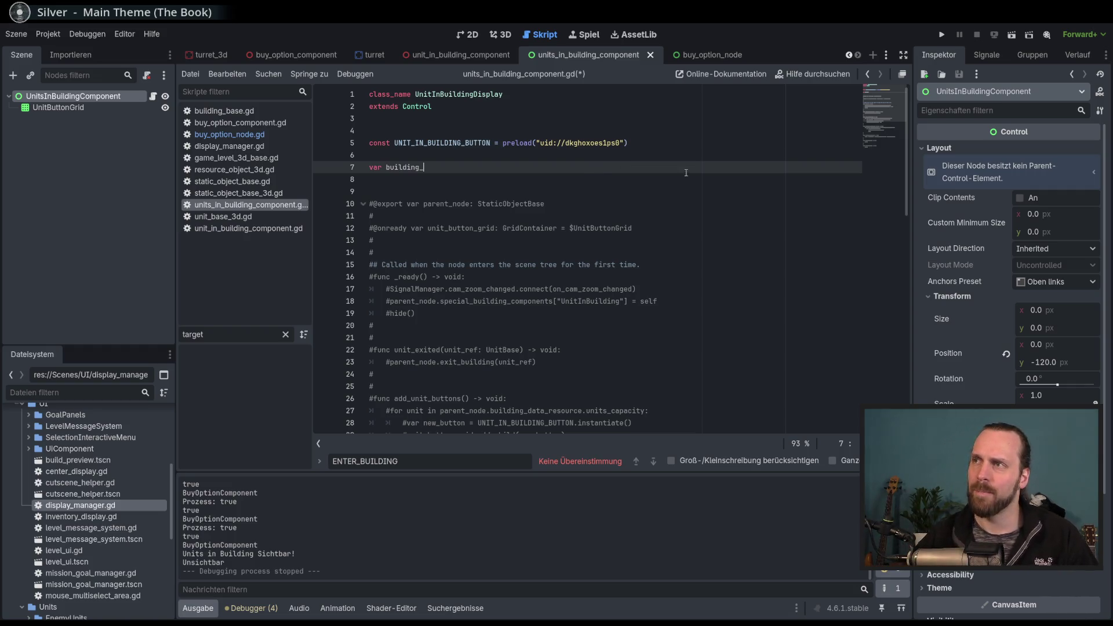
Complete the declaration as 'var menu_origin_ref: Node3D' and save the script.
key(shift+Left)
key(shift+Left)
key(shift+Left)
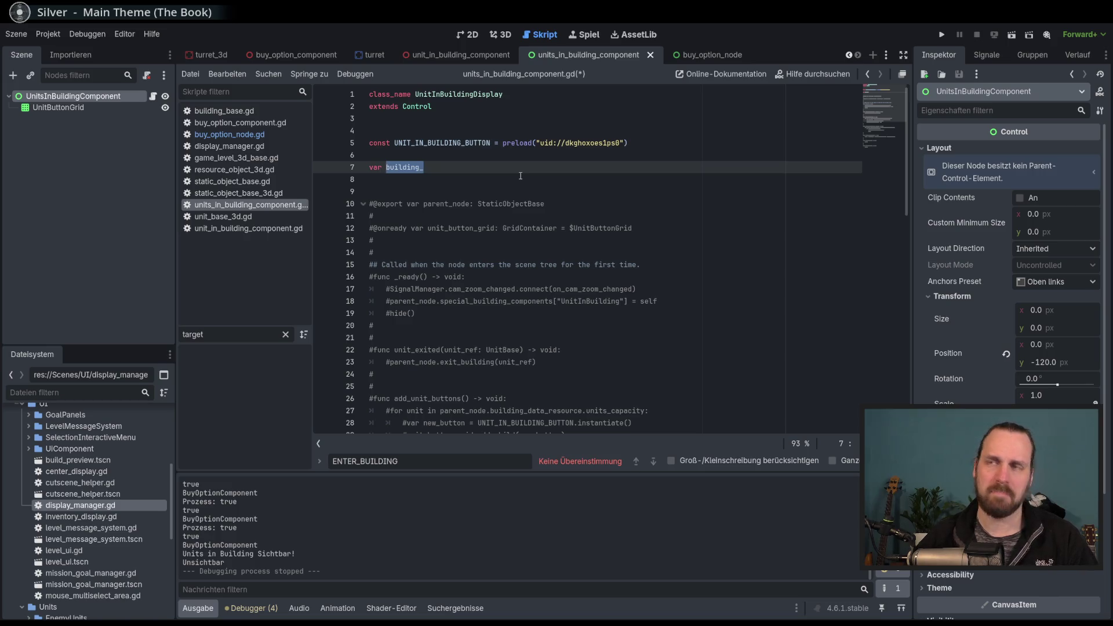
click(481, 167)
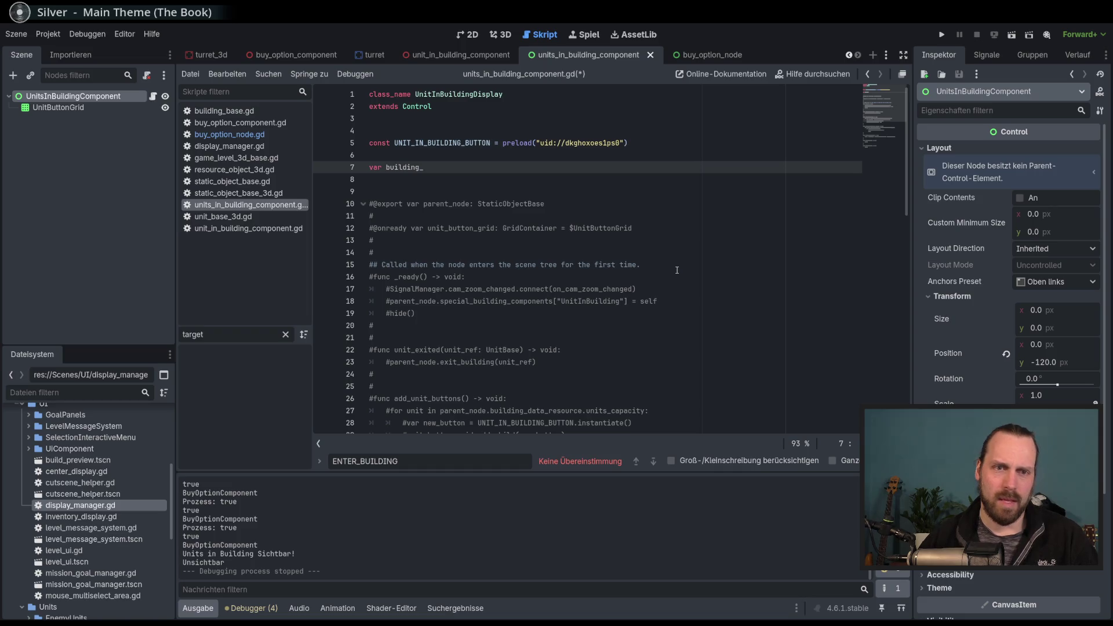
key(Escape)
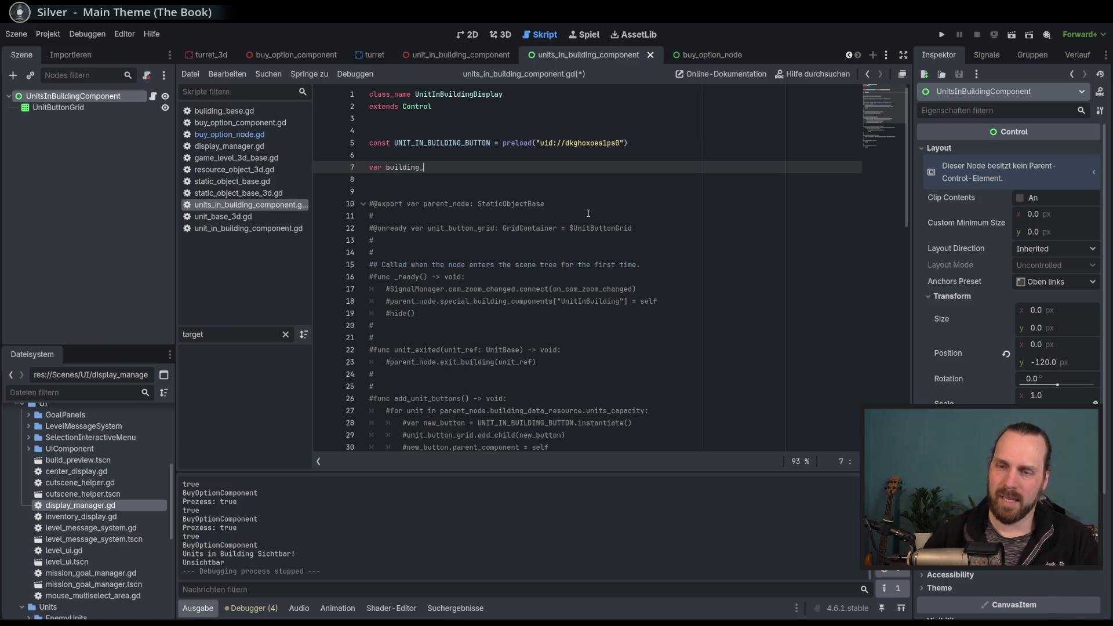
text(ref)
key(BackSpace)
key(BackSpace)
key(BackSpace)
key(BackSpace)
key(BackSpace)
key(BackSpace)
text(menu_)
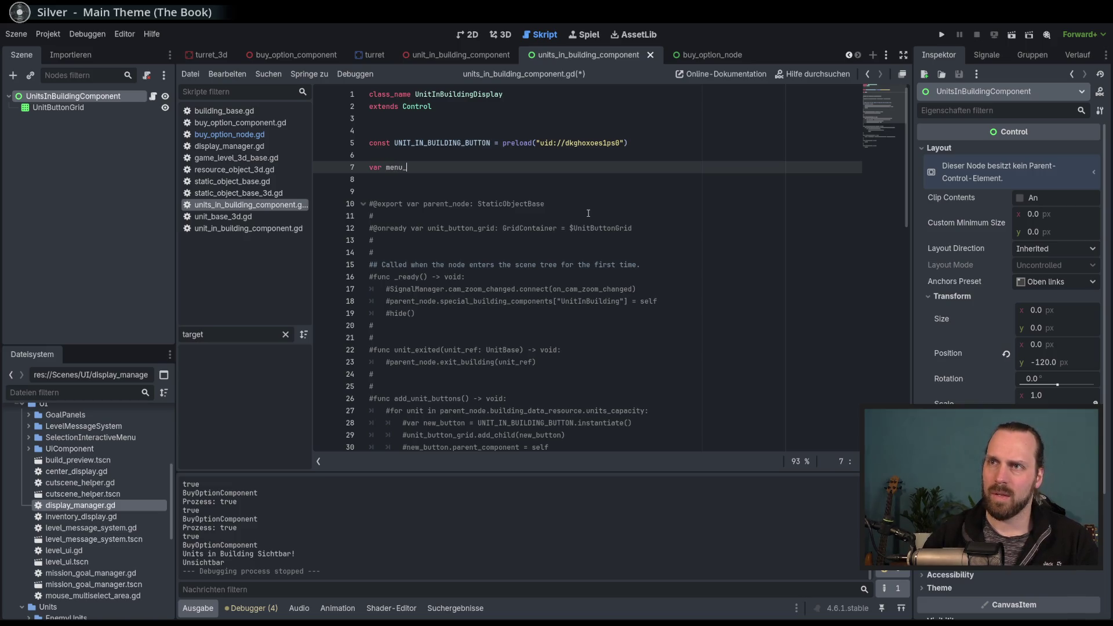
text(origion_)
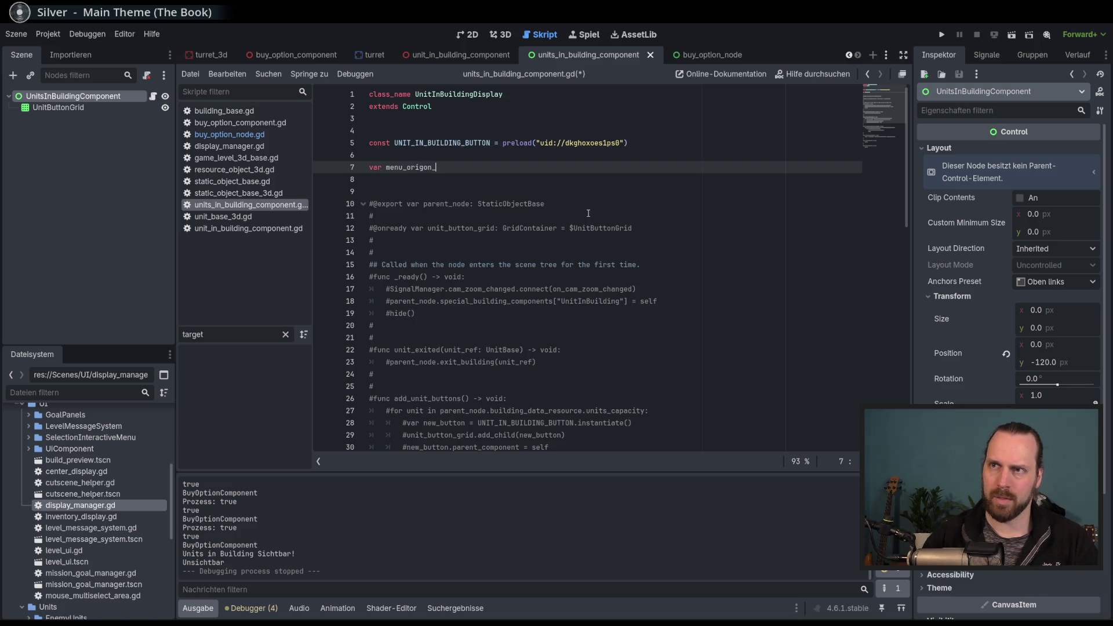
key(BackSpace)
key(BackSpace)
text(n_ref:)
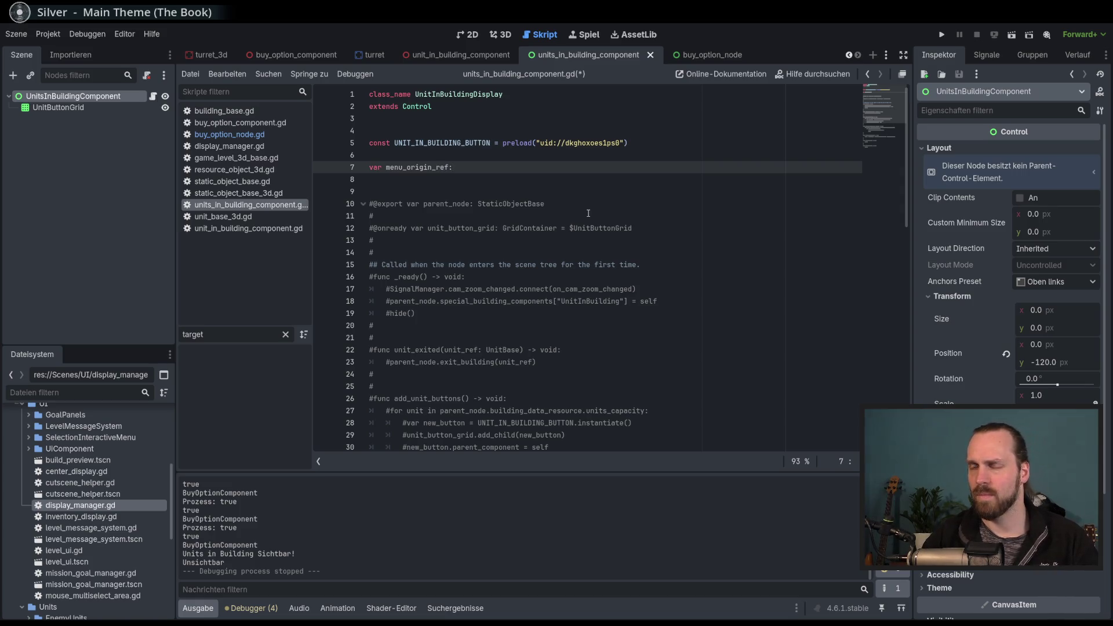
text( No)
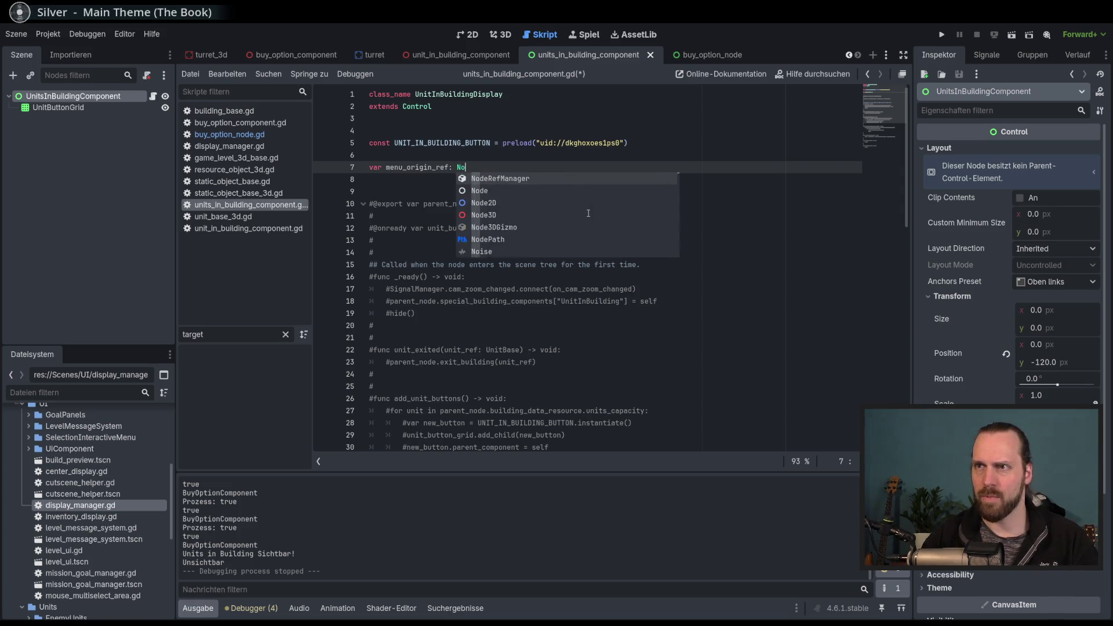
text(de3D)
key(ctrl+s)
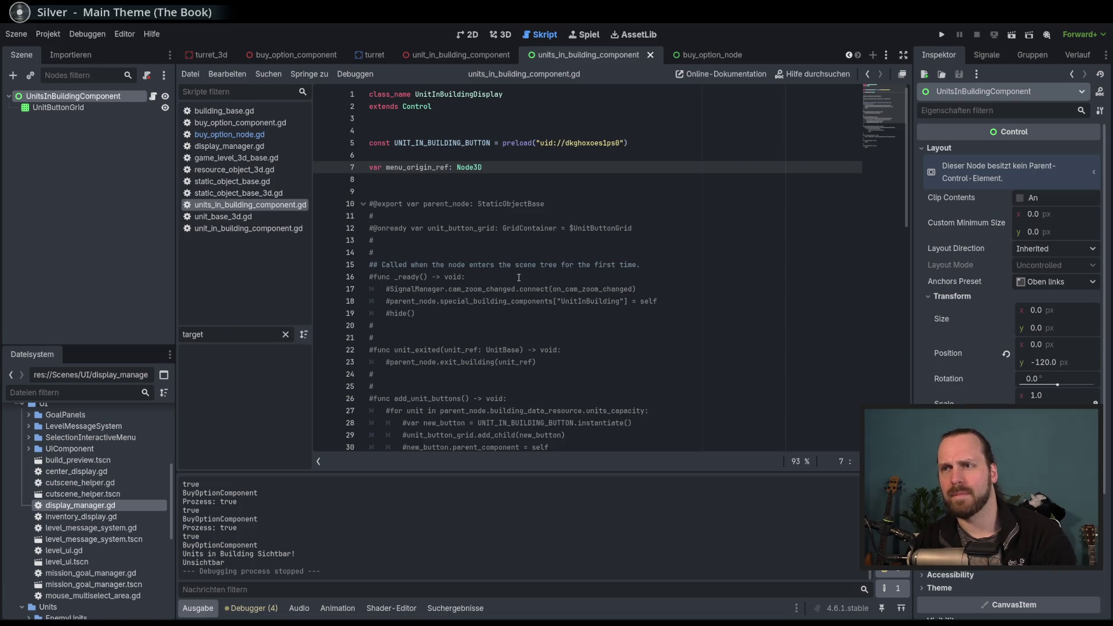
double_click(481, 289)
click(481, 282)
click(487, 301)
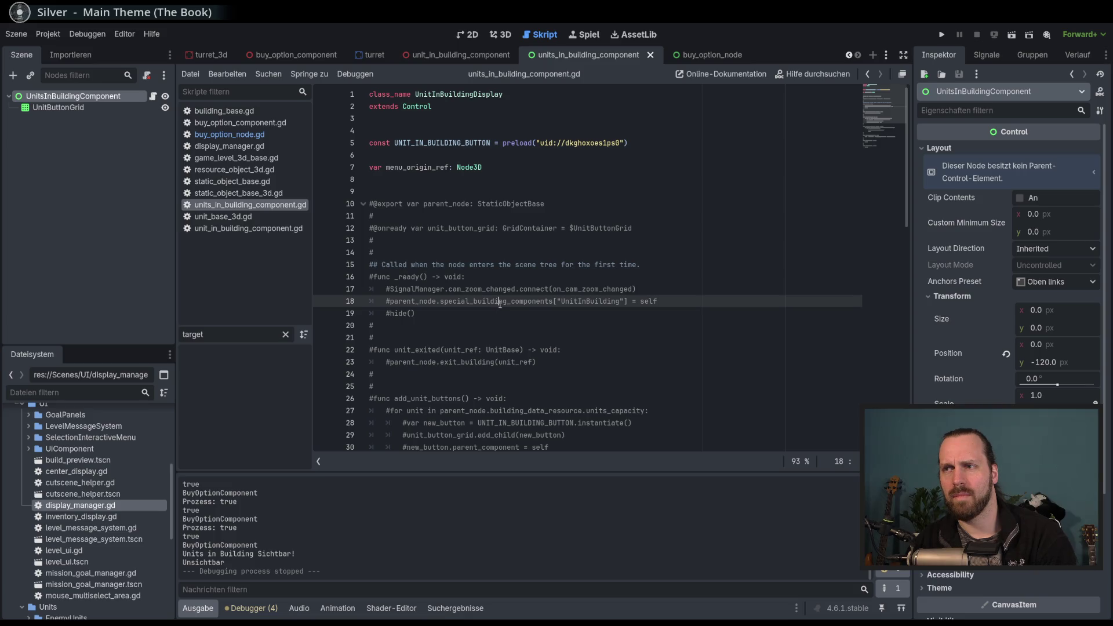
Add blank lines below the menu_origin_ref declaration and save the script.
click(448, 187)
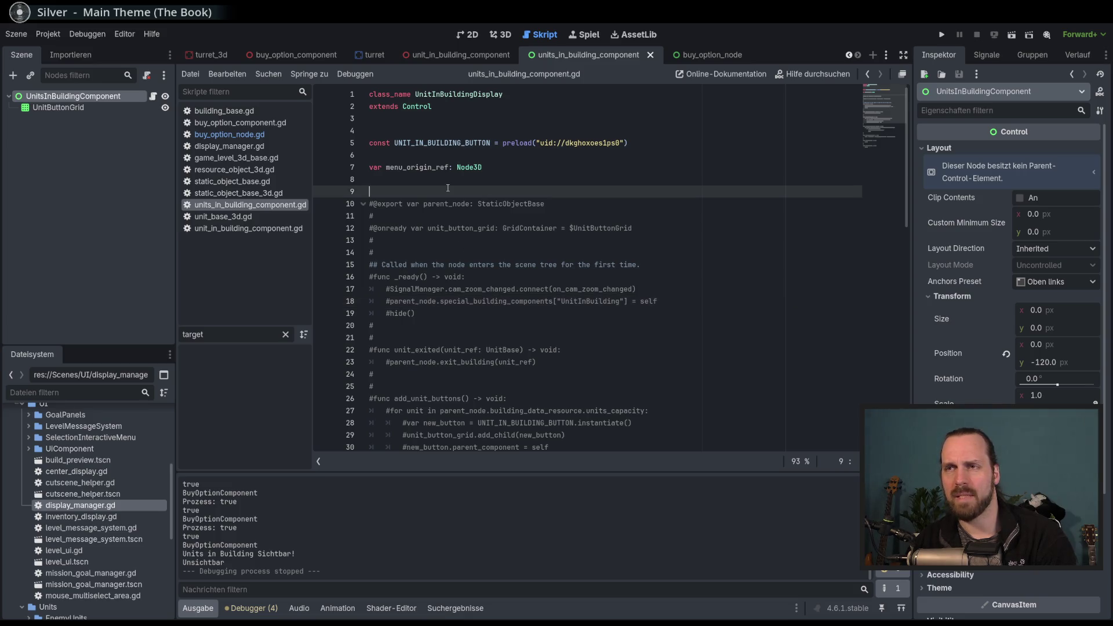
key(Return)
key(Return)
key(Return)
click(463, 205)
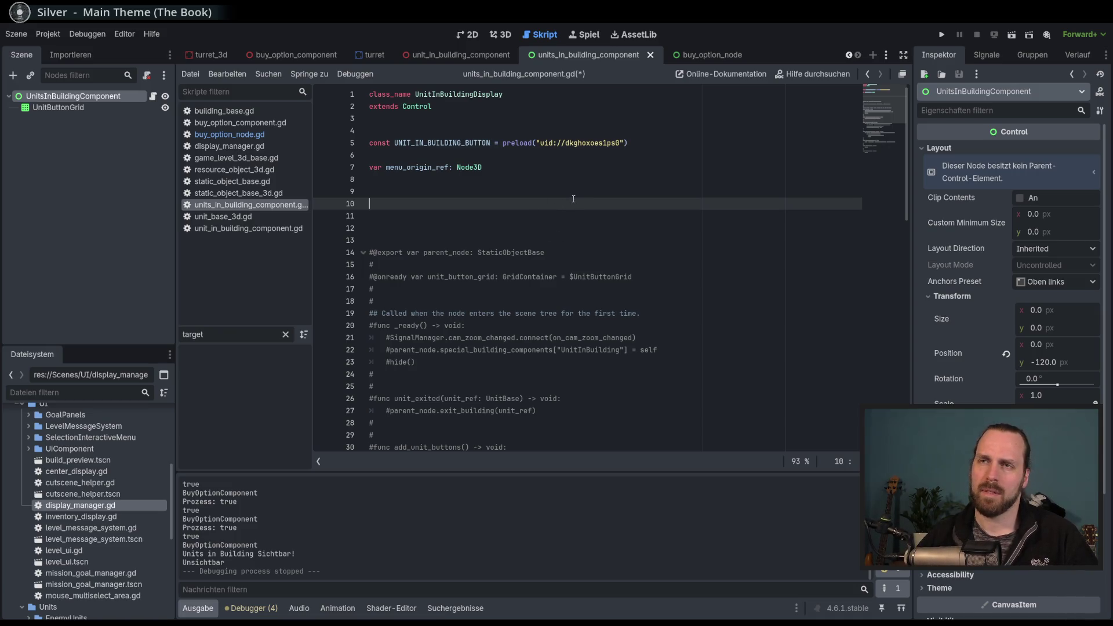
key(ctrl+s)
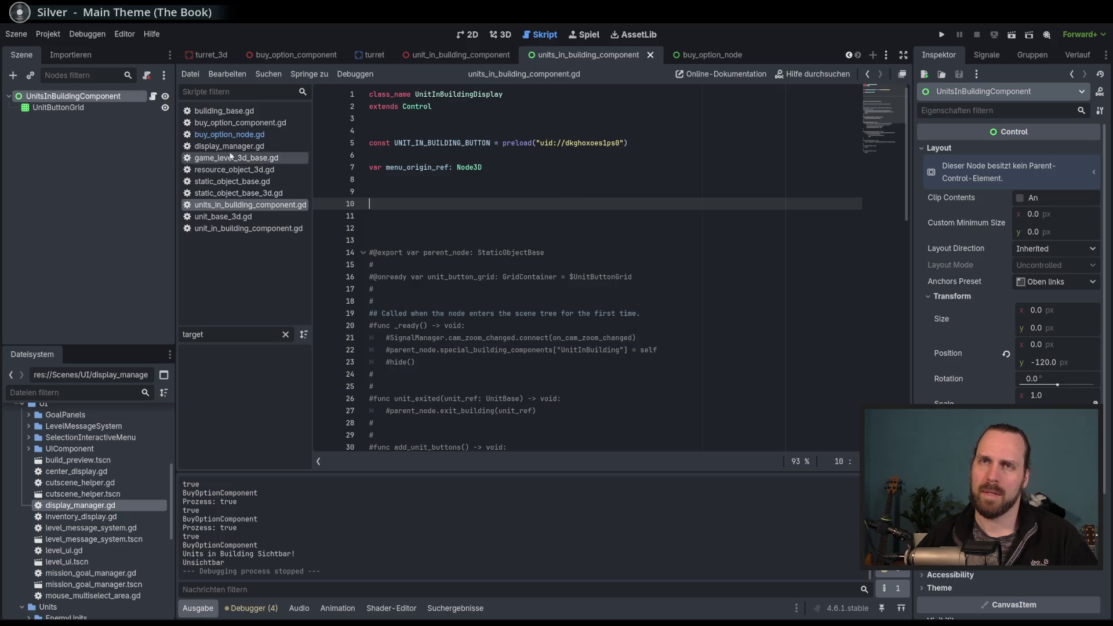
Inspect the UnitButtonGrid and UnitsInBuildingComponent nodes in the 2D view, then reopen the root script.
click(70, 108)
click(85, 97)
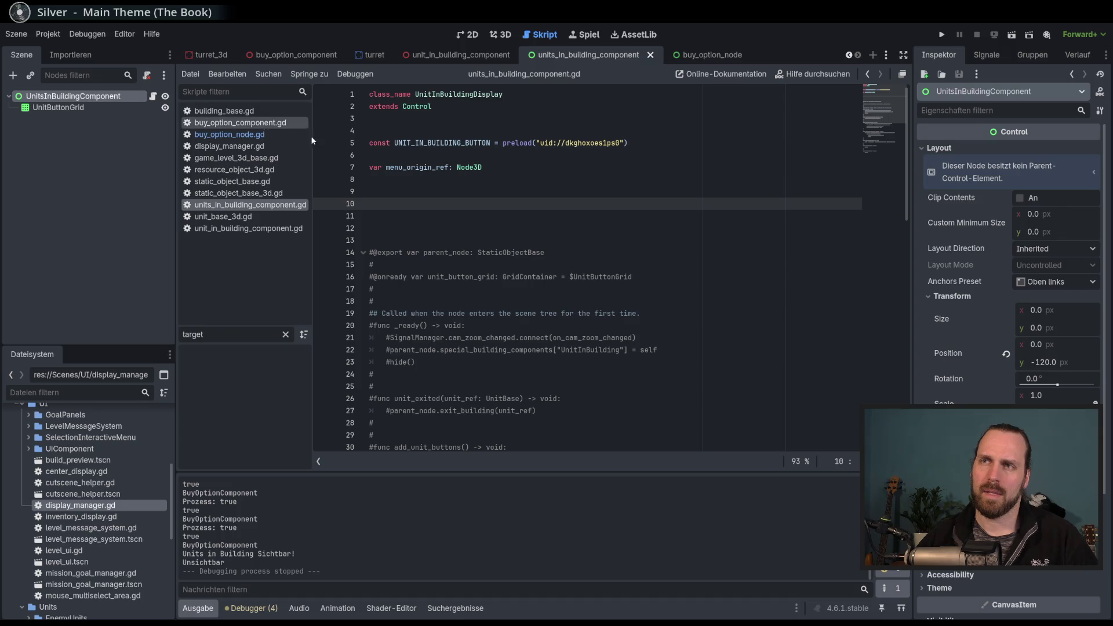
click(560, 176)
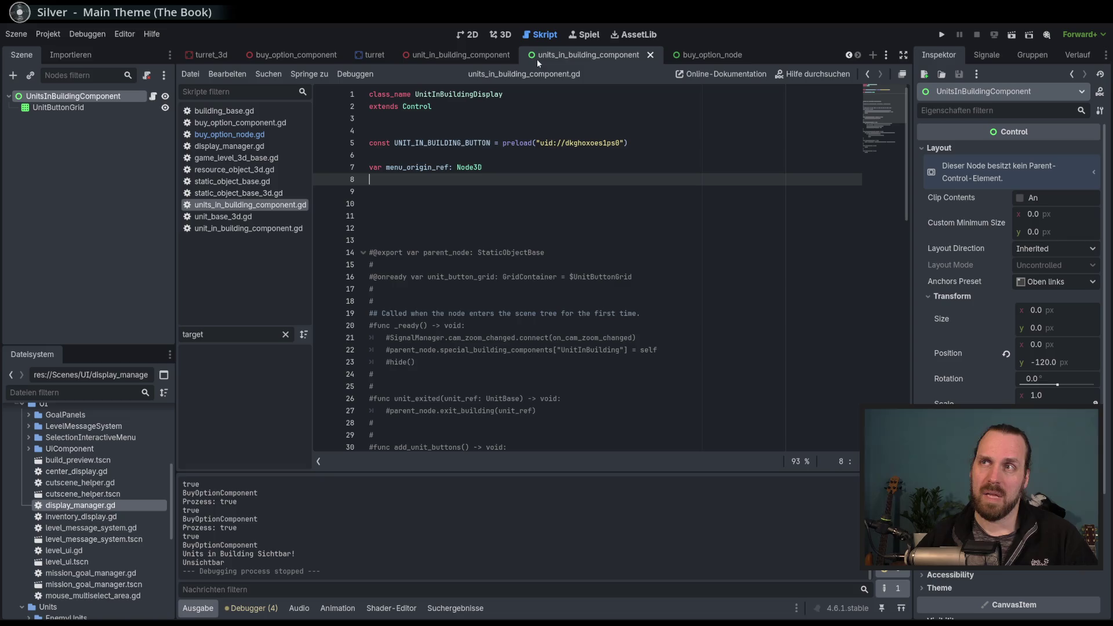
scroll(110, 472, up, 3)
scroll(113, 479, down, 4)
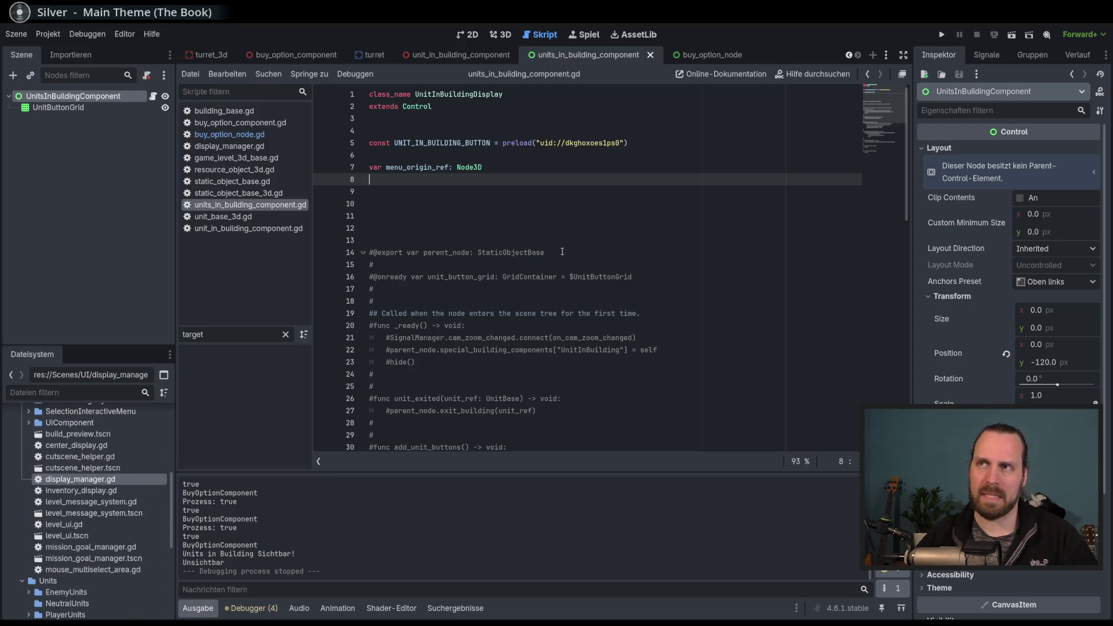
click(473, 35)
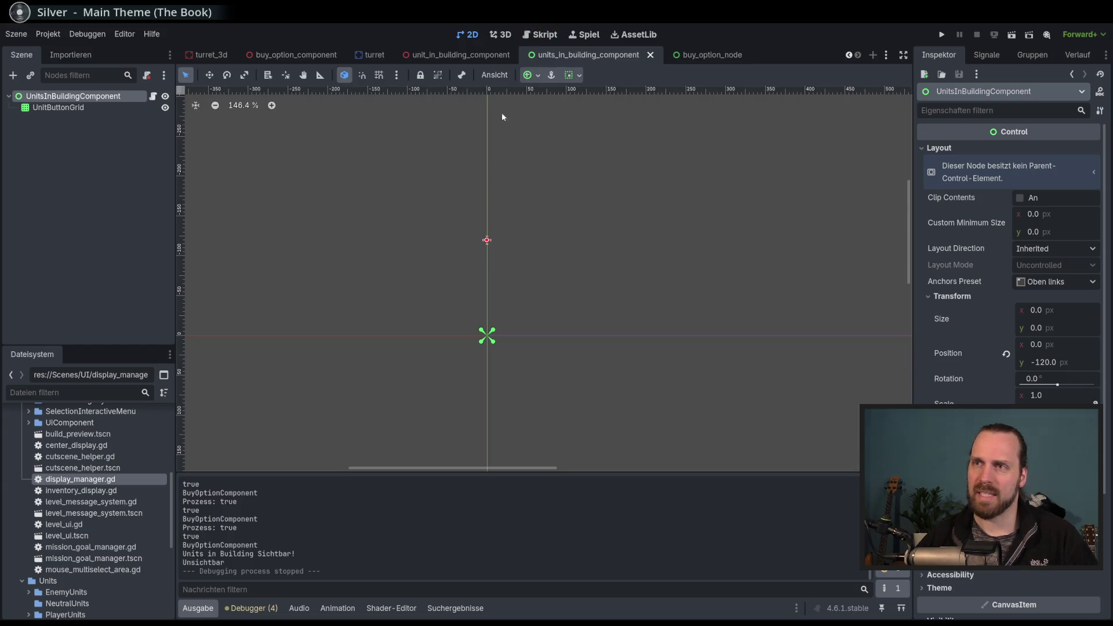
click(75, 108)
click(70, 96)
click(72, 108)
click(74, 98)
click(68, 108)
click(71, 96)
click(70, 107)
click(72, 97)
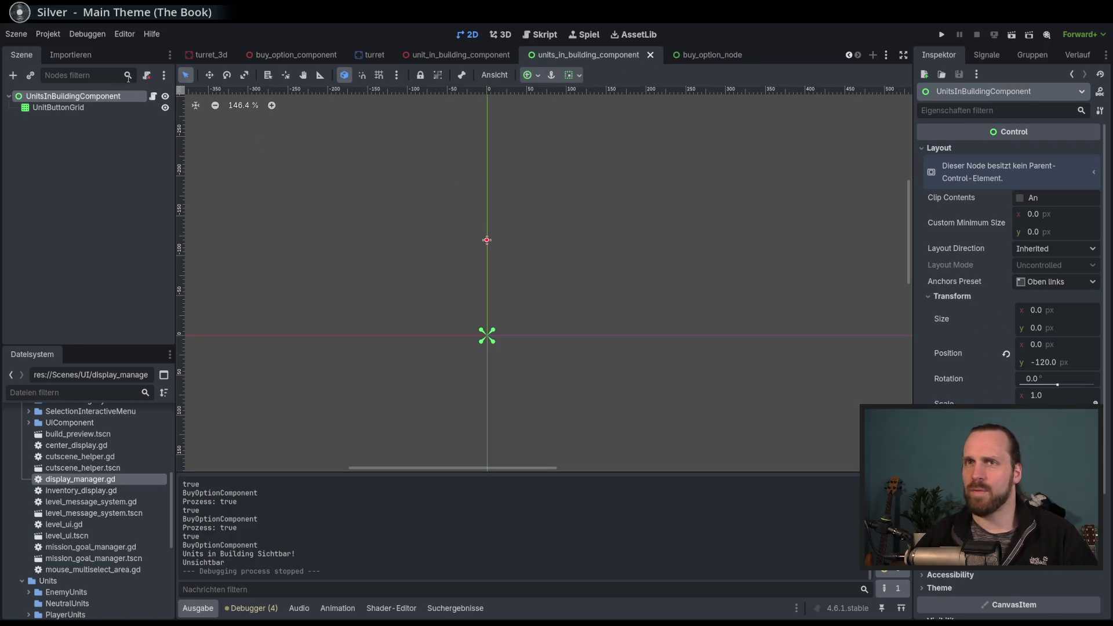
click(153, 96)
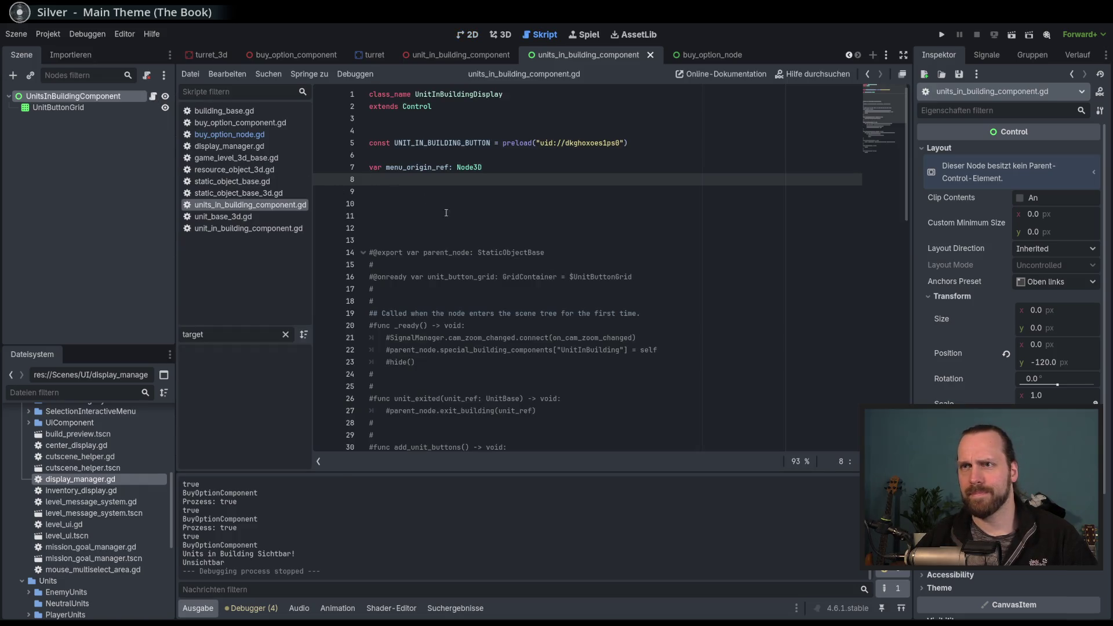
Review the commented add_unit_buttons and unit_entered loops, returning the caret to line 10.
scroll(487, 225, down, 5)
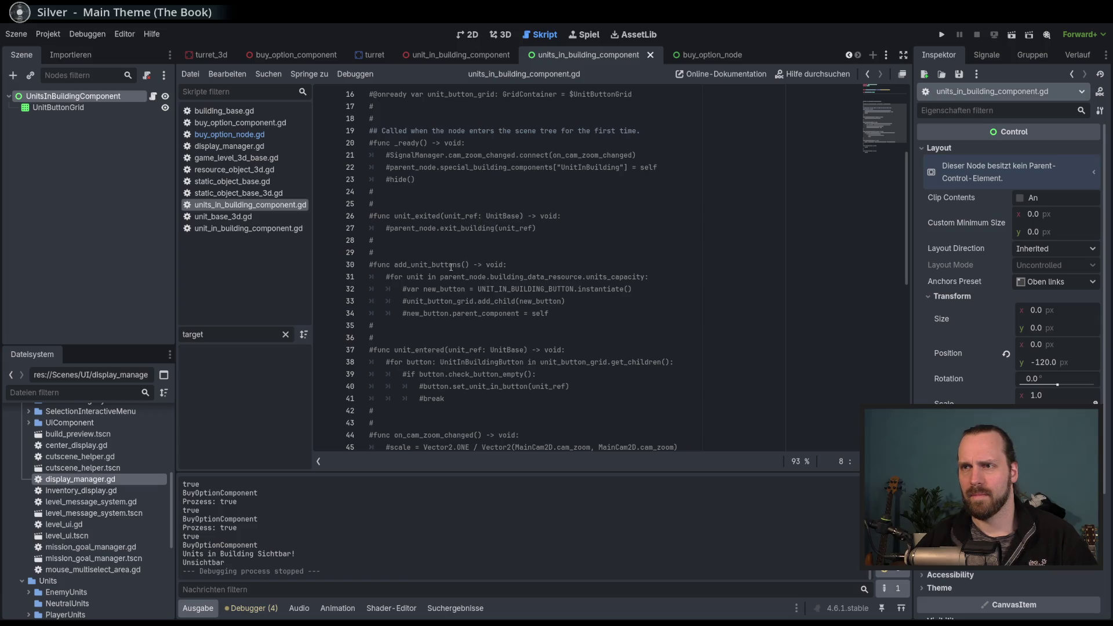
drag(463, 278, 501, 314)
click(504, 314)
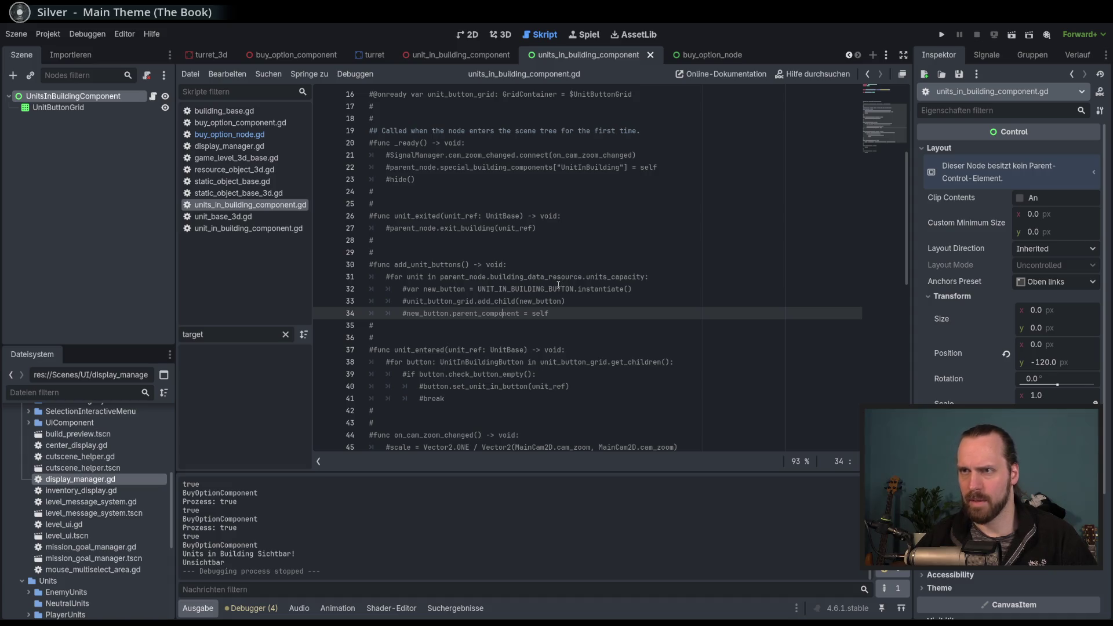
scroll(560, 285, down, 2)
mouse_move(445, 276)
mouse_down()
mouse_move(510, 288)
mouse_move(447, 325)
mouse_move(441, 373)
mouse_move(423, 365)
mouse_move(441, 342)
mouse_move(434, 406)
mouse_up()
click(447, 325)
scroll(460, 412, down, 2)
scroll(434, 377, up, 9)
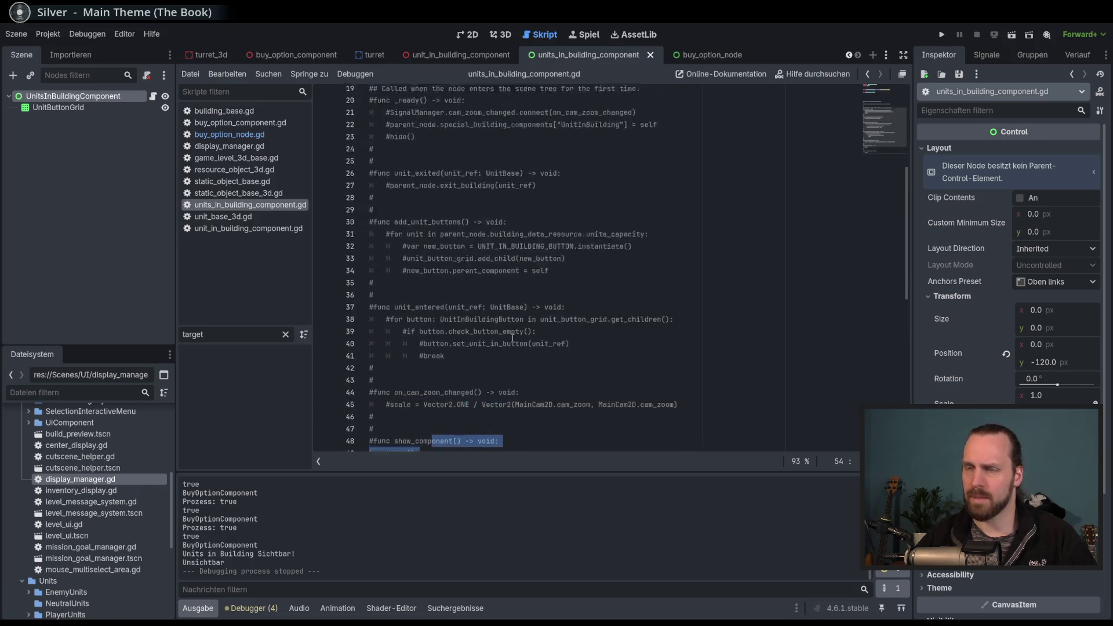
click(462, 301)
click(462, 214)
click(462, 201)
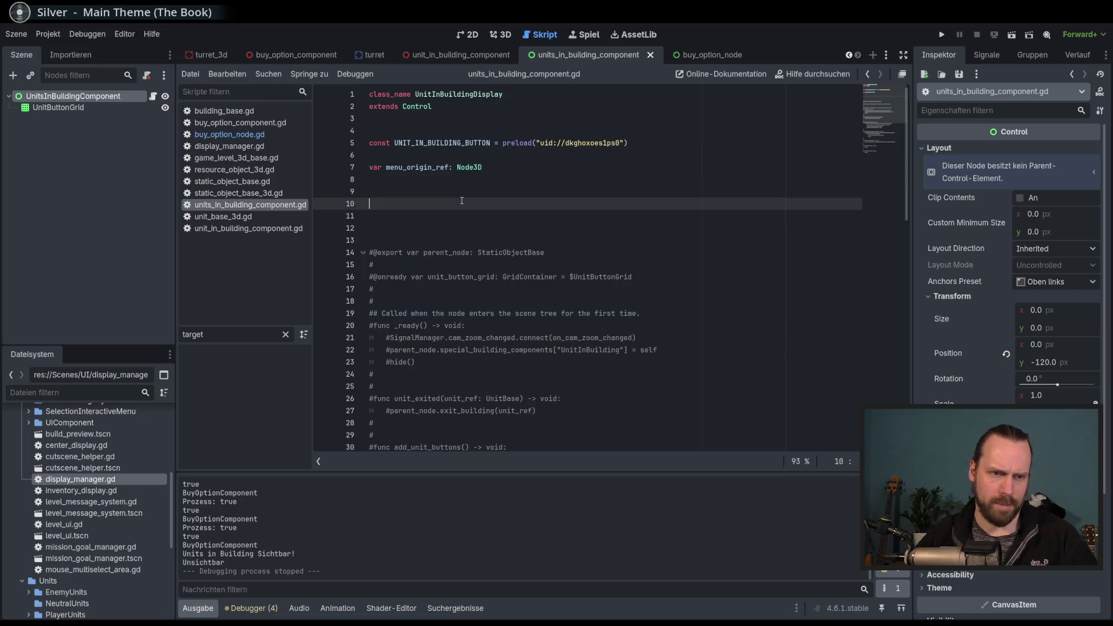
Add a _ready function with print("Unit in Building Display an!") and save the script.
click(481, 190)
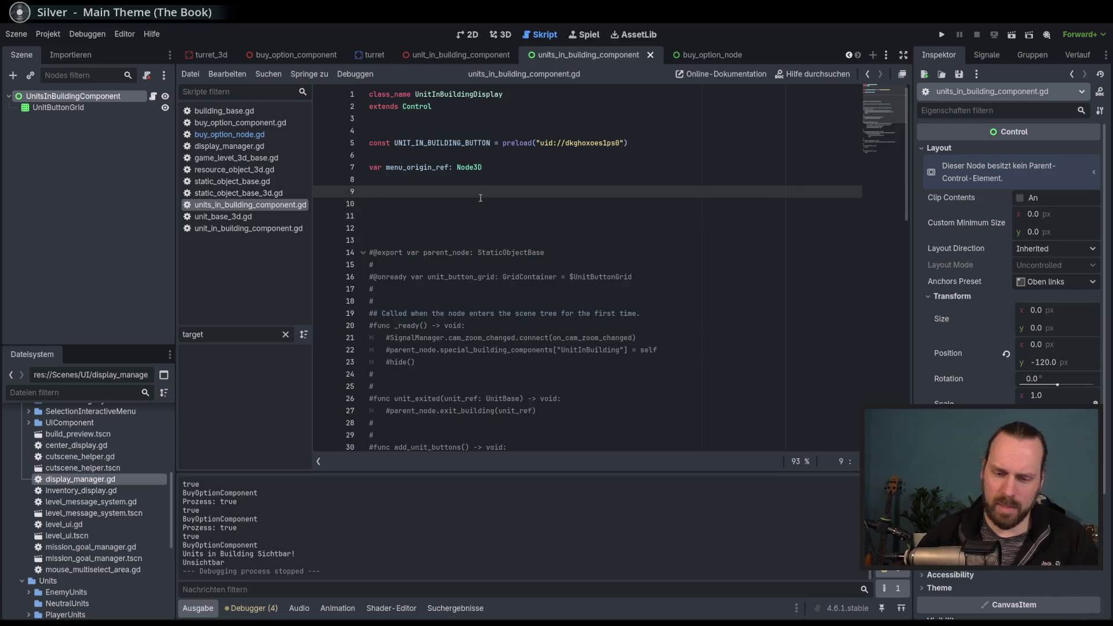
key(Return)
text(func :)
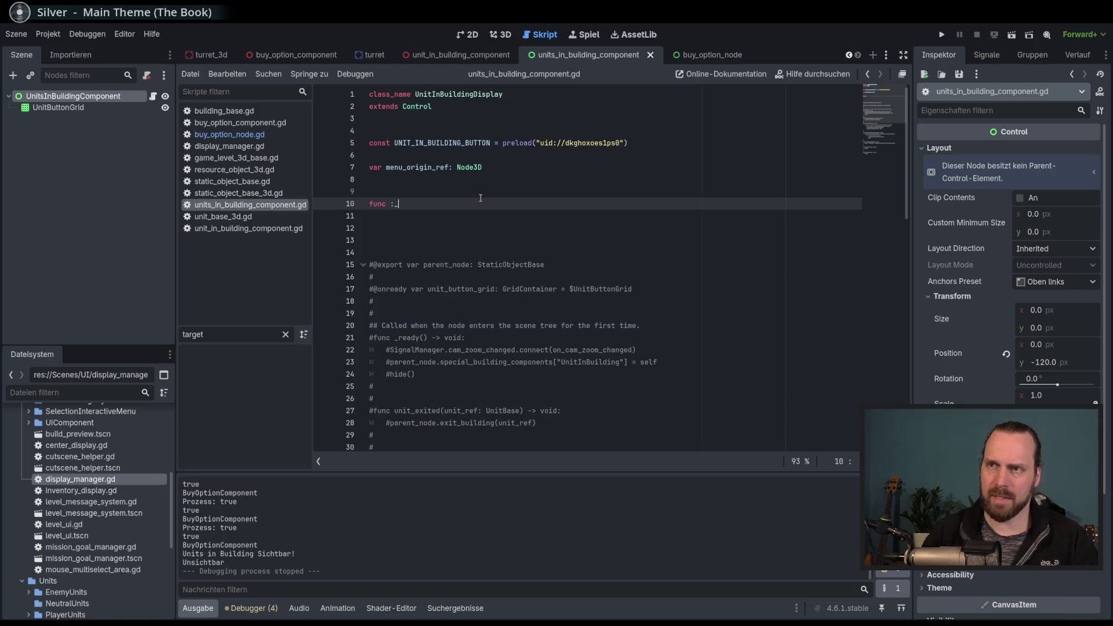
key(BackSpace)
text(_re)
key(Return)
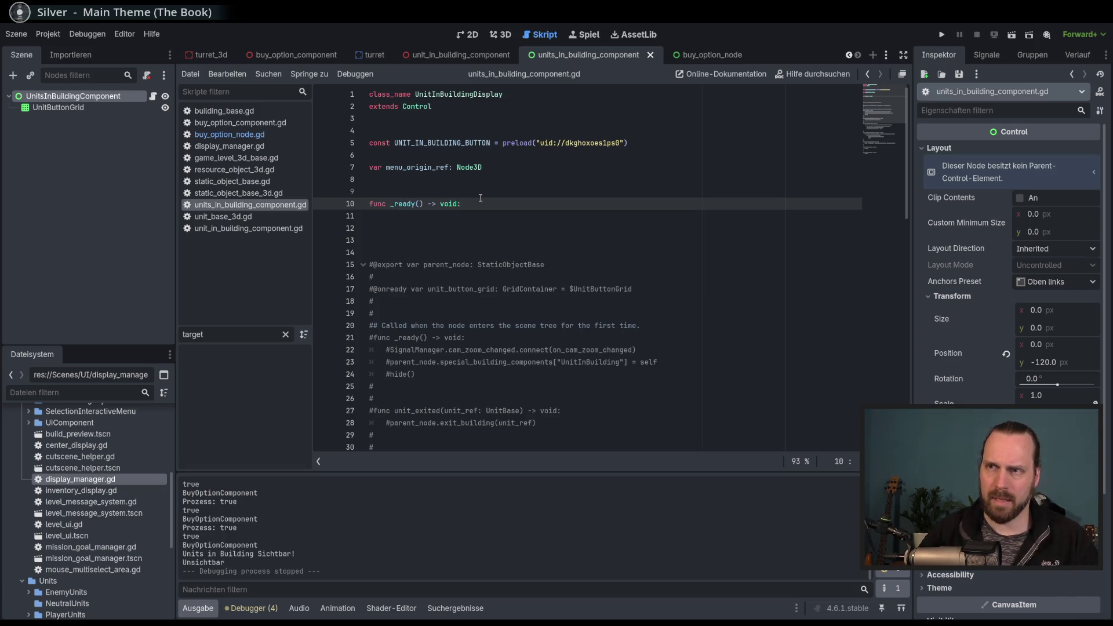
key(Return)
text(print()
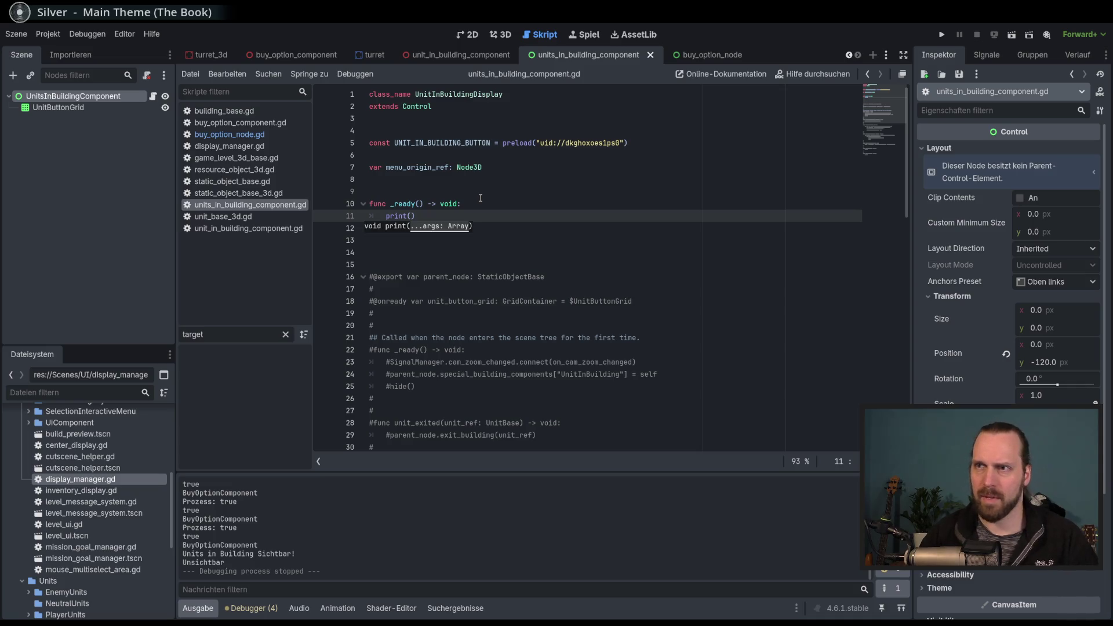
text(")
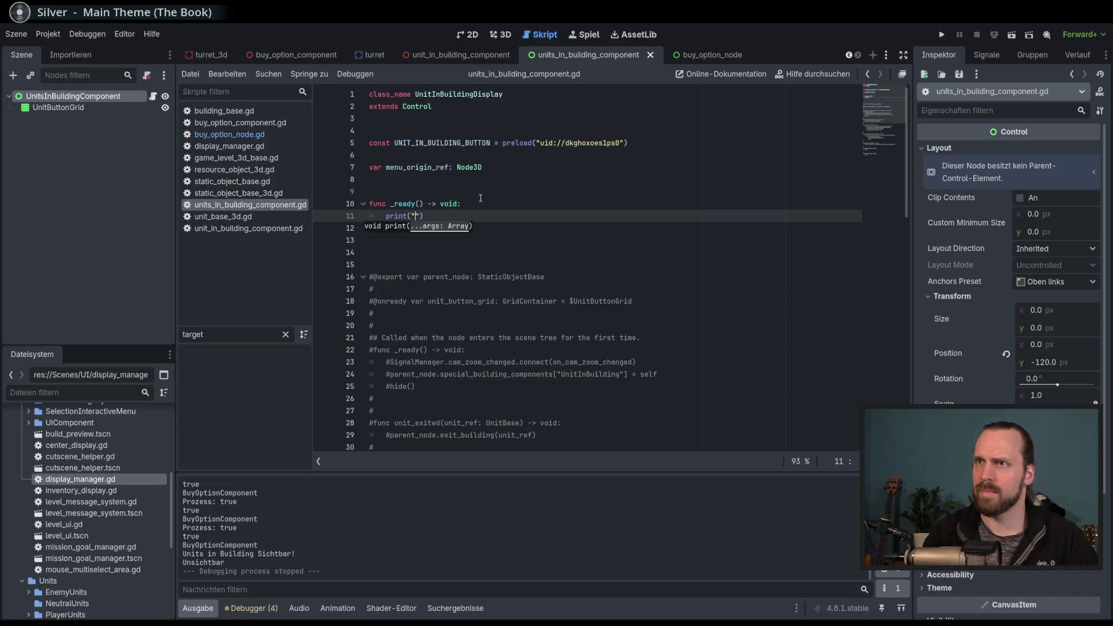
text(Uni)
text(t in Bui)
text(lding Di)
text(splay)
text( an)
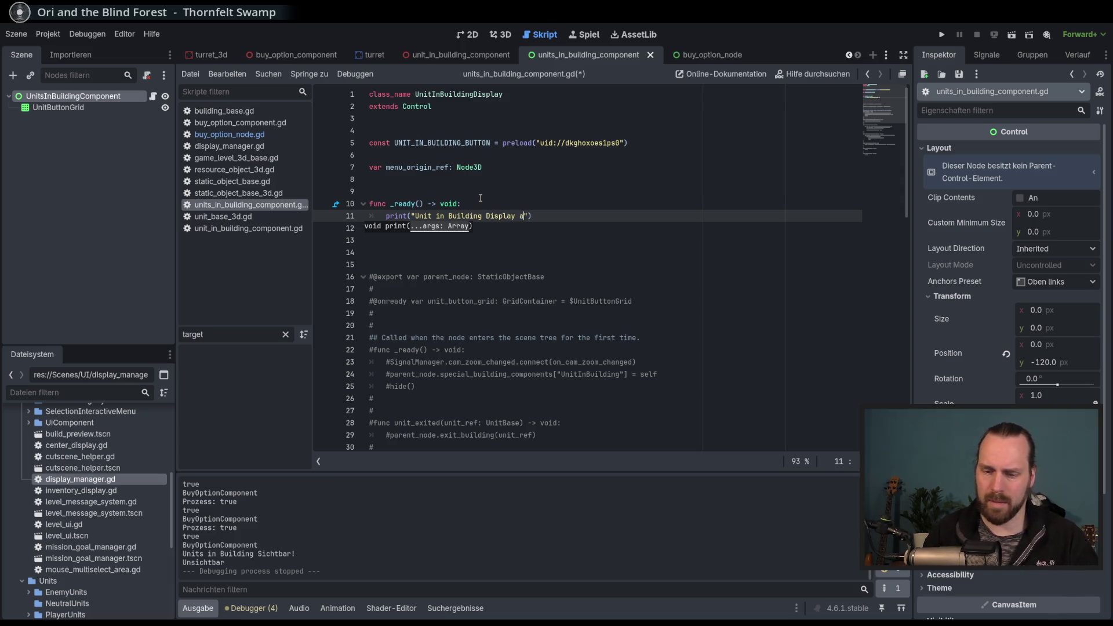
text(!)
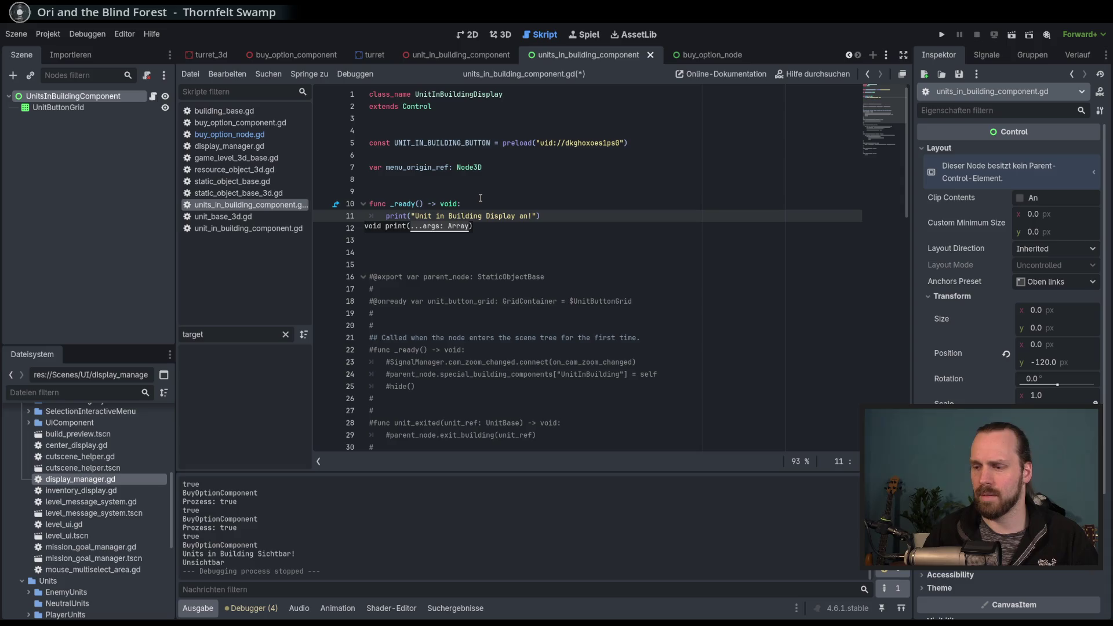
key(ctrl+s)
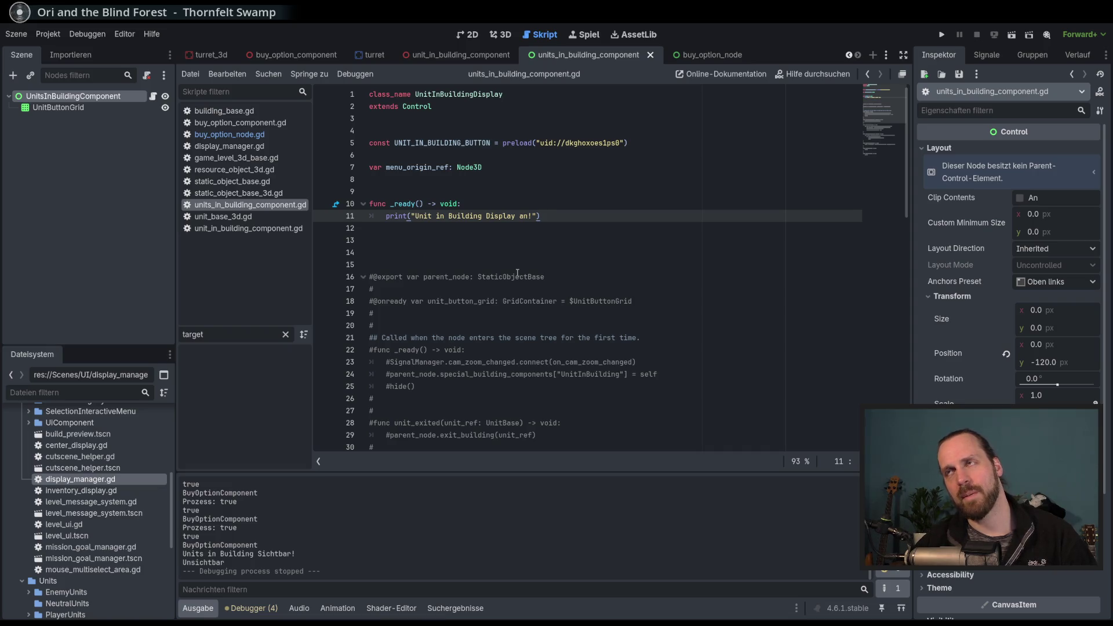
double_click(115, 480)
Add a blank line after display_manager.gd's preload constant, then open unit_in_building_button.tscn via the 'unit_in_' filter.
click(636, 144)
key(Return)
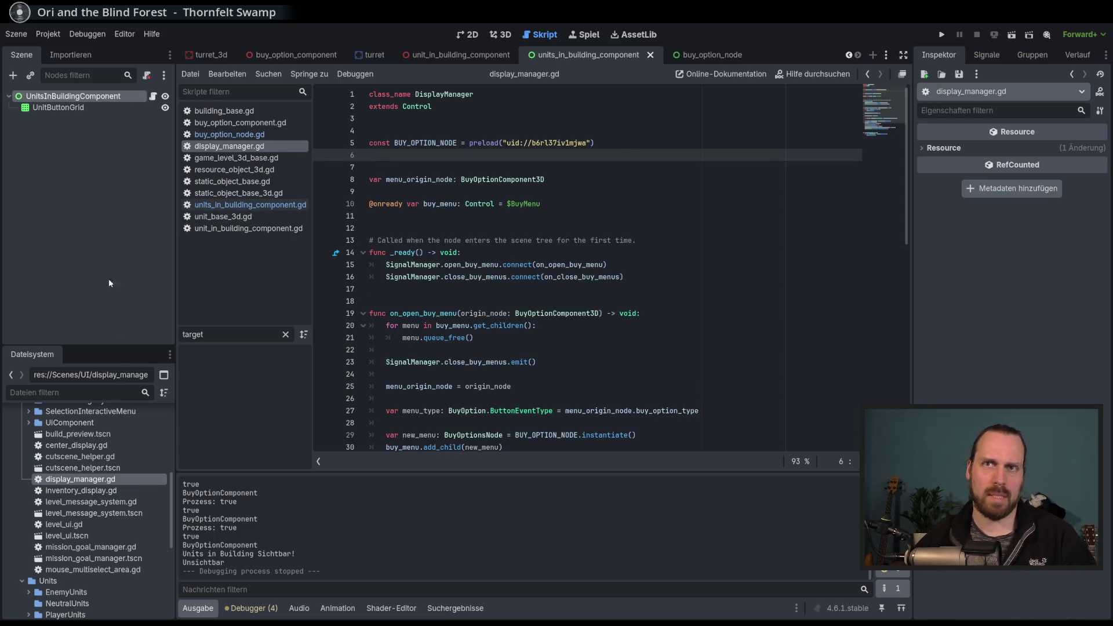
scroll(87, 493, down, 3)
click(67, 392)
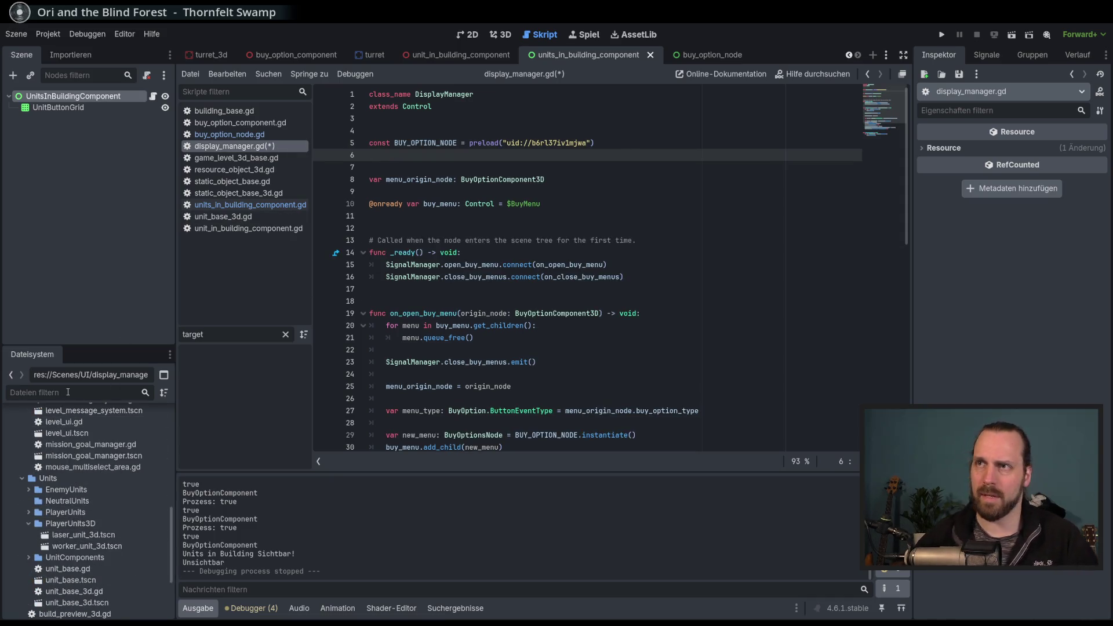
text(unit)
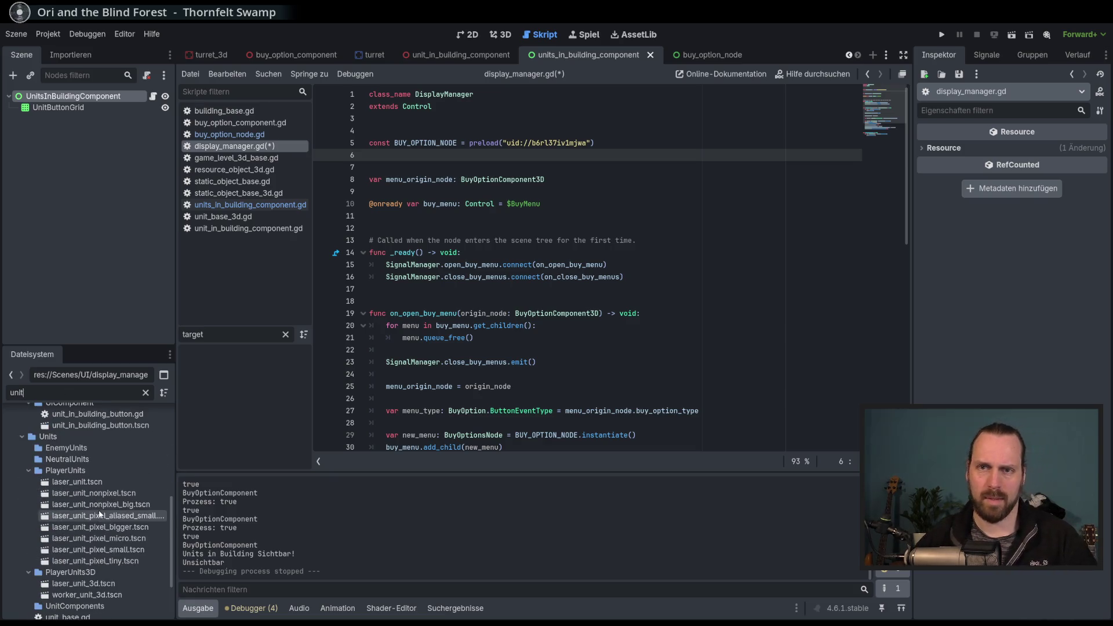
text(_in_)
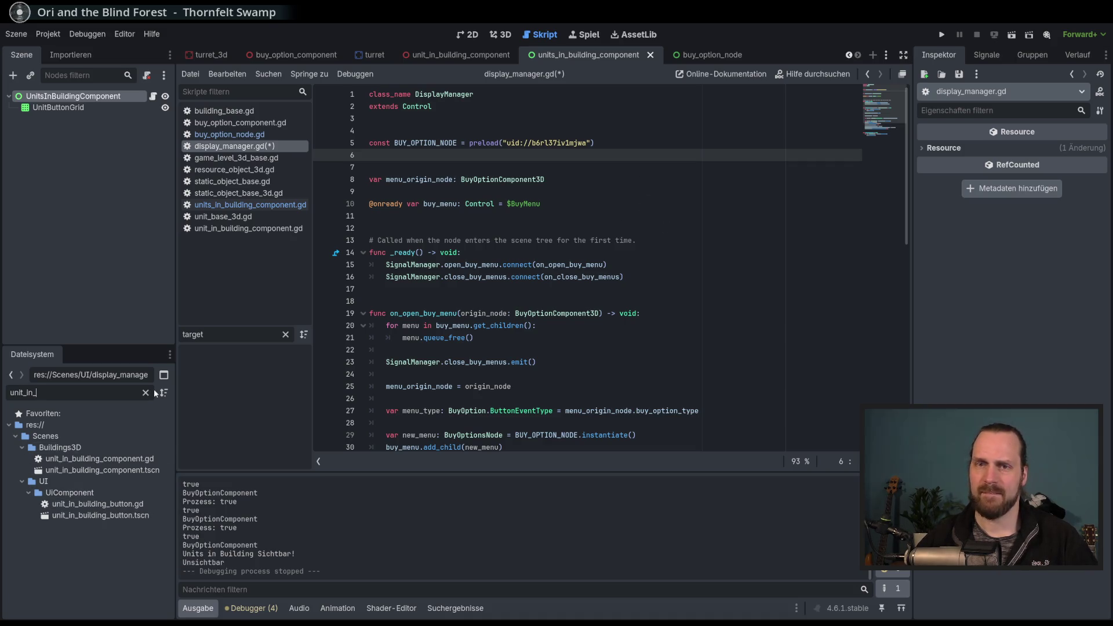
double_click(100, 515)
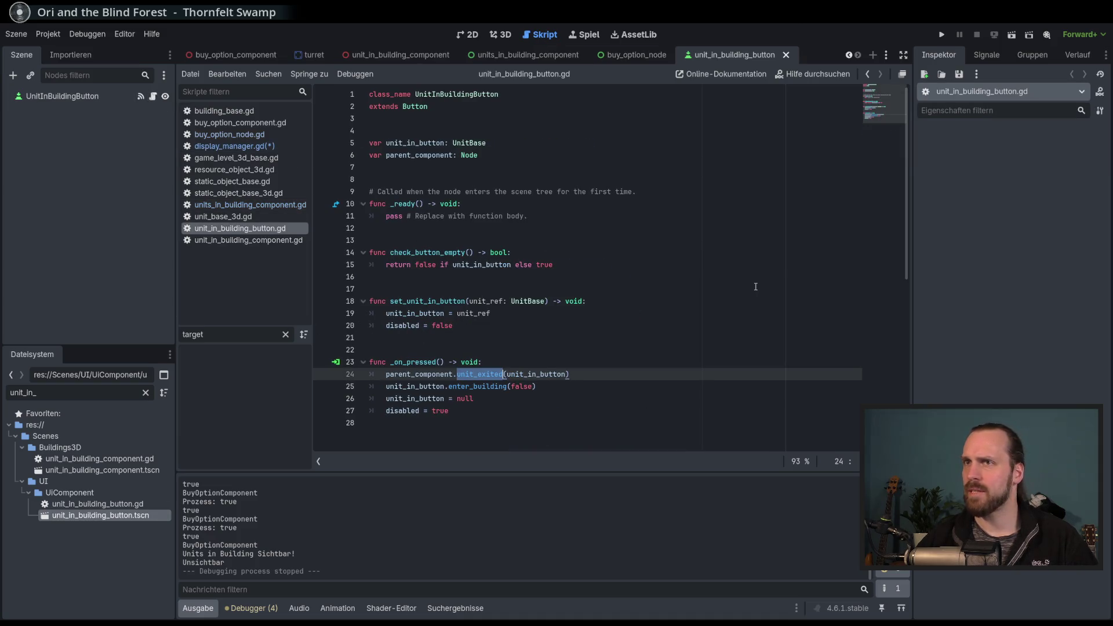
Open the Buildings3D unit_in_building_component scene, then the BuildingComponents one via the 'unit_in' filter.
click(473, 35)
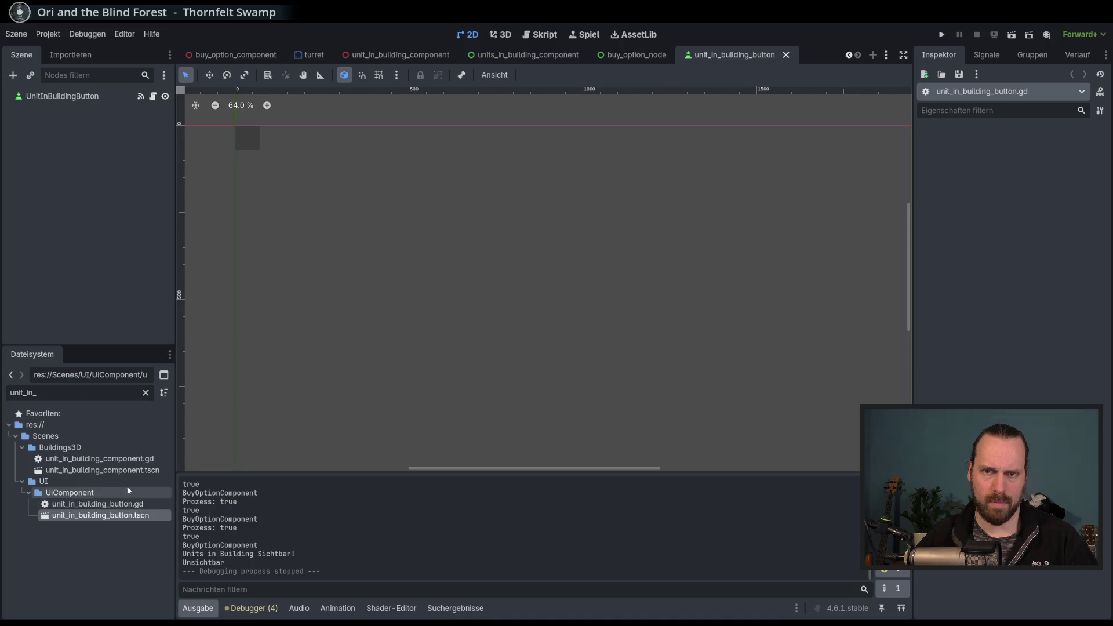
double_click(99, 470)
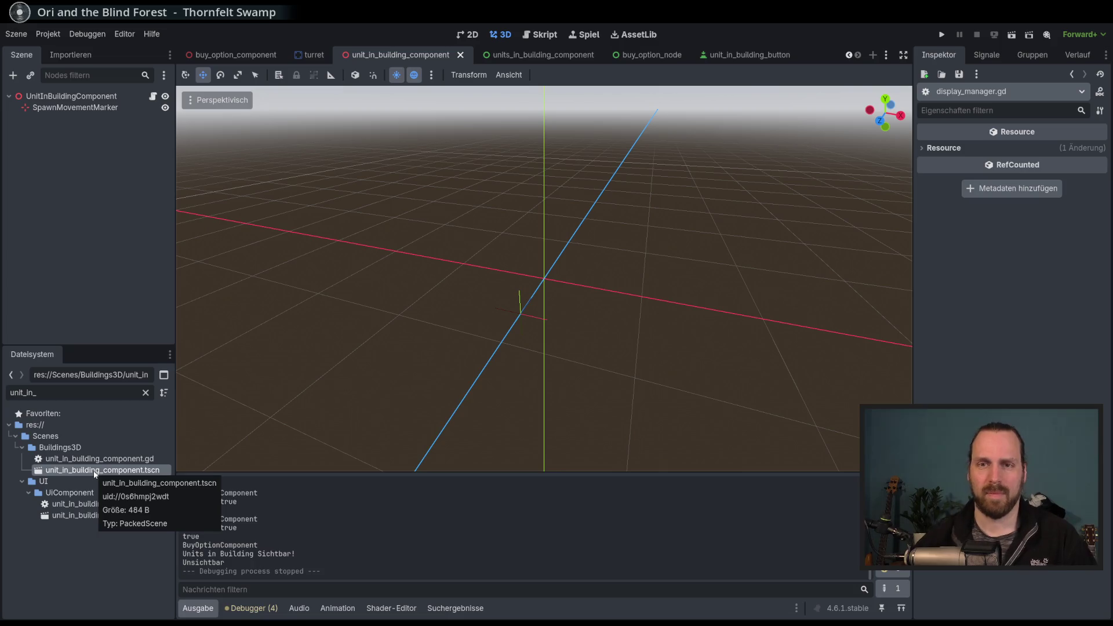
click(145, 393)
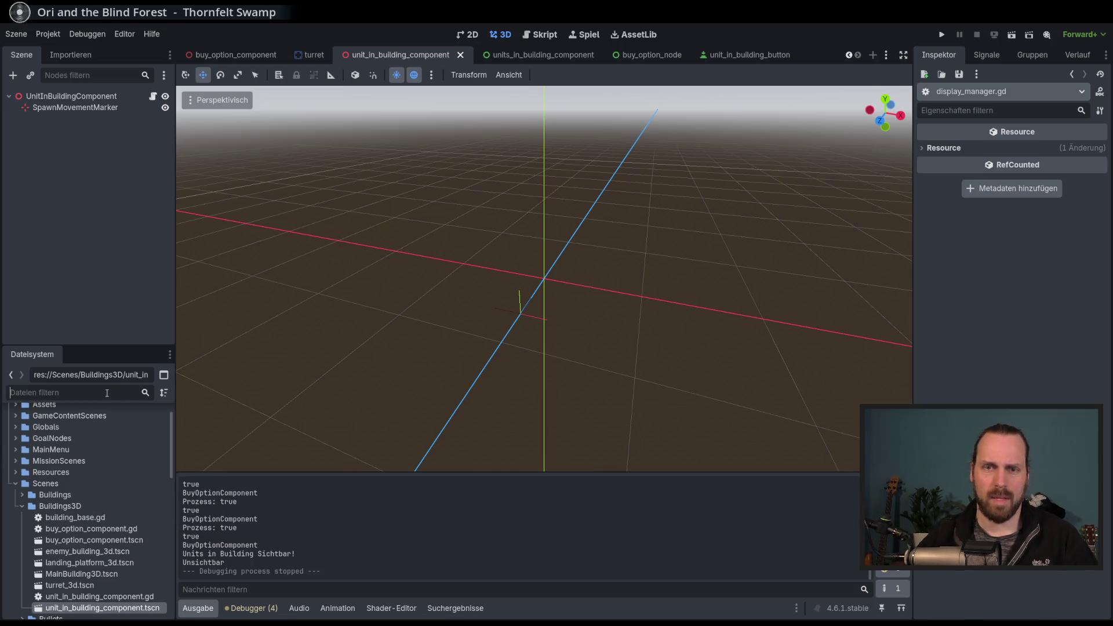
text(building)
key(ctrl+a)
text(unit_in)
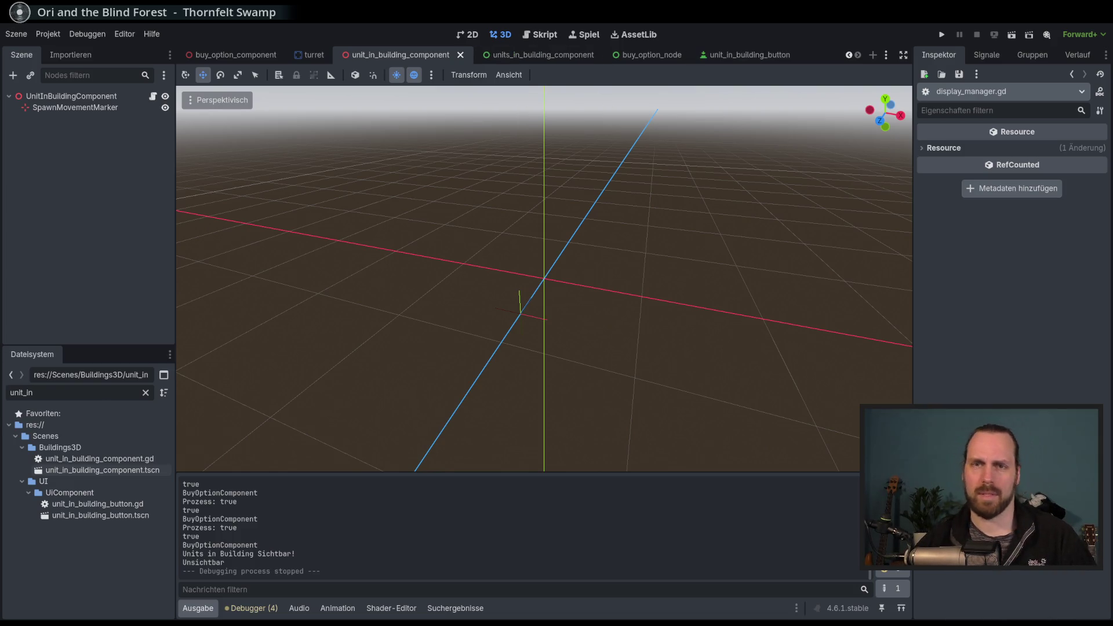
double_click(98, 481)
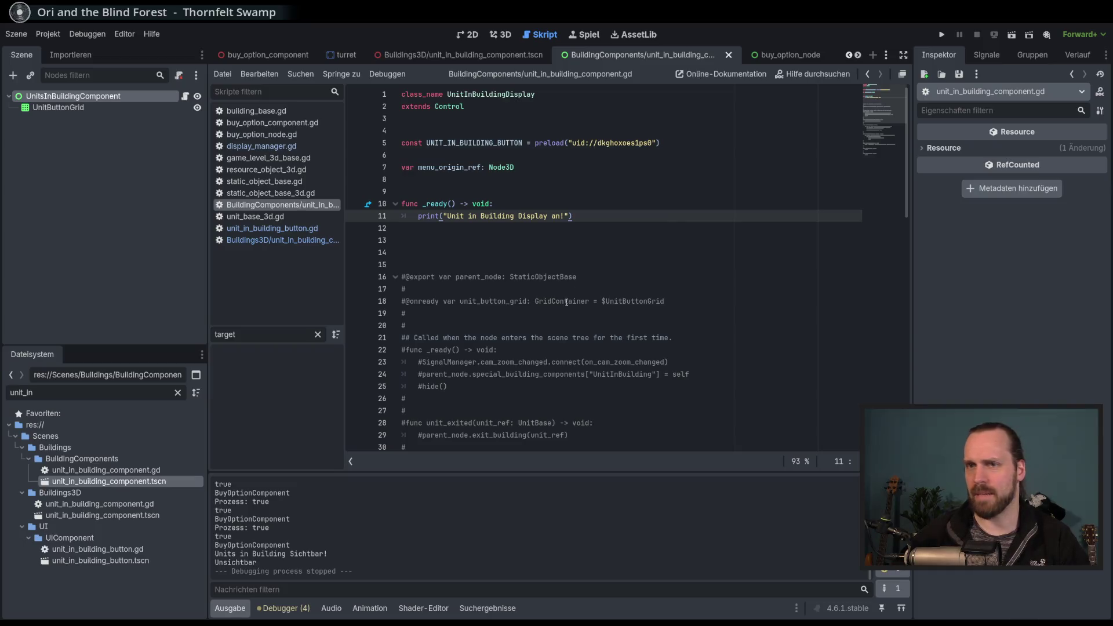
Move unit_in_building_component.gd and .tscn into UiComponent and reload the current project.
click(113, 472)
shift+click(112, 481)
drag(112, 481, 91, 542)
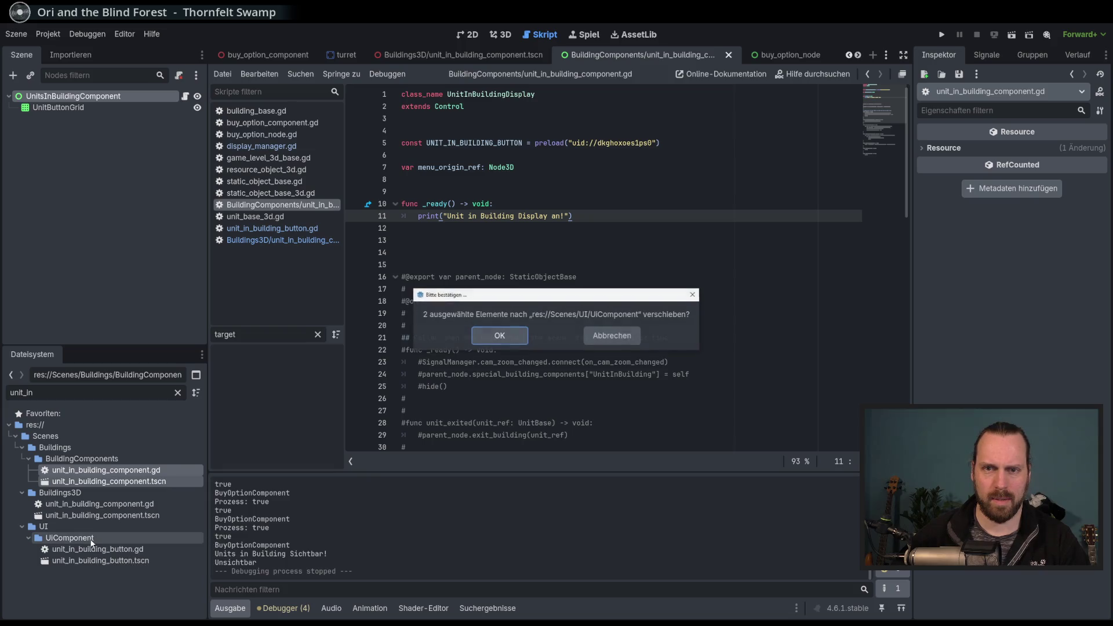
click(507, 336)
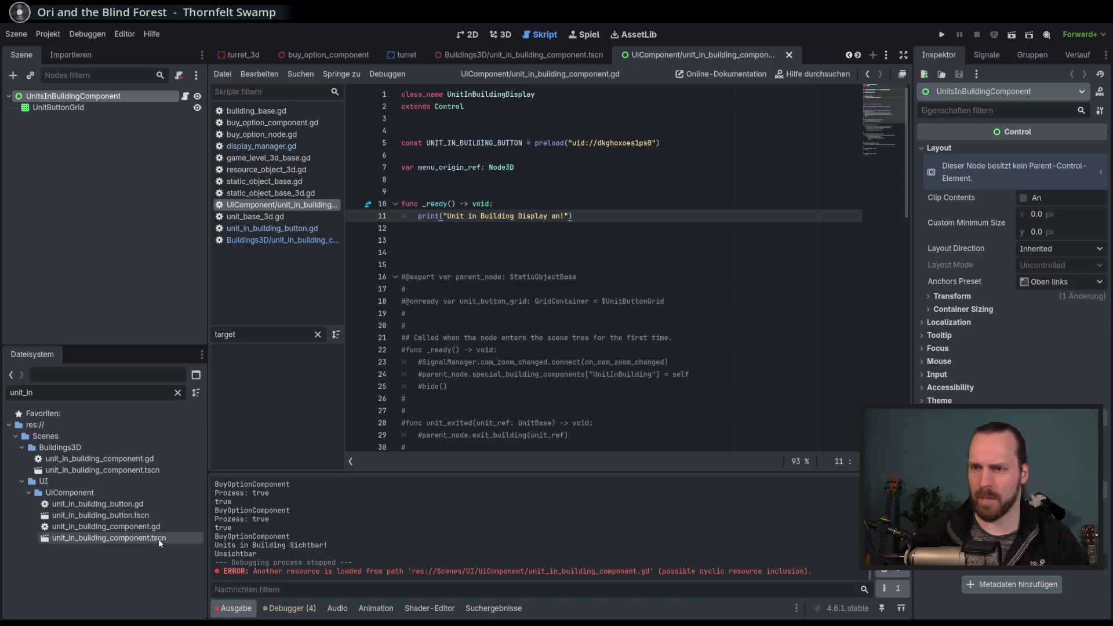
click(50, 36)
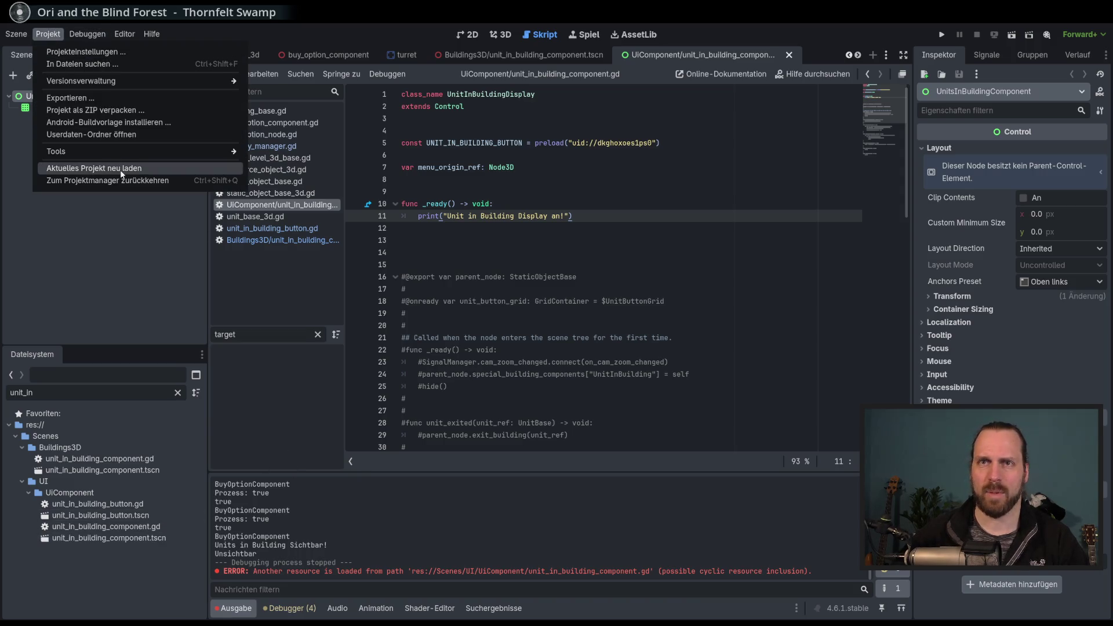
click(120, 169)
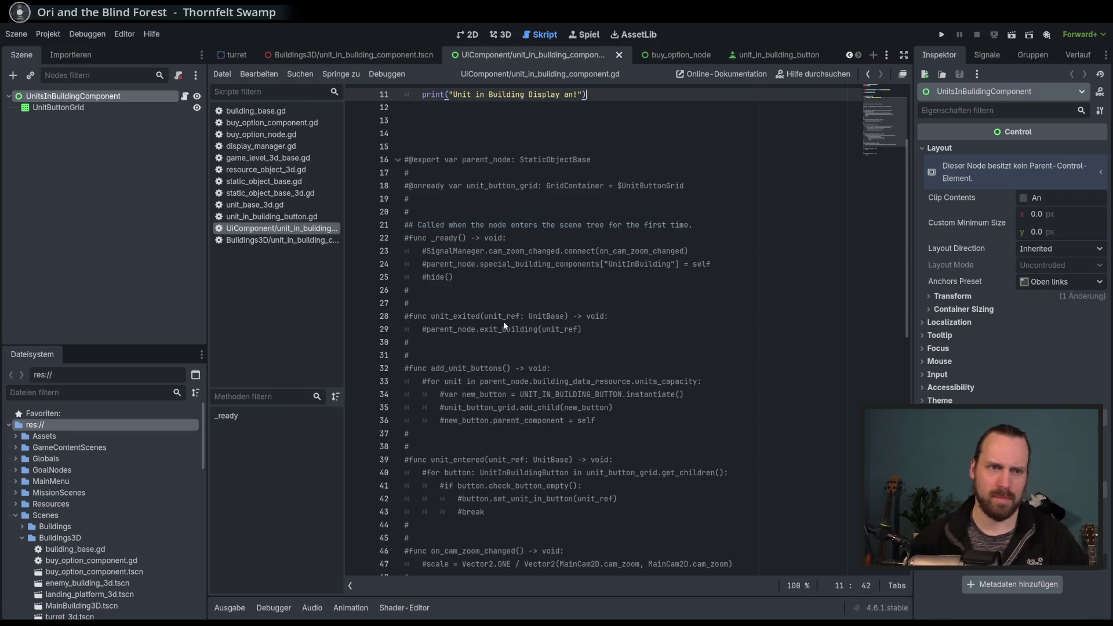
Filter the FileSystem dock for 'unit_In'.
scroll(685, 342, up, 3)
key(Up)
key(Down)
scroll(158, 485, down, 3)
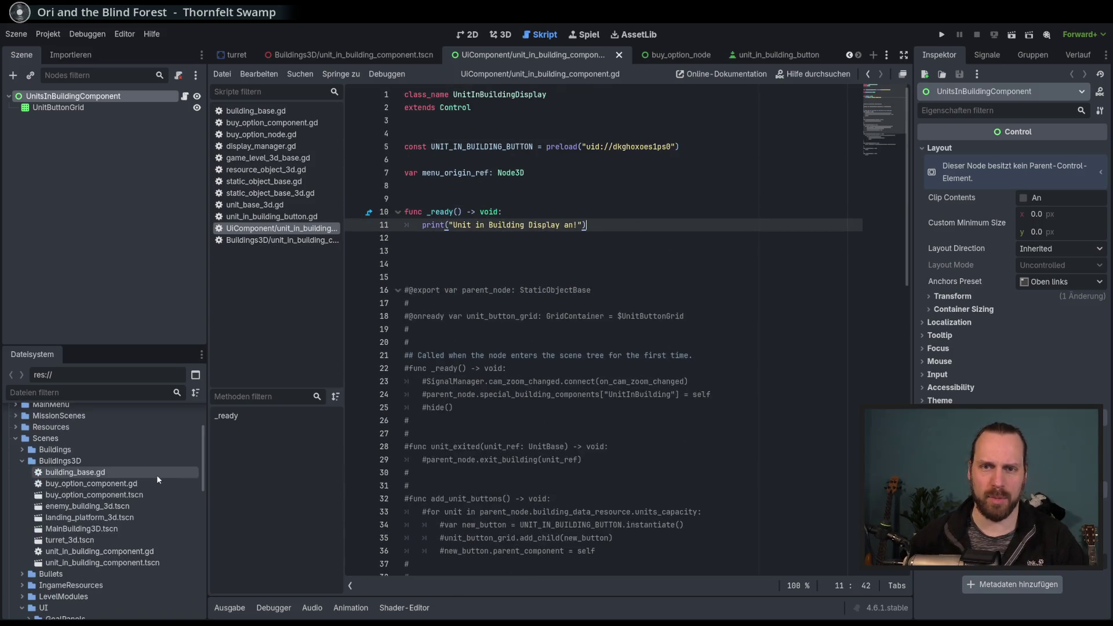
click(116, 392)
text(unit_In)
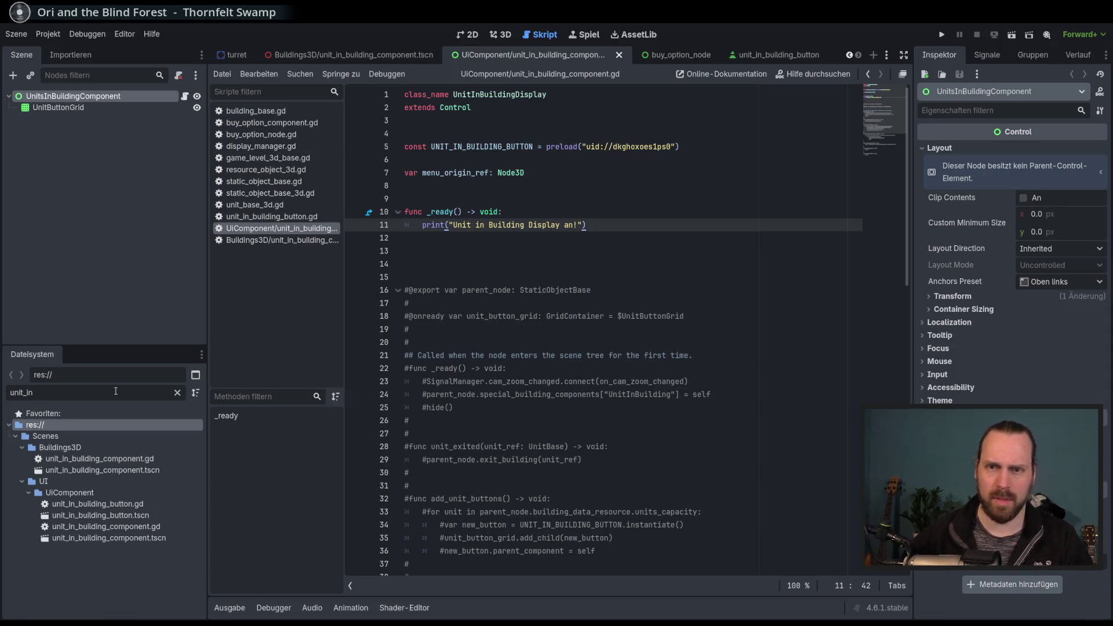
Rename the UiComponent unit_in_building_component scene to unit_in_building_display, then select its script.
click(108, 539)
right_click(106, 538)
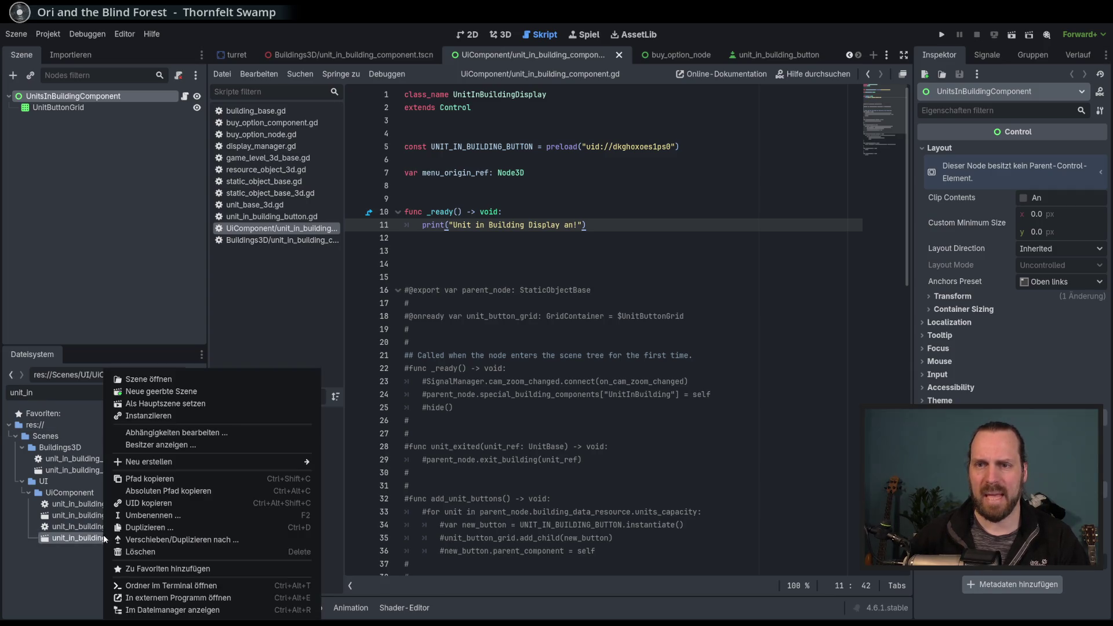
click(161, 516)
key(Home)
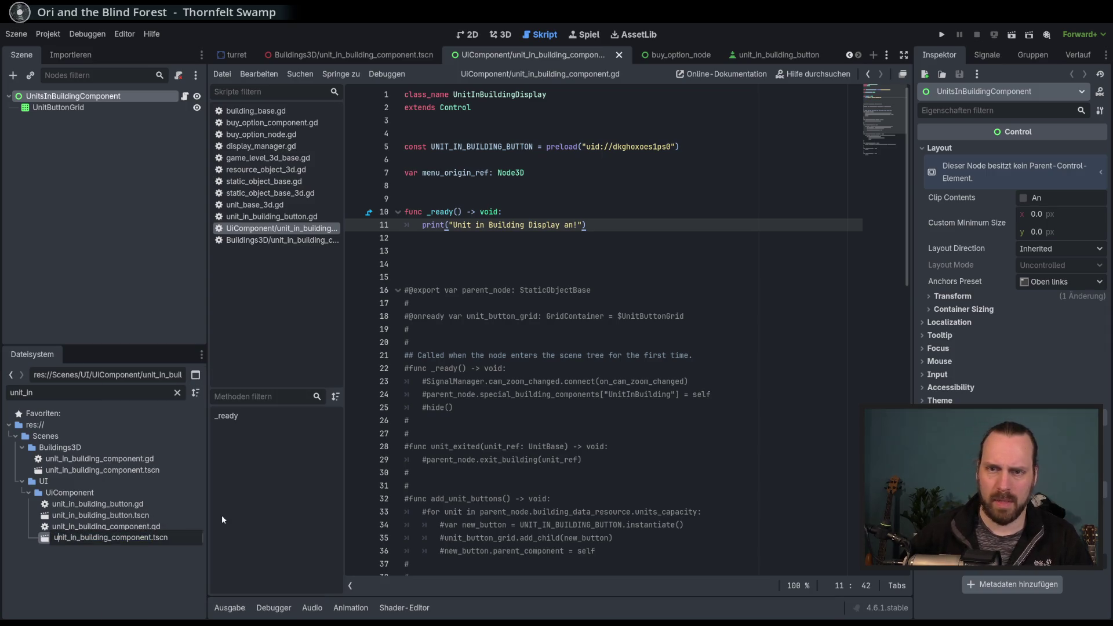
key(Left)
key(Left)
key(Left)
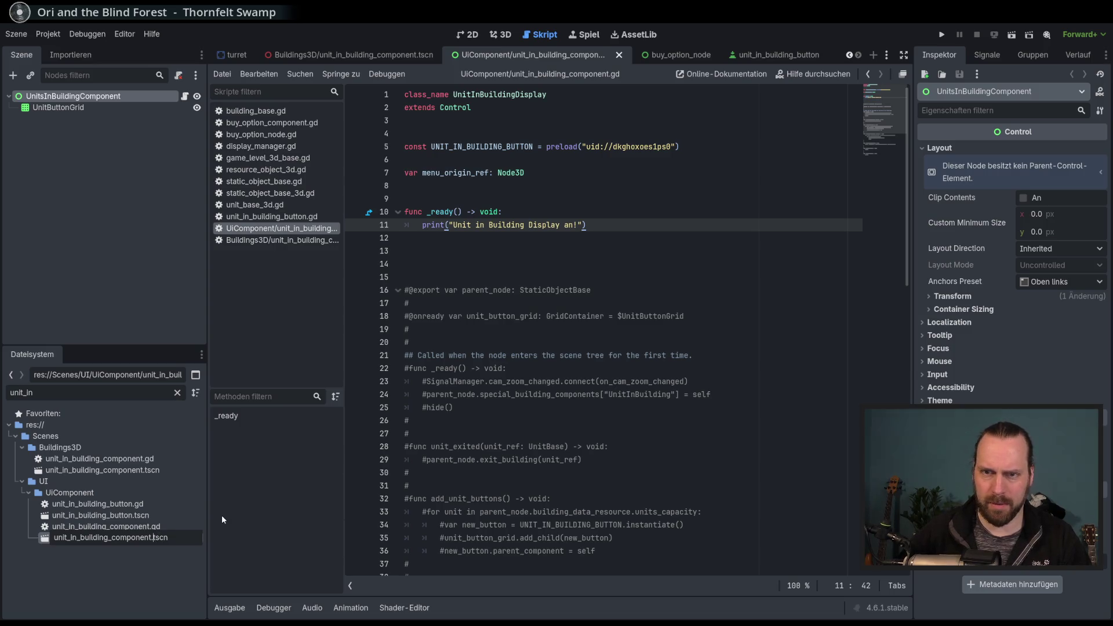
key(BackSpace)
key(BackSpace)
key(BackSpace)
text(ding Display)
key(Return)
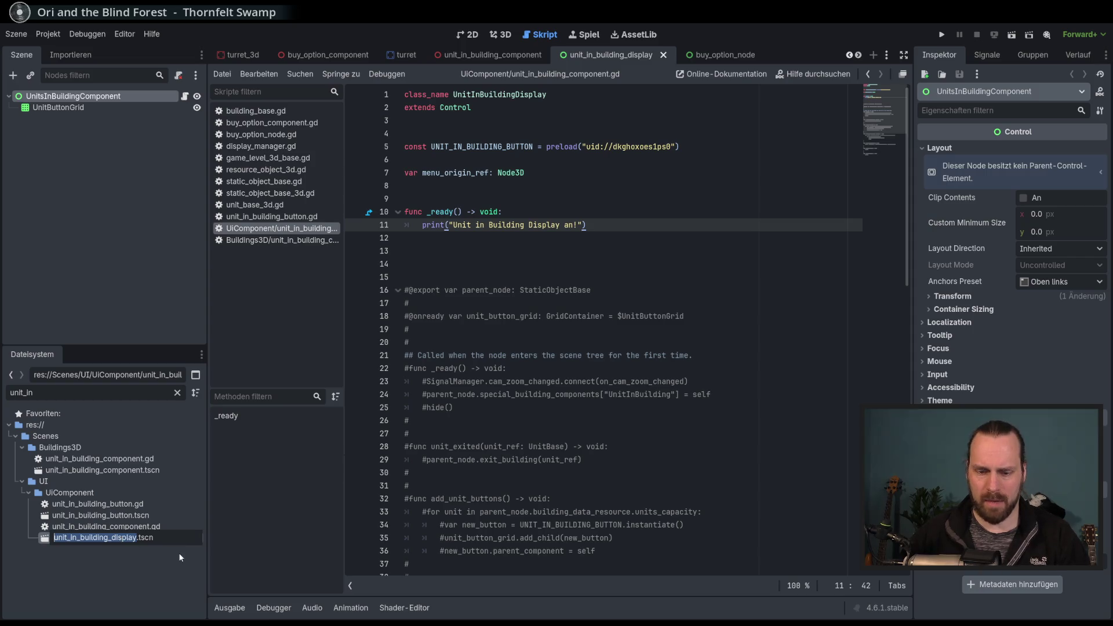
click(154, 527)
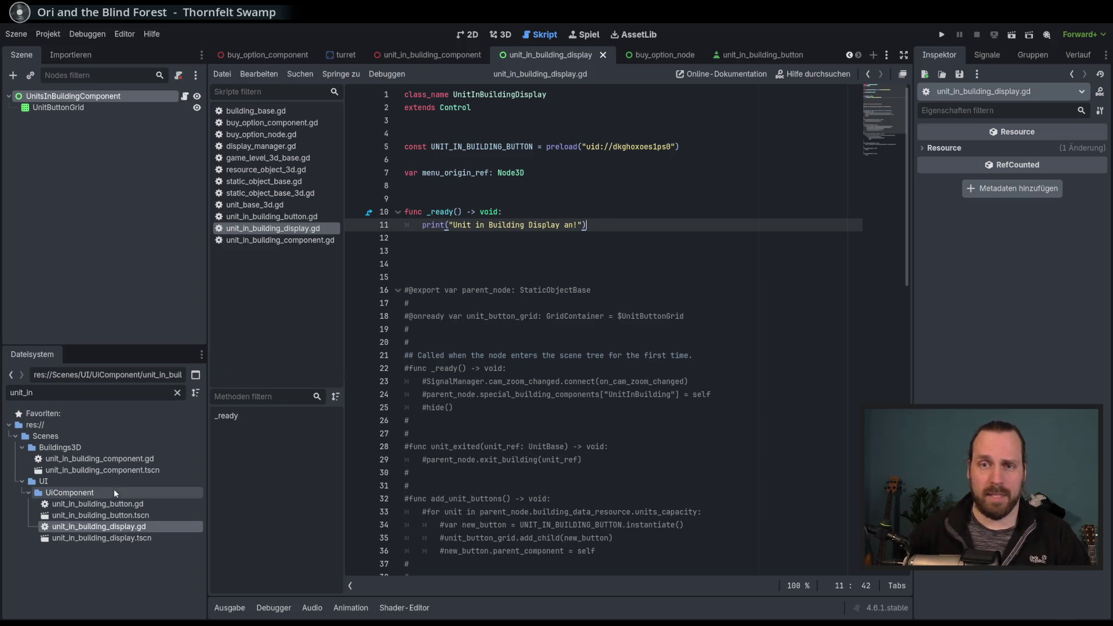
Filter the FileSystem for 'display' and open display_manager.gd.
click(55, 394)
key(ctrl+a)
text(display)
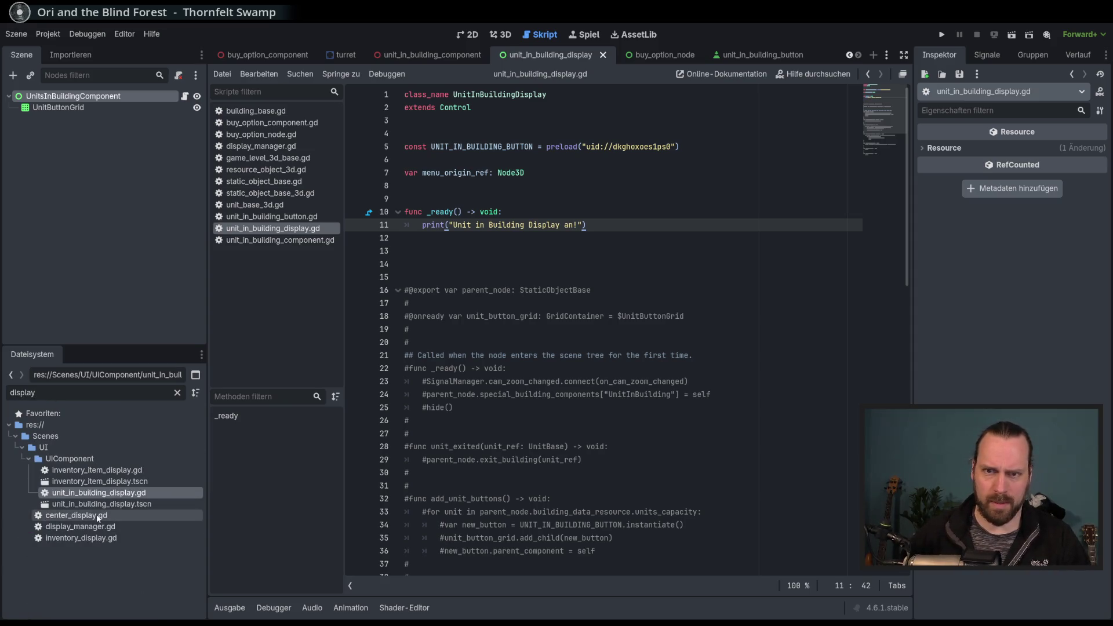
double_click(94, 526)
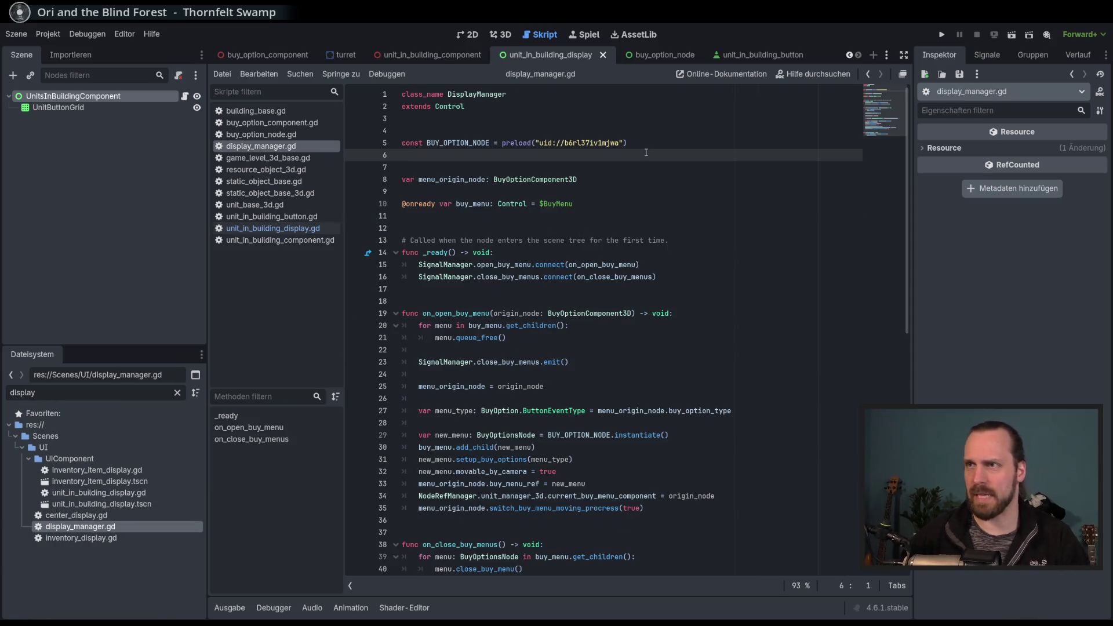
Add a UNIT_IN_BUILDING_DISPLAY preload of unit_in_building_display.tscn below BUY_OPTION_NODE and save.
key(Return)
key(Up)
key(Delete)
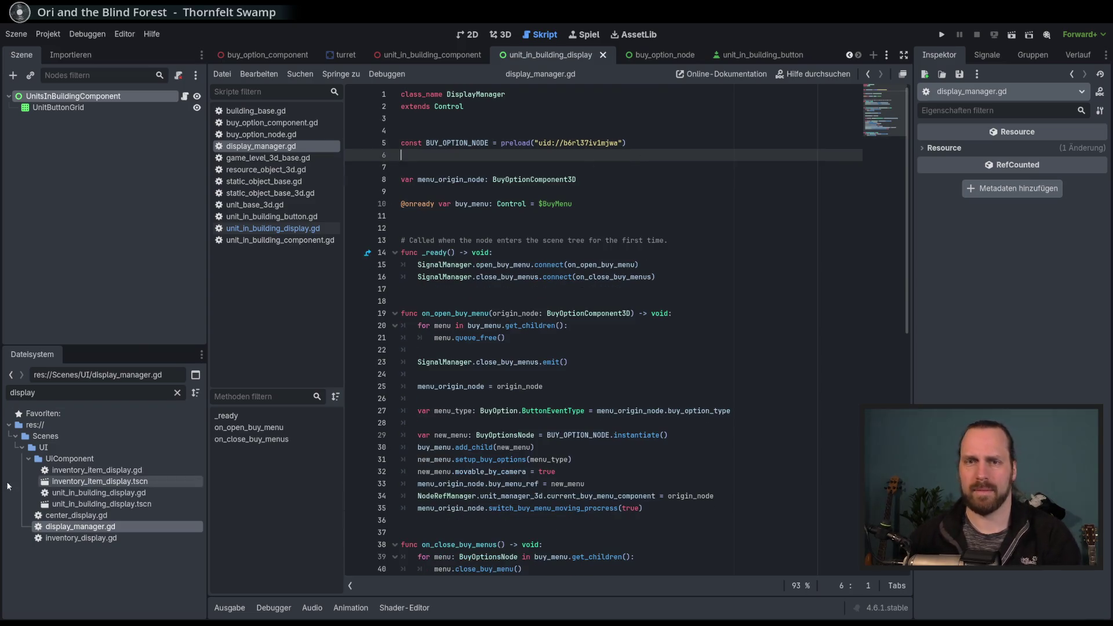
click(97, 504)
mouse_move(86, 508)
mouse_down()
mouse_move(290, 290)
mouse_move(441, 168)
mouse_move(513, 167)
mouse_up()
key(BackSpace)
key(ctrl+s)
Review the open_buy_menu and close_buy_menus connections, then switch to SignalManager.gd.
scroll(748, 276, down, 4)
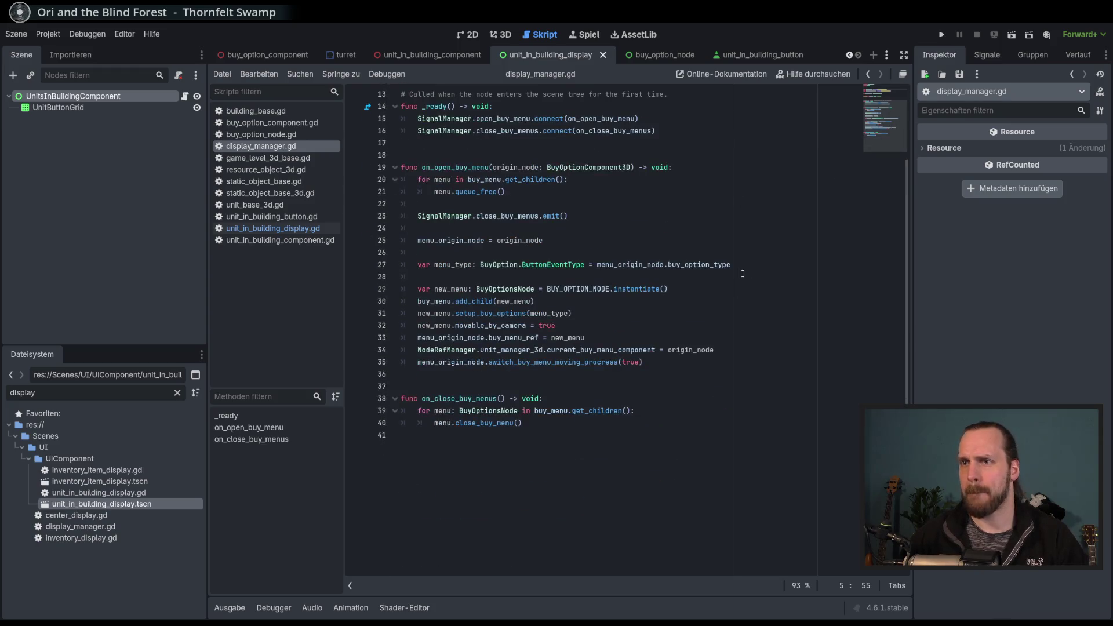
double_click(451, 167)
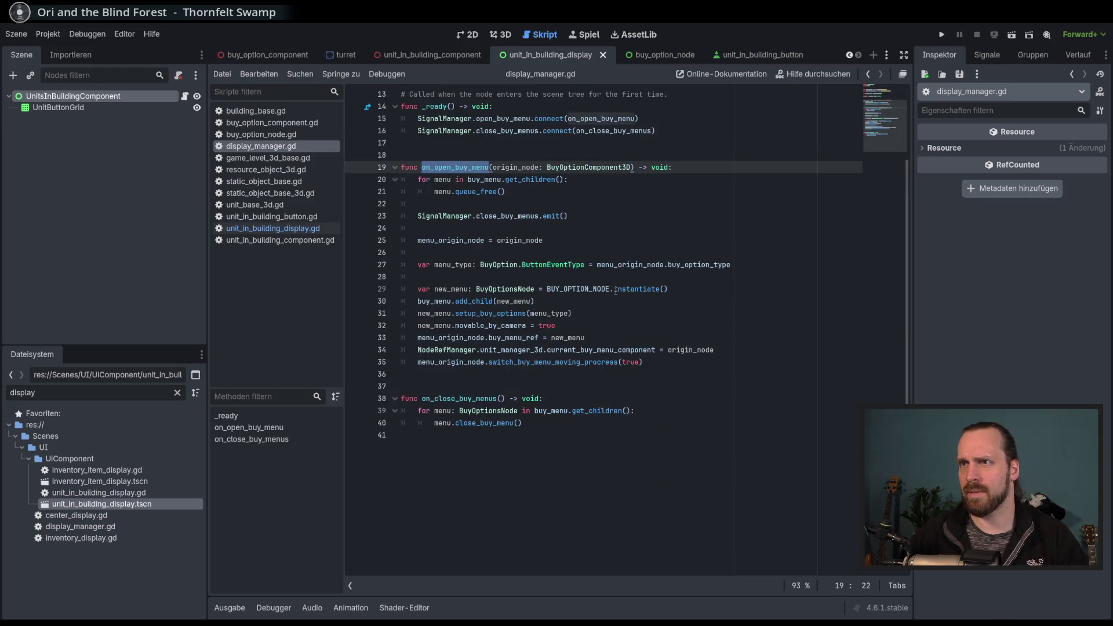
scroll(611, 305, up, 3)
click(606, 319)
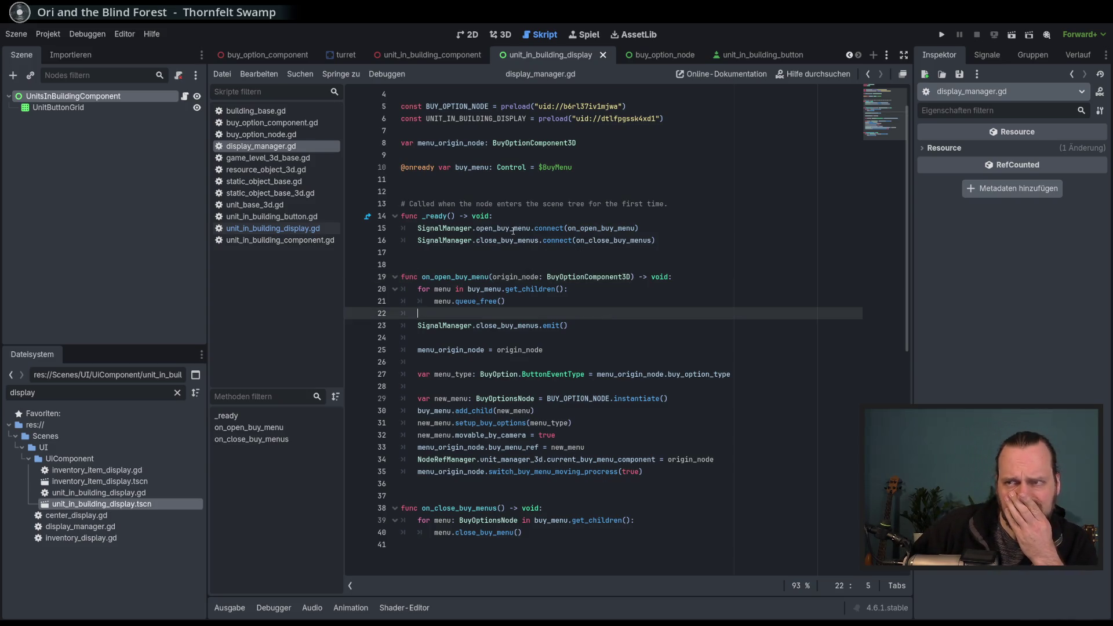
click(513, 229)
click(696, 228)
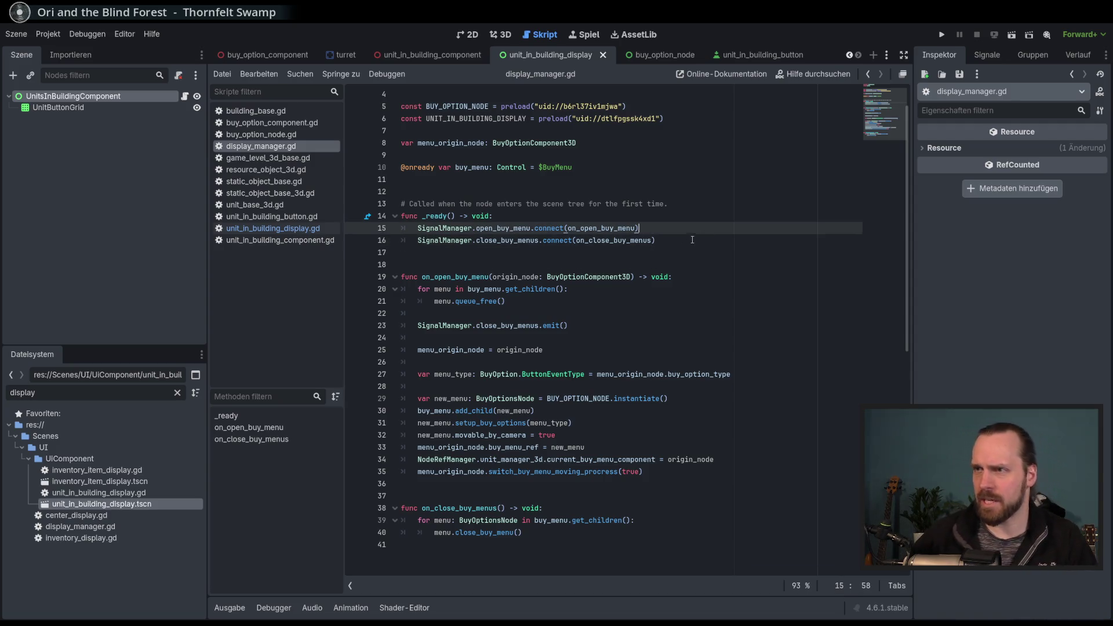
click(707, 245)
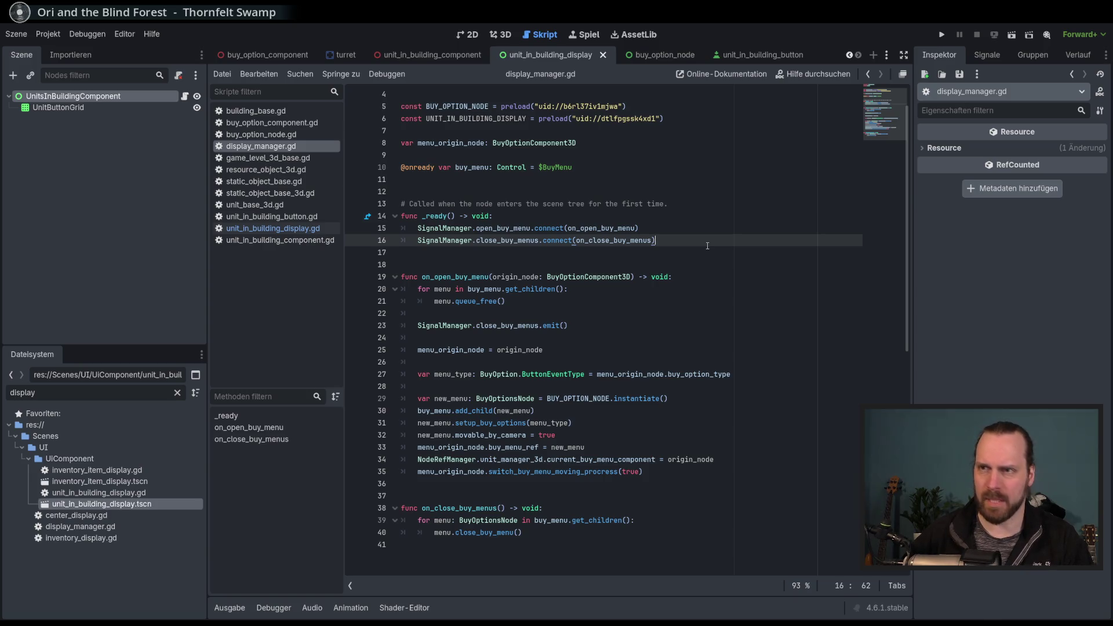
ctrl+click(446, 229)
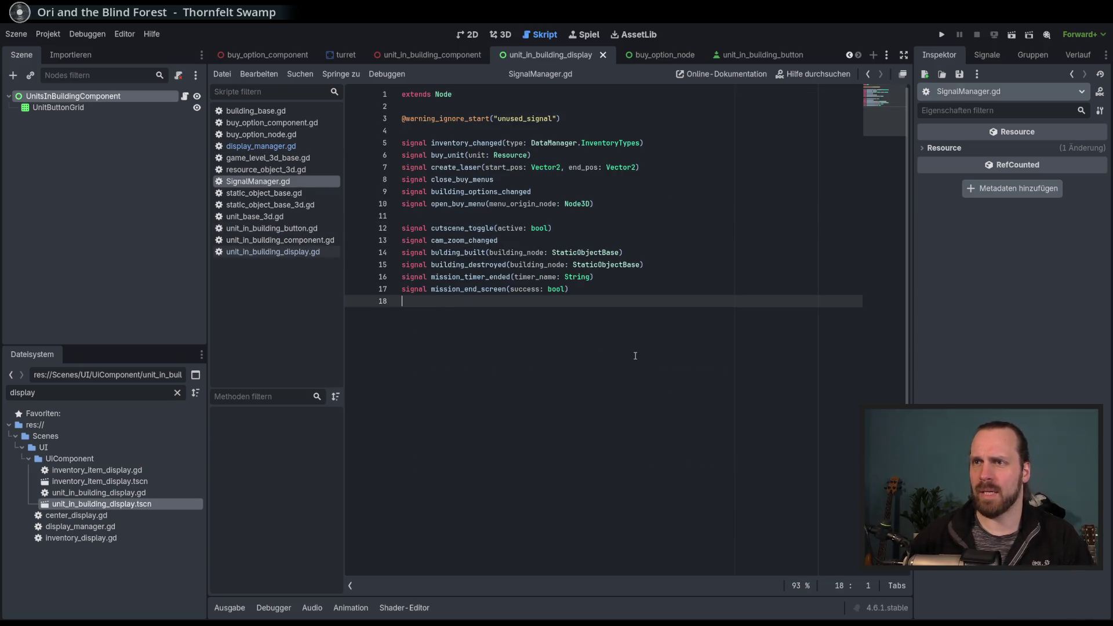
Write 'signal open_unit_inside_menu(menu_origin_node: Node3D)' under open_buy_menu, fixing Node3d, and save.
text(signal open_)
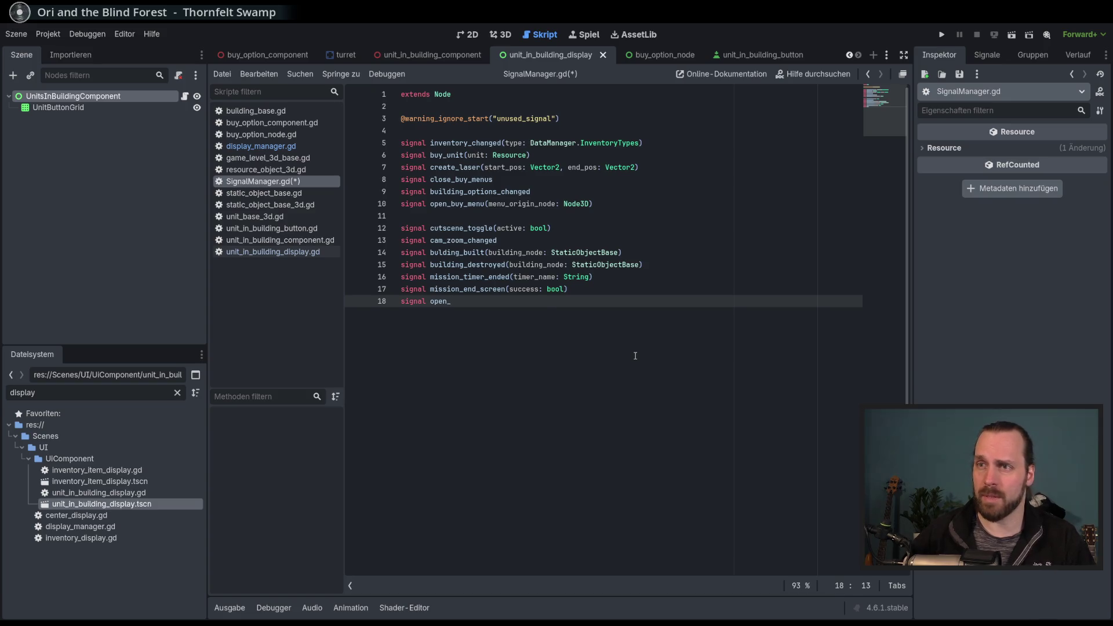
key(alt+Up)
key(alt+Up)
key(alt+Up)
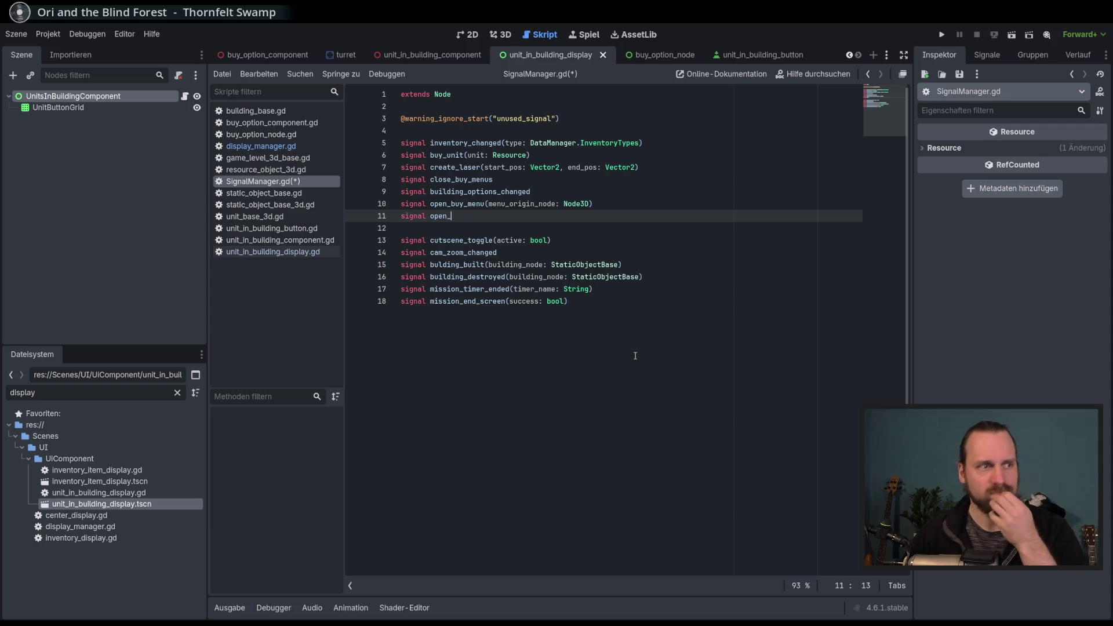
text(unit)
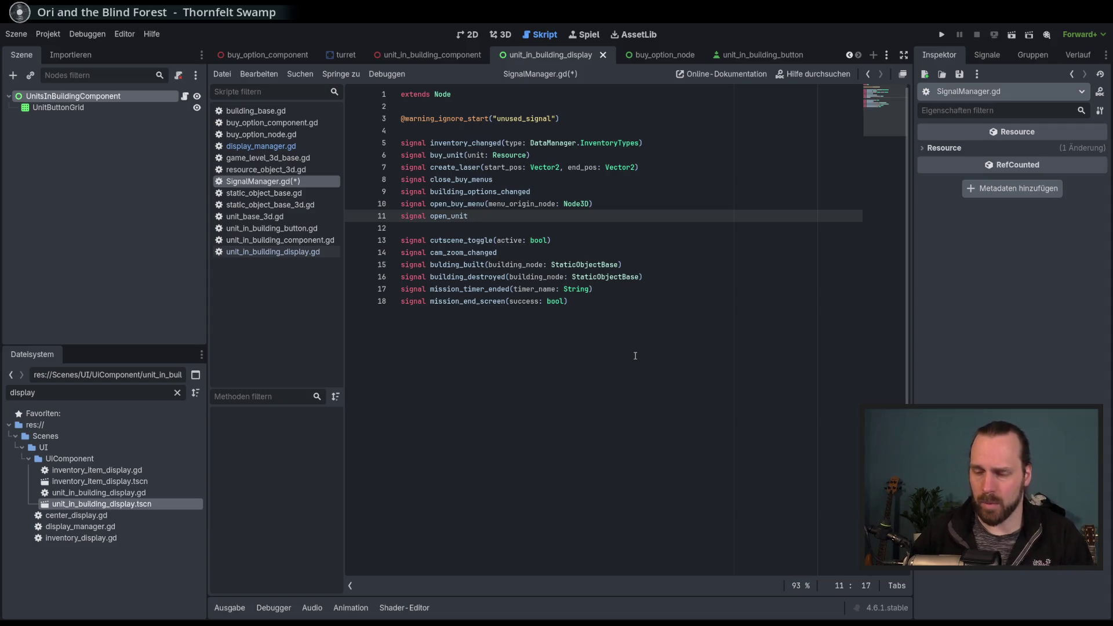
text(_inside_m)
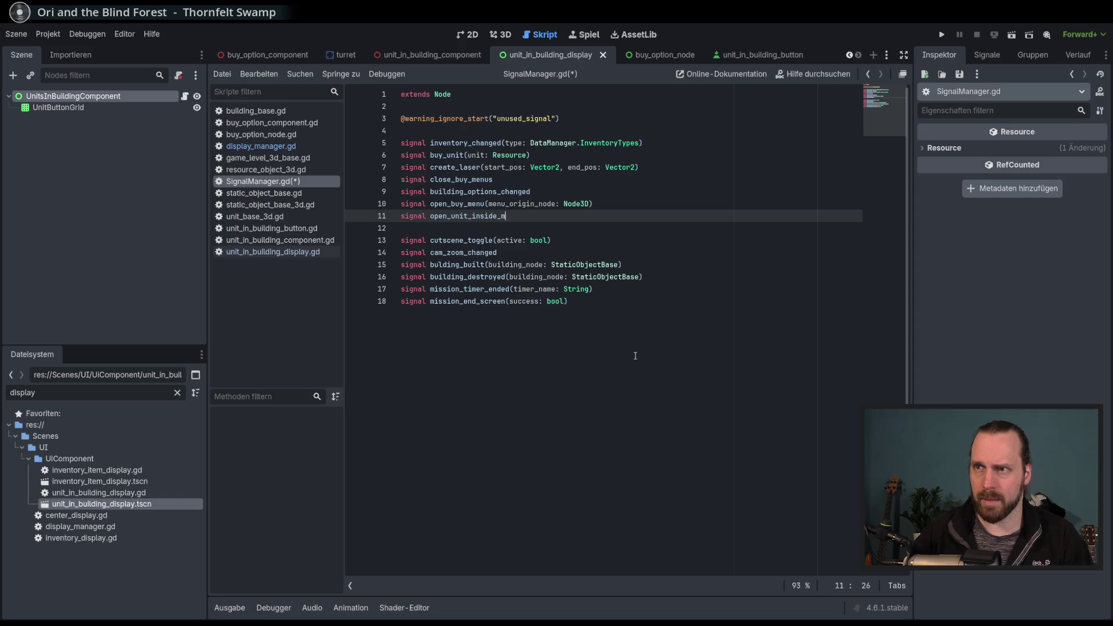
text(enu(menu_)
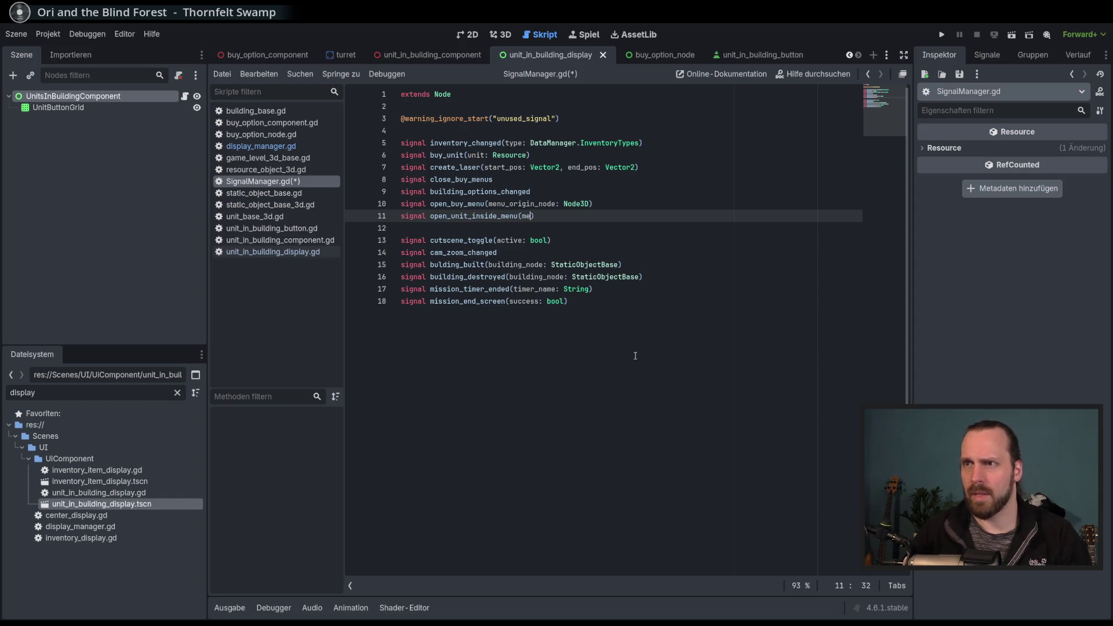
text(origi)
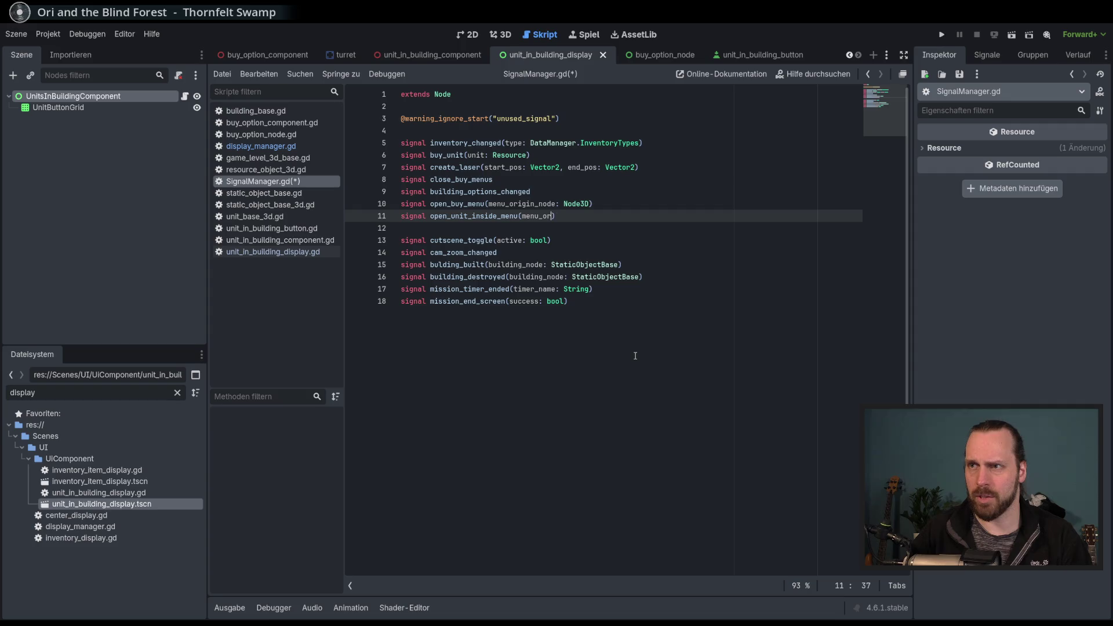
text(n_node: Node3d)
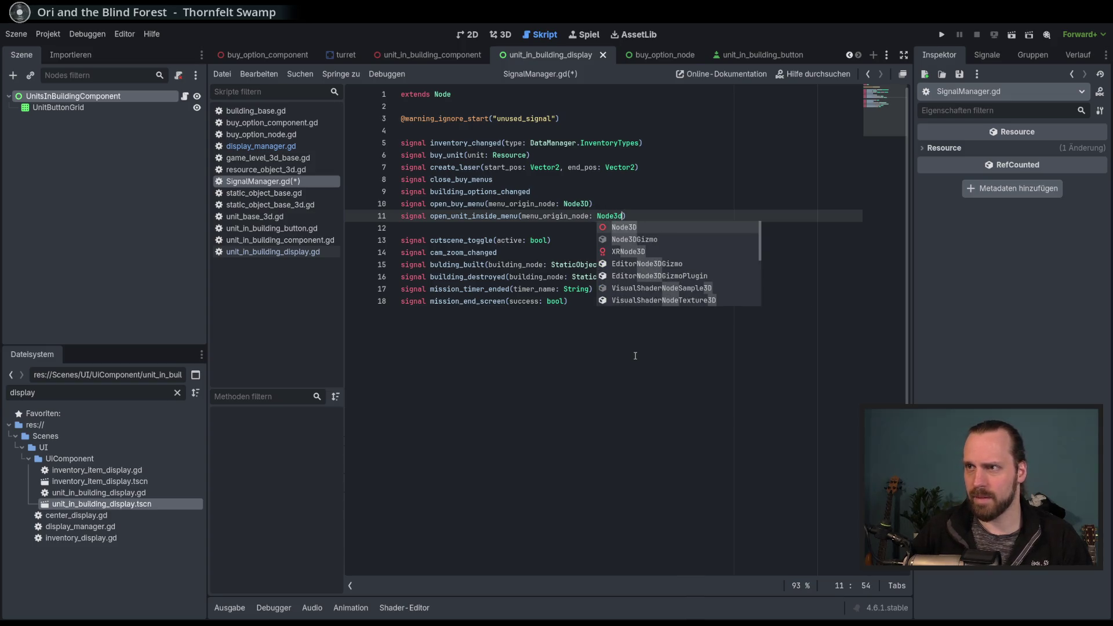
text())
double_click(610, 216)
text(Node3D))
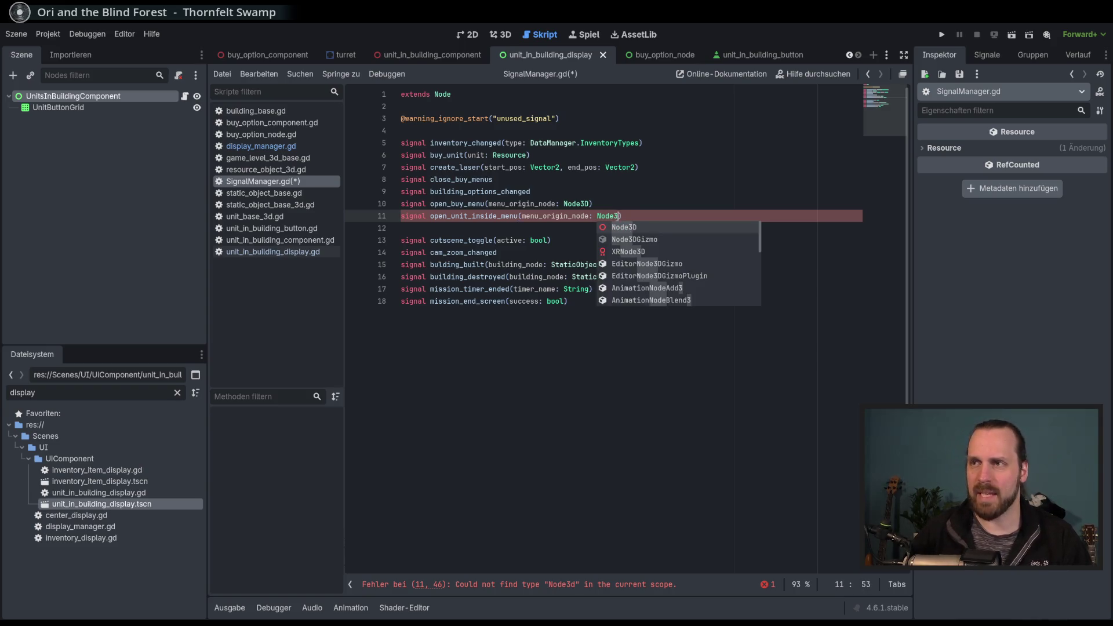
key(ctrl+s)
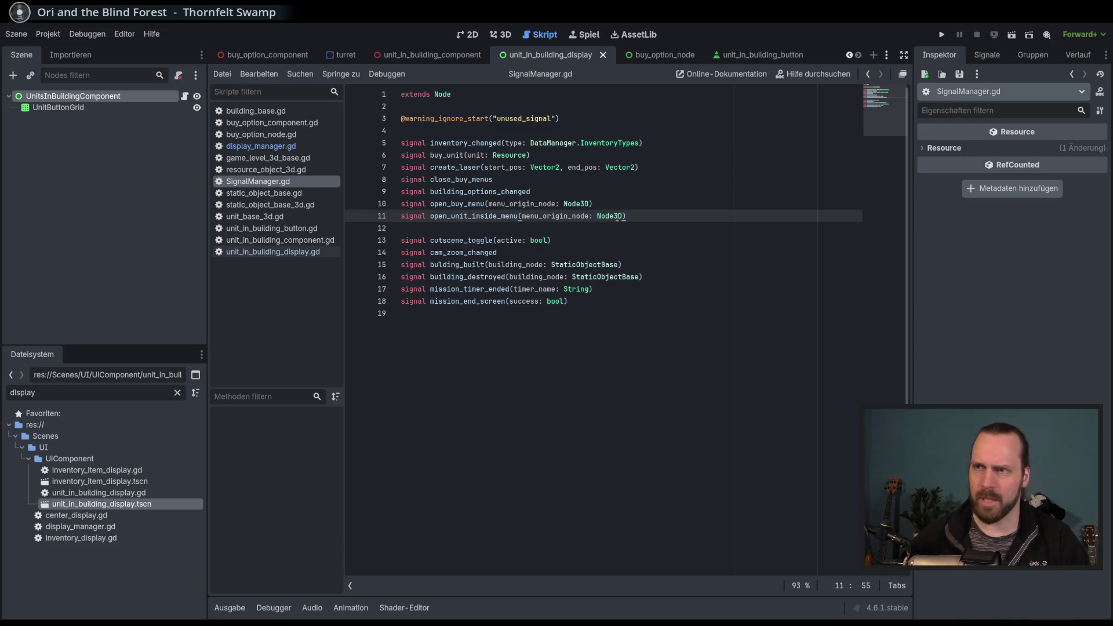
Select the new open_unit_inside_menu signal name and switch to unit_in_building_component.gd.
double_click(464, 204)
double_click(466, 214)
click(470, 214)
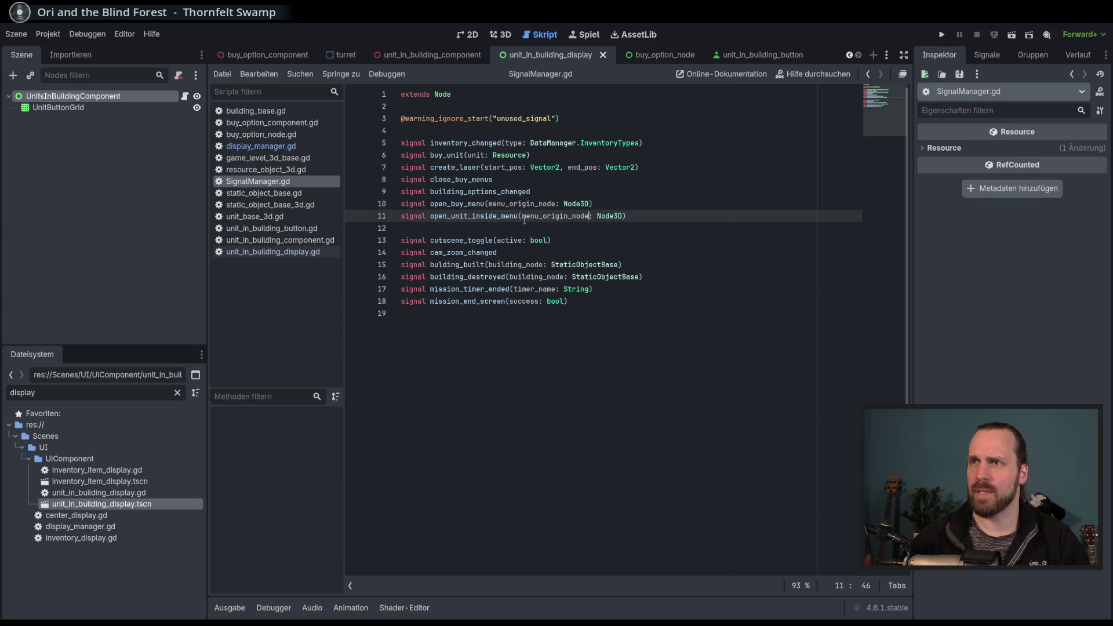
double_click(497, 216)
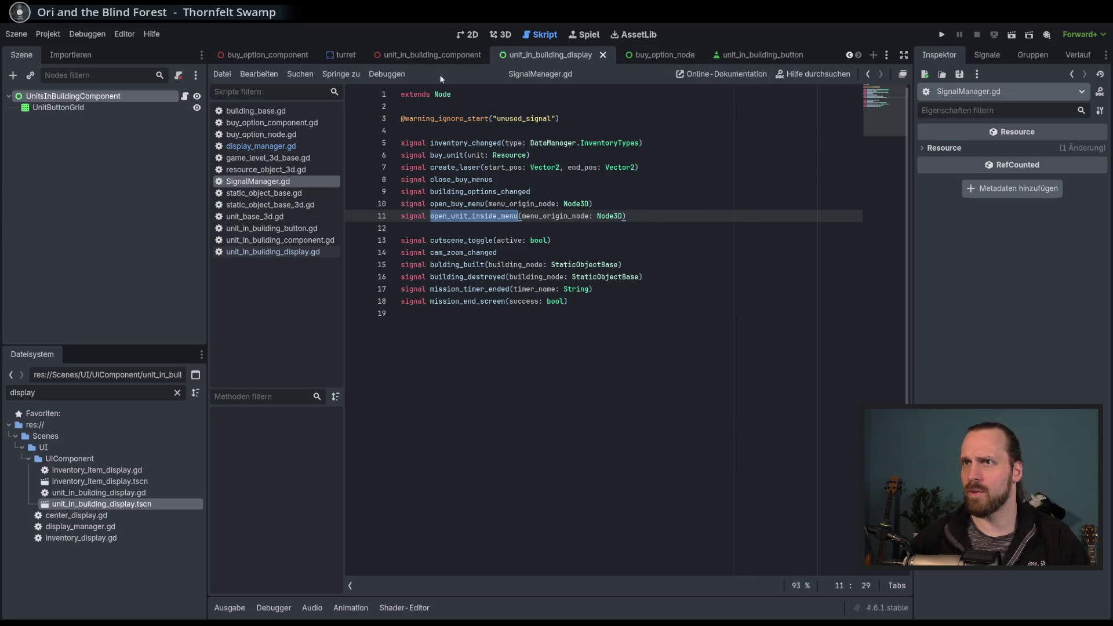
click(452, 55)
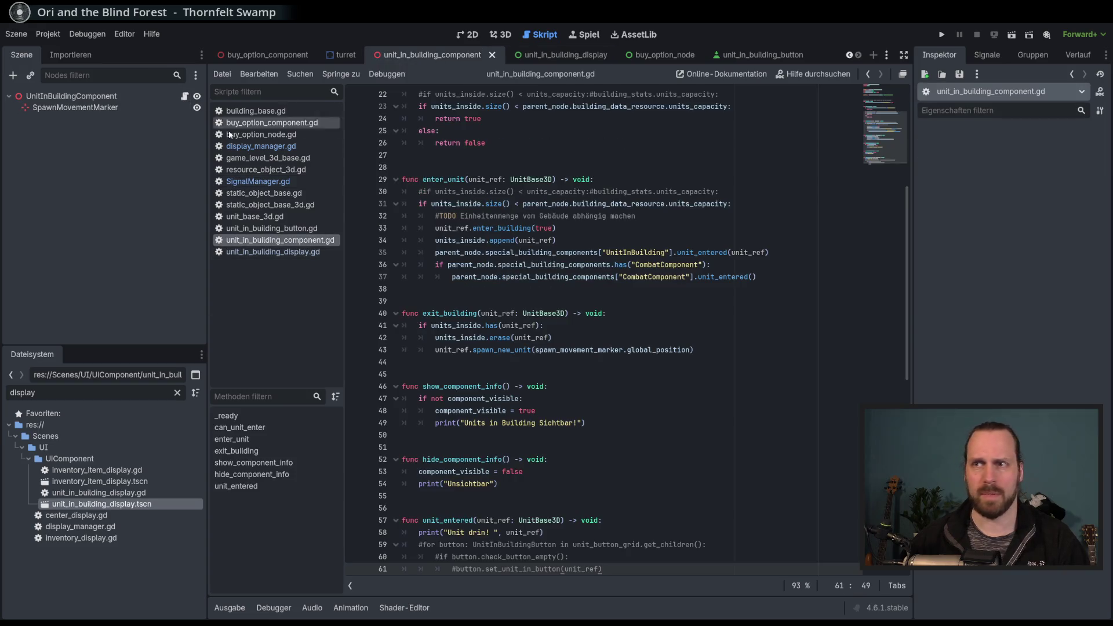
Add SignalManager.open_unit_inside_menu.emit(self) after the Sichtbar print in show_component_info and save.
scroll(610, 401, down, 1)
click(531, 204)
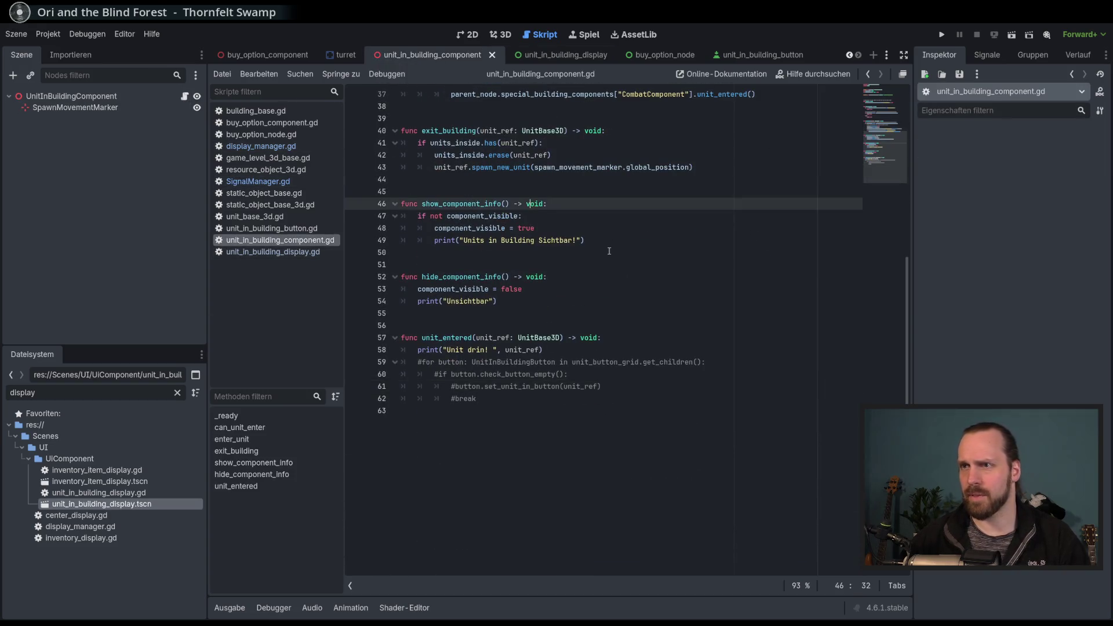
scroll(610, 255, up, 2)
click(624, 314)
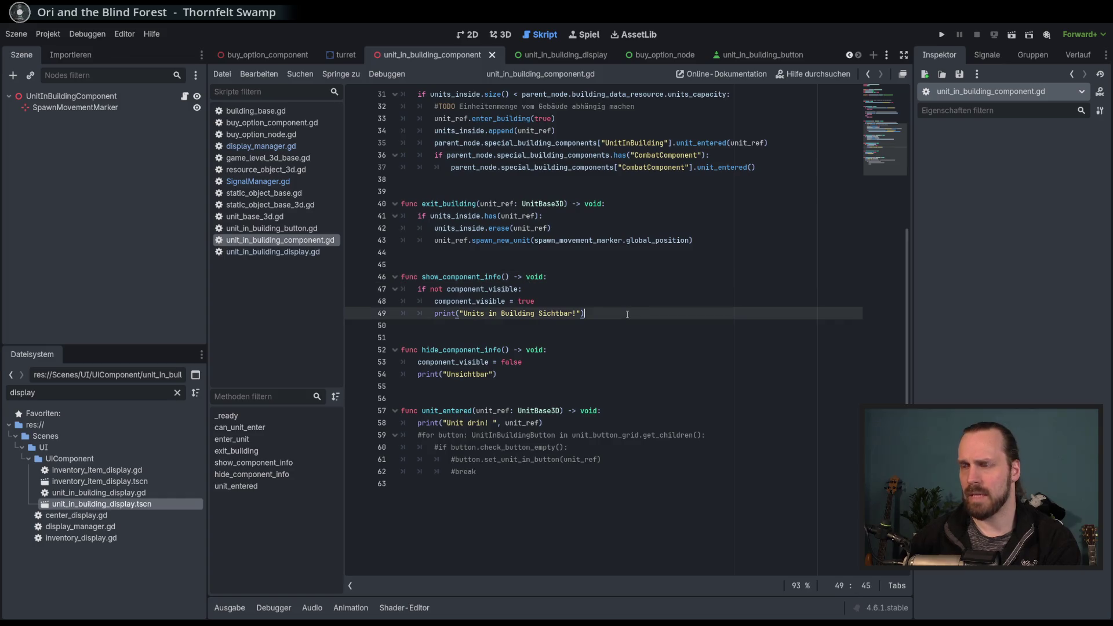
key(Return)
text(Signal)
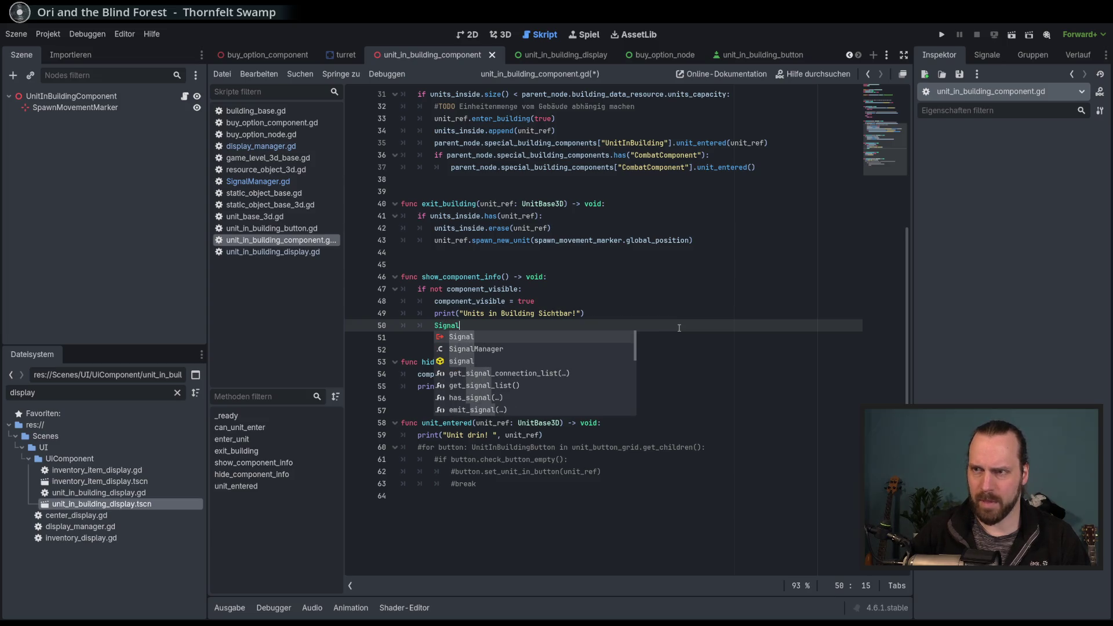
key(Return)
text(.open_unit_inside_menu)
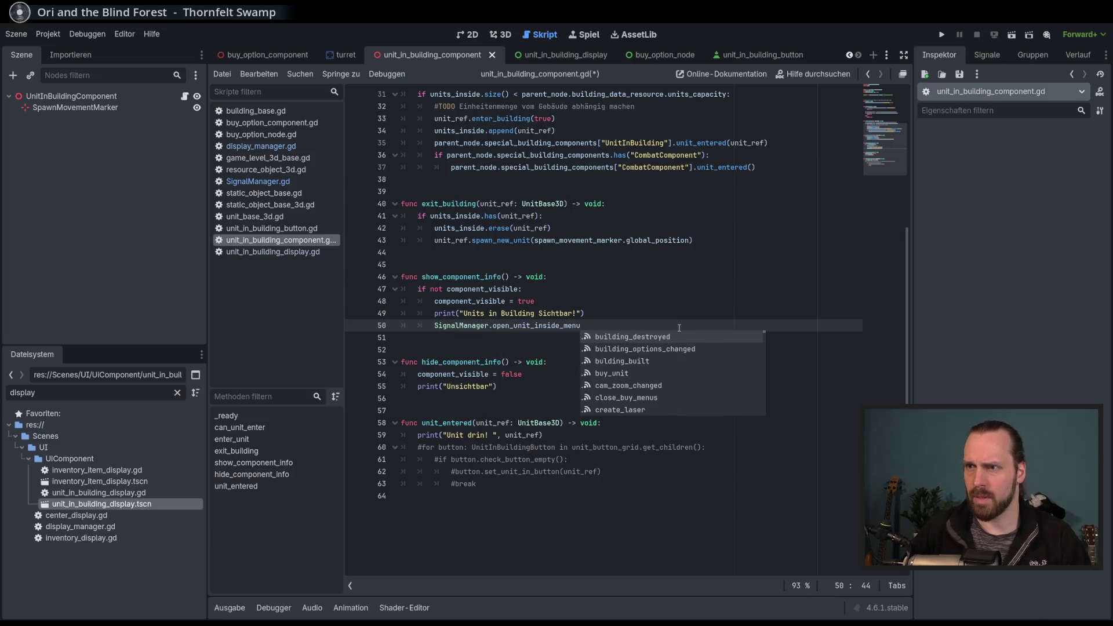
text(.emit()
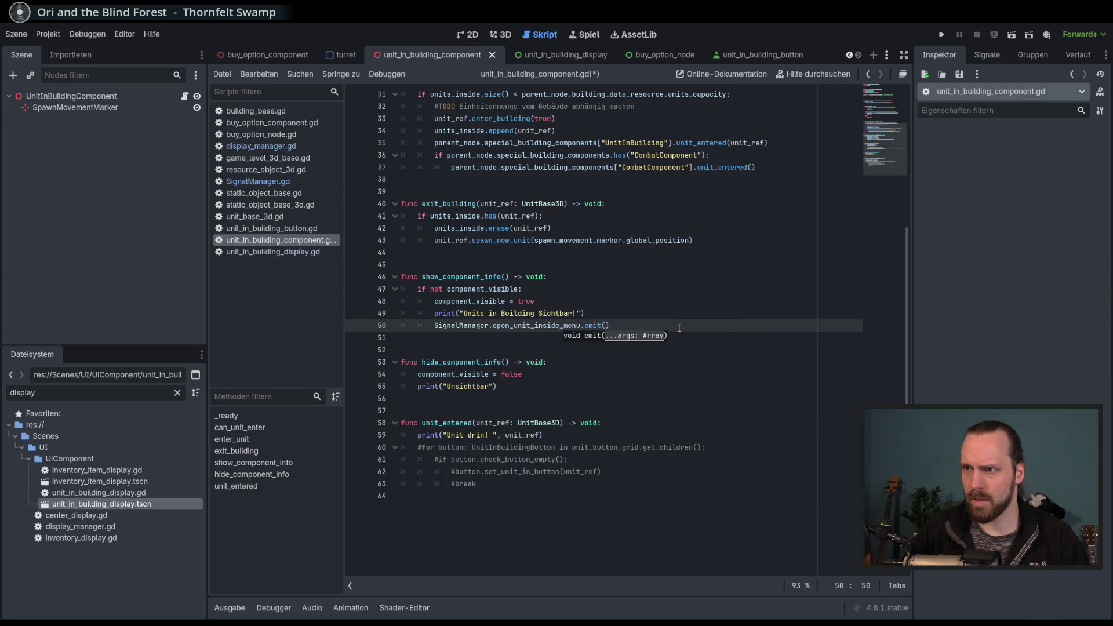
scroll(675, 359, up, 10)
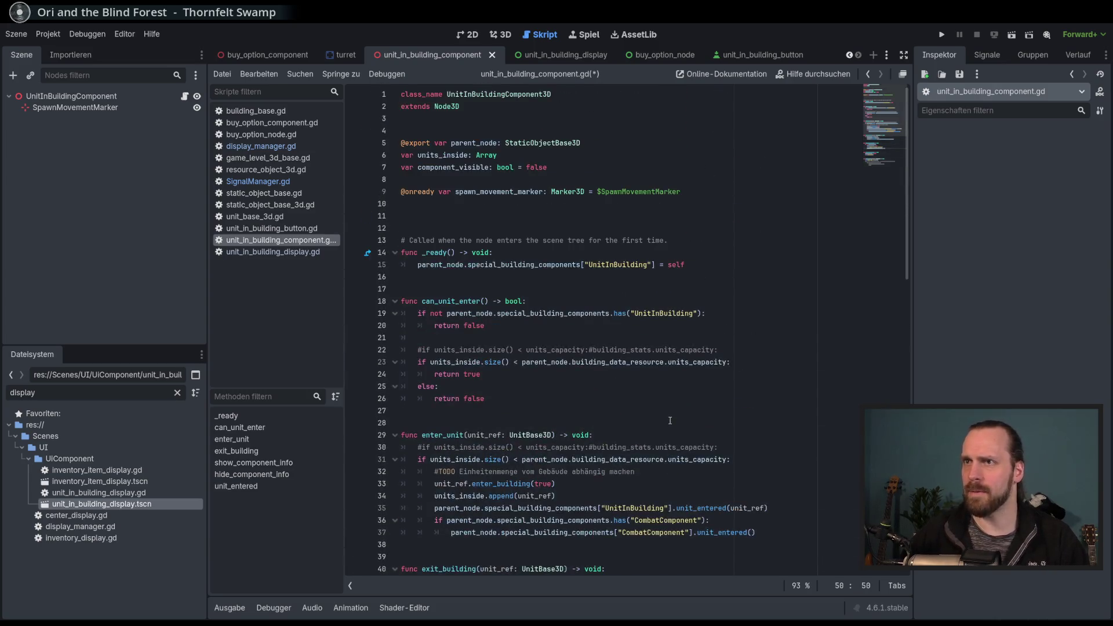
scroll(669, 420, down, 8)
text(self))
key(ctrl+s)
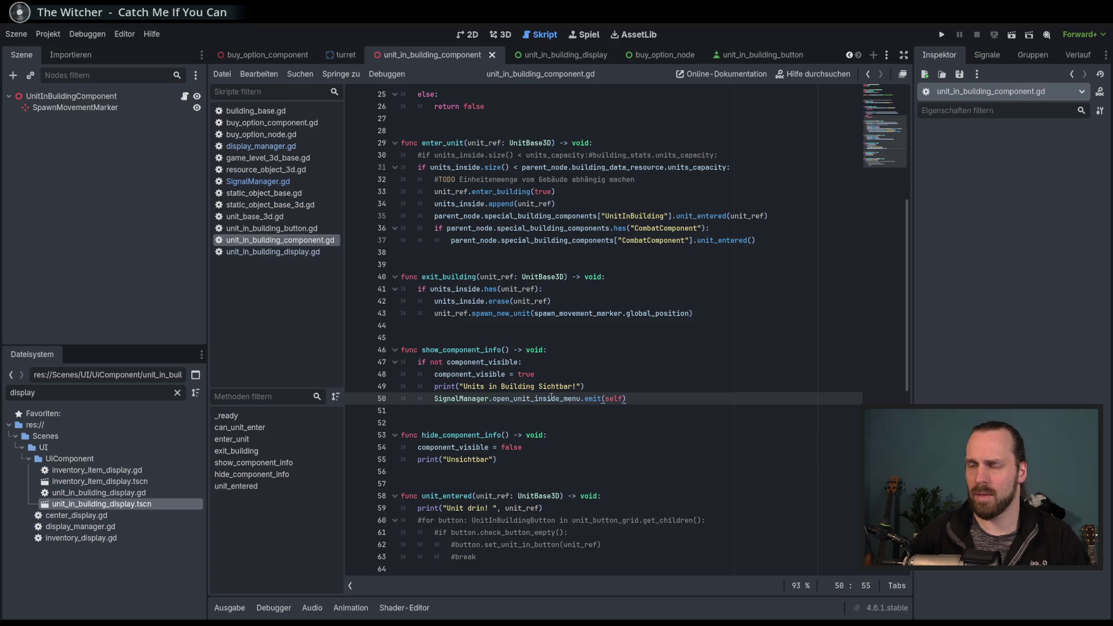
Return to SignalManager.gd and select the open_buy_menu and close_buy_menus signal names.
mouse_move(551, 397)
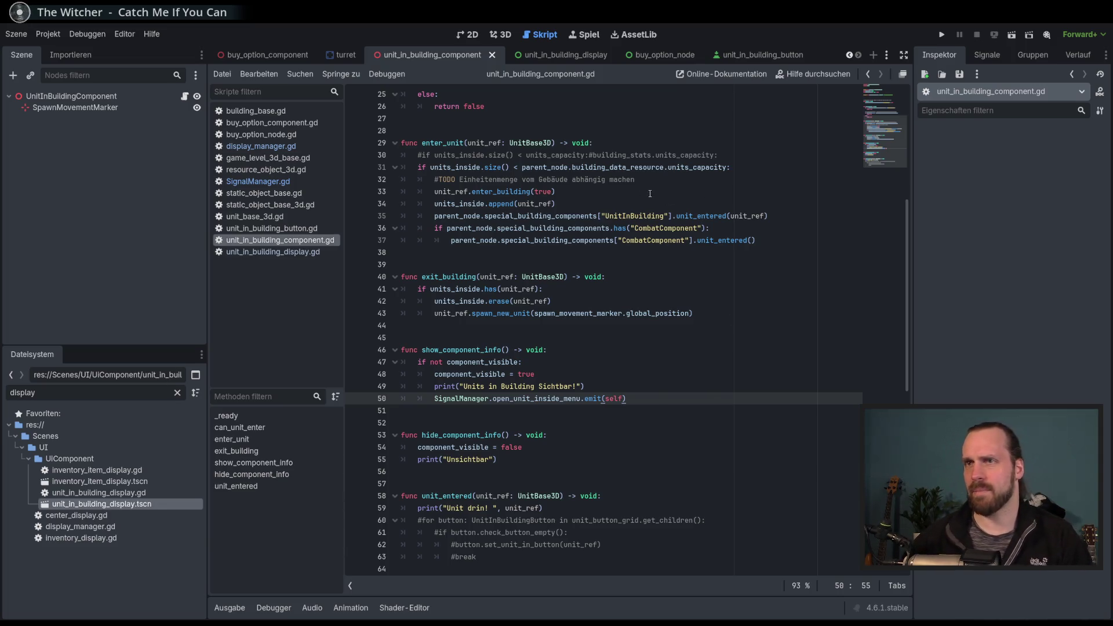
click(265, 185)
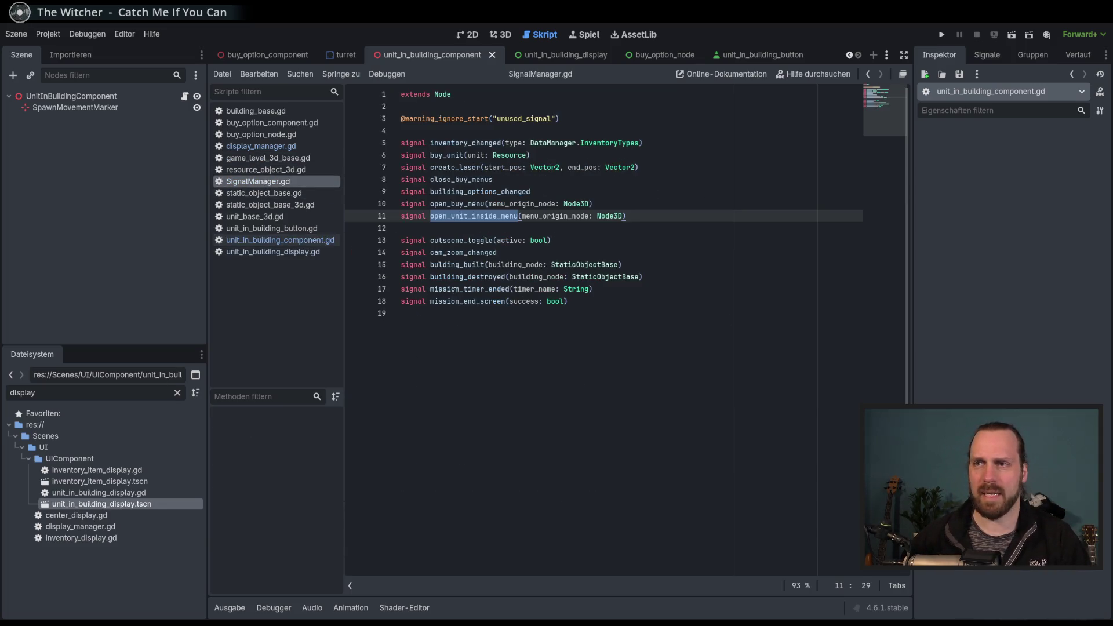
double_click(460, 204)
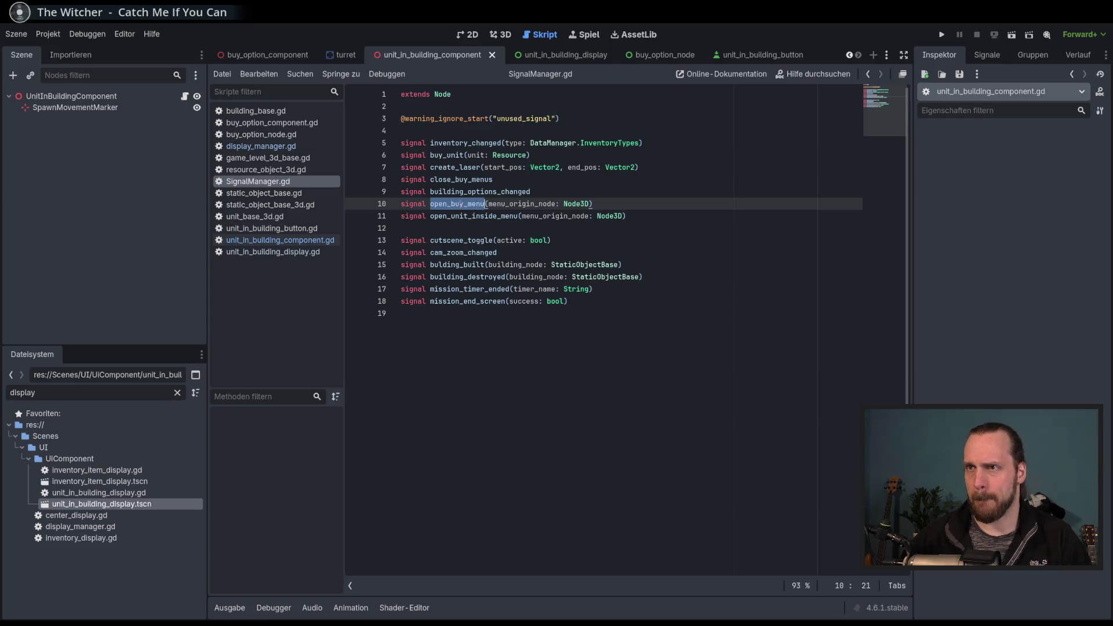
double_click(466, 180)
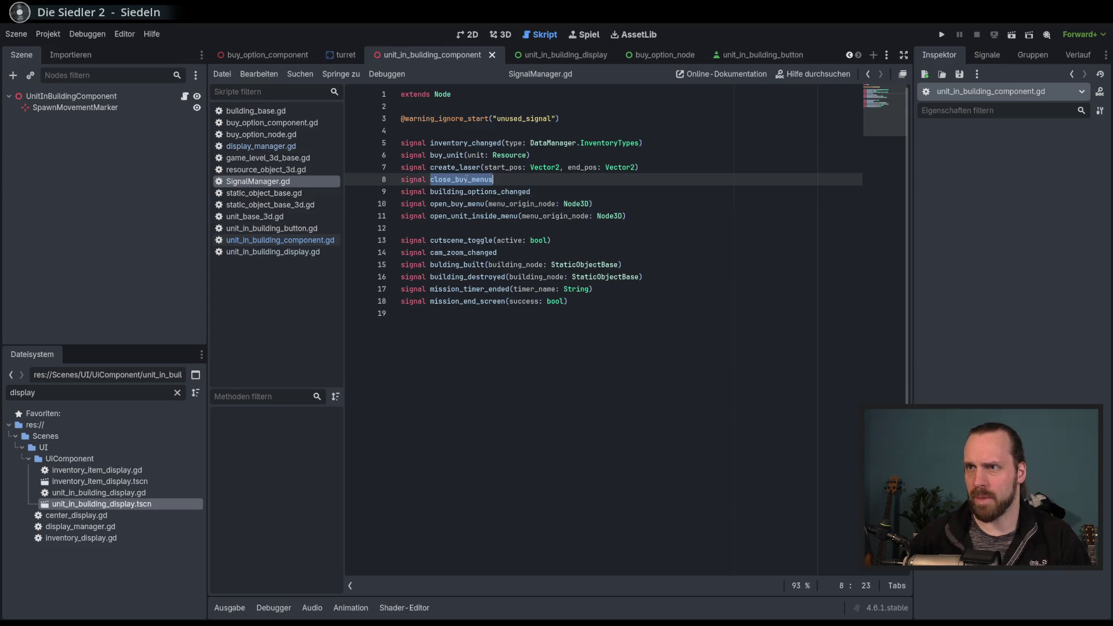
Move the close_buy_menus declaration below open_buy_menu with Alt+Down.
click(471, 180)
key(alt+Down)
key(alt+Down)
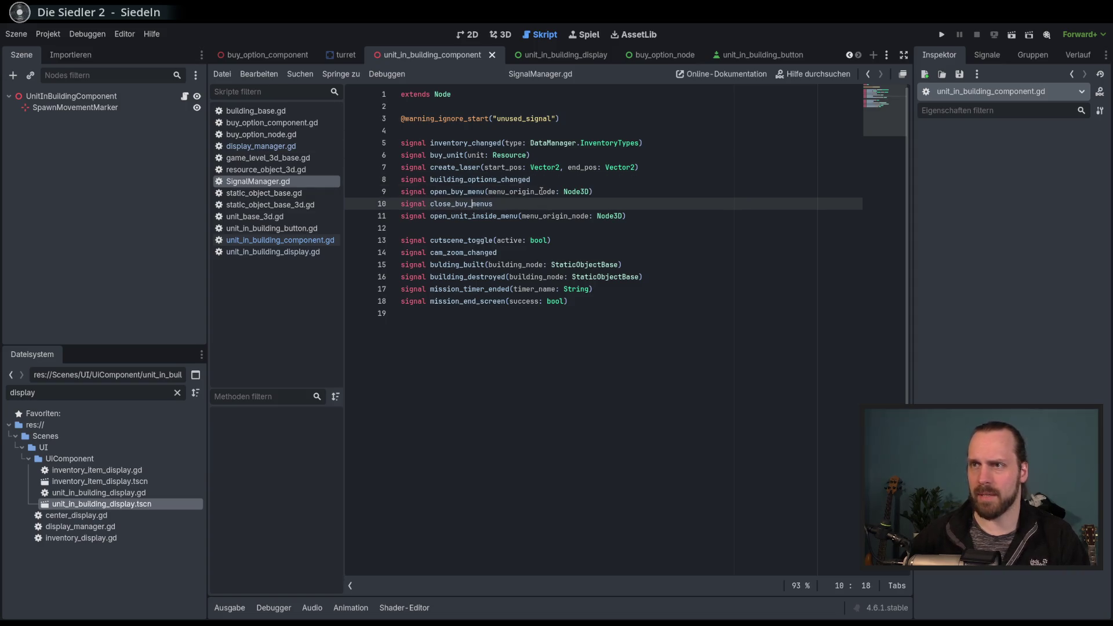
key(alt+Up)
key(alt+Down)
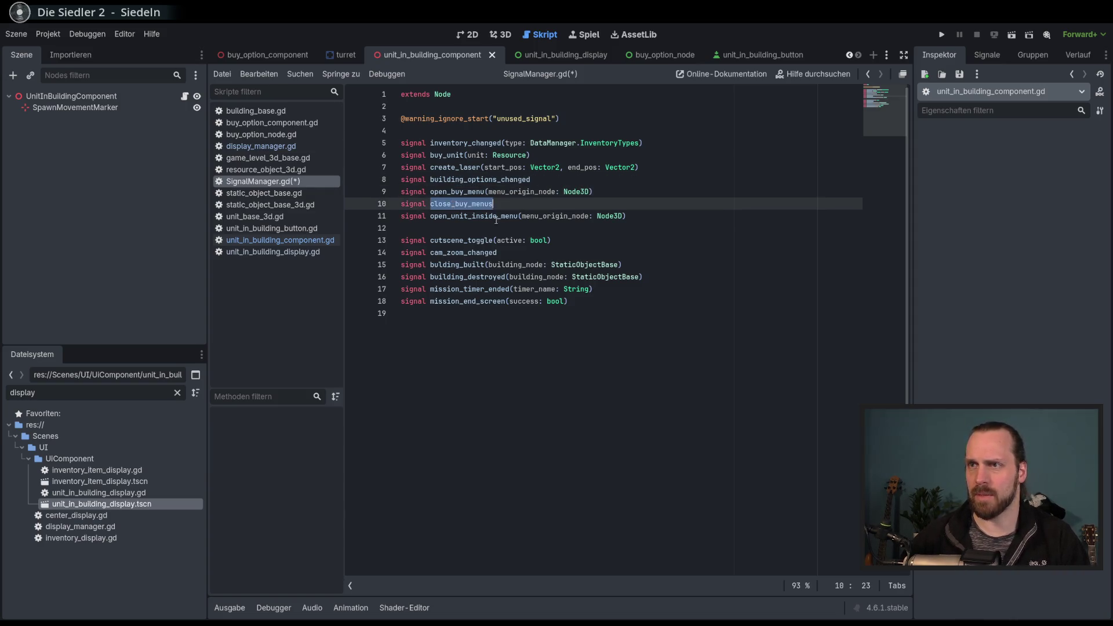
Declare 'signal close_unit_inside_menus' below open_unit_inside_menu, then return to unit_in_building_component.gd.
click(693, 216)
key(Return)
text(sighn)
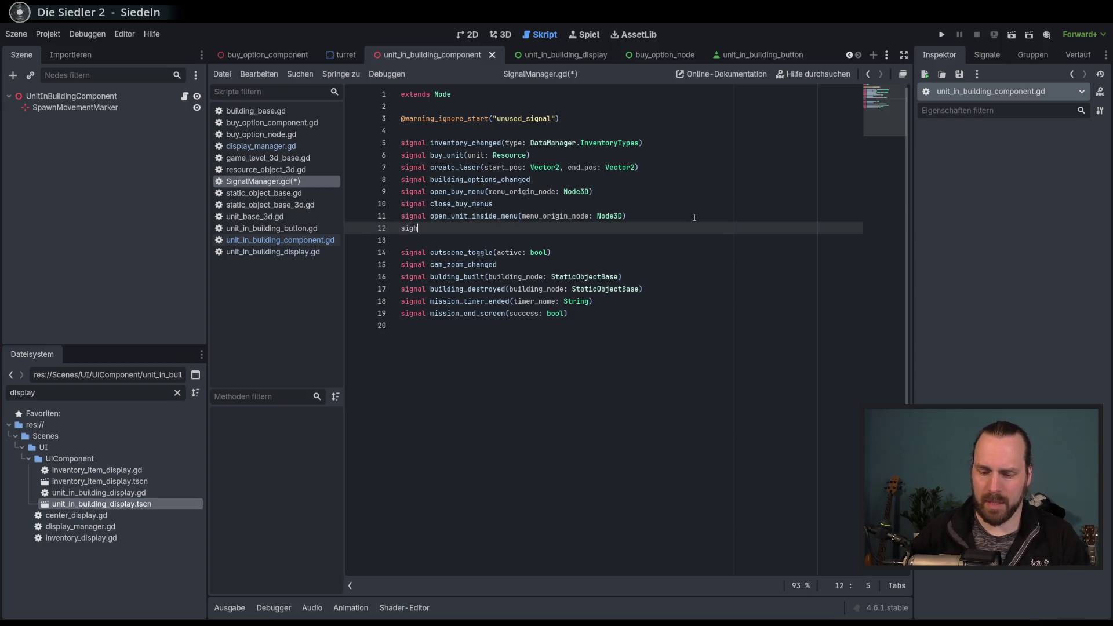
key(BackSpace)
key(BackSpace)
text(nal )
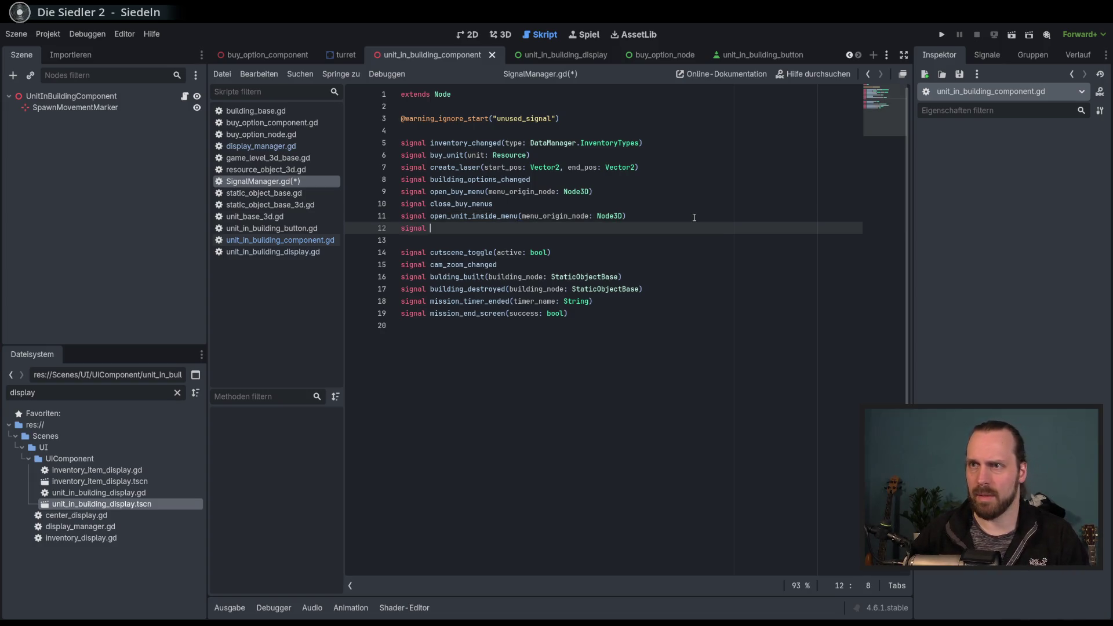
text(close_)
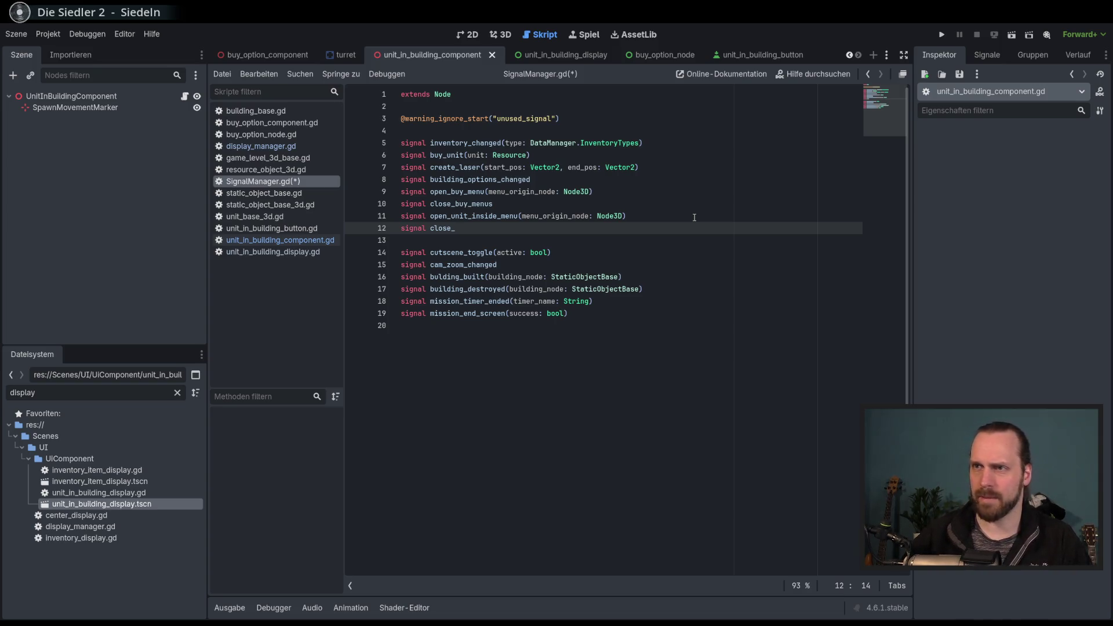
text(unit_inseid)
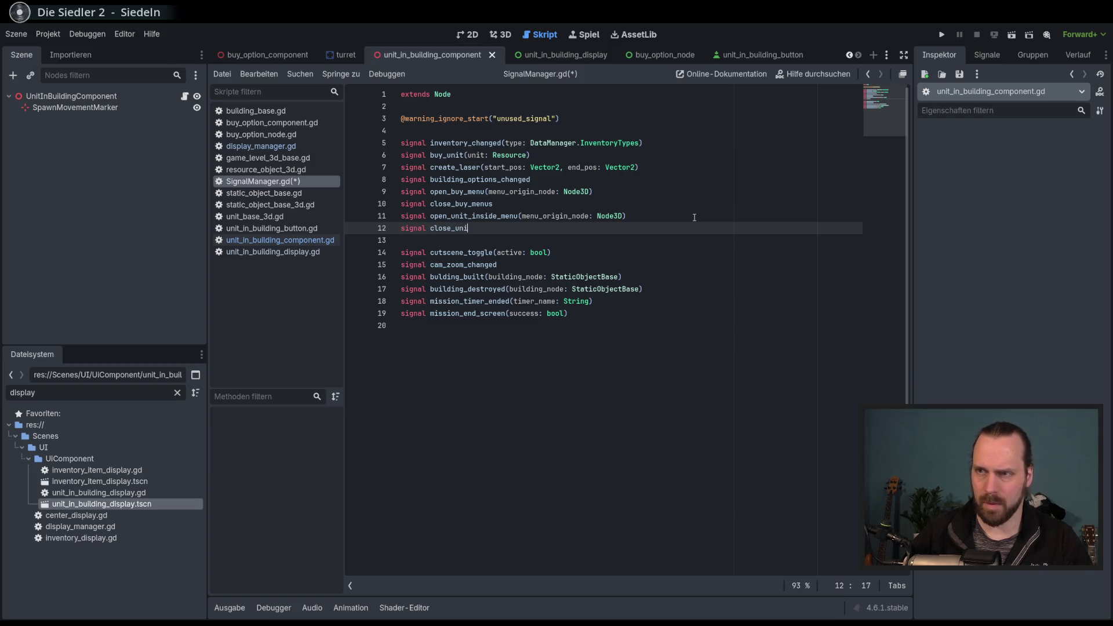
key(BackSpace)
key(BackSpace)
key(BackSpace)
text(id)
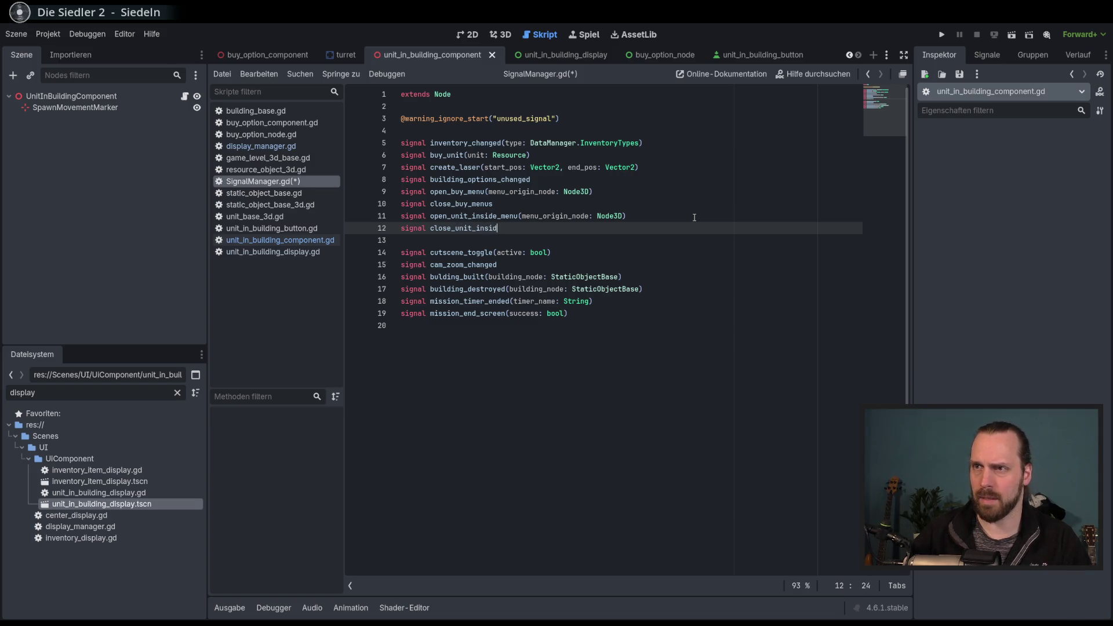
text(e_menus)
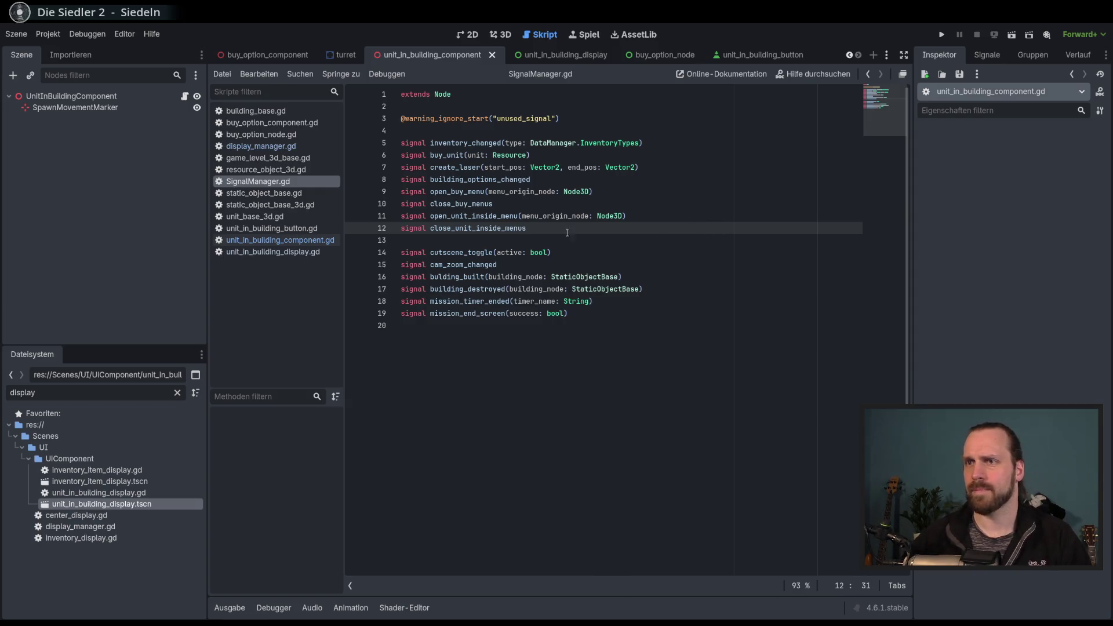
double_click(472, 215)
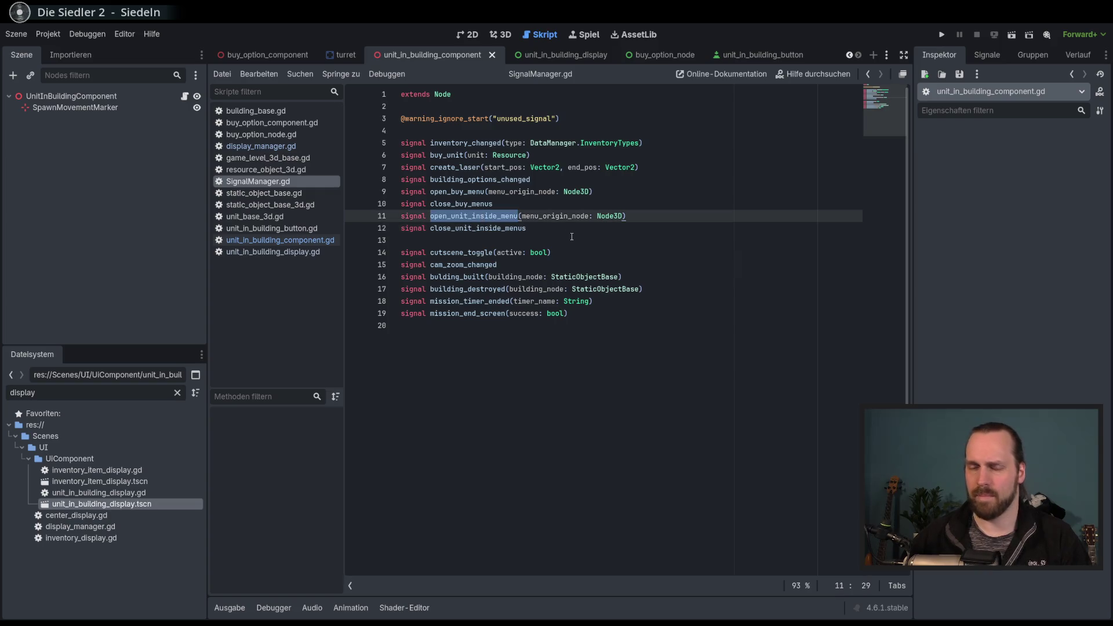
click(272, 240)
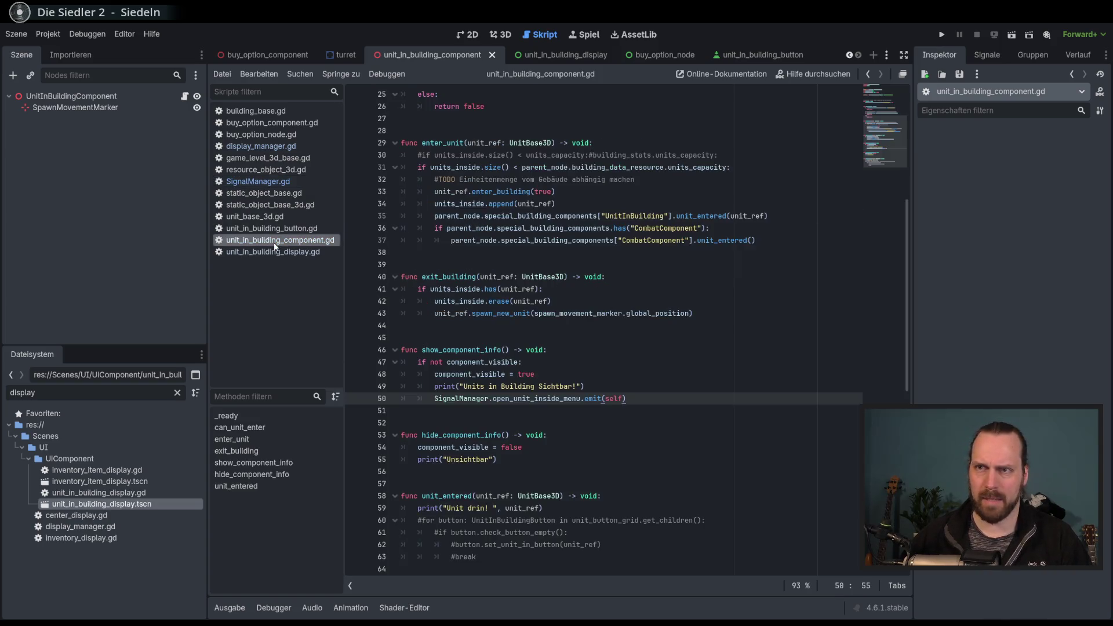
Check the close_unit_inside_menus signal name in SignalManager.gd and return to the component script.
click(257, 182)
click(545, 229)
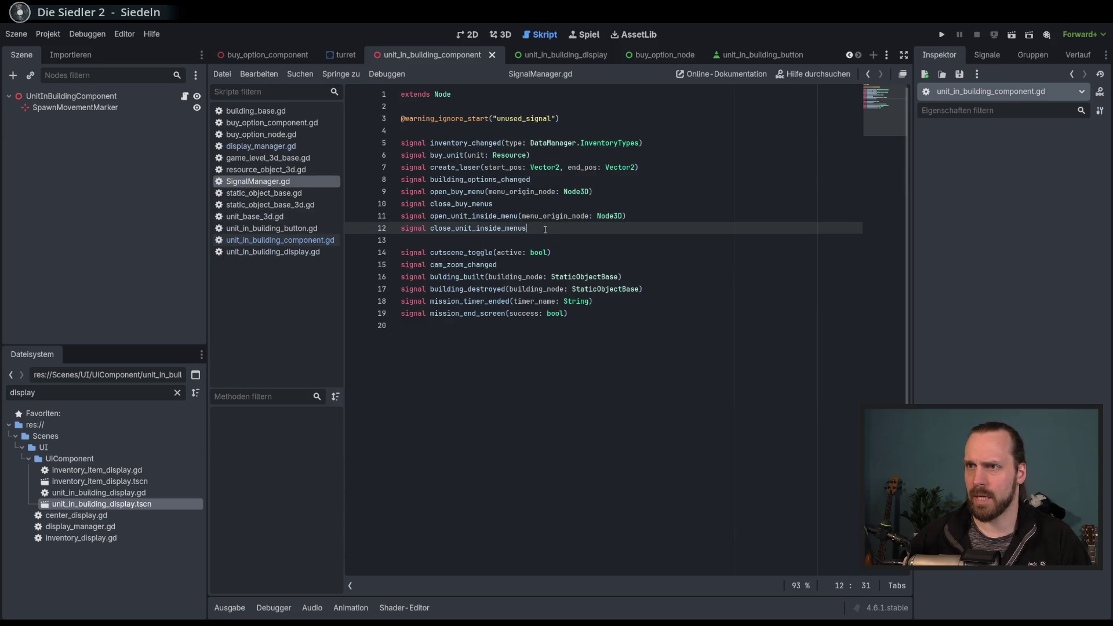
shift+click(430, 228)
click(279, 241)
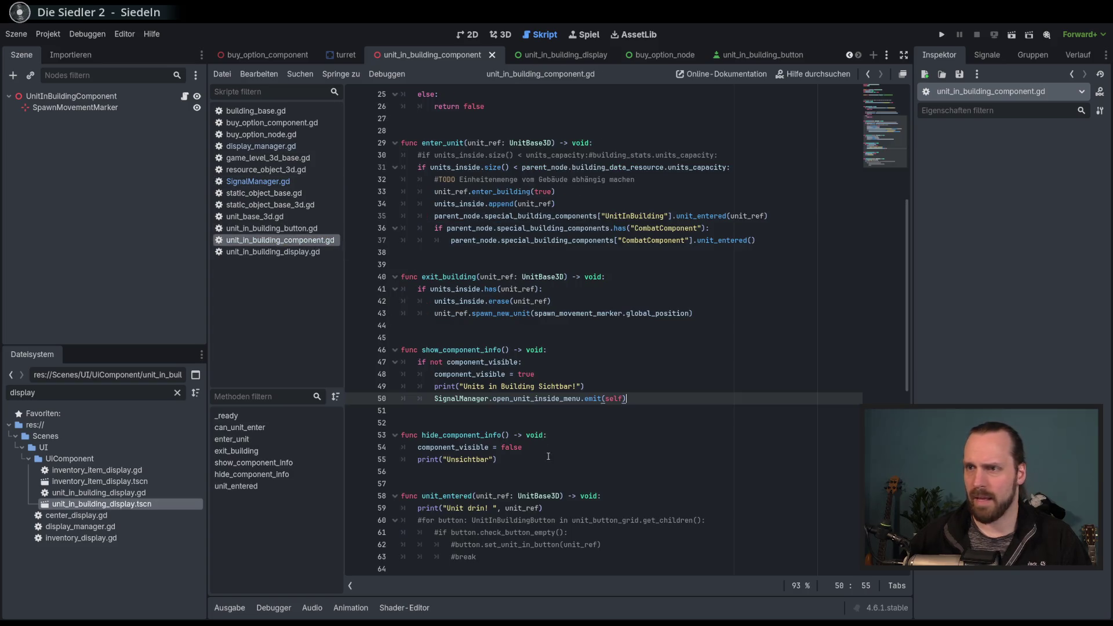
Add SignalManager.close_unit_inside_menus.emit() below print("Unsichtbar") in hide_component_info and save.
click(582, 452)
click(558, 456)
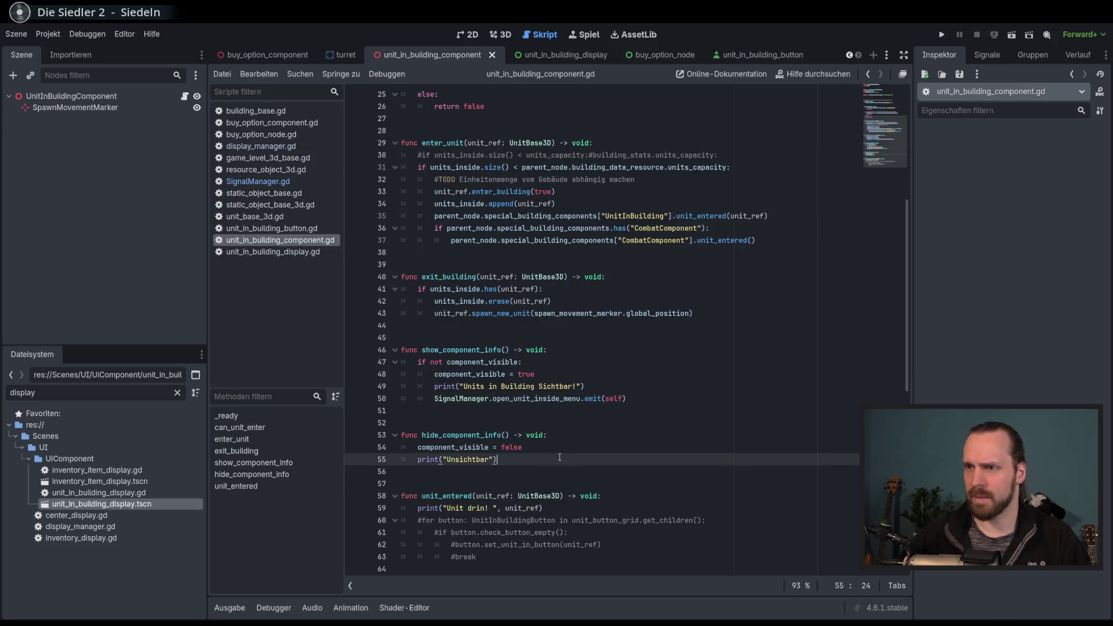
key(Return)
text(SignalManager.)
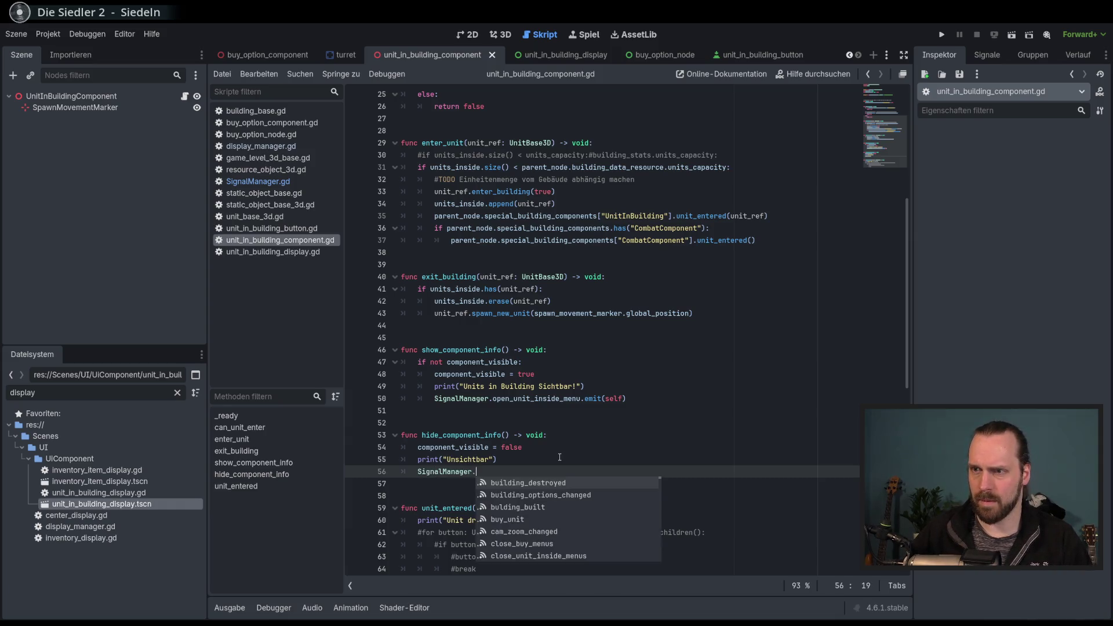
text(close_unit_inside_menus.emit())
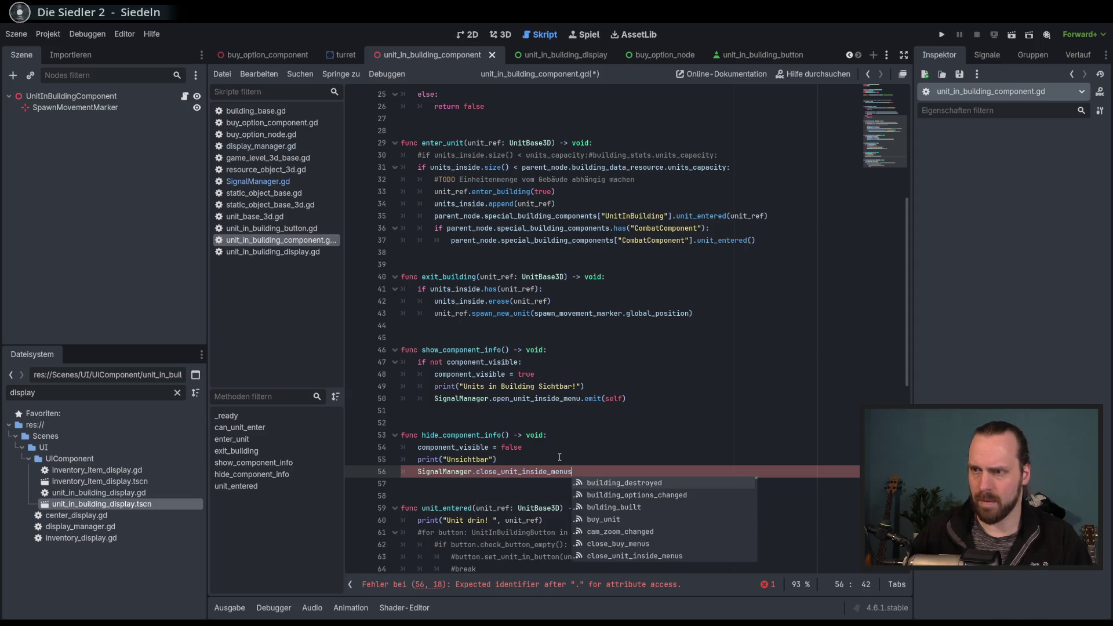
key(End)
key(ctrl+s)
Scroll through the component script and switch to display_manager.gd.
scroll(579, 443, down, 3)
click(613, 344)
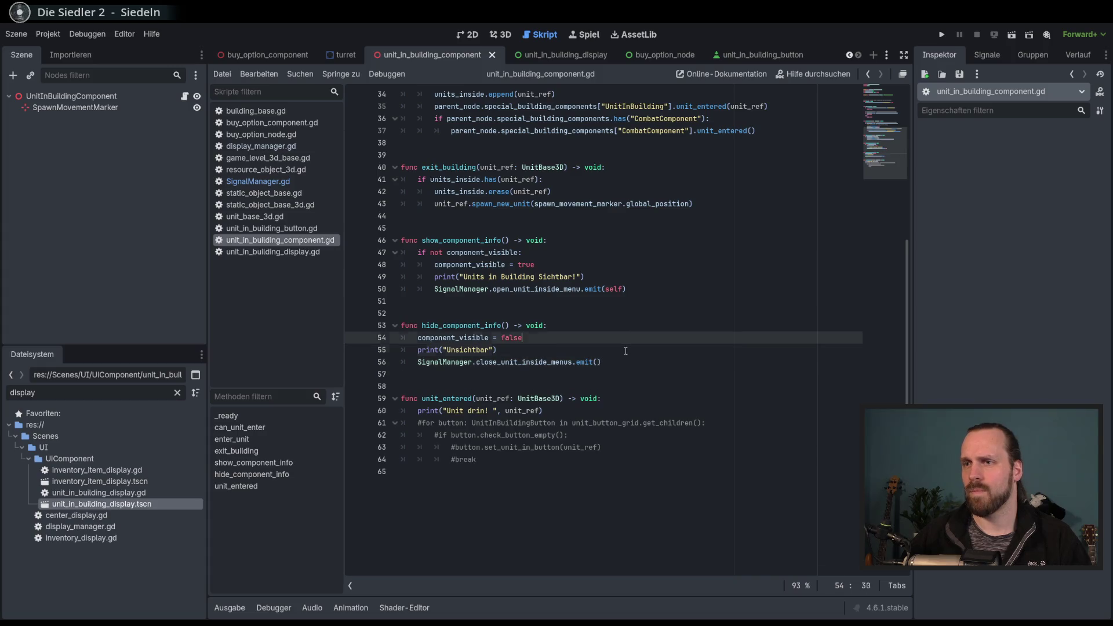
click(671, 361)
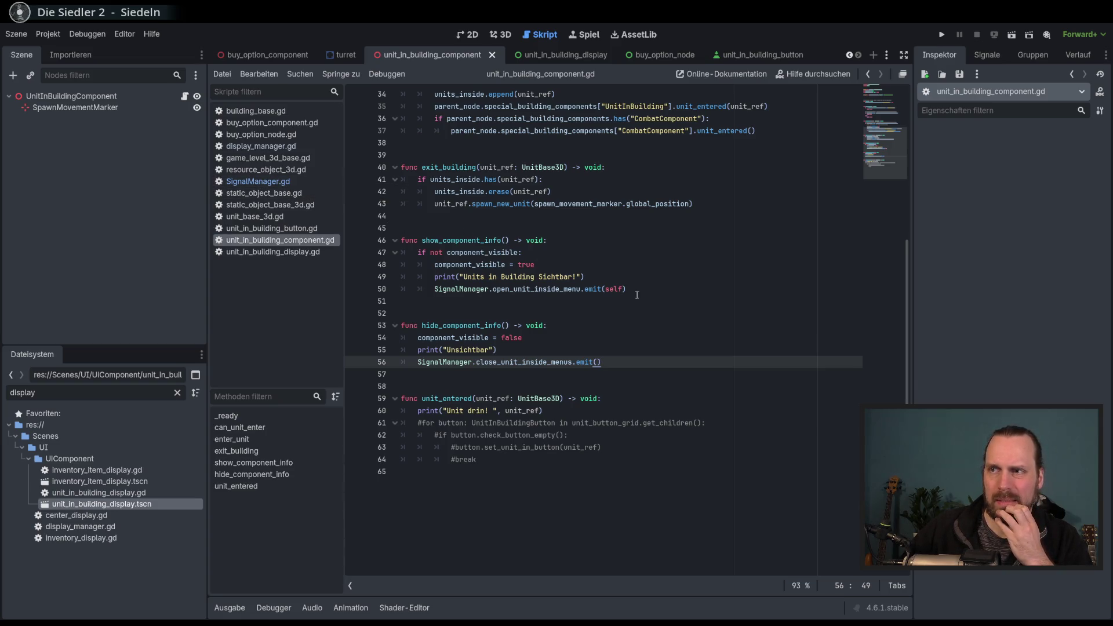
click(262, 147)
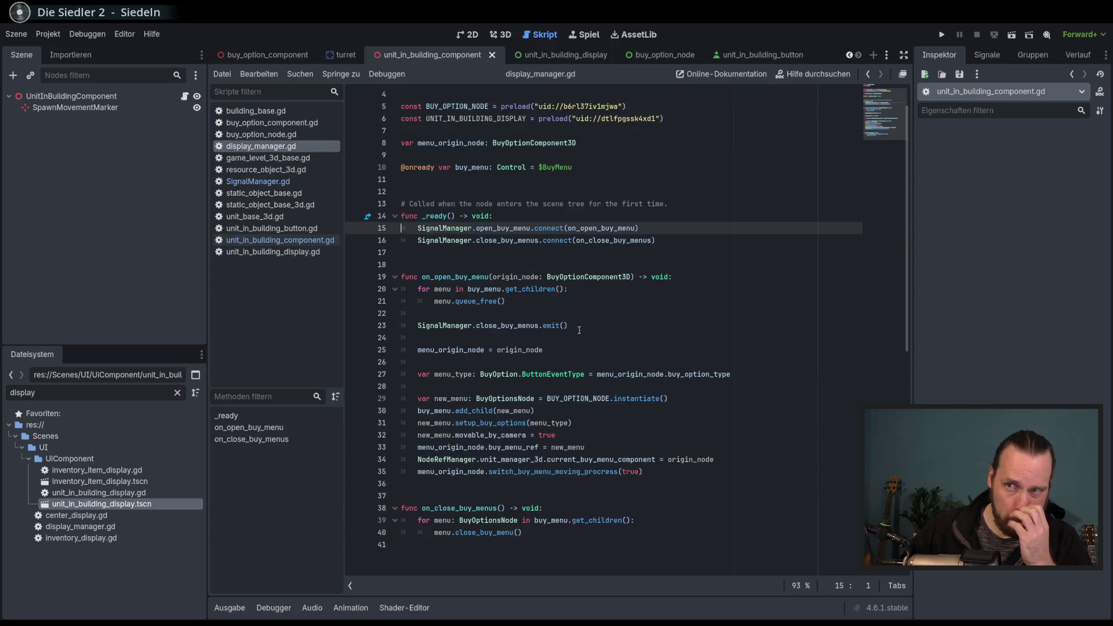
In _ready, add SignalManager.open_unit_inside_menu.connect(on_open_unit_inside_menu).
click(690, 245)
key(Return)
text(SignalManager)
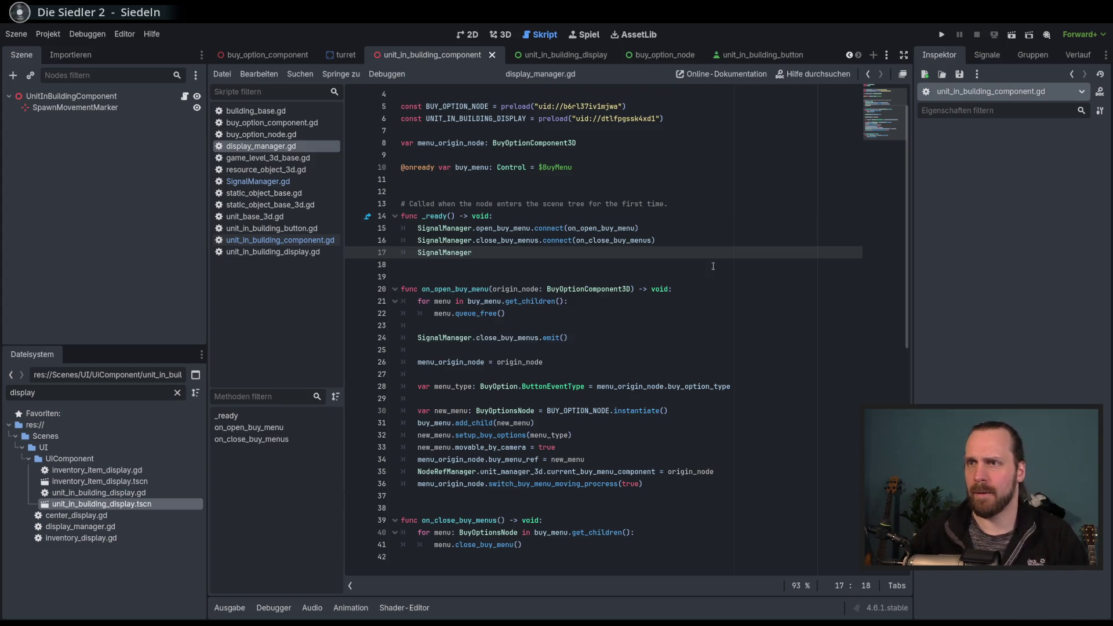
text(.)
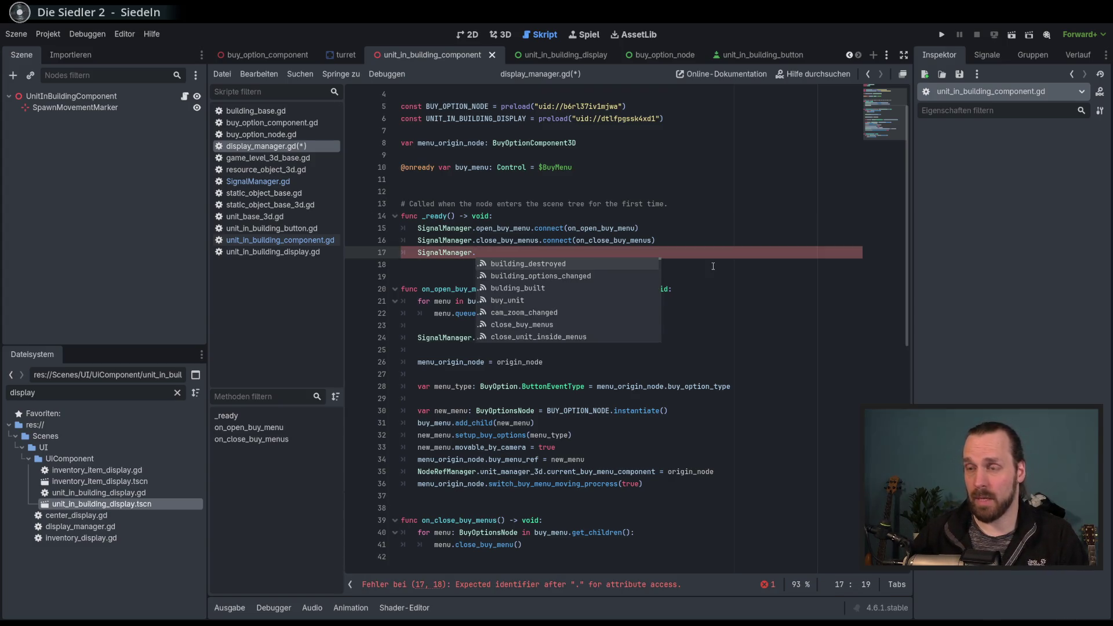
text(open_unit)
key(Return)
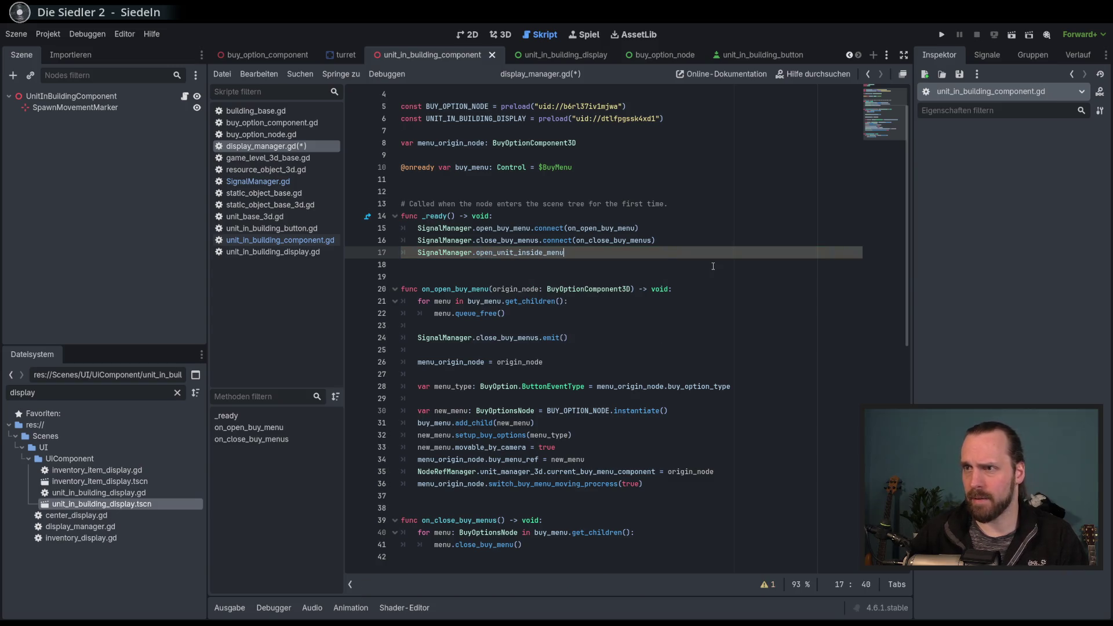
text(.connect()
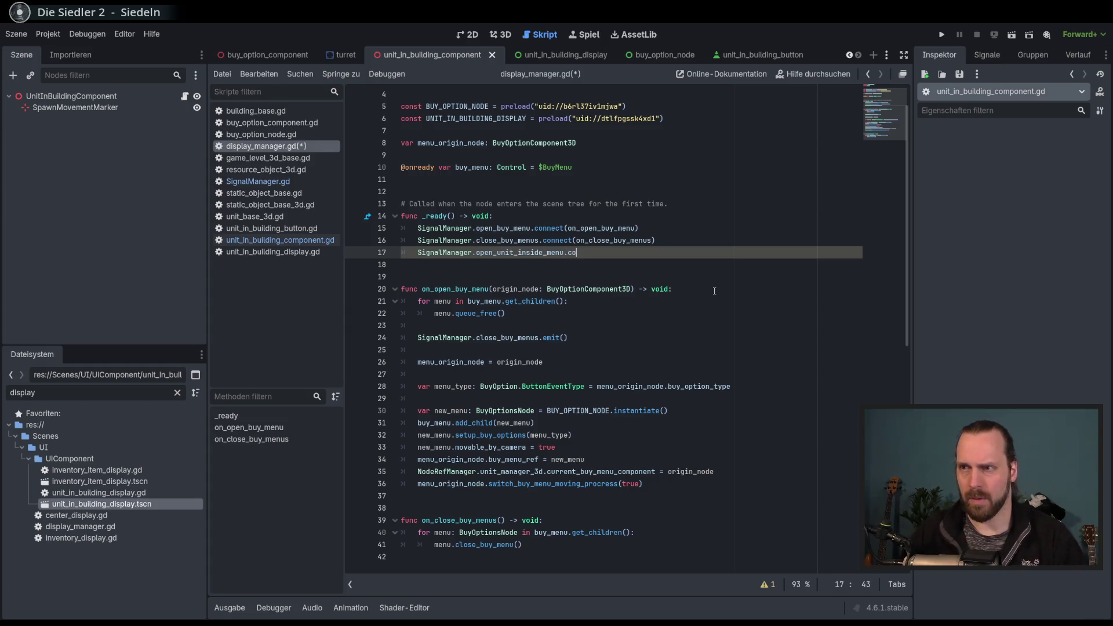
double_click(525, 253)
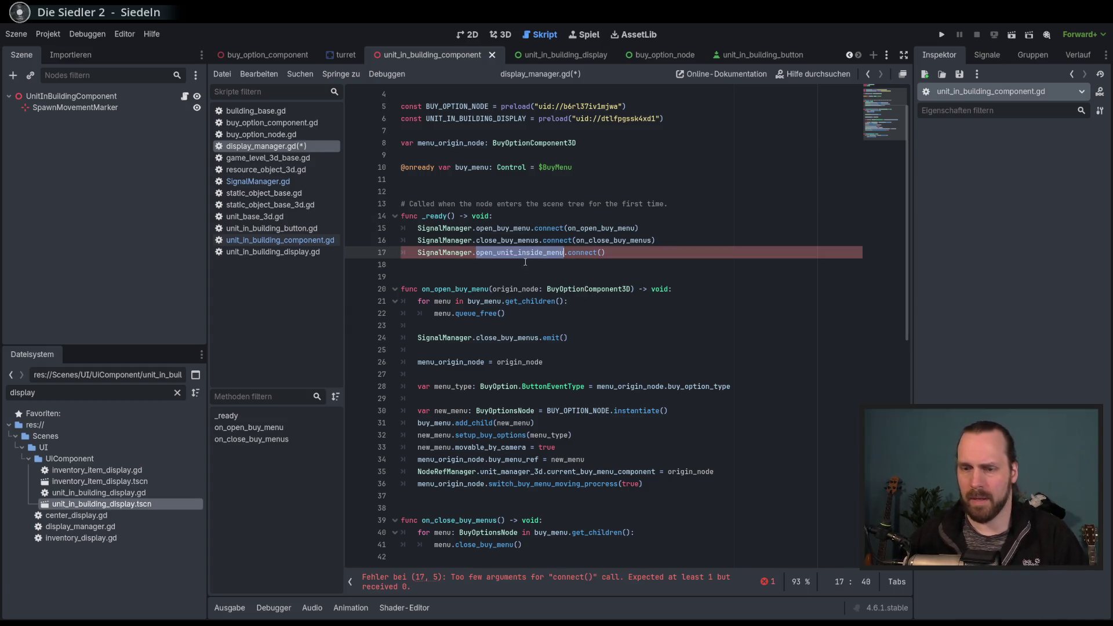
click(601, 252)
text(on_open_unit_inside_menu)
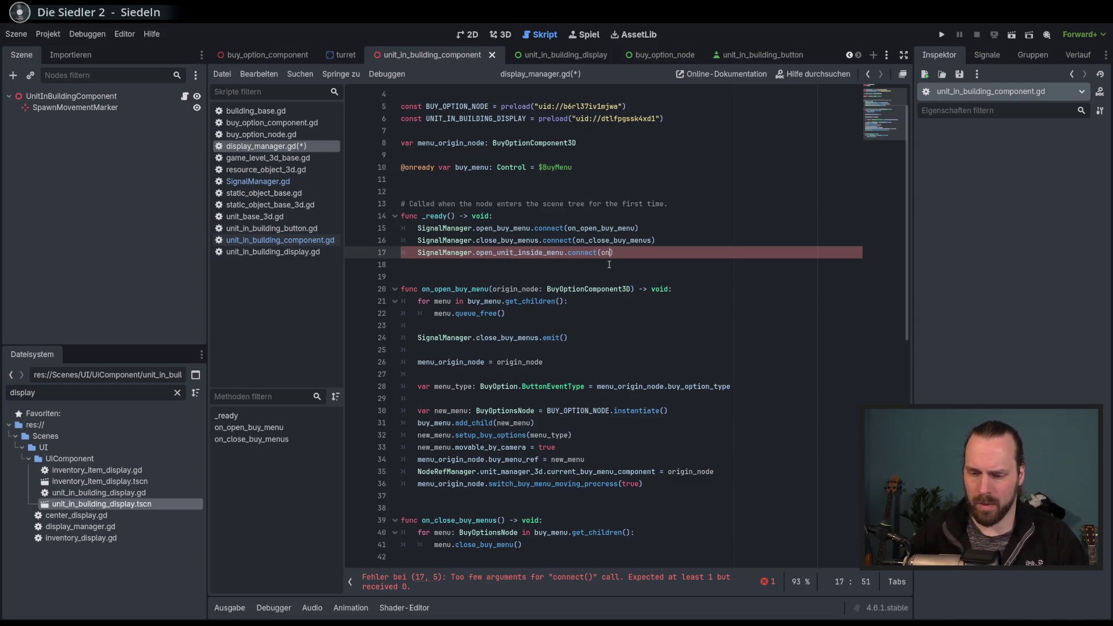
double_click(640, 253)
key(ctrl+c)
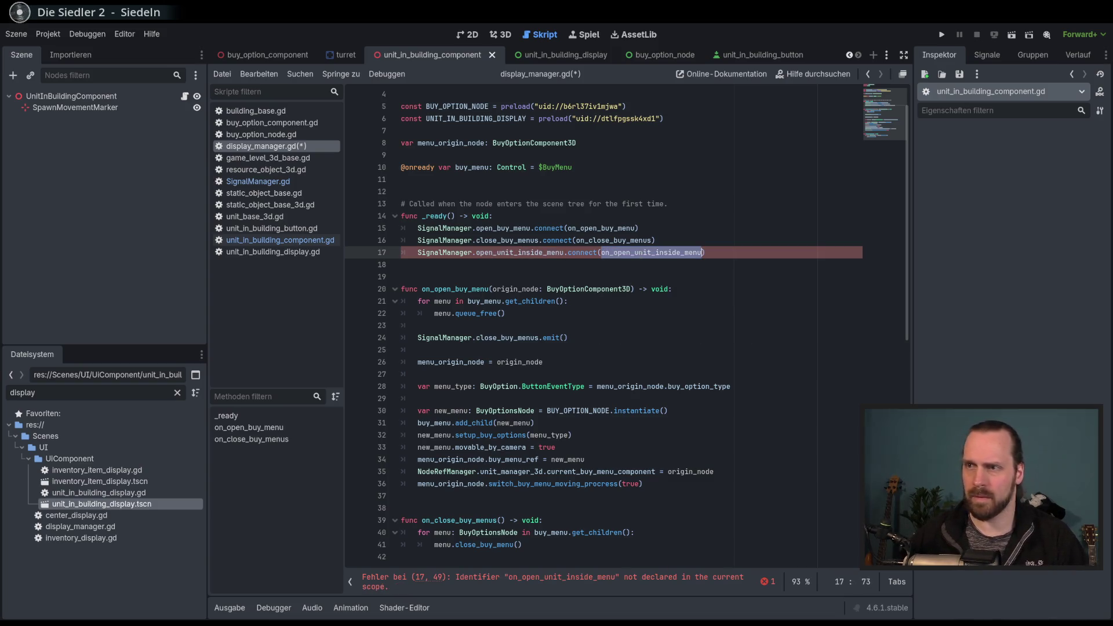
Add a 'func on_open_unit_inside_menu() -> void: pass' stub at the end of the script.
scroll(646, 442, down, 8)
click(645, 442)
key(Return)
key(Return)
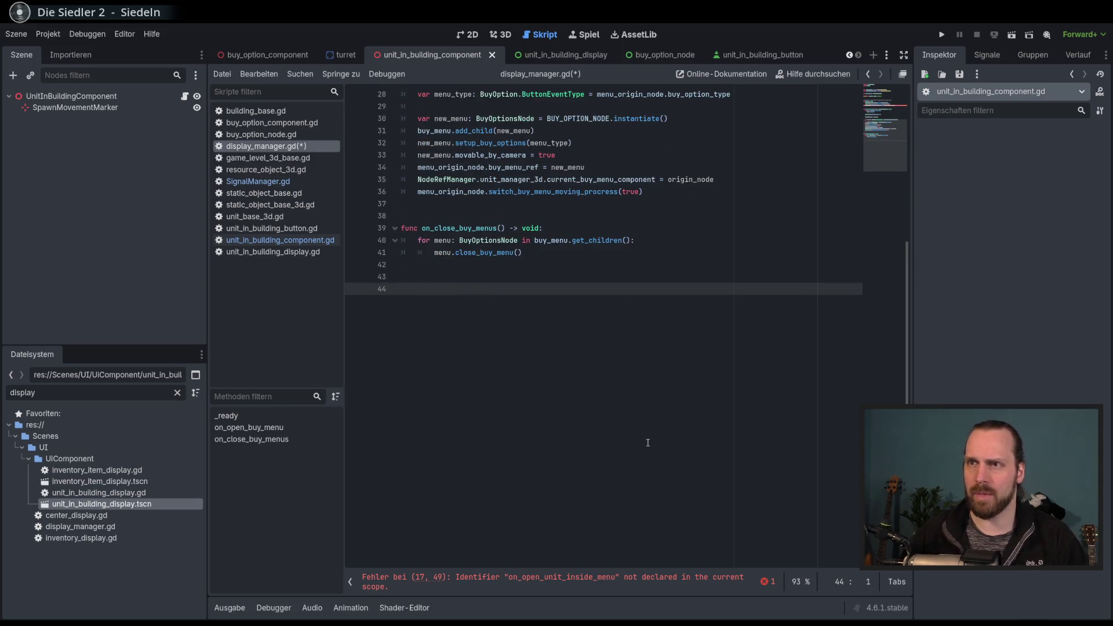
text(func)
key(ctrl+v)
text(()
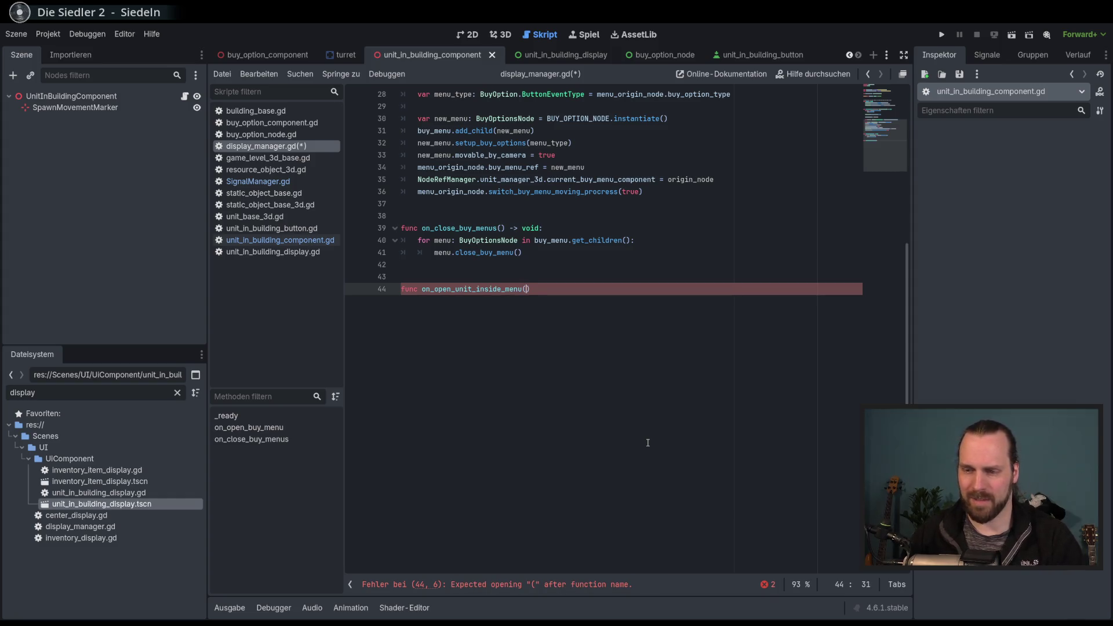
text() -> void:)
key(Return)
text(pass)
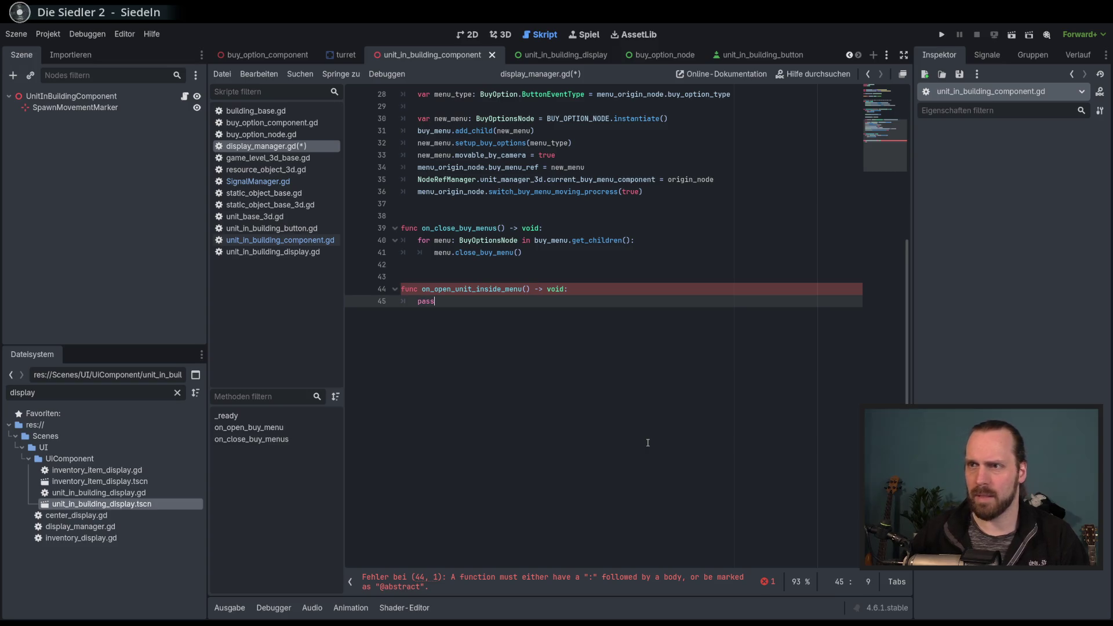
Give the handler an origin_ref: Node3D parameter and save display_manager.gd.
click(526, 288)
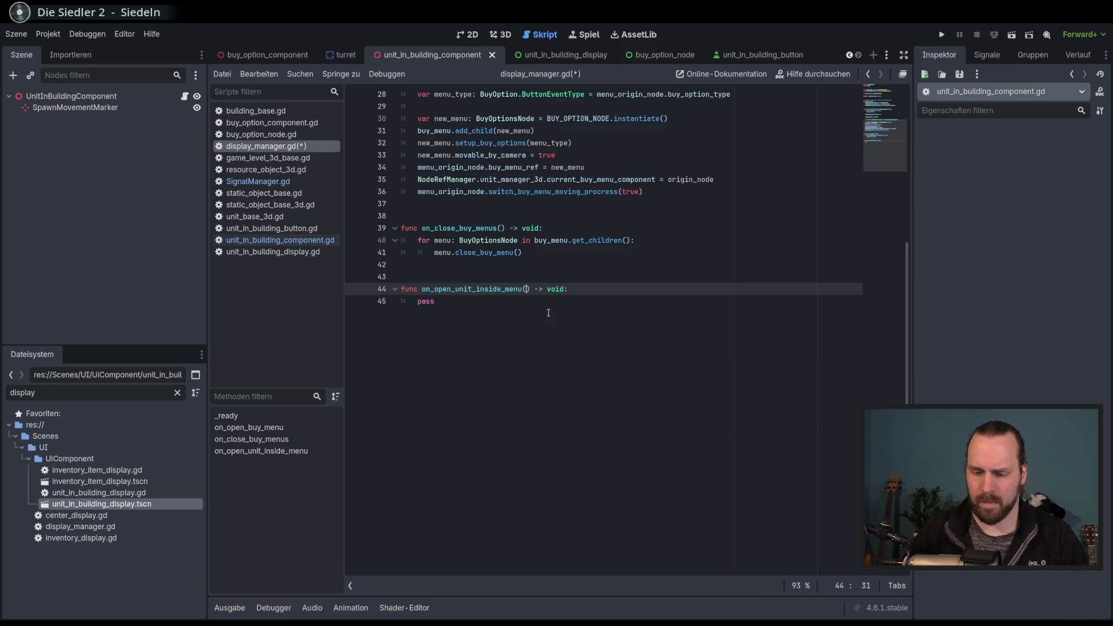
text(b)
key(BackSpace)
text(origin_ref: Node3D)
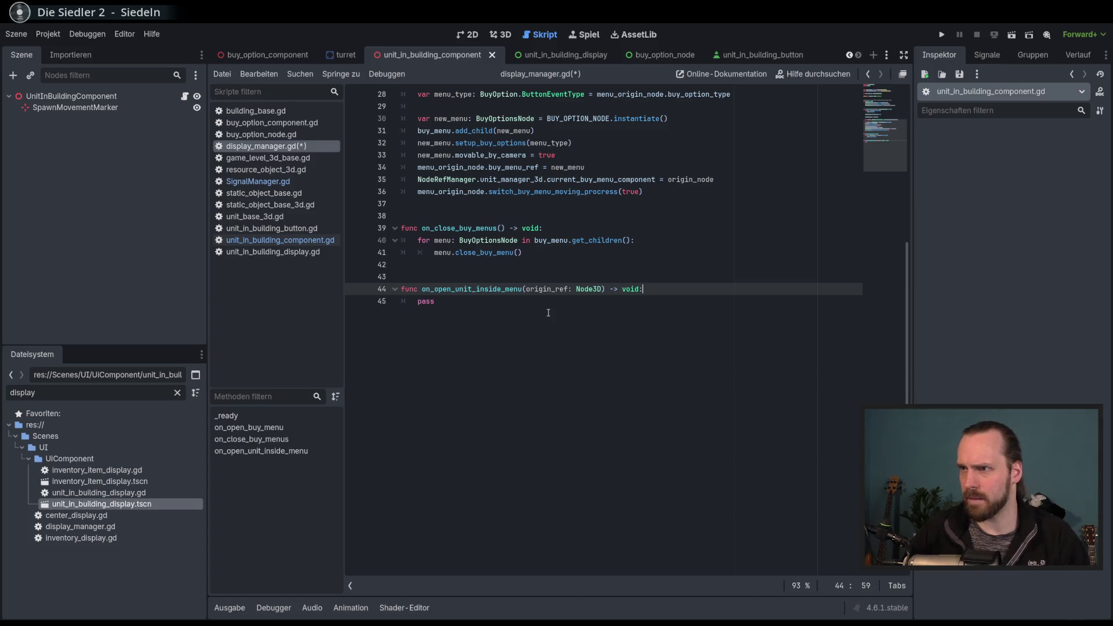
click(548, 312)
scroll(638, 348, up, 6)
key(ctrl+s)
scroll(695, 301, up, 3)
click(730, 294)
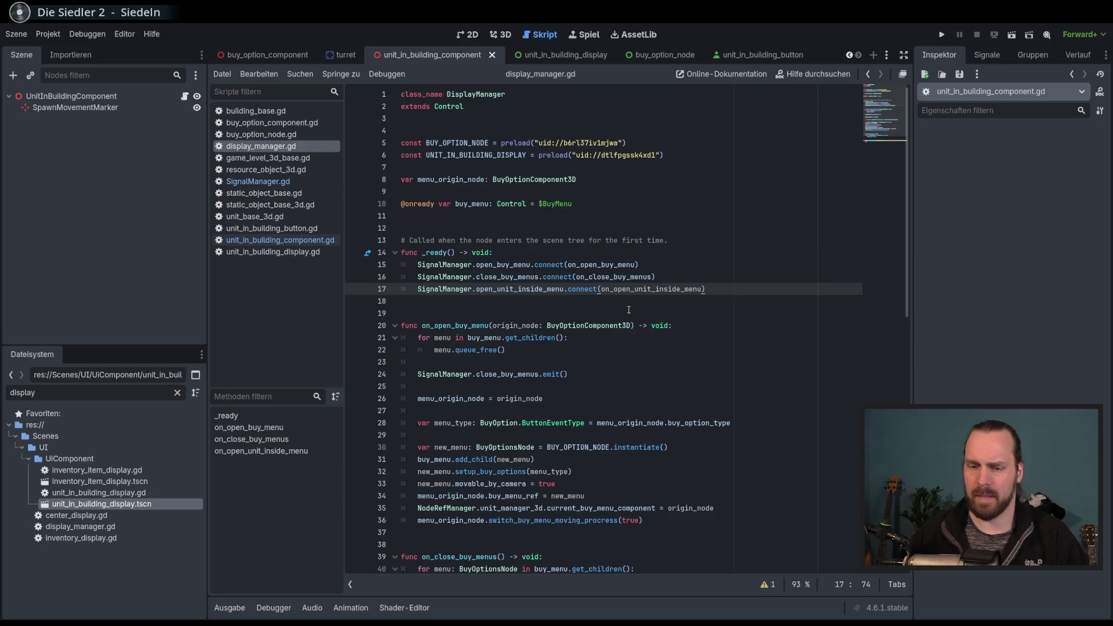
In _ready, add SignalManager.close_unit_inside_menus.connect(on_close_unit_inside_menus).
key(Return)
text(Signl)
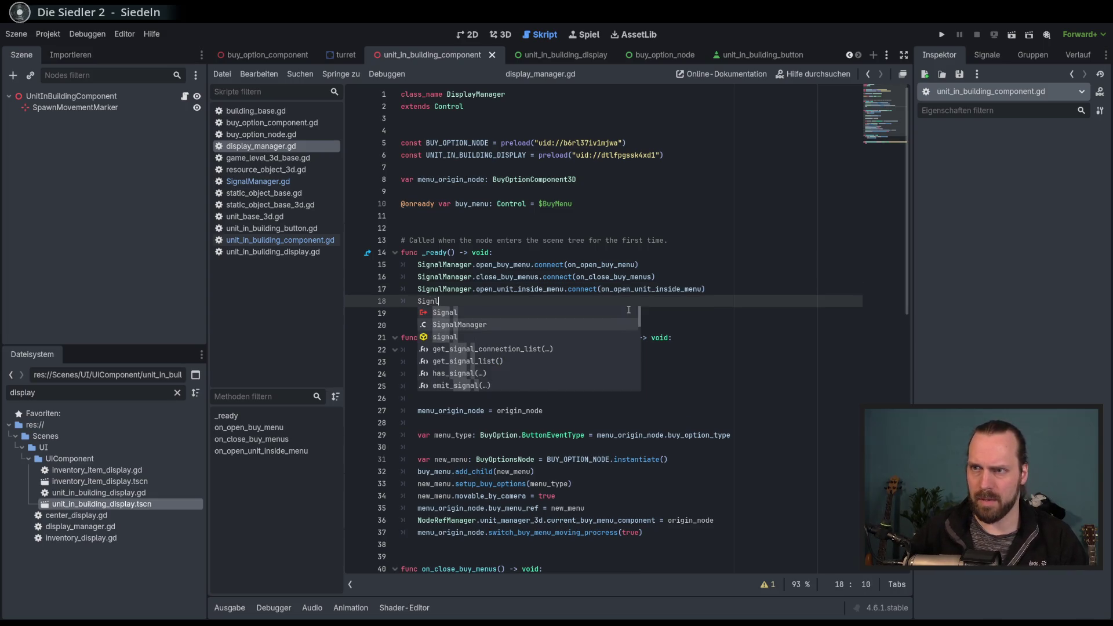
key(Return)
text(.close)
key(Down)
key(Return)
text(.c)
key(Return)
double_click(544, 304)
key(ctrl+c)
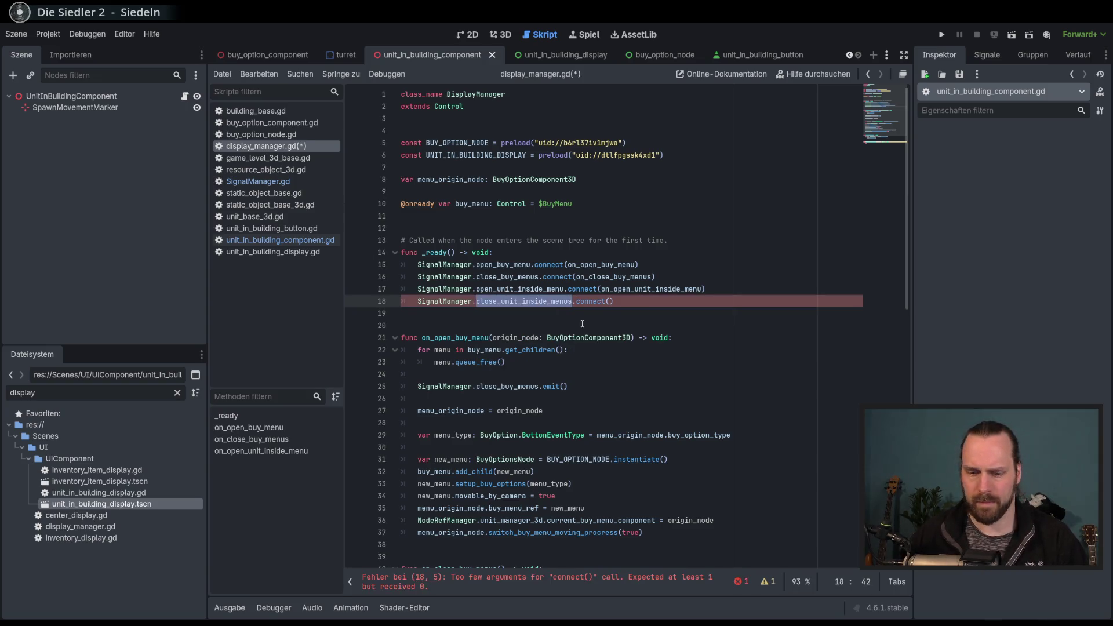
click(610, 300)
text(on_)
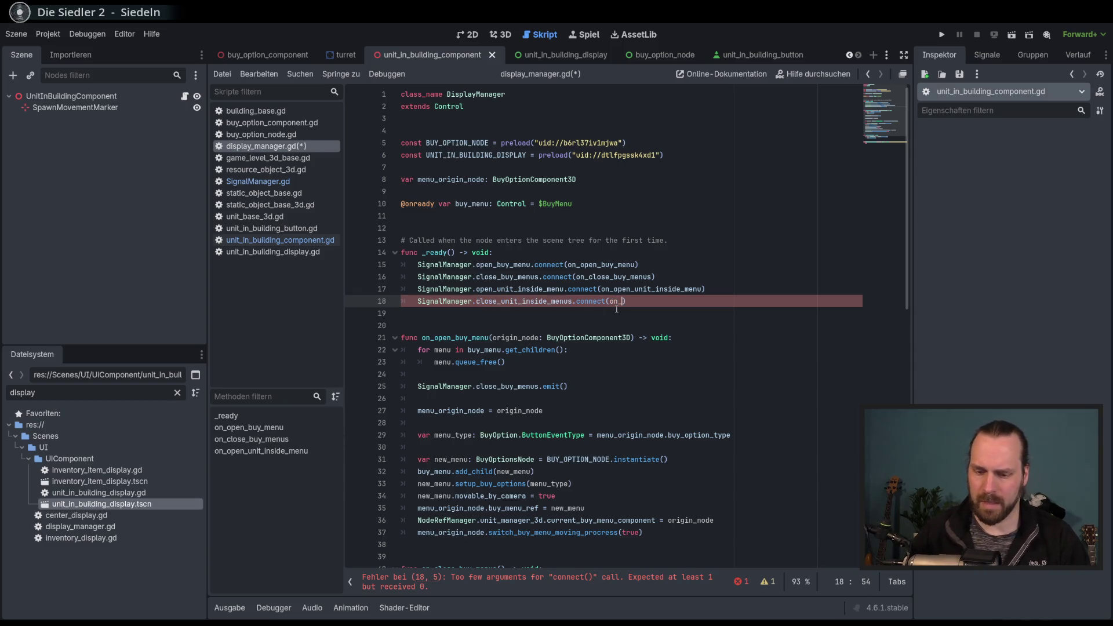
key(ctrl+v)
key(Escape)
Append the stub func on_close_unit_inside_menus() -> void: pass and save display_manager.gd.
scroll(640, 469, down, 10)
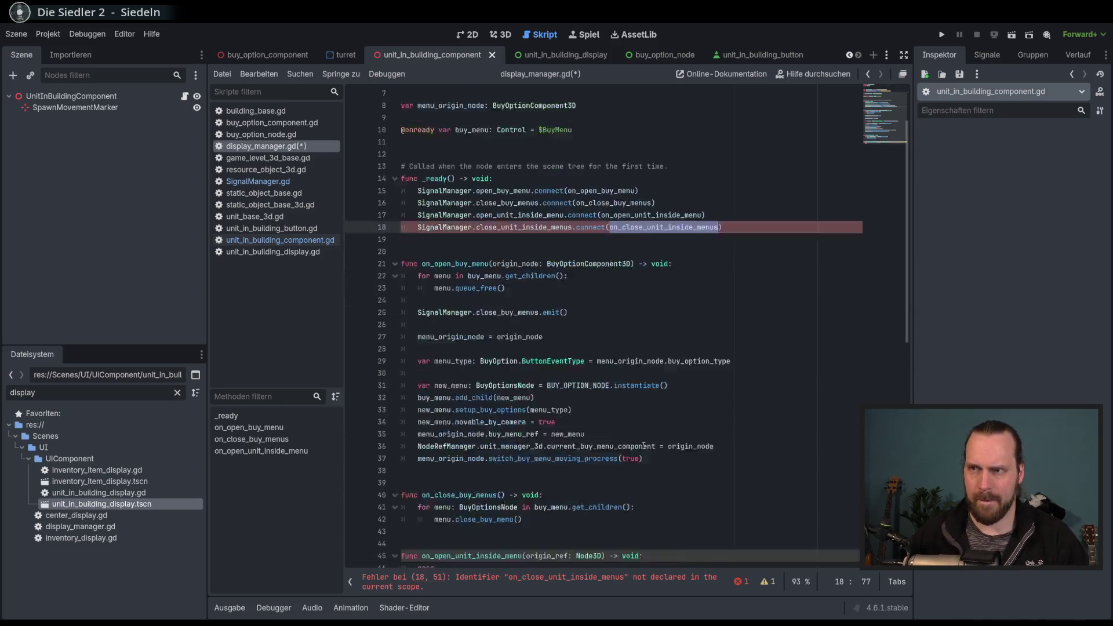
click(640, 468)
key(Return)
key(Return)
text(func)
text(on_close_unit_inside_menus)
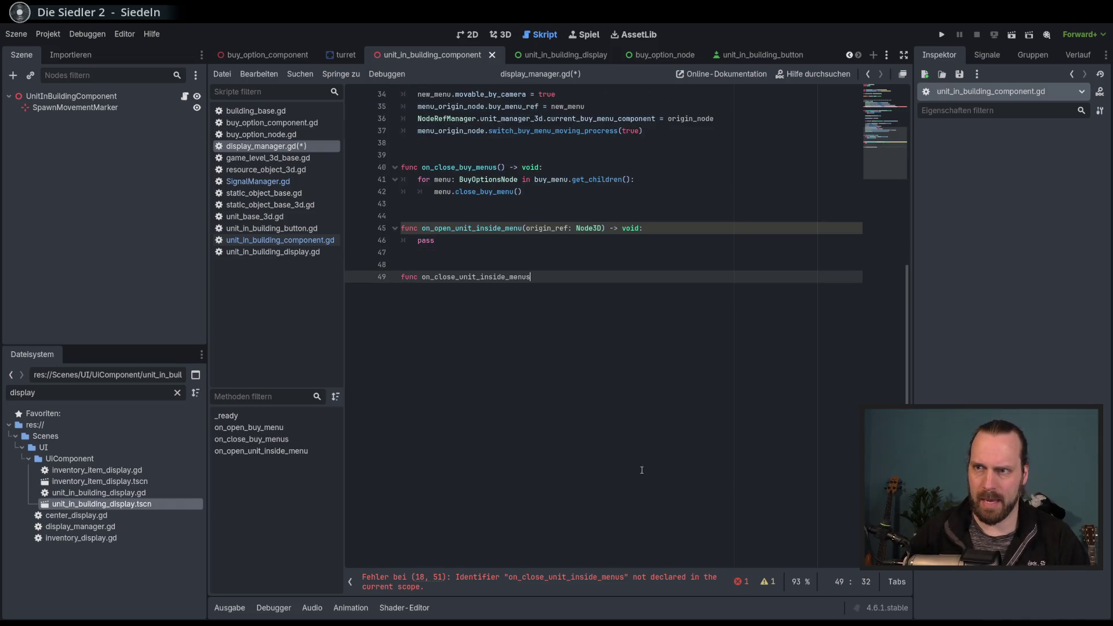
text(() -> vpoi)
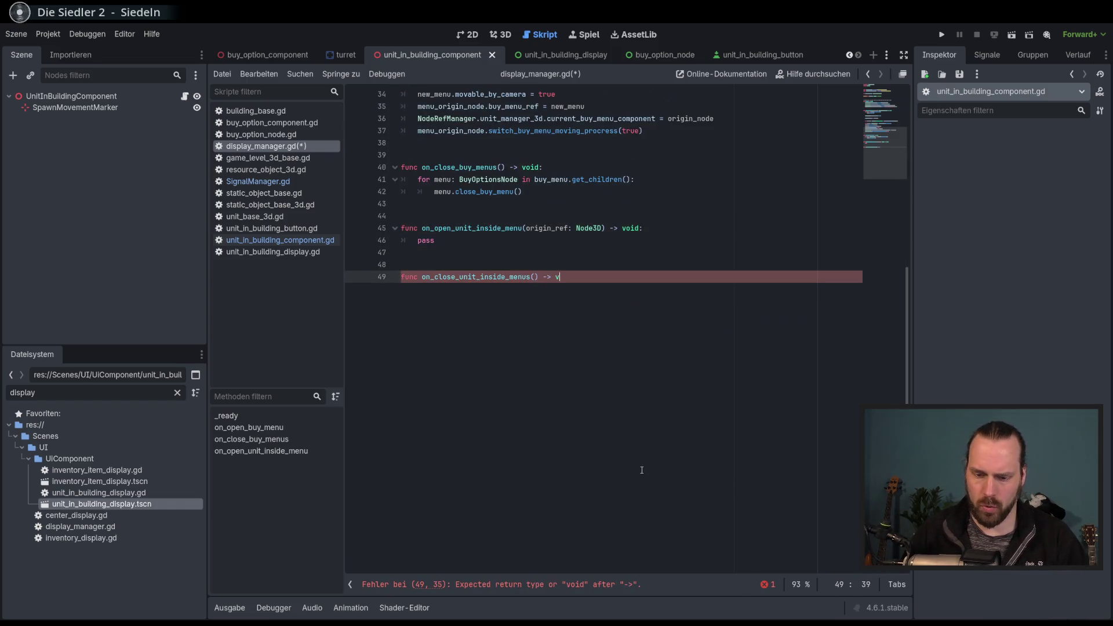
key(BackSpace)
key(BackSpace)
text(oid:)
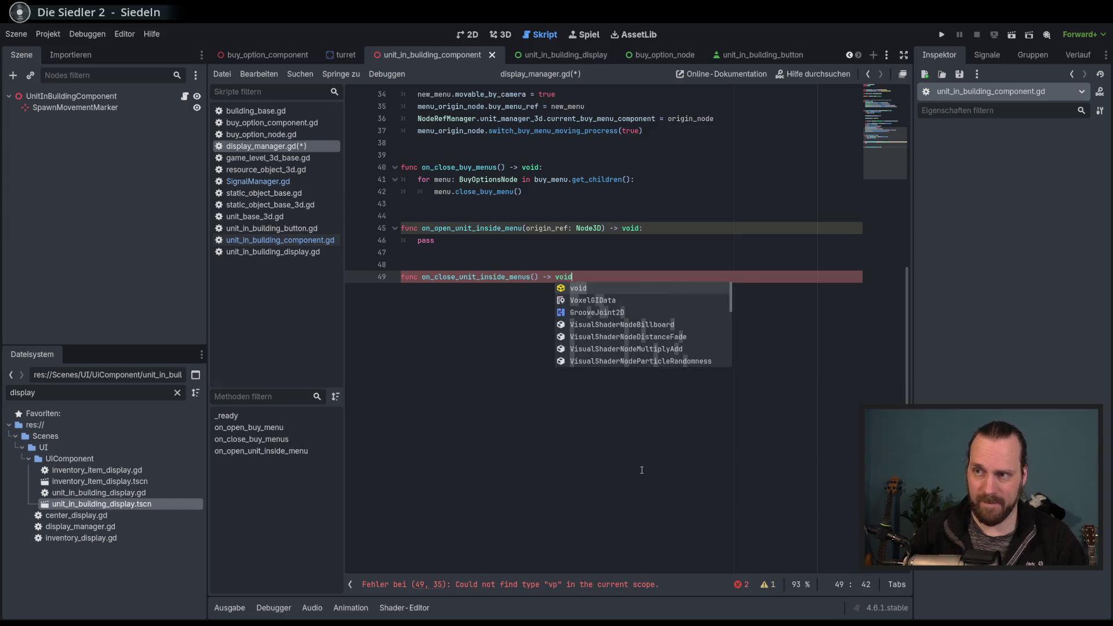
key(Return)
text(pass)
key(ctrl+s)
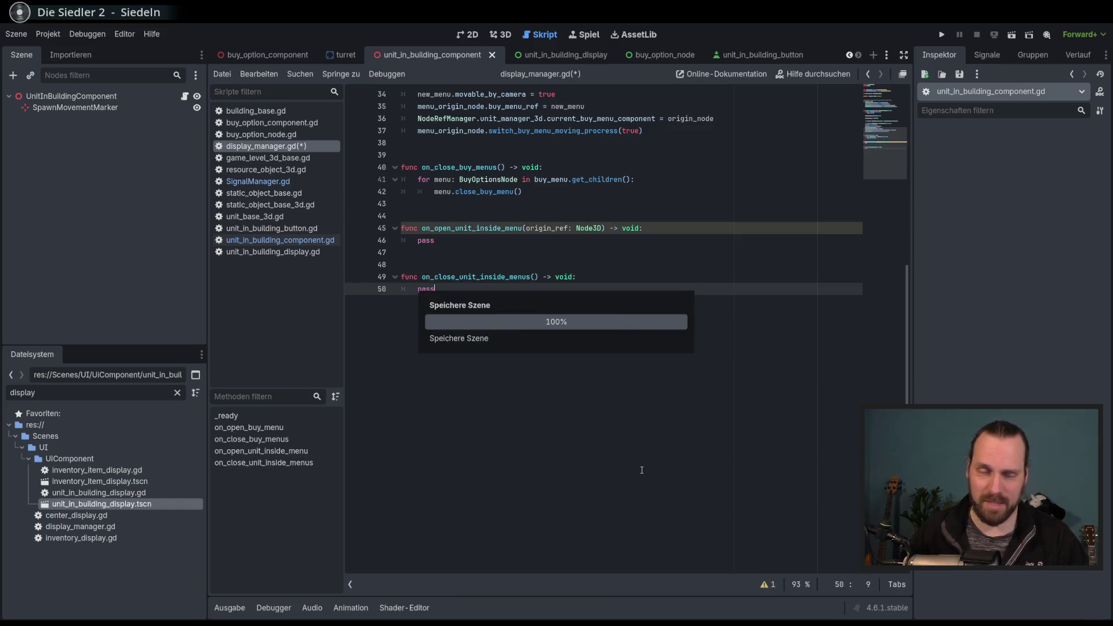
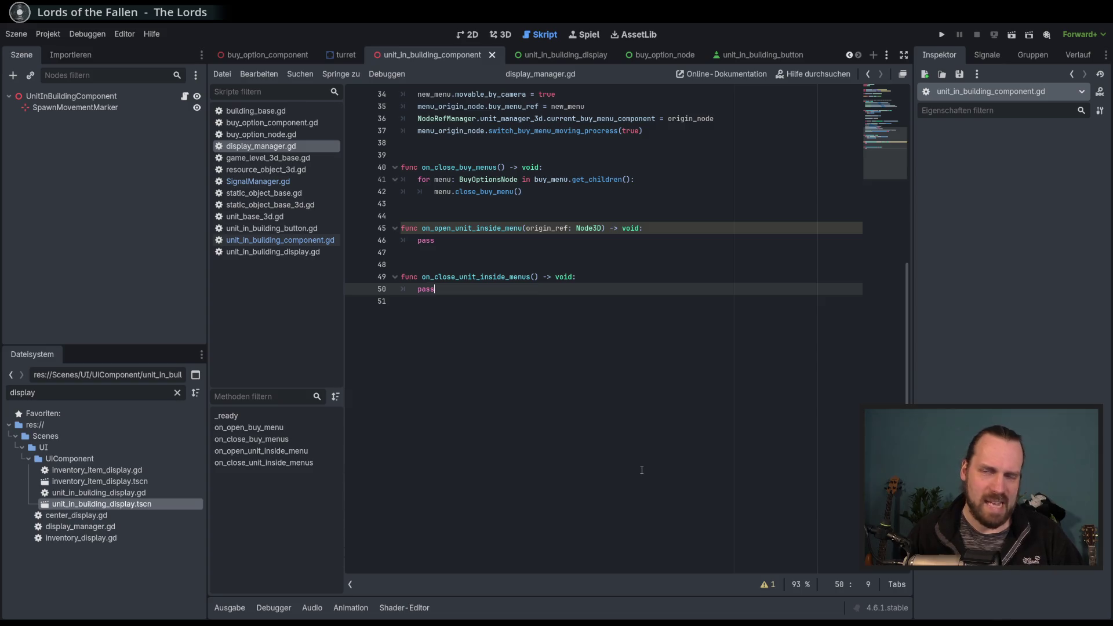
Review the pass placeholder in the open-menu handler, leaving the caret after it.
scroll(642, 469, up, 10)
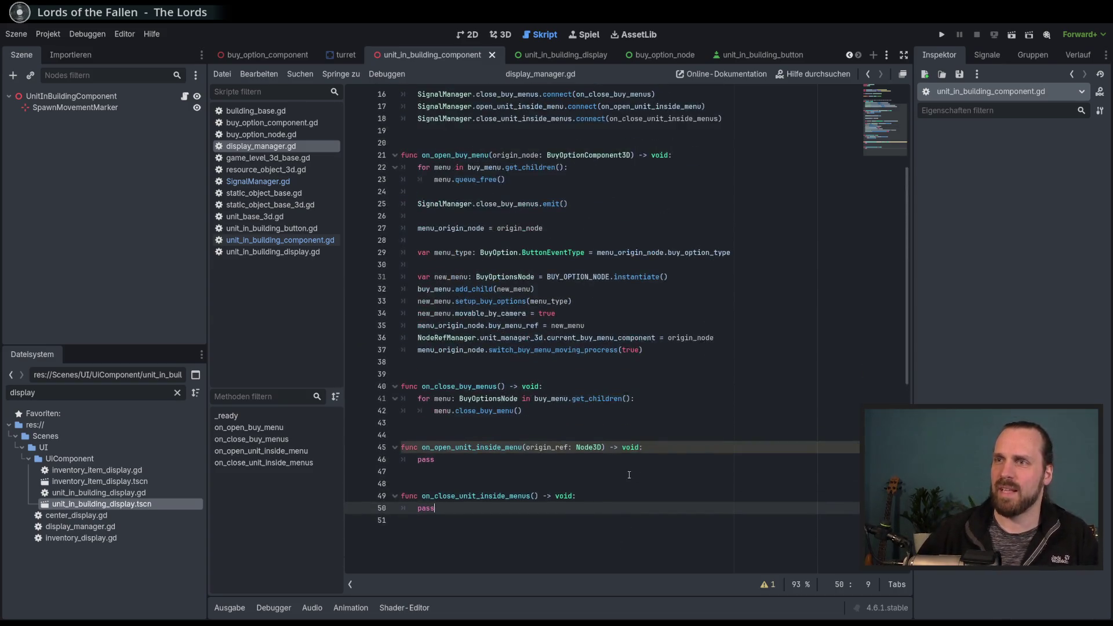
scroll(626, 482, down, 4)
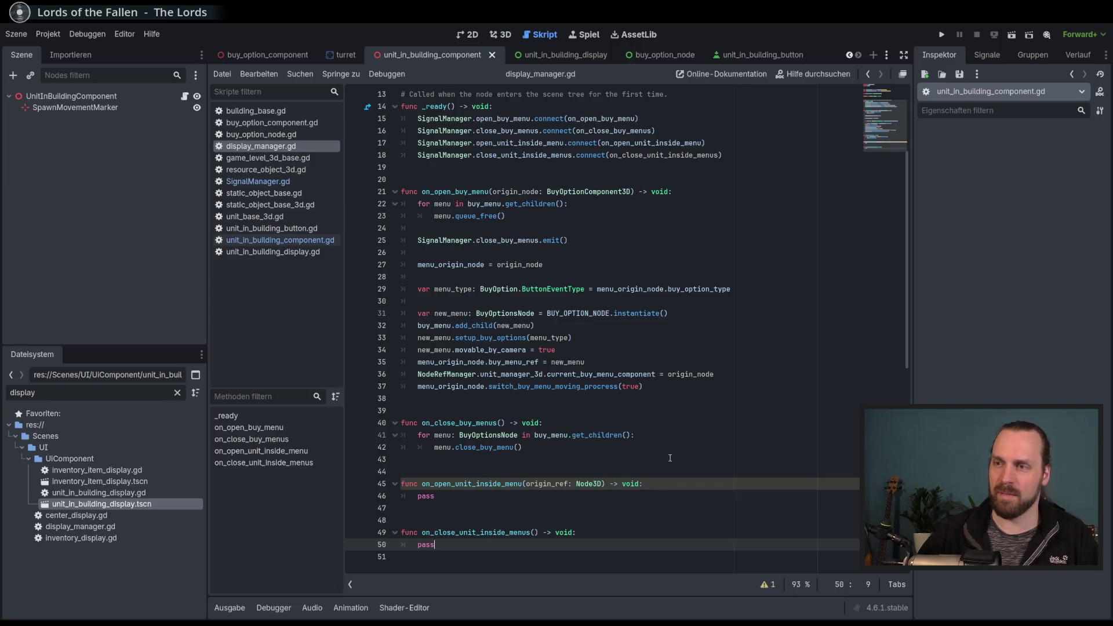
scroll(669, 458, down, 2)
click(696, 422)
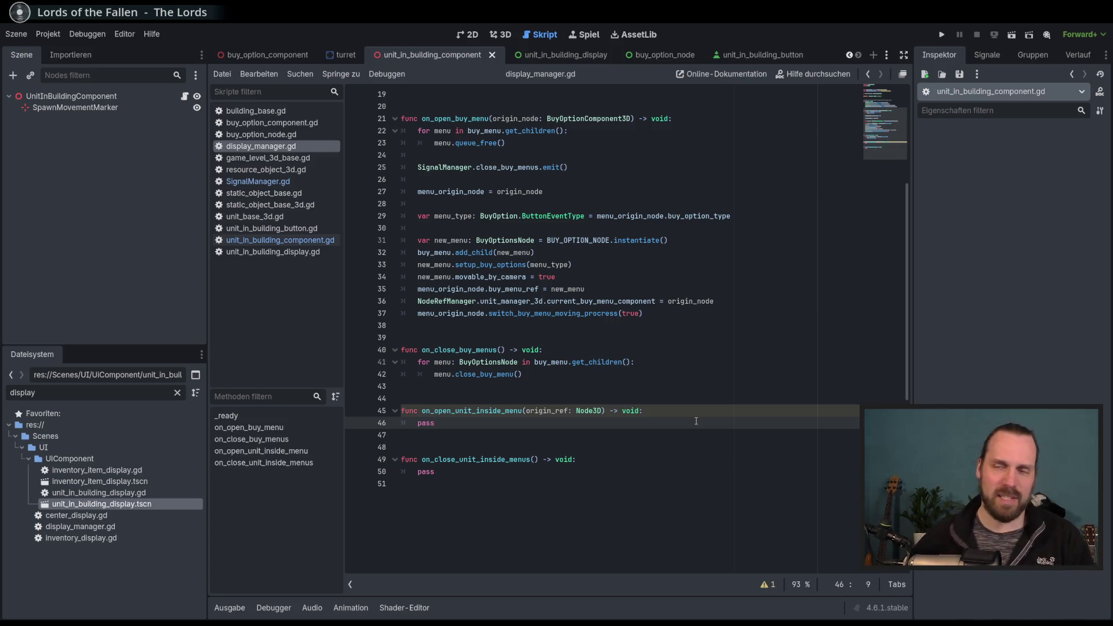
scroll(810, 419, up, 4)
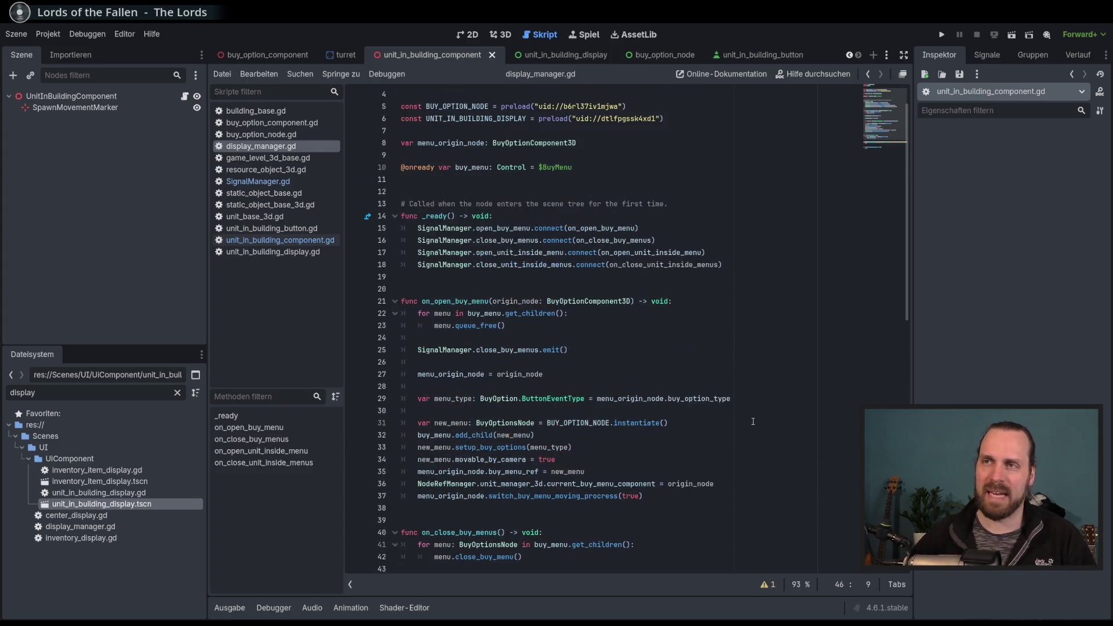
scroll(763, 429, down, 4)
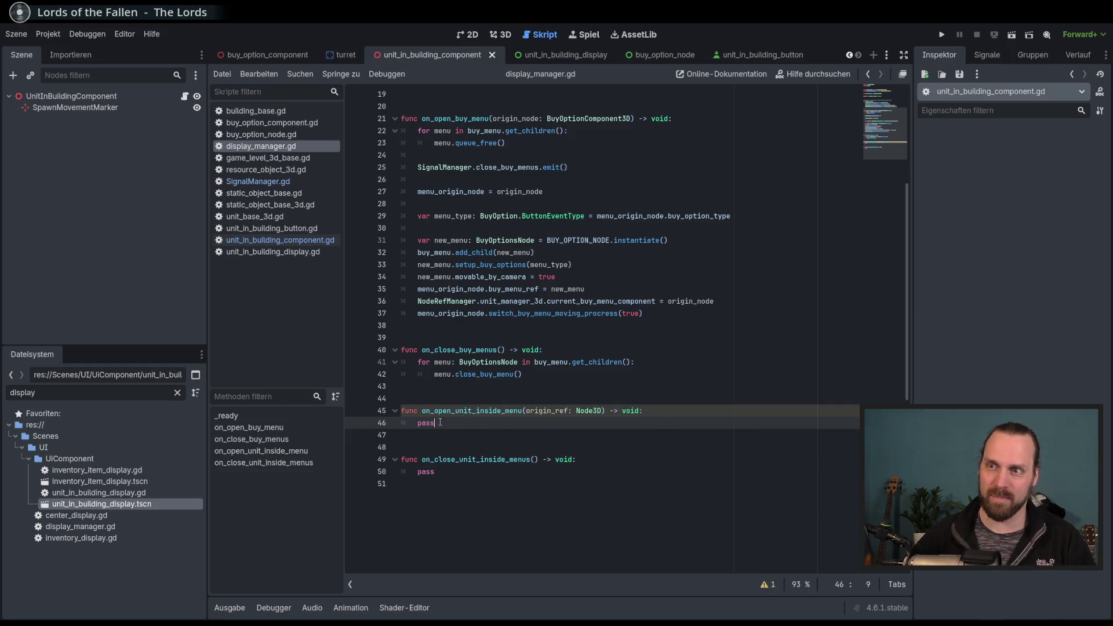
double_click(419, 422)
scroll(516, 442, down, 2)
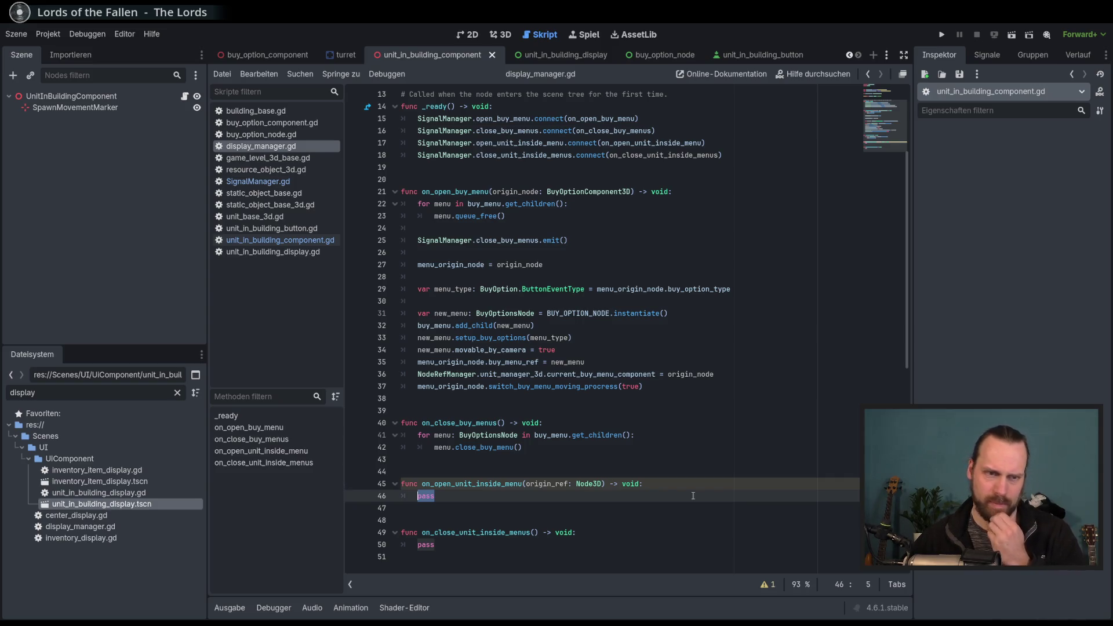
click(690, 497)
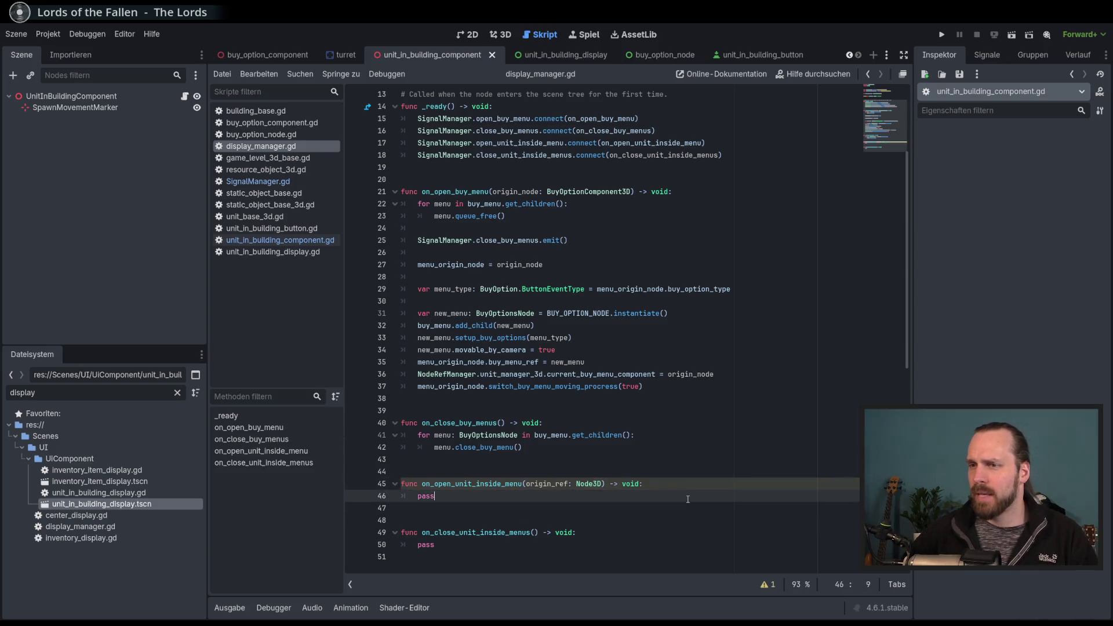
scroll(687, 498, down, 3)
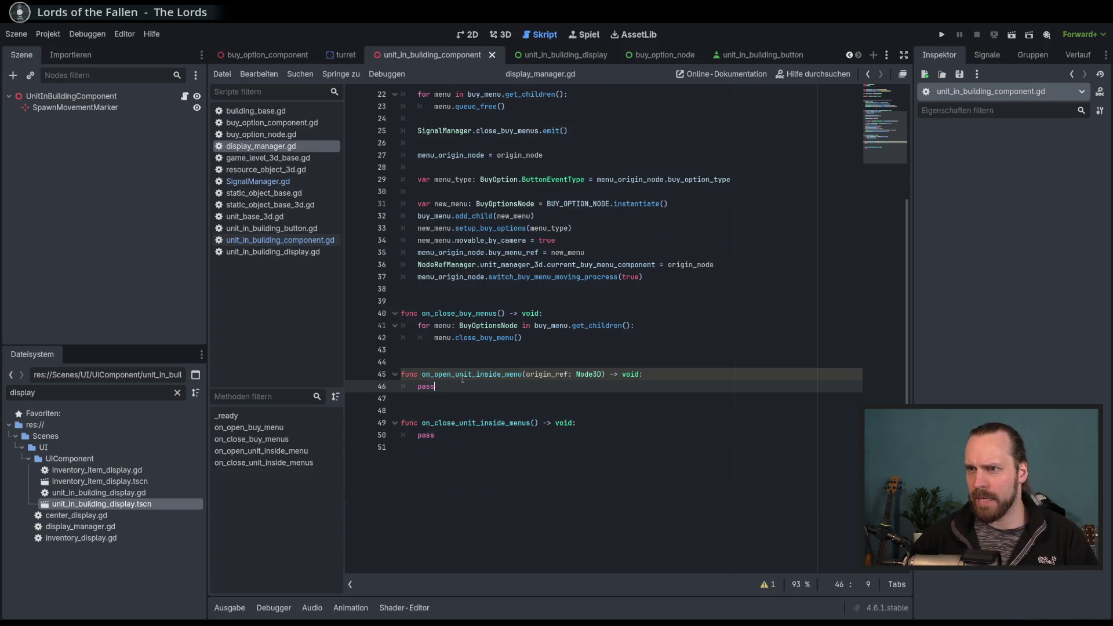
scroll(464, 394, up, 3)
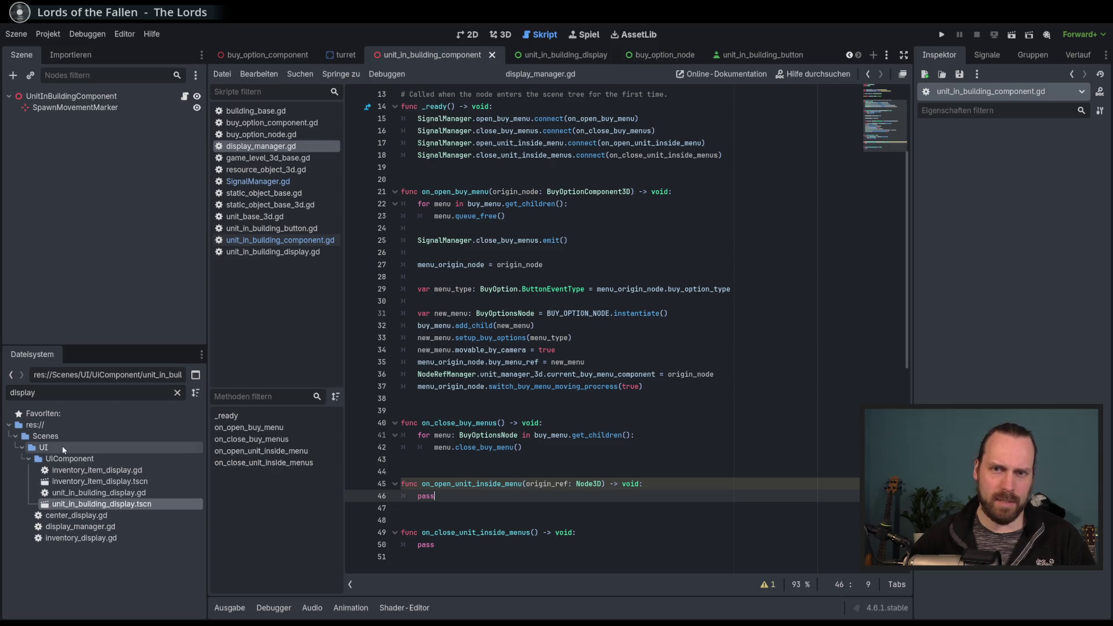
Clear the FileSystem filter and open the level_ui scene.
double_click(92, 394)
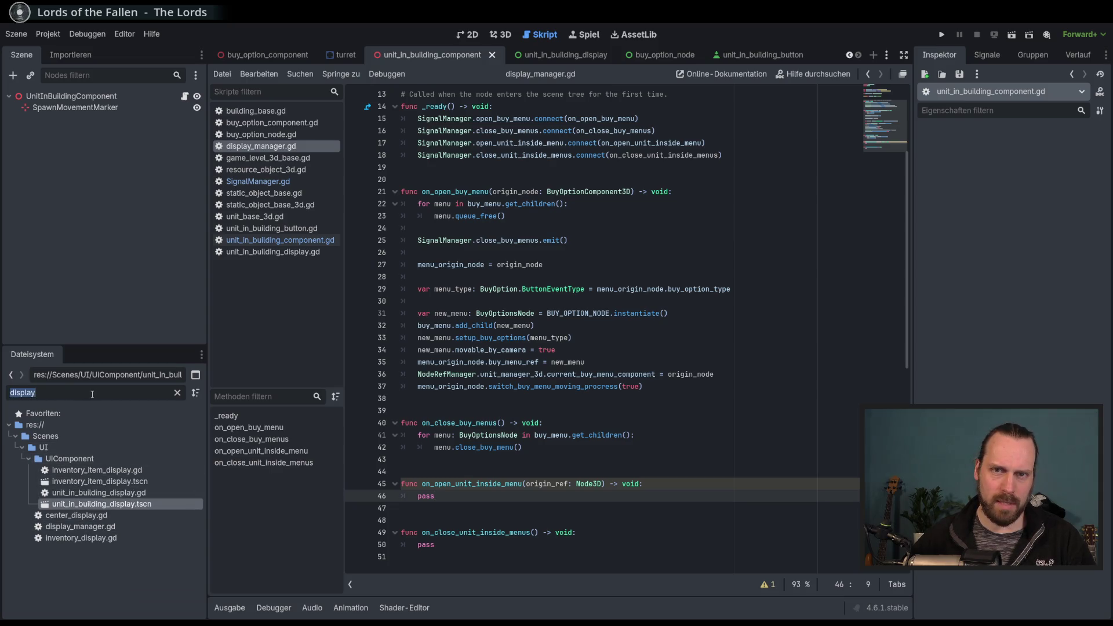
key(BackSpace)
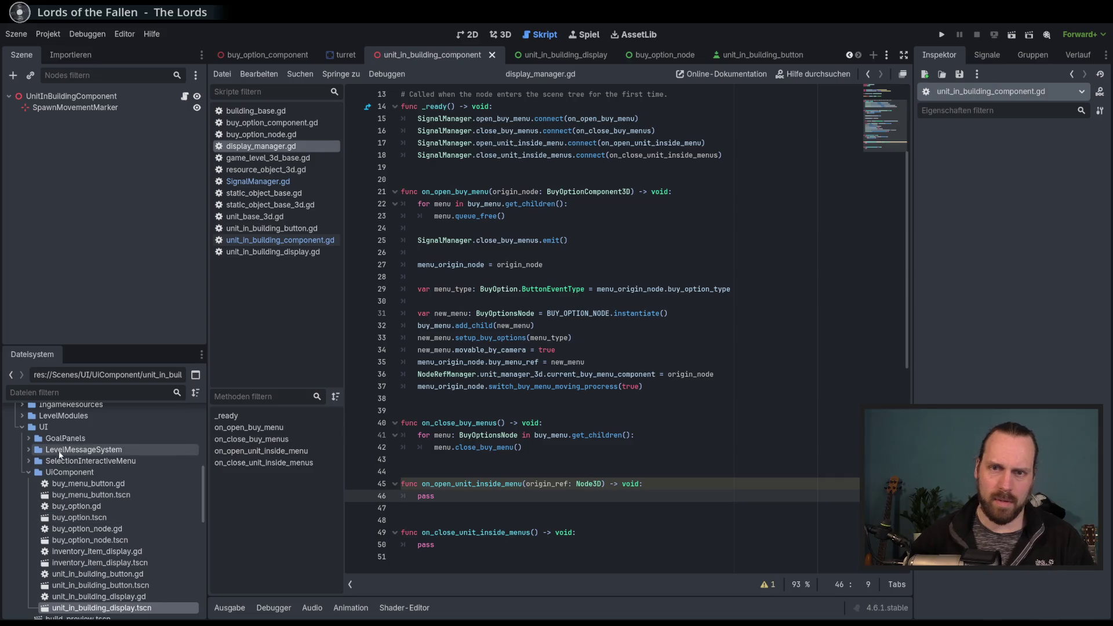
scroll(41, 462, down, 2)
click(27, 447)
scroll(64, 510, down, 2)
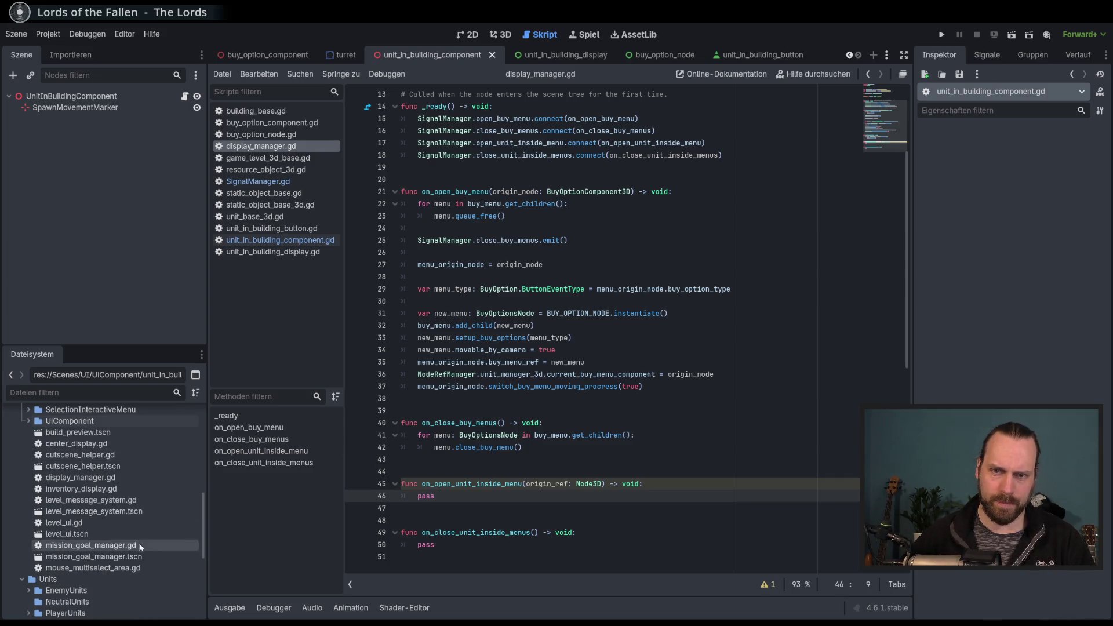
double_click(69, 534)
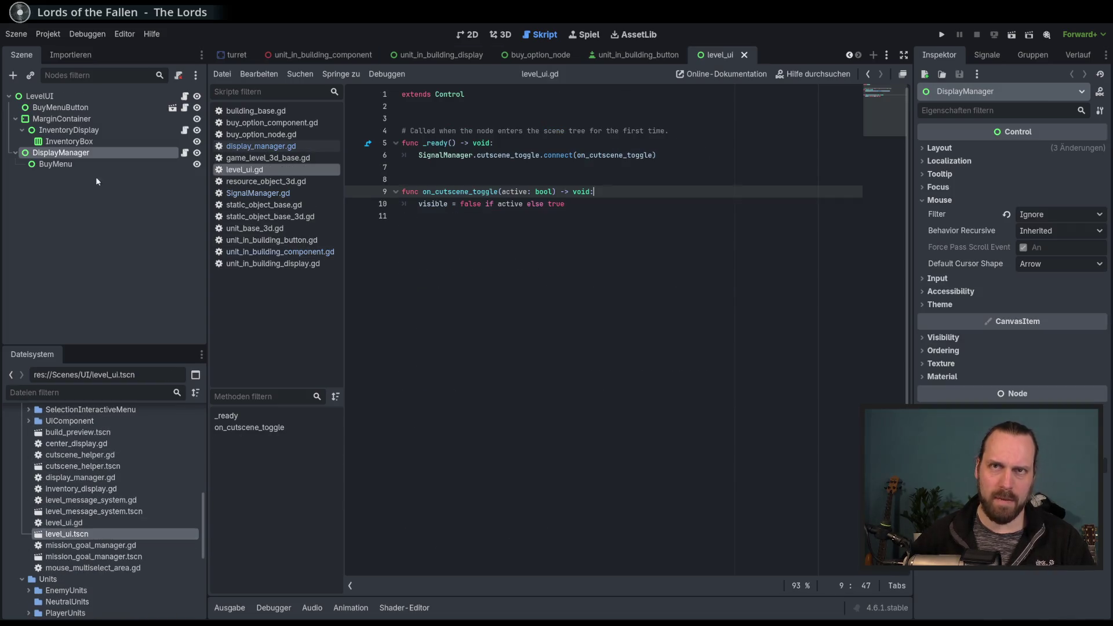
Open display_manager.gd and check the BUY_OPTION_NODE and UNIT_IN_BUILDING_DISPLAY constants.
click(60, 165)
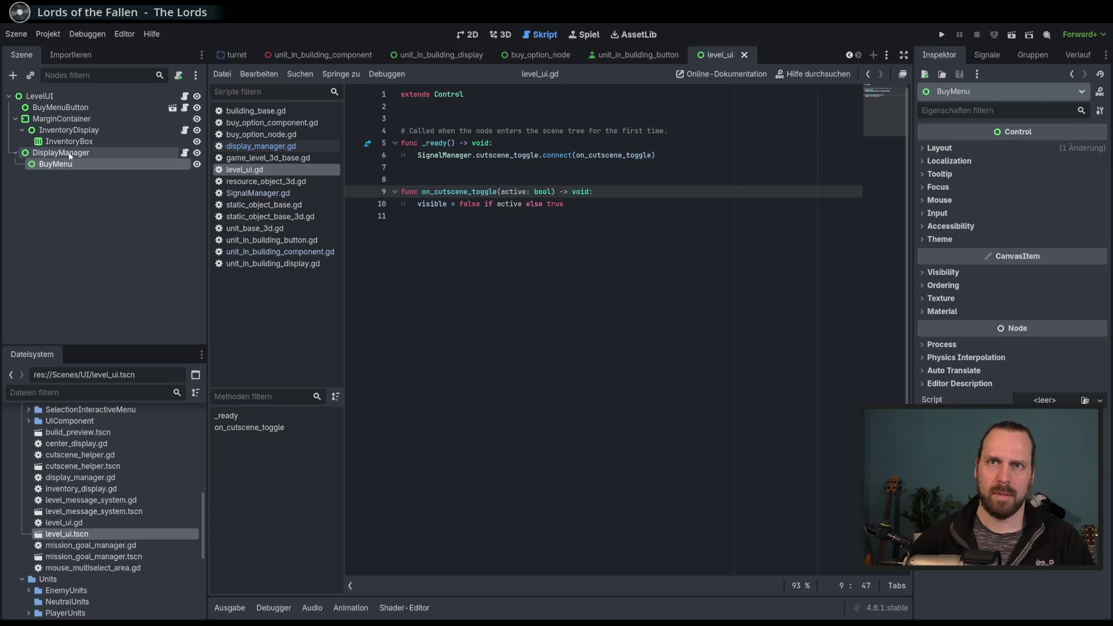
click(184, 152)
scroll(769, 313, up, 4)
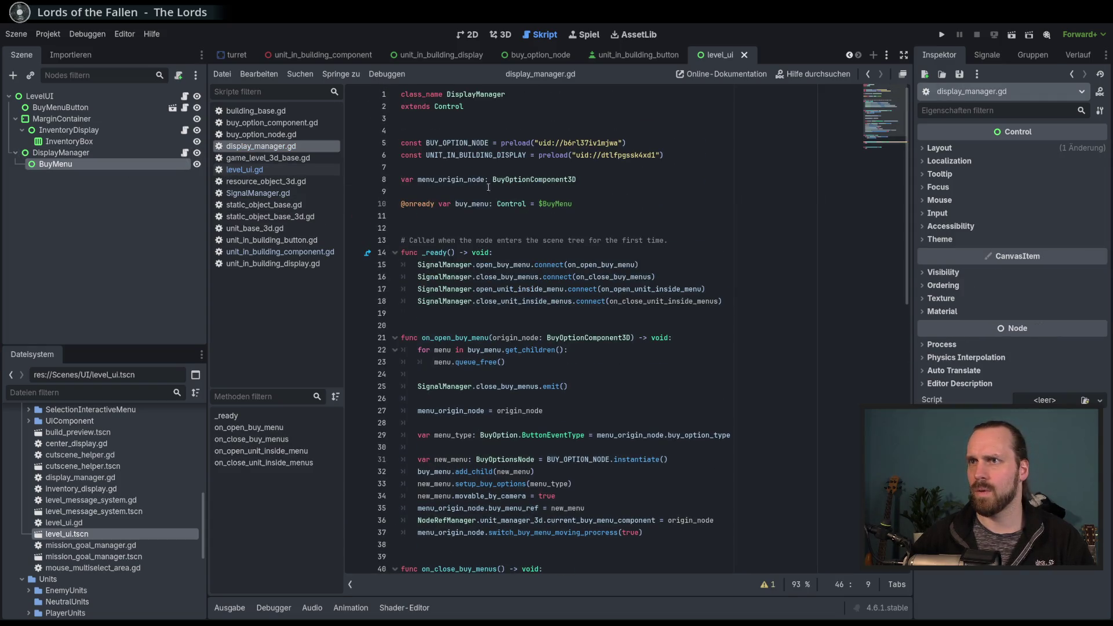
double_click(461, 143)
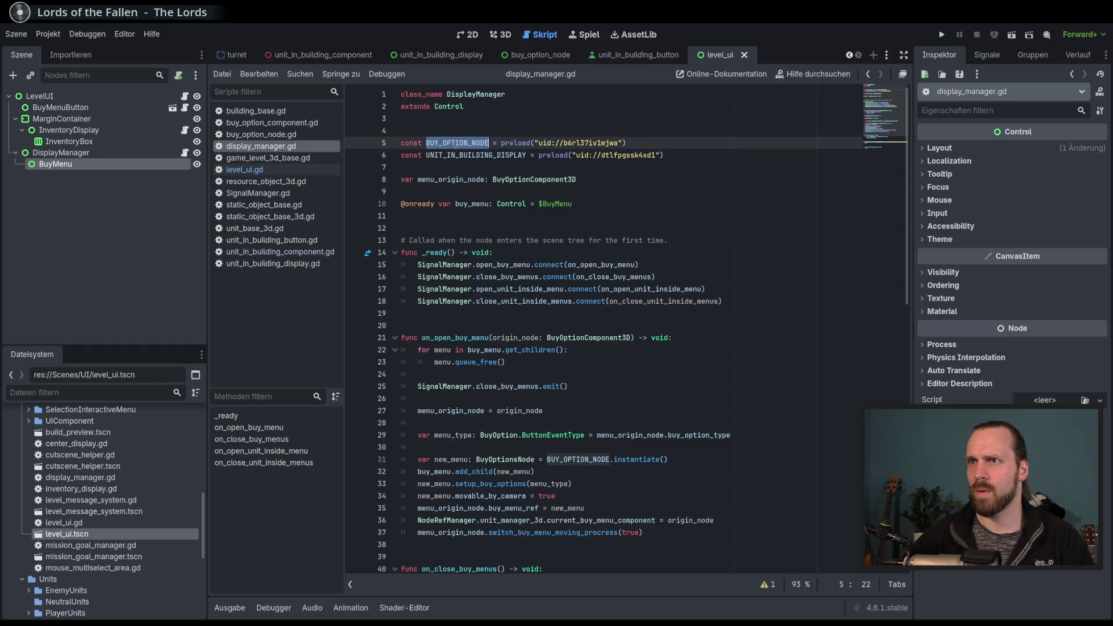
double_click(471, 155)
scroll(546, 242, down, 5)
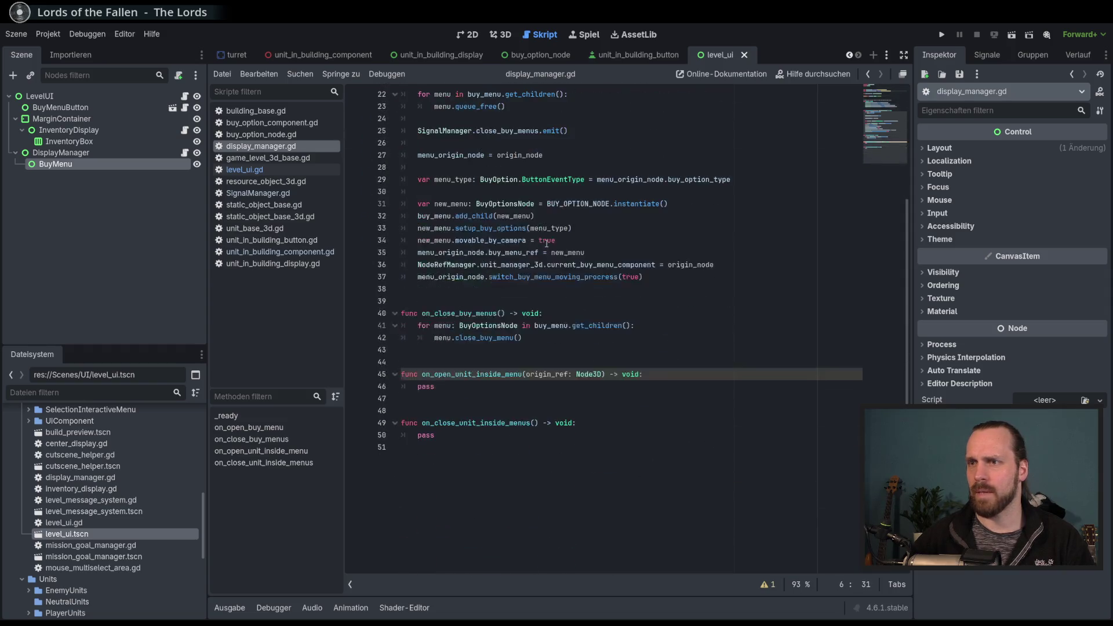
scroll(546, 242, up, 4)
Select DisplayManager in the Scene dock and start adding a child node to it.
click(124, 155)
click(124, 163)
click(110, 153)
click(100, 164)
click(93, 153)
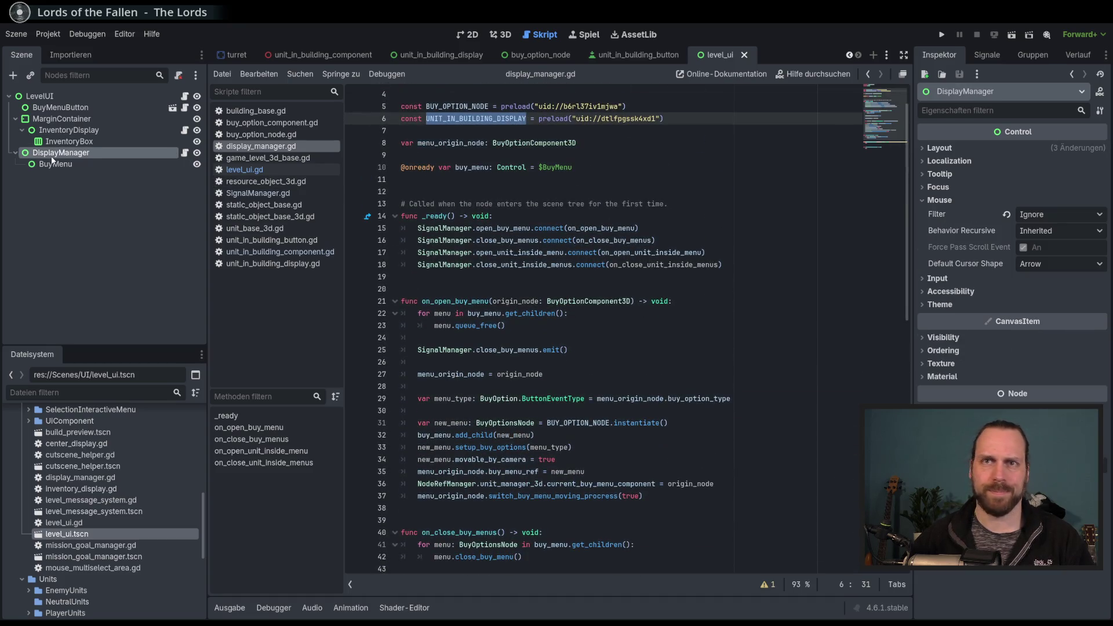
click(13, 76)
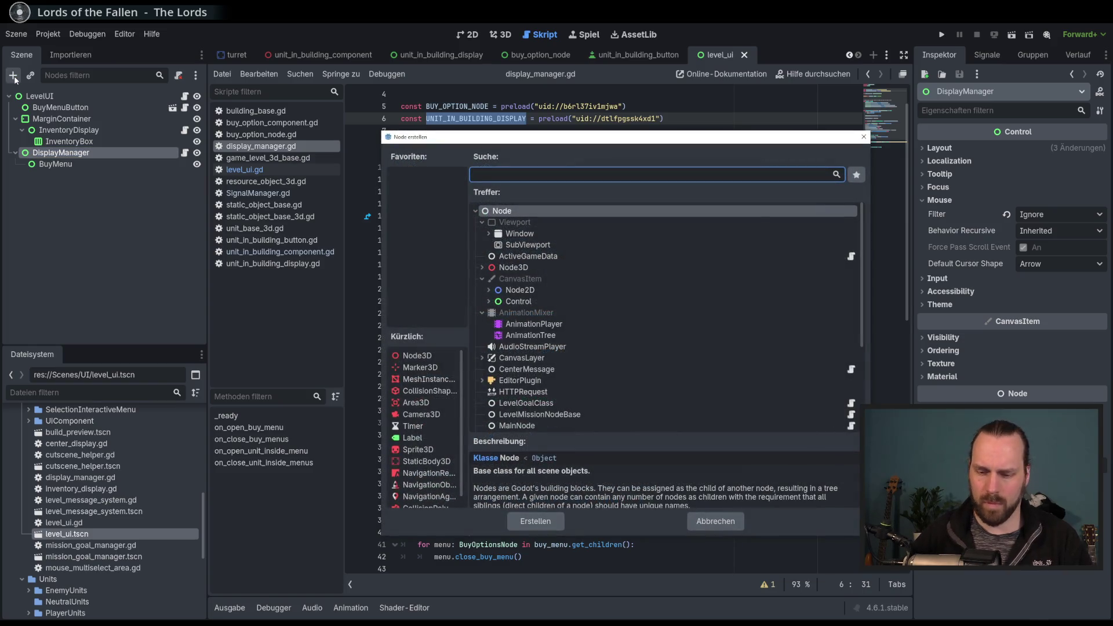
Create a Control node named UnitInBuildingDisplays under DisplayManager and save level_ui.tscn.
text(Control)
key(Return)
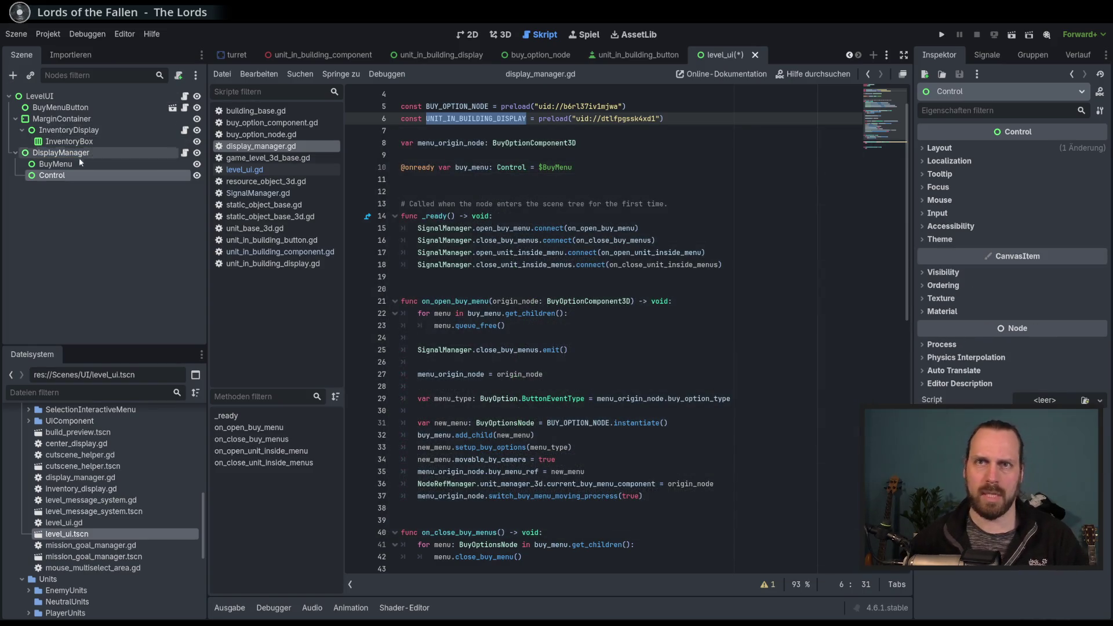
double_click(63, 176)
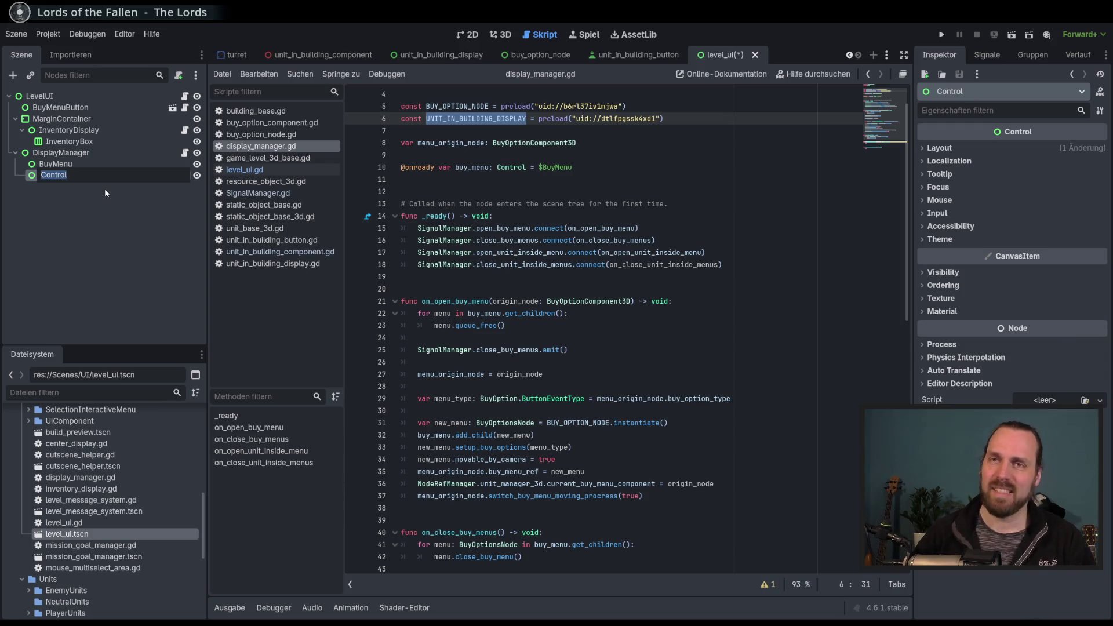
text(UnitInBuilding)
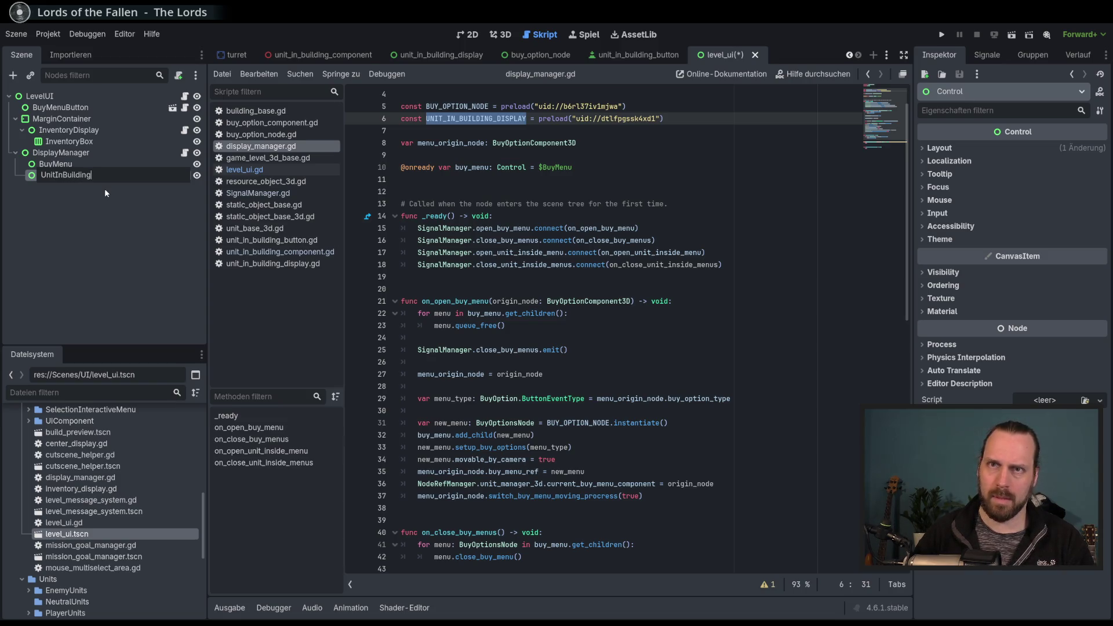
text(Displays)
key(Return)
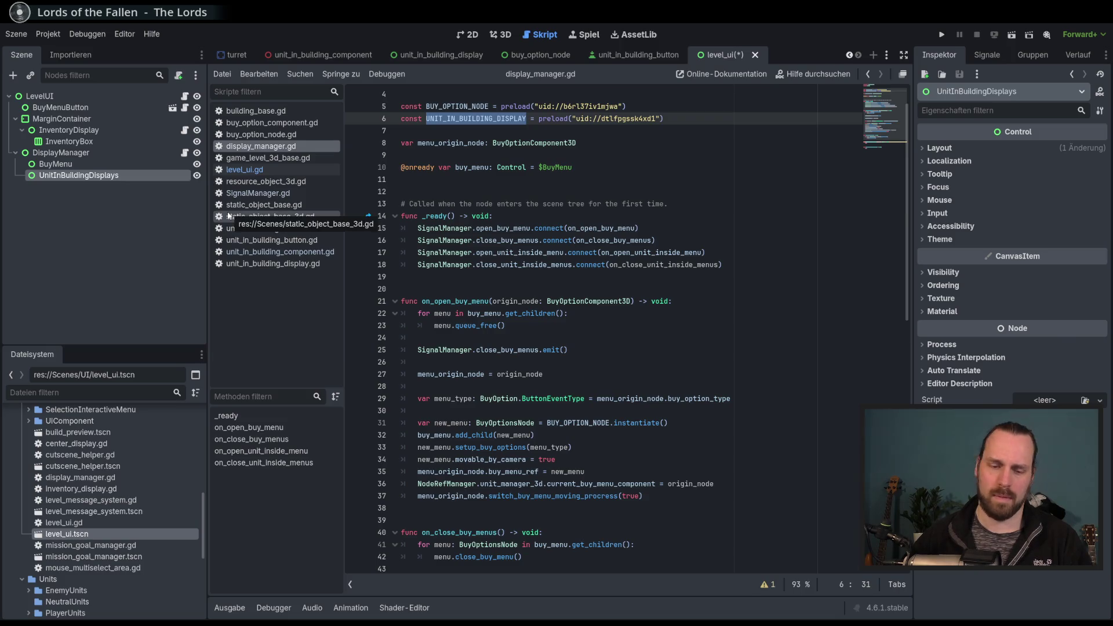
key(ctrl+s)
scroll(483, 265, up, 1)
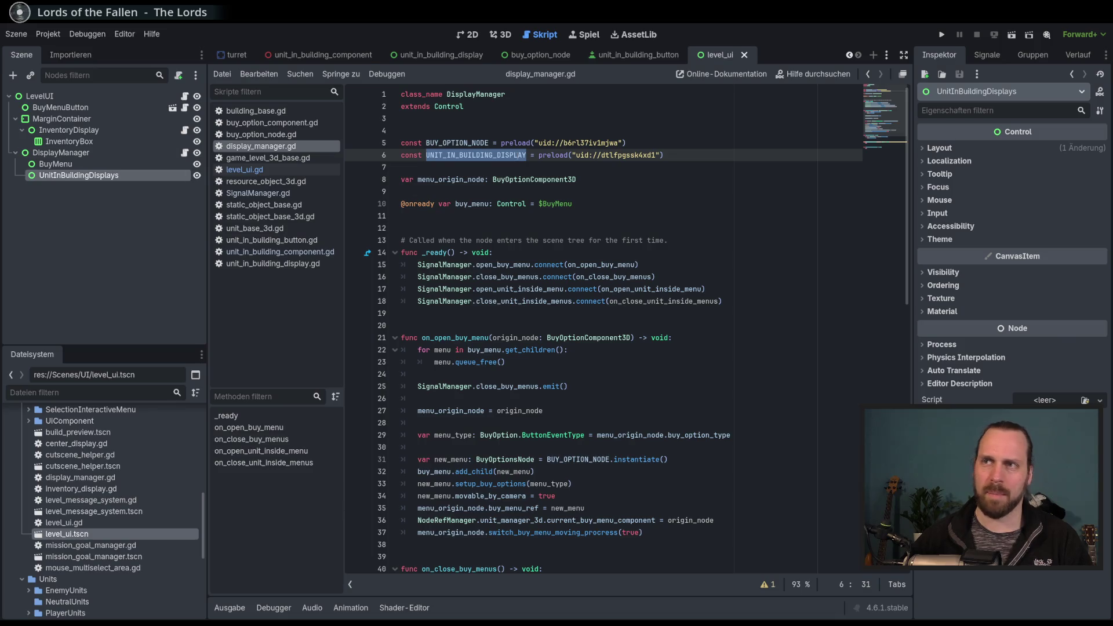
click(595, 200)
key(Return)
drag(79, 175, 466, 215)
key(BackSpace)
key(Down)
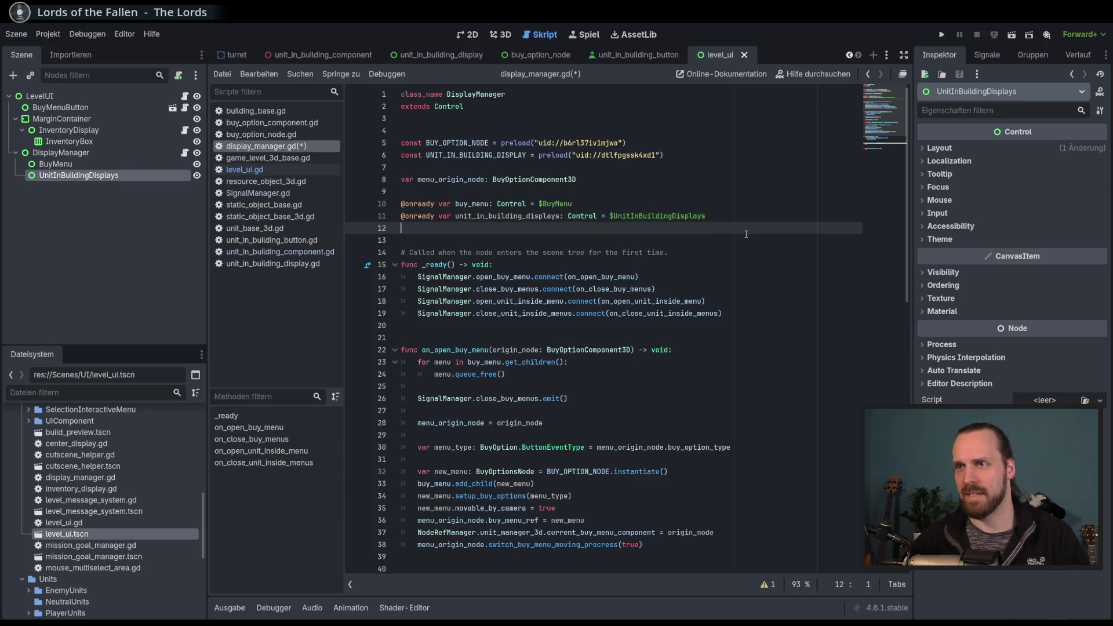
key(Return)
click(750, 257)
key(ctrl+s)
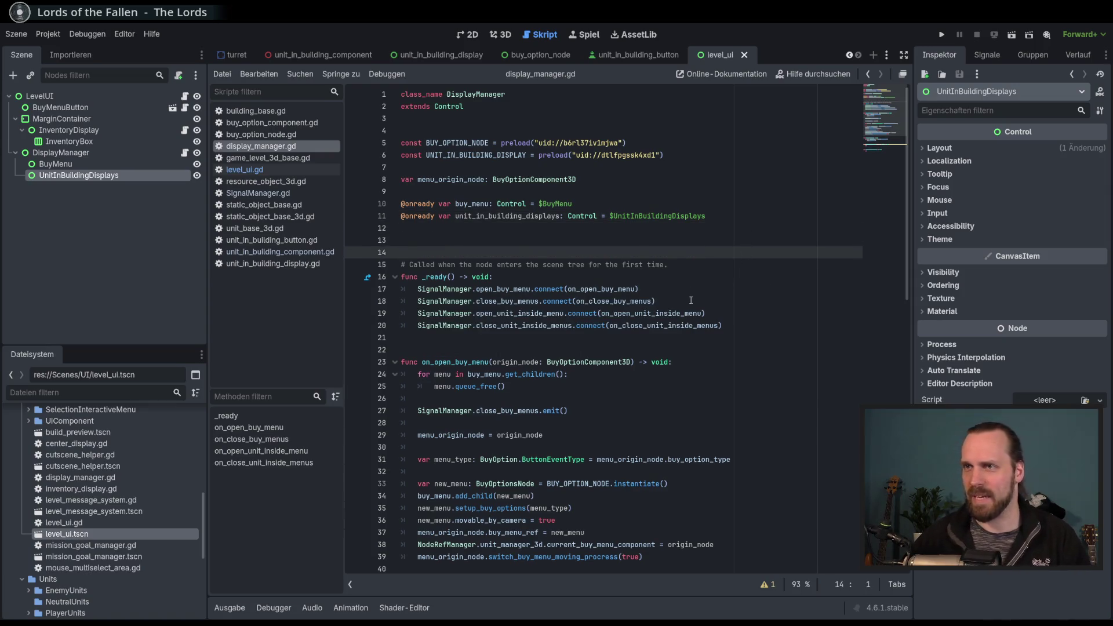
Add 'var unit_in_building_origin_node: UnitInBuildingComponent3D' below menu_origin_node and save.
double_click(447, 180)
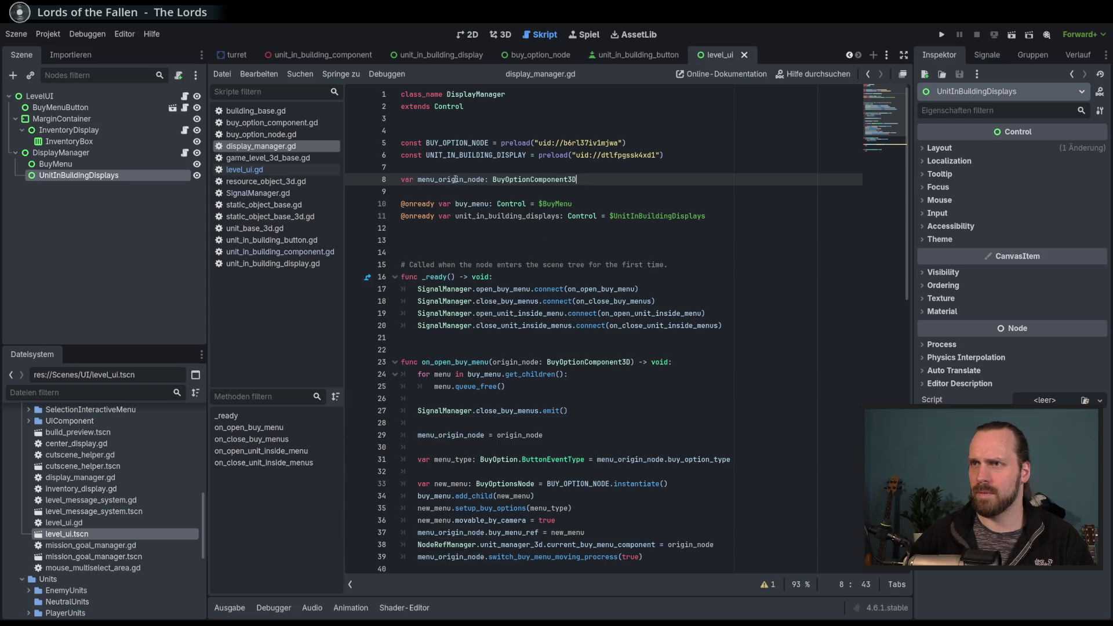
click(570, 203)
click(637, 184)
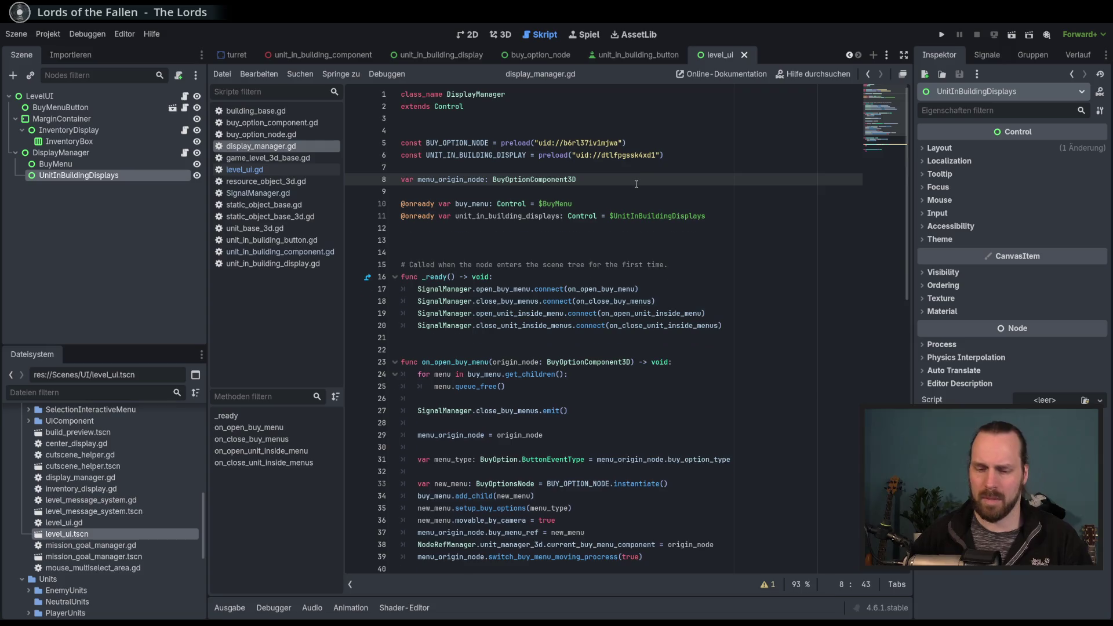
key(Return)
text(var )
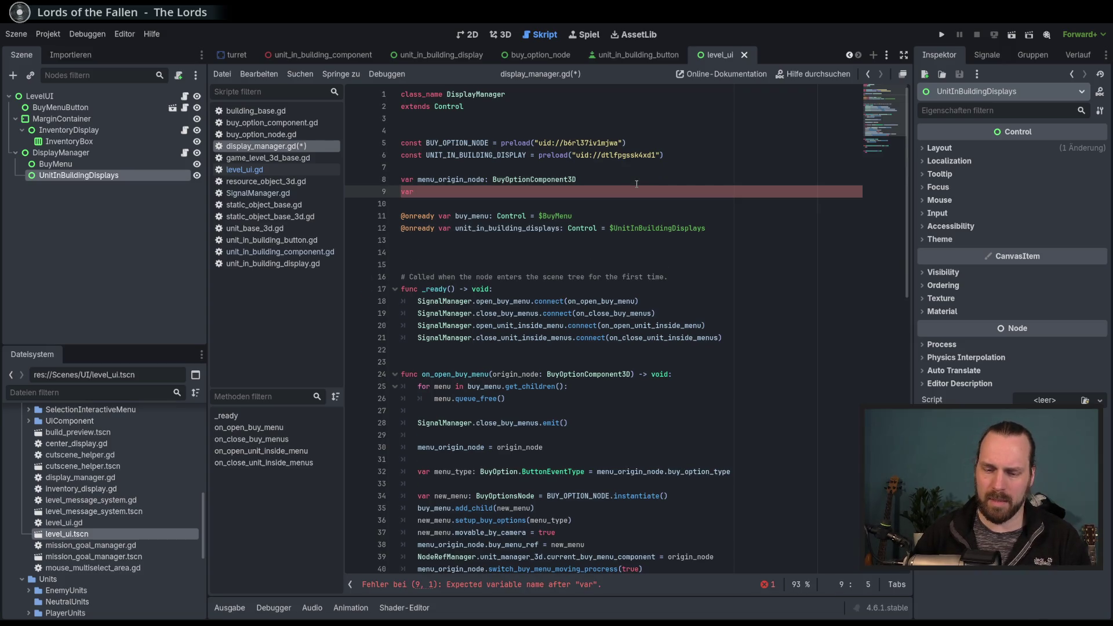
text(unit_i)
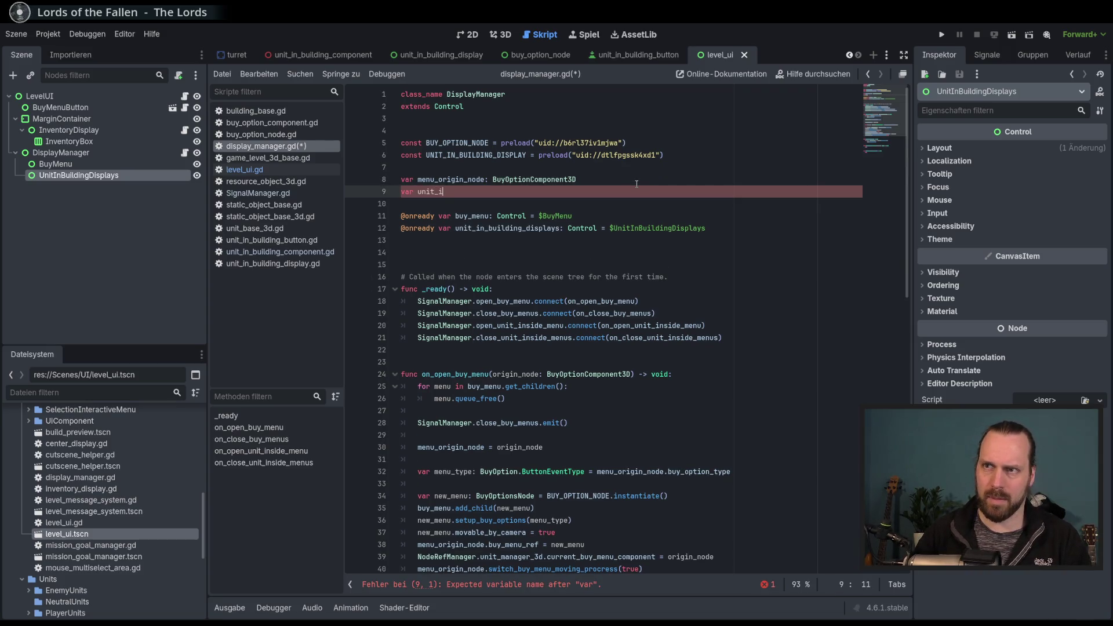
text(n_build)
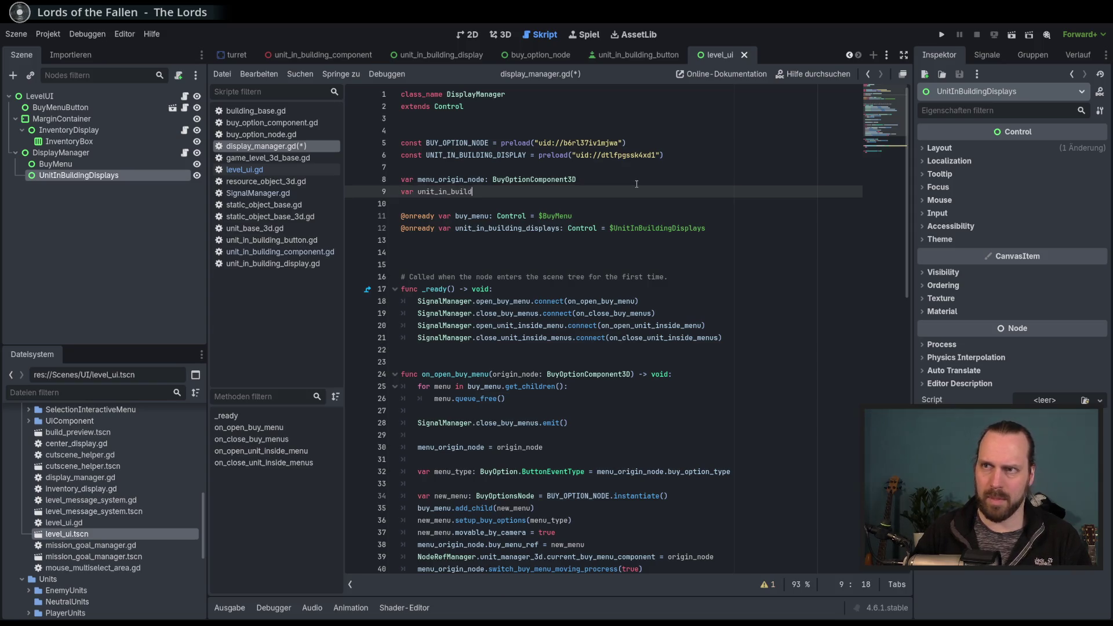
text(ing_di)
key(BackSpace)
key(BackSpace)
text(origin_node: )
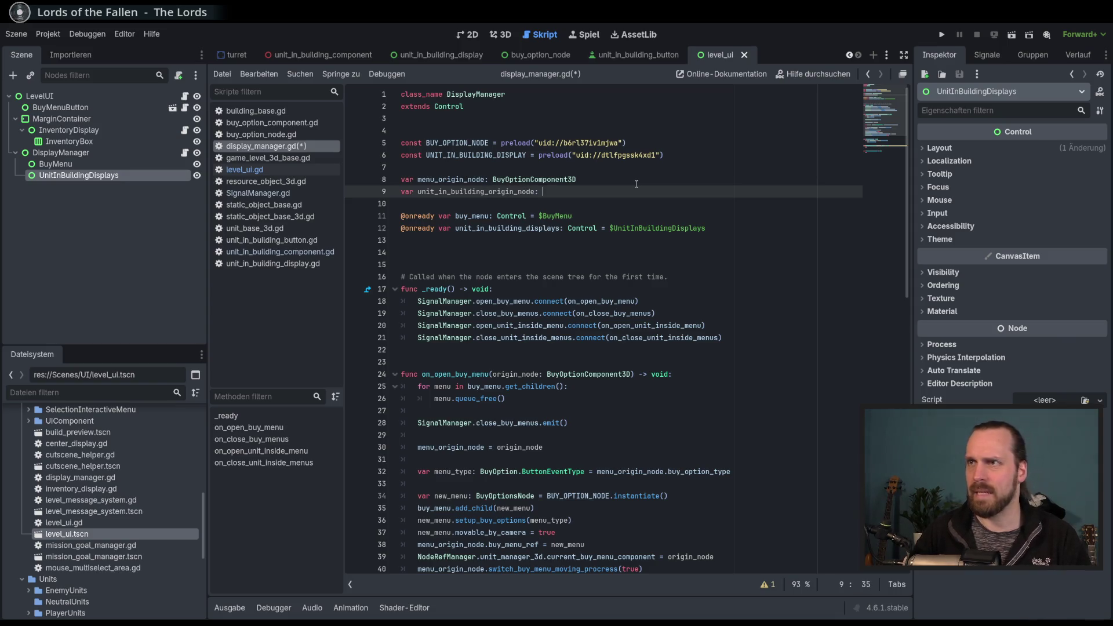
text(Unit)
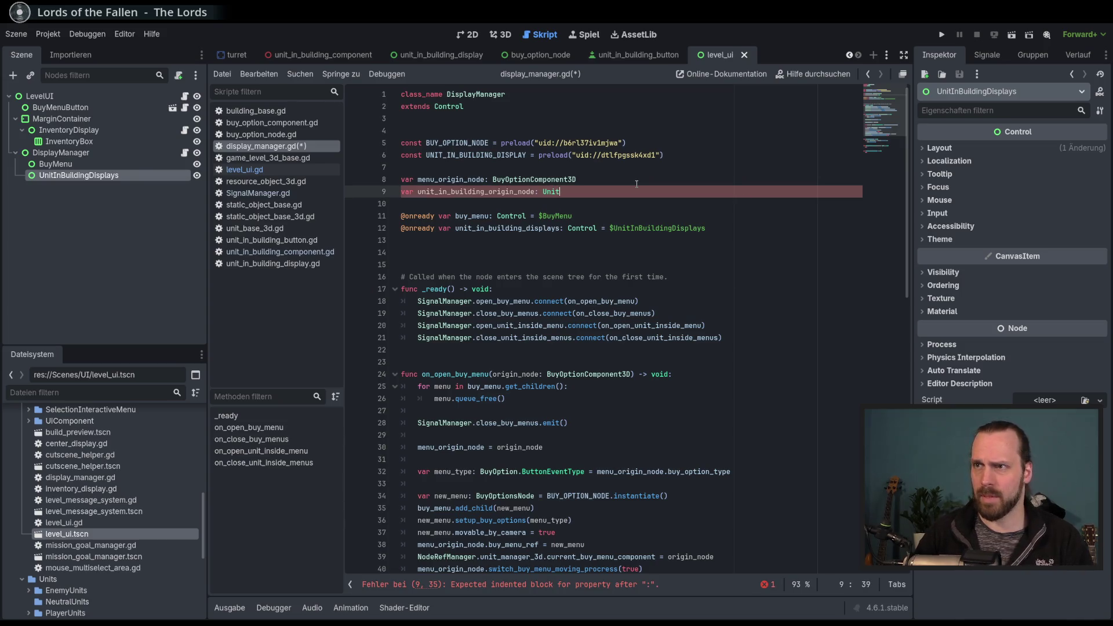
key(Down)
key(Down)
key(Down)
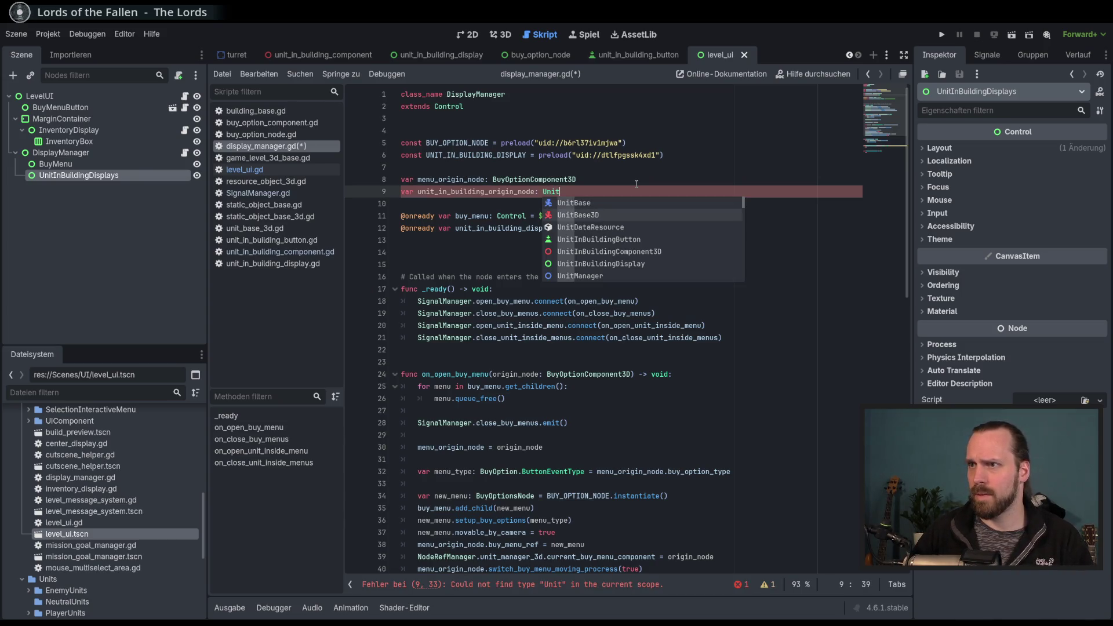
key(Return)
key(ctrl+s)
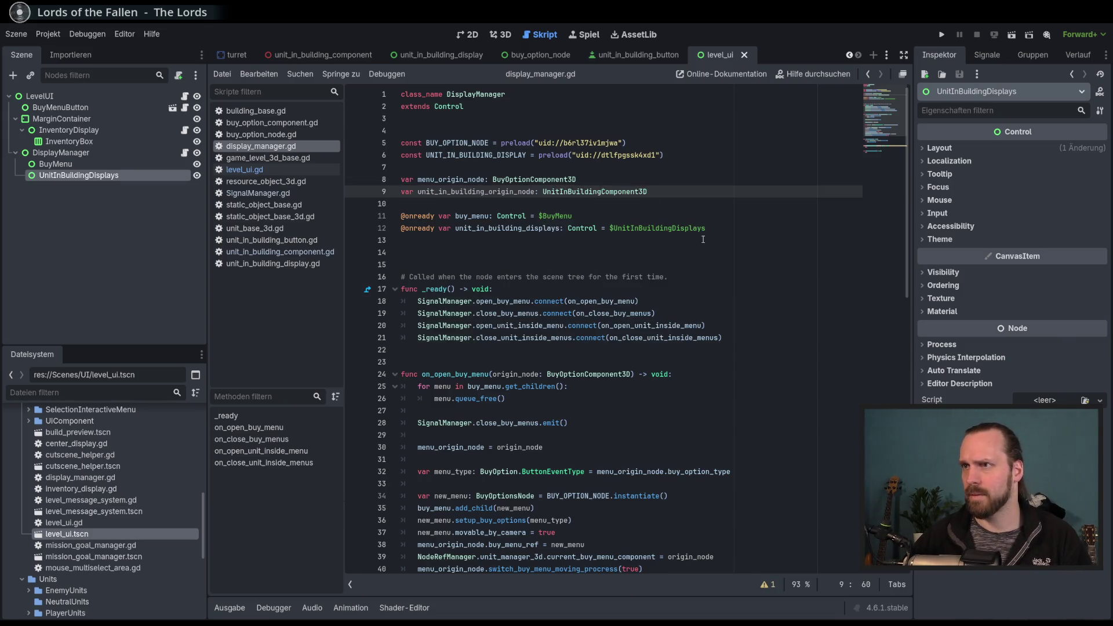
double_click(475, 191)
Rename the on_open_unit_inside_menu parameter from origin_ref to origin_node.
scroll(620, 277, down, 4)
scroll(620, 277, down, 5)
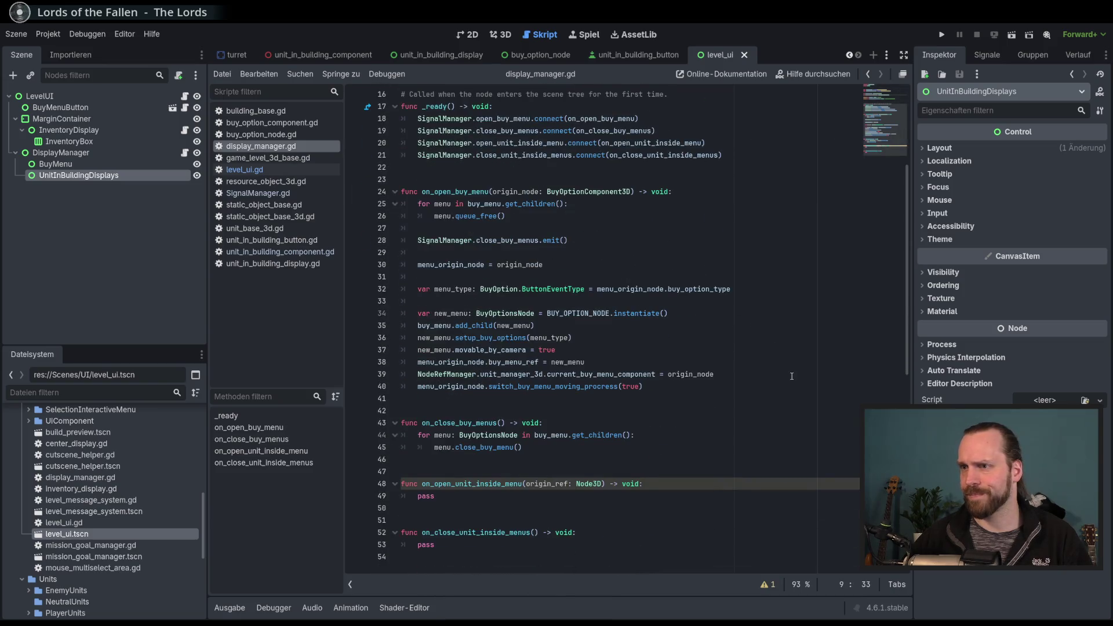
click(697, 339)
click(697, 340)
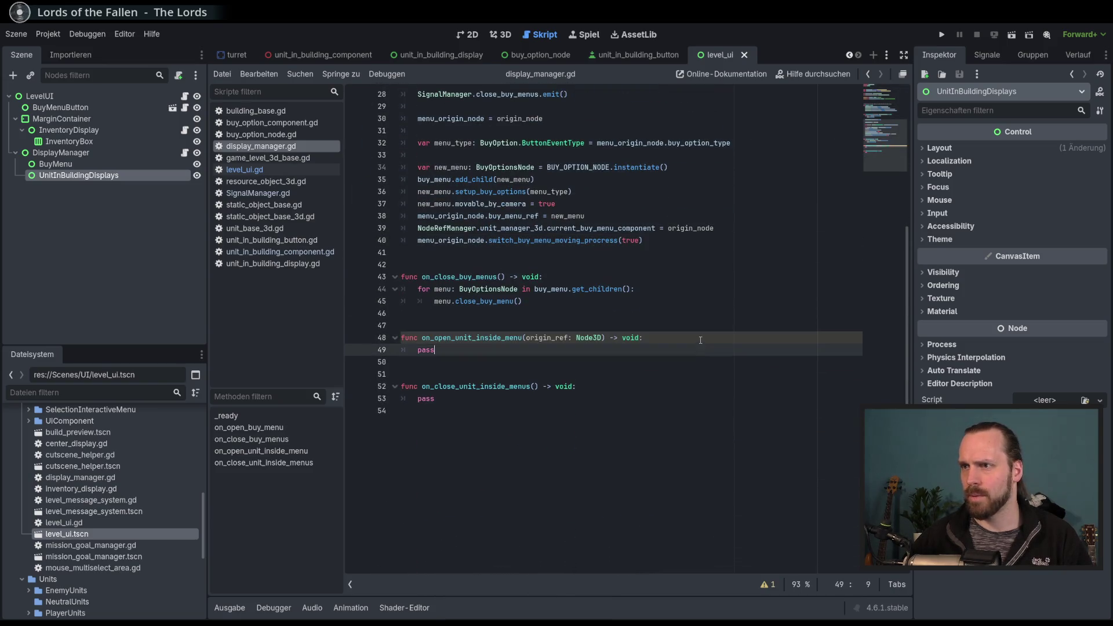
scroll(699, 348, up, 7)
scroll(700, 361, up, 2)
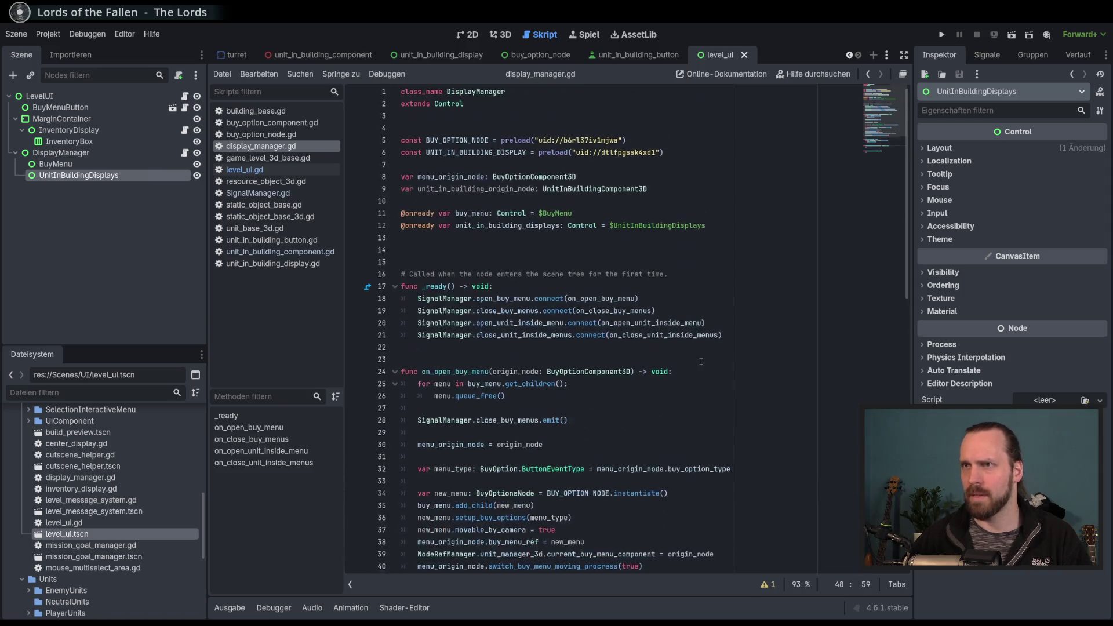
double_click(463, 179)
scroll(687, 367, down, 4)
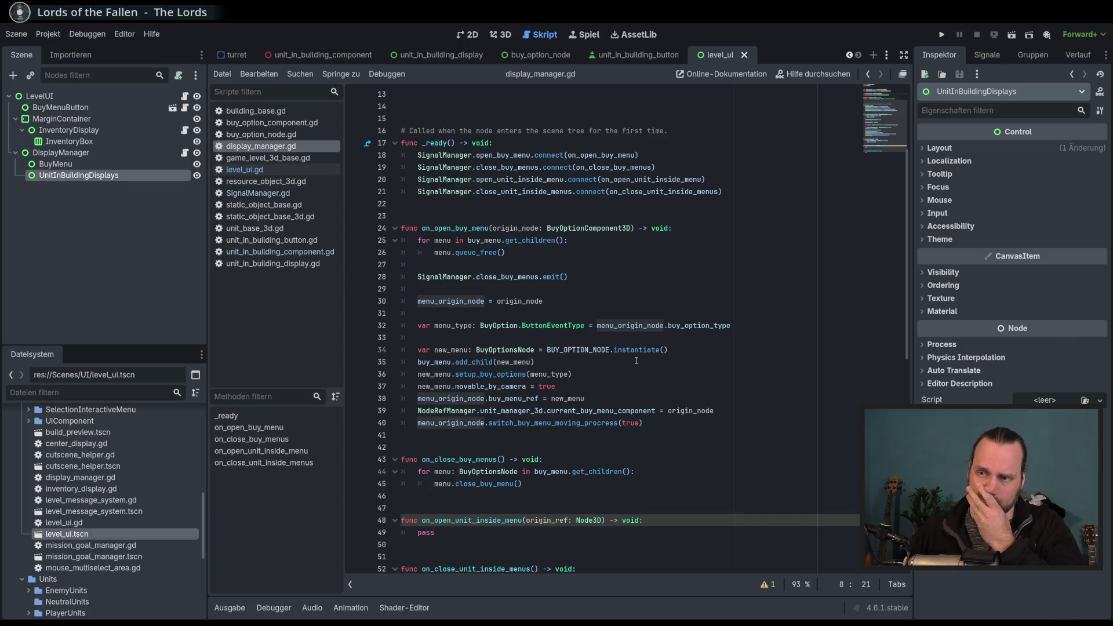
click(568, 520)
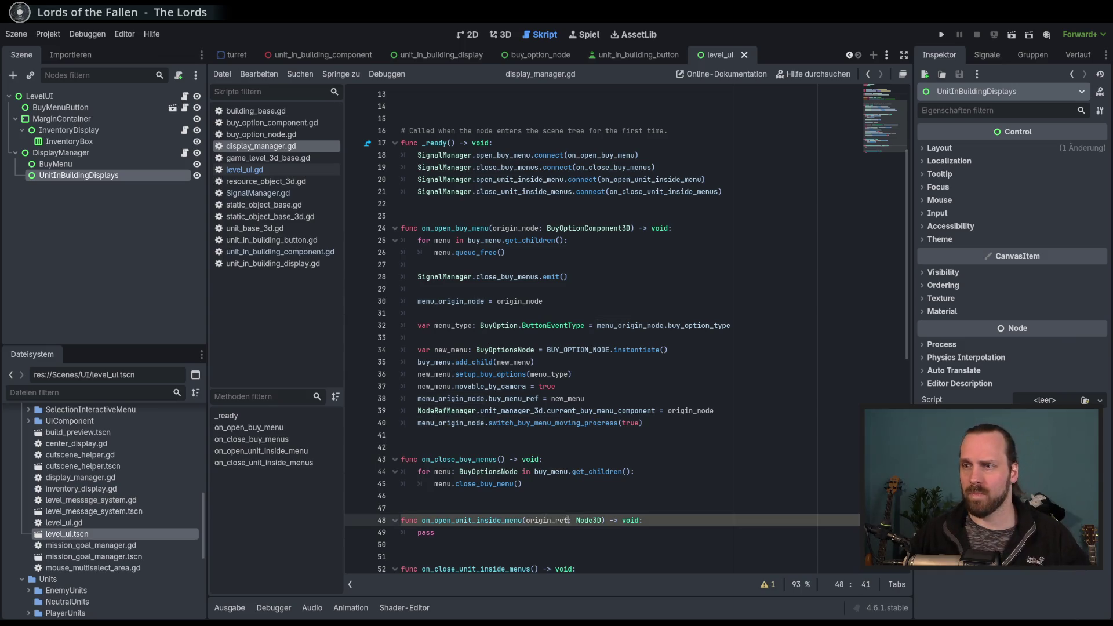
key(BackSpace)
key(BackSpace)
key(BackSpace)
text(node)
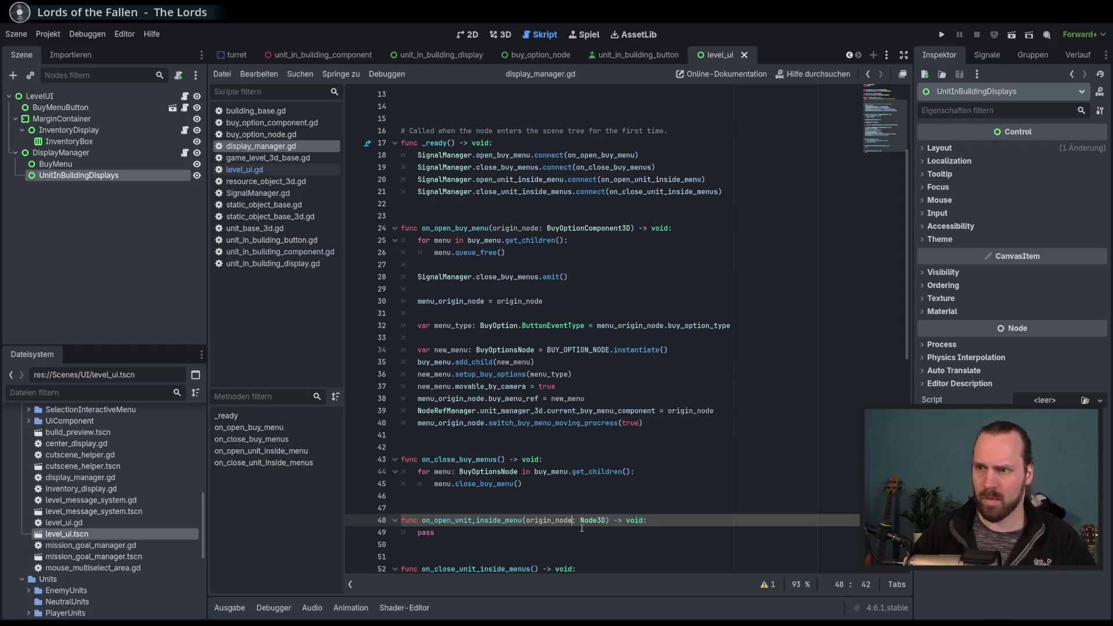
Review how origin_node and menu_origin_node are used in on_open_buy_menu.
scroll(581, 528, down, 2)
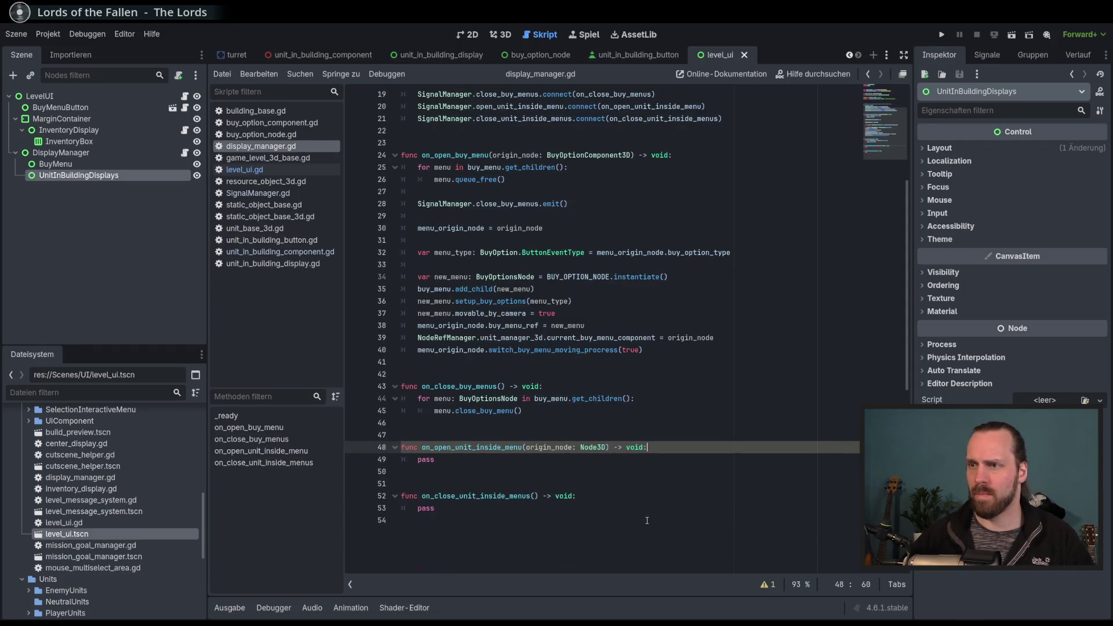
scroll(628, 429, up, 2)
double_click(517, 228)
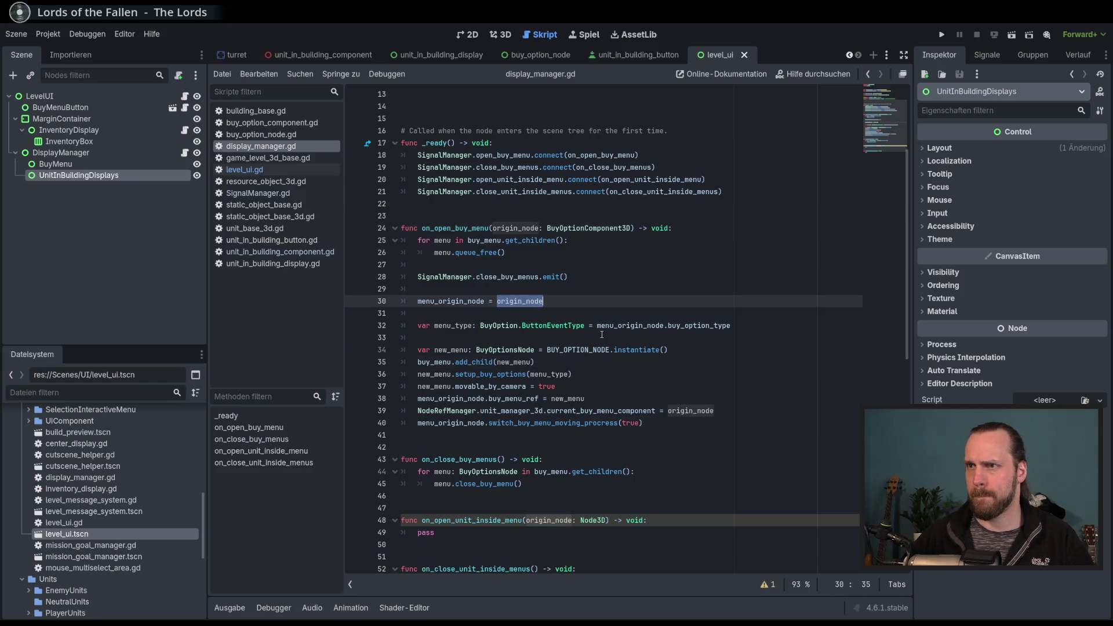
click(747, 326)
key(Down)
key(Up)
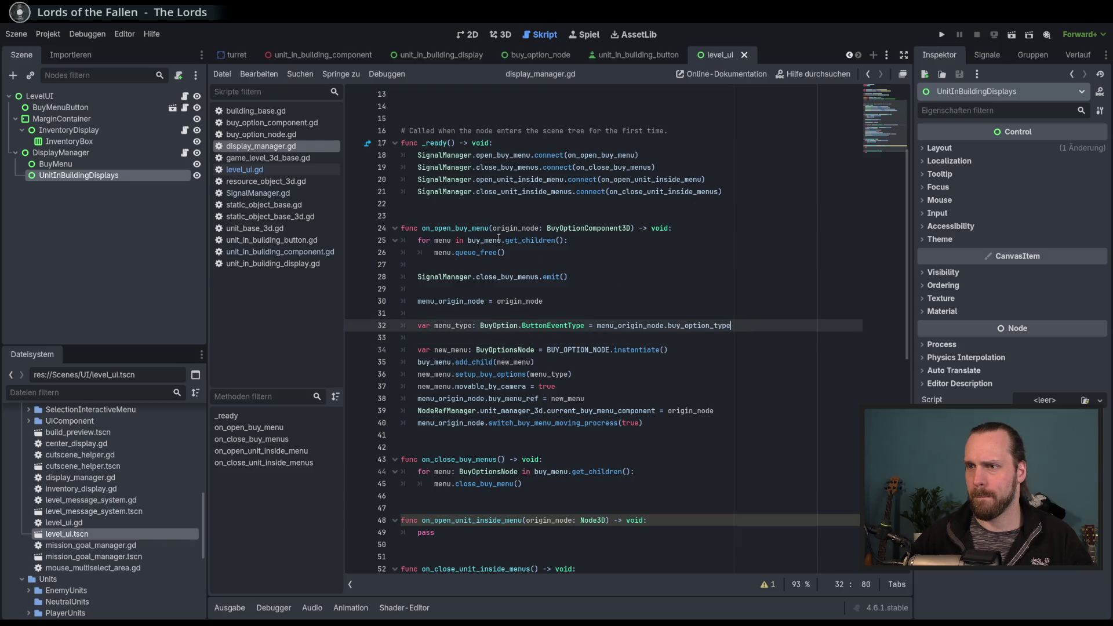
mouse_move(498, 237)
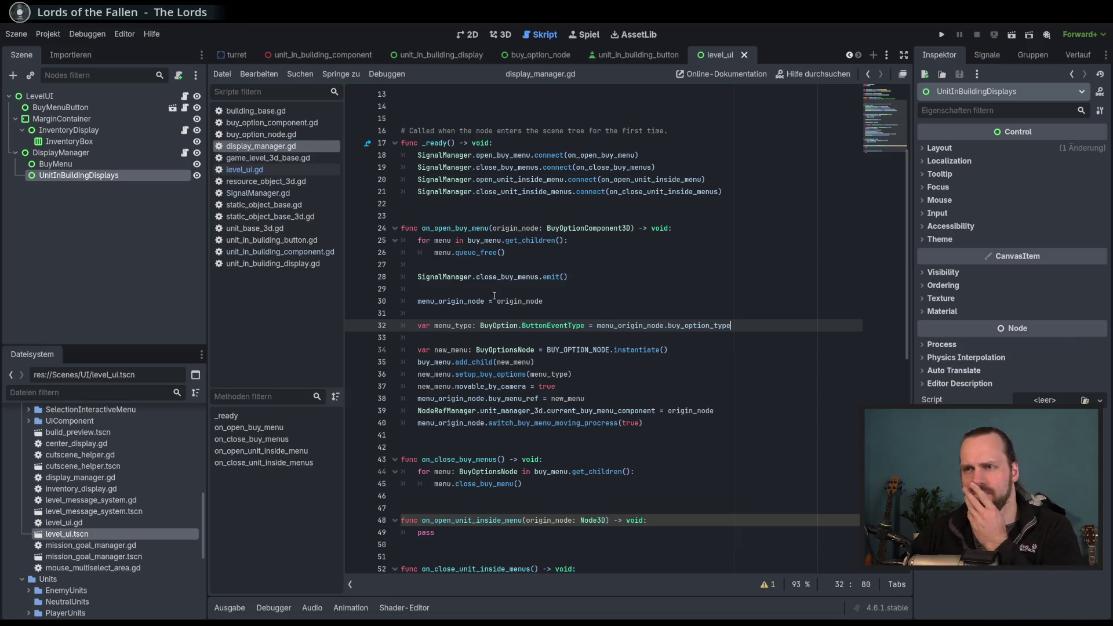
scroll(495, 299, up, 3)
click(458, 143)
double_click(457, 143)
scroll(491, 313, down, 2)
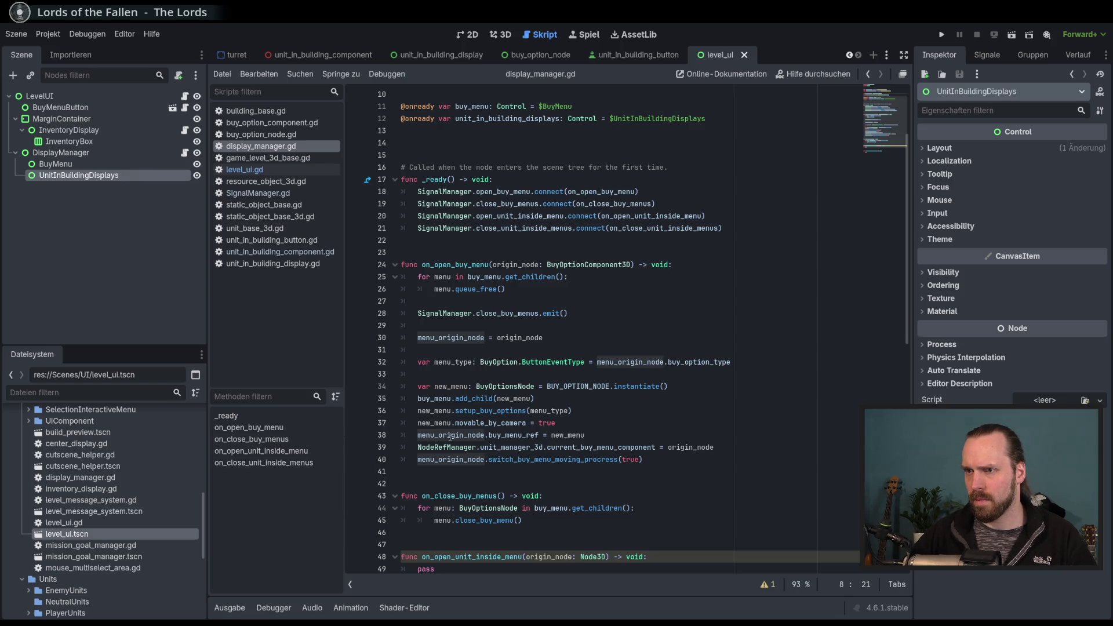
click(598, 435)
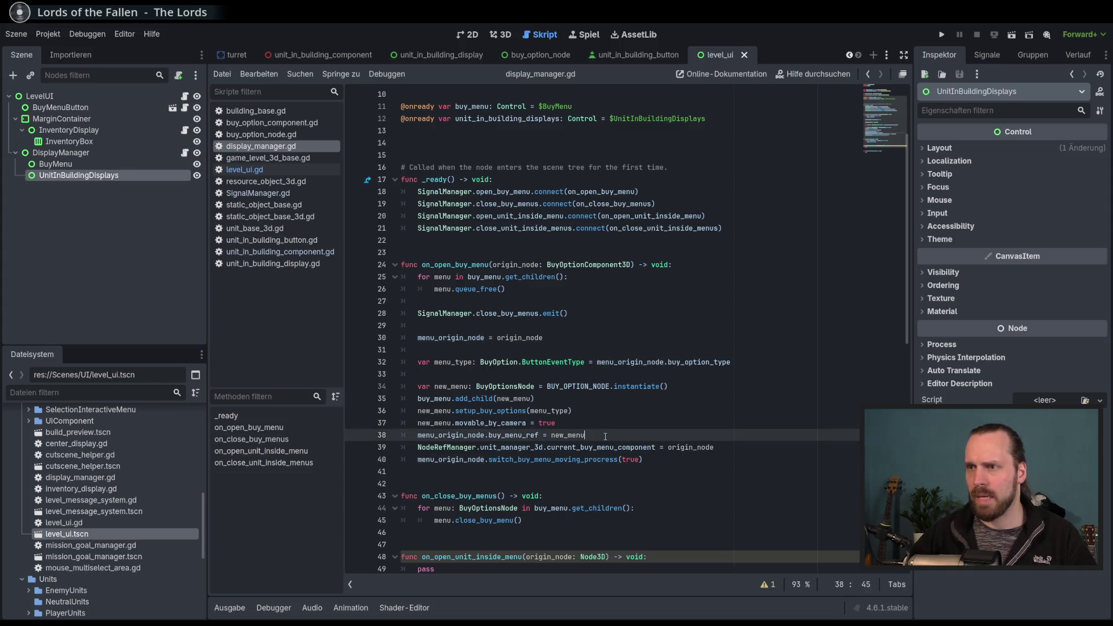
Trace the uses of new_menu, buy_menu_ref and menu_origin_node in the buy-menu handler.
scroll(603, 436, down, 2)
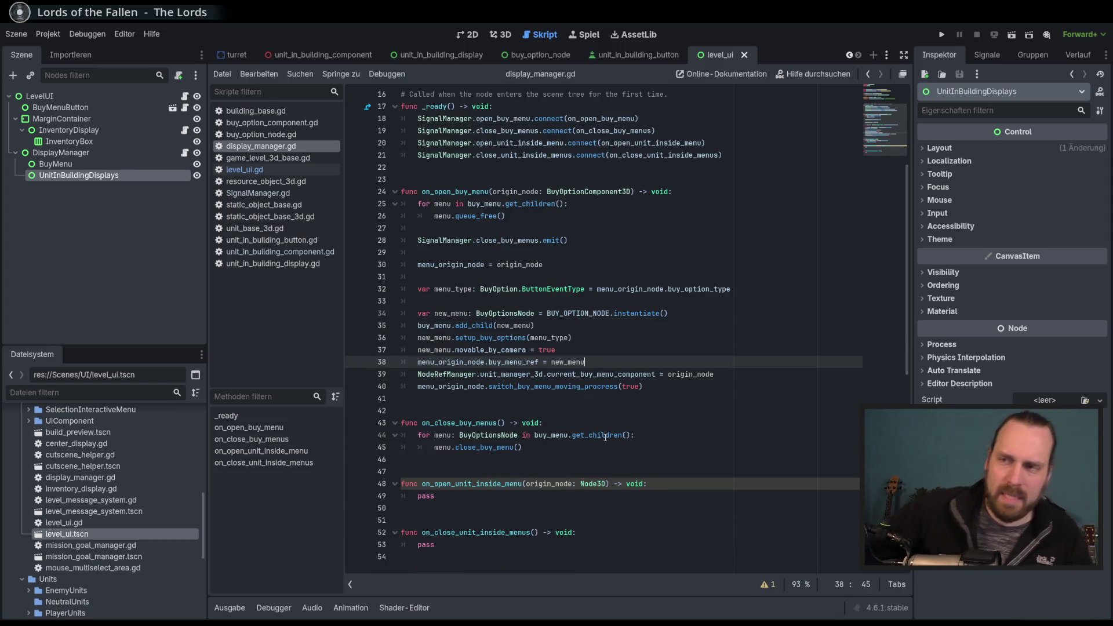
click(574, 363)
double_click(575, 362)
scroll(656, 368, up, 3)
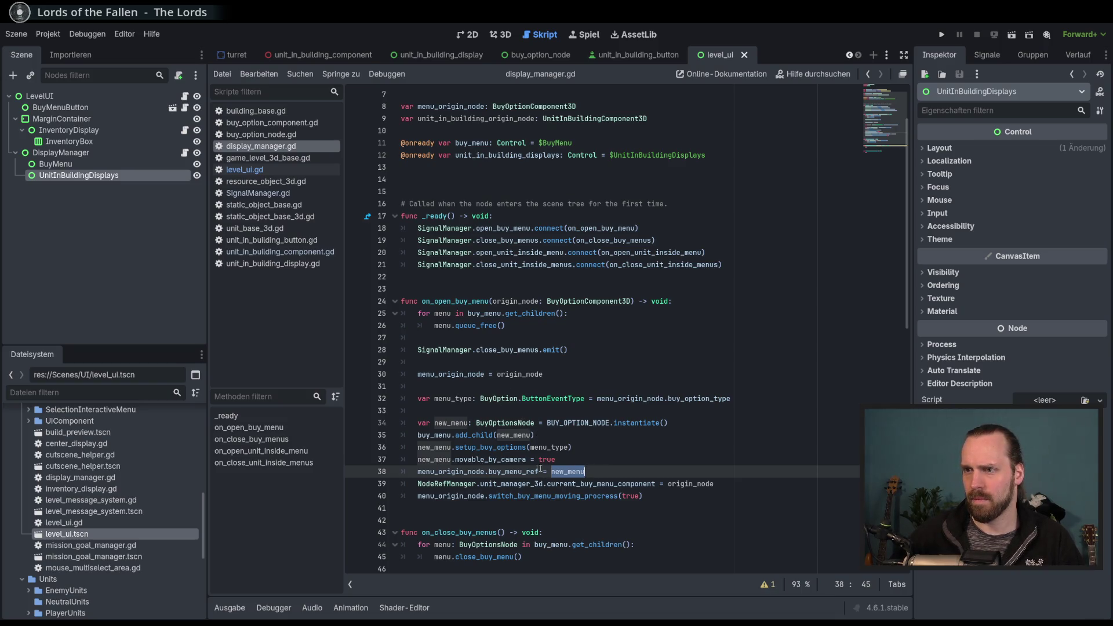
double_click(512, 477)
double_click(458, 474)
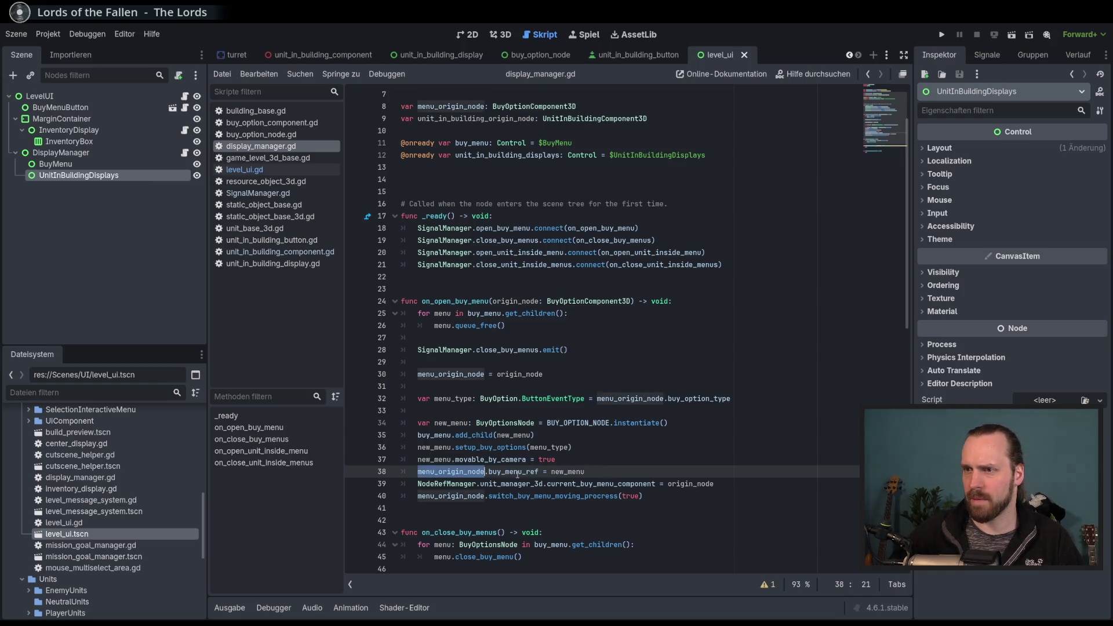
double_click(514, 472)
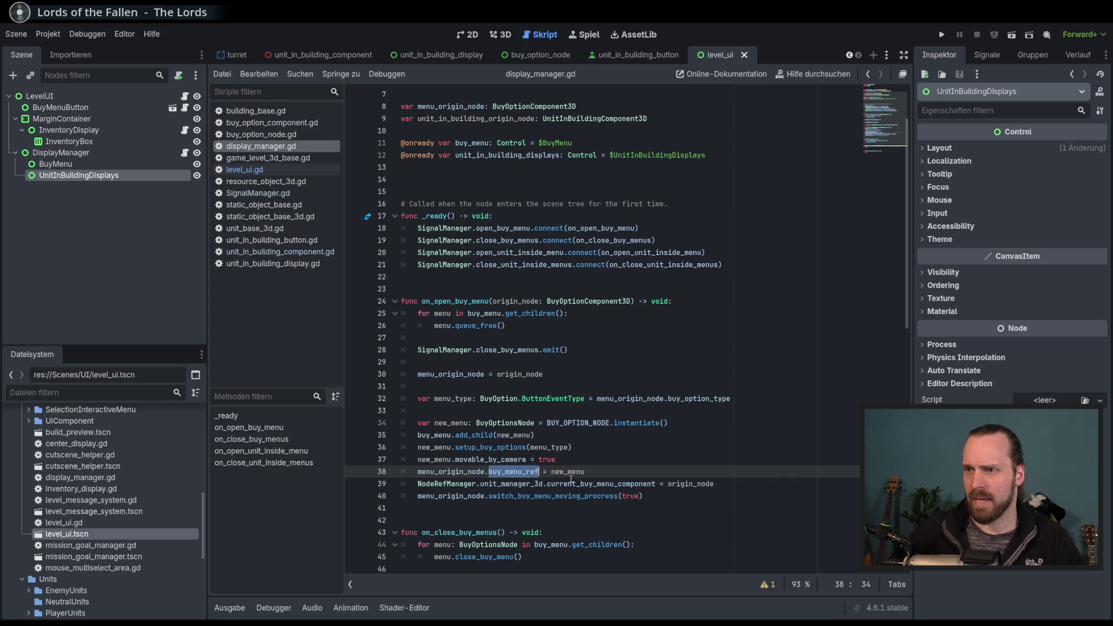
scroll(605, 403, down, 2)
click(579, 532)
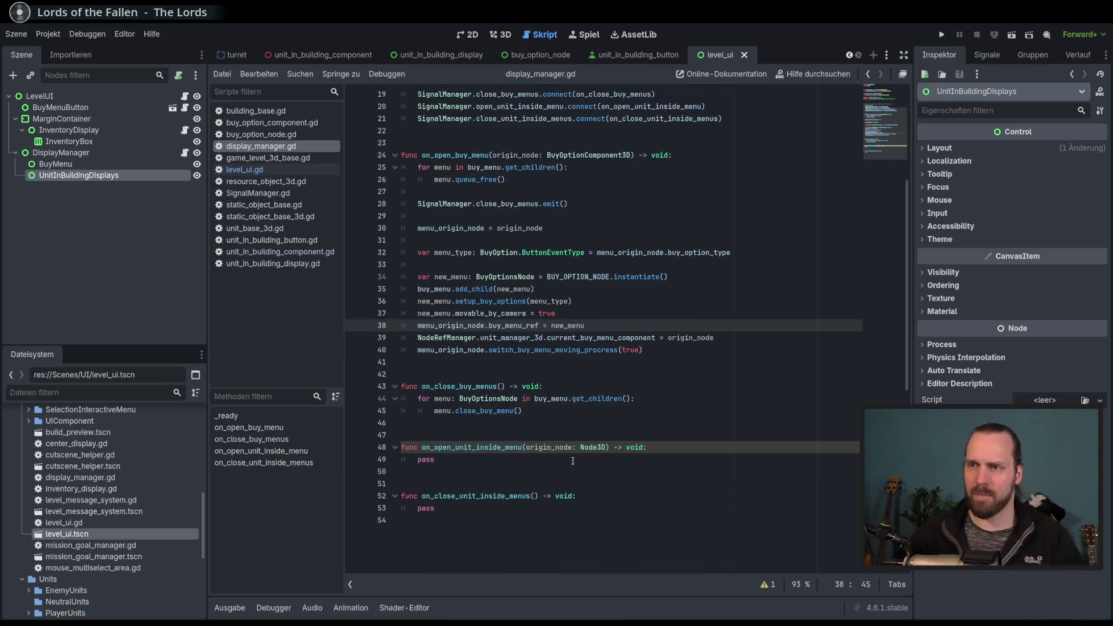
scroll(518, 456, up, 1)
scroll(519, 456, up, 3)
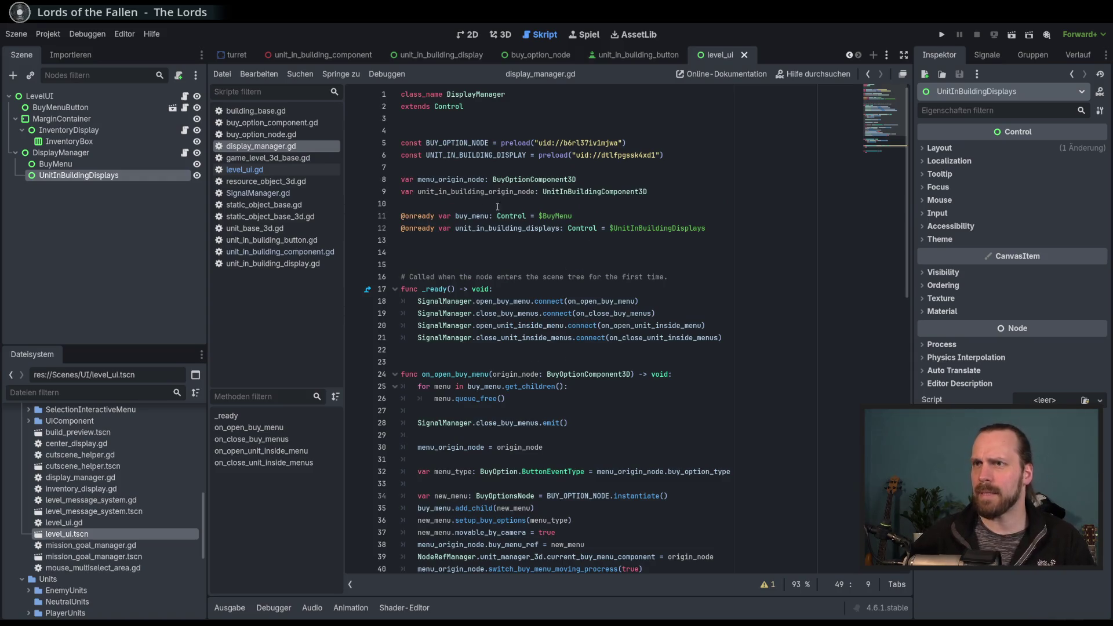
double_click(475, 191)
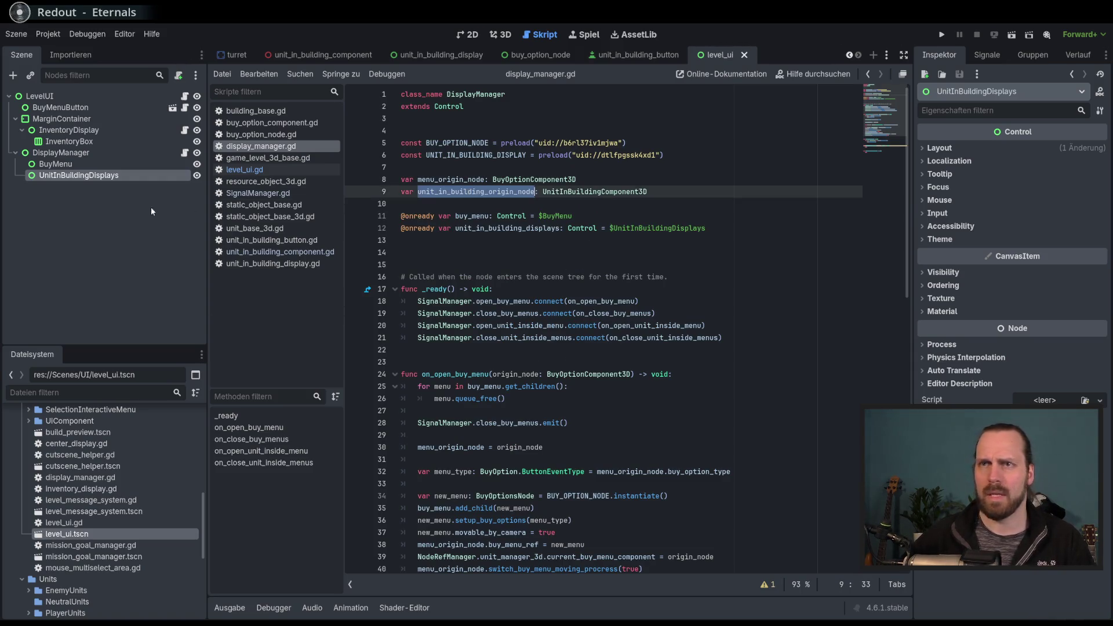
Show DisplayManager's properties and select the pass placeholder on line 49.
click(83, 154)
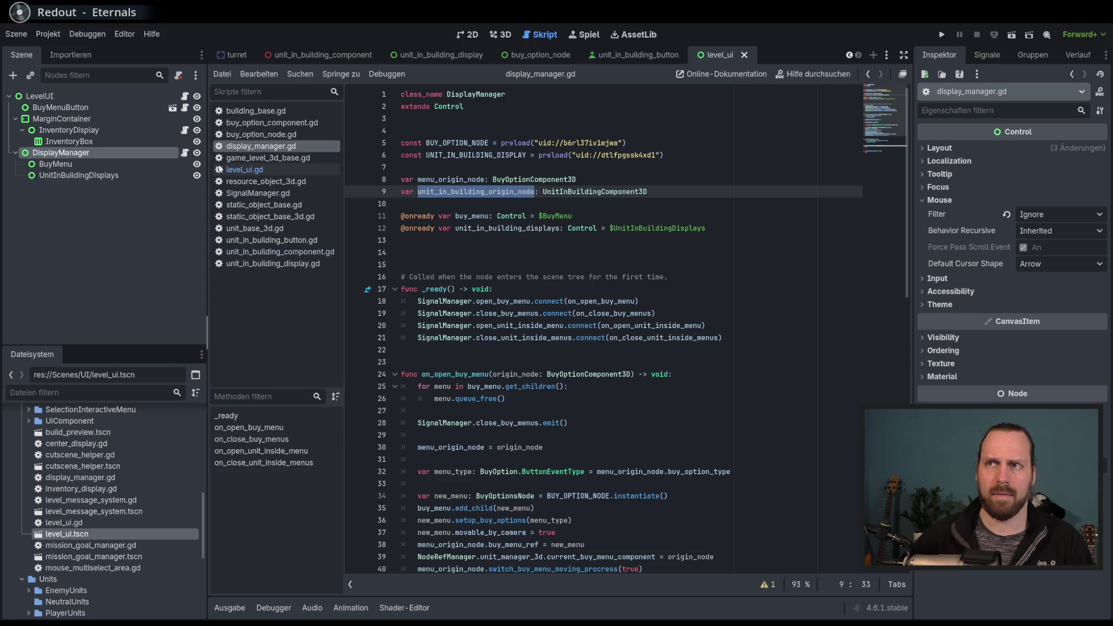
scroll(520, 326, down, 7)
click(427, 410)
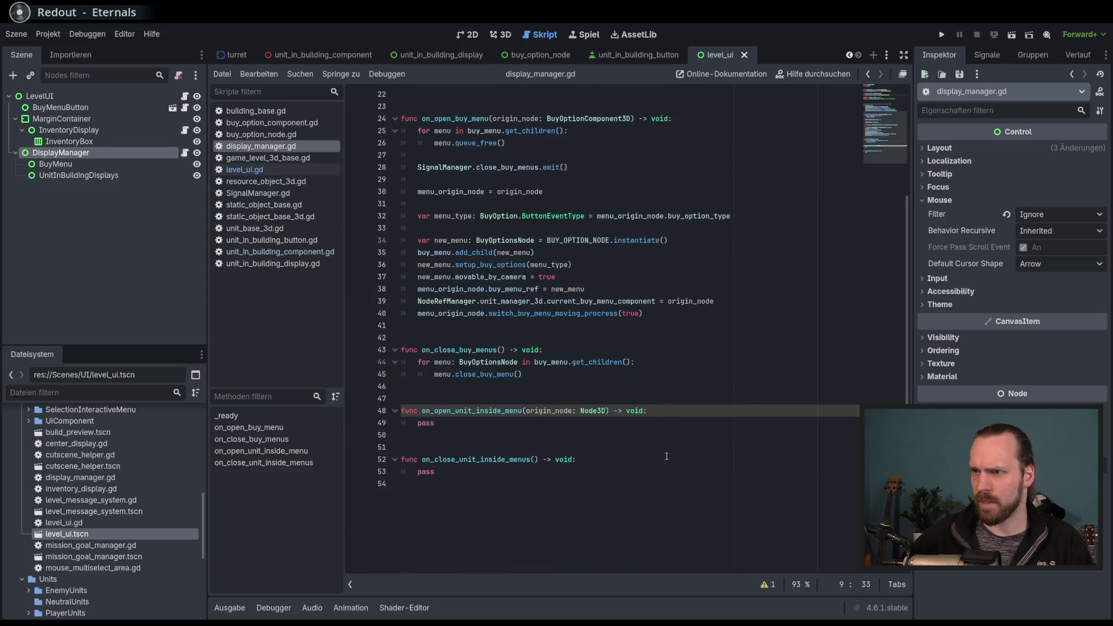
click(427, 426)
double_click(427, 423)
scroll(576, 438, up, 1)
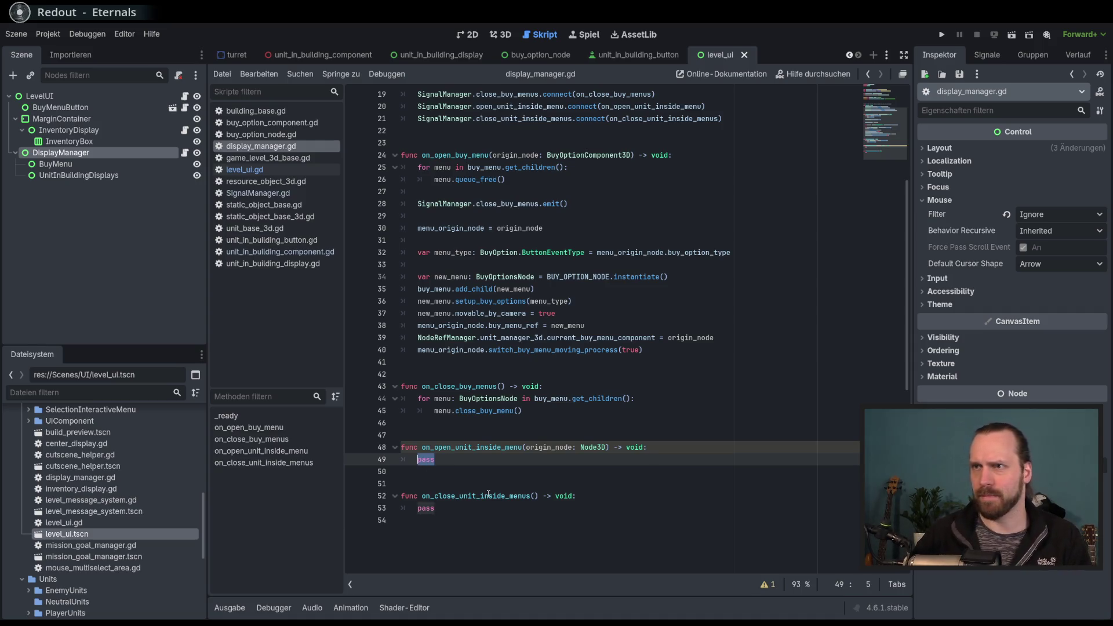
Write the loop header 'for node in unit_in_building_displays.get_children():'.
text(for )
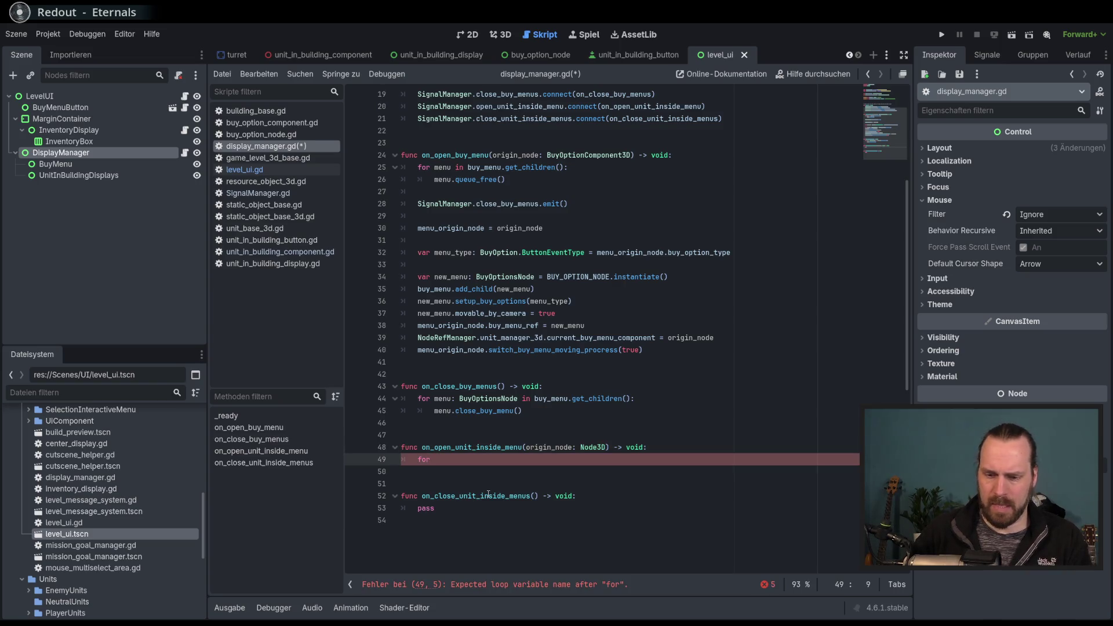
text(node in )
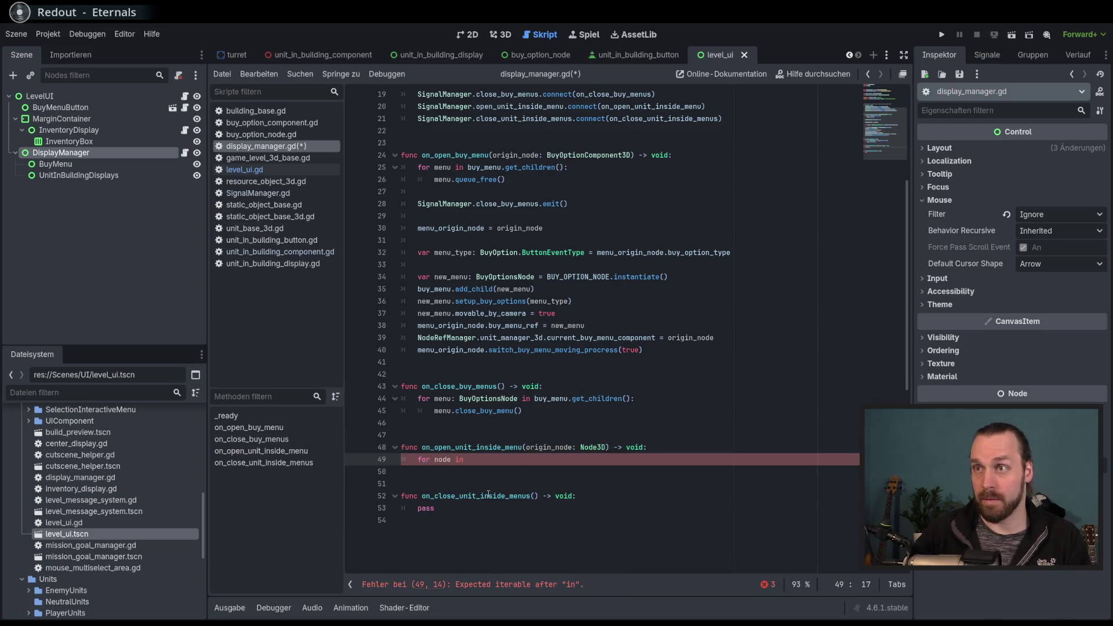
text(un)
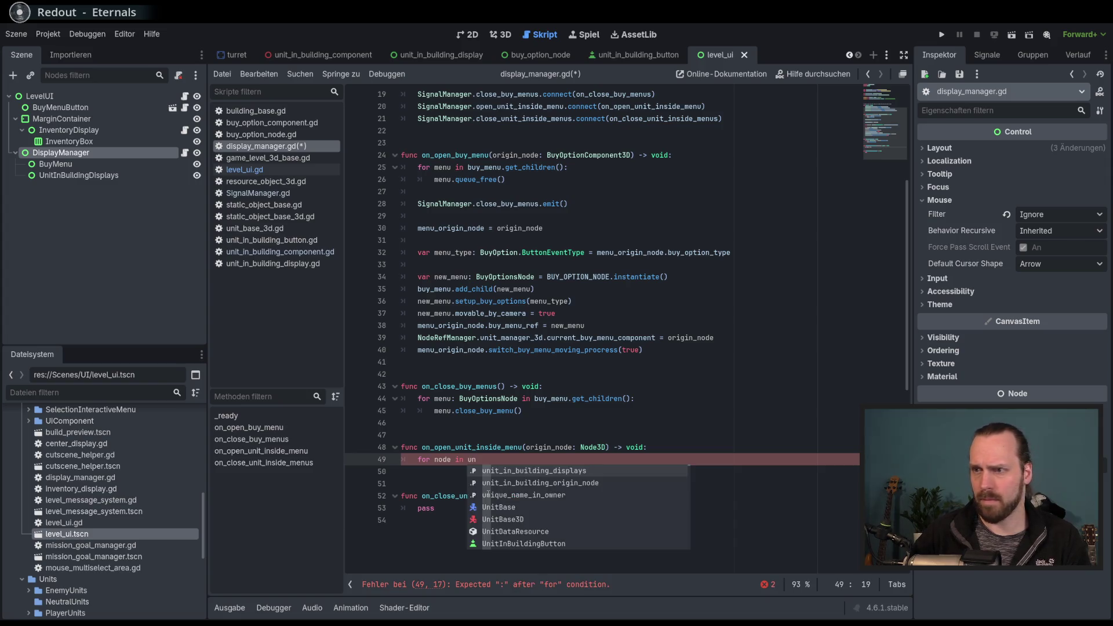
key(Return)
text(.)
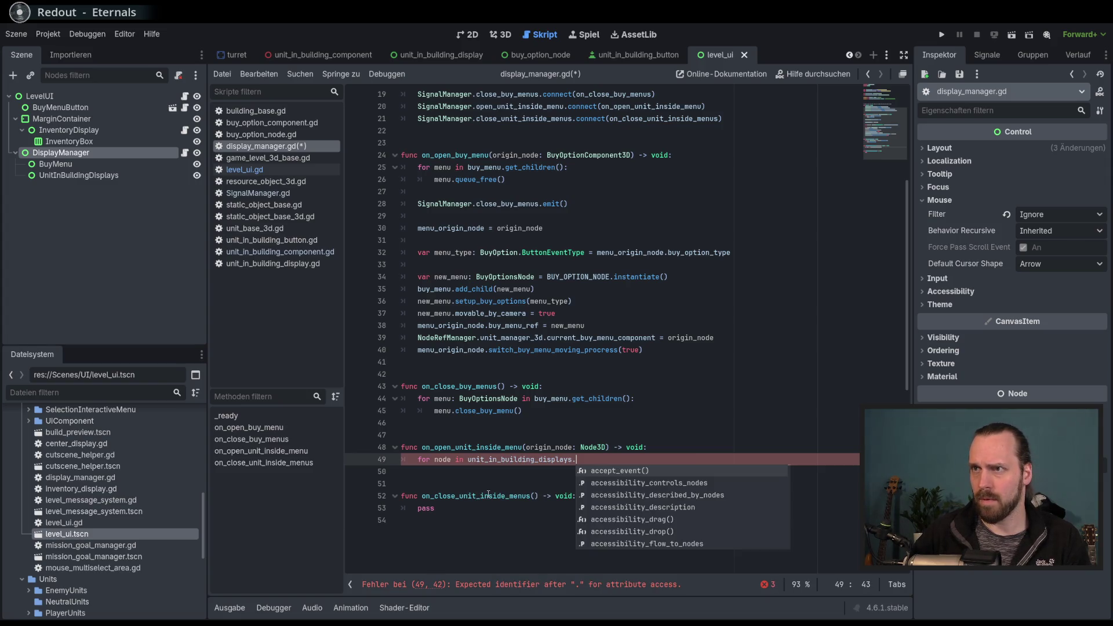
text(get_c)
key(Down)
text(ht)
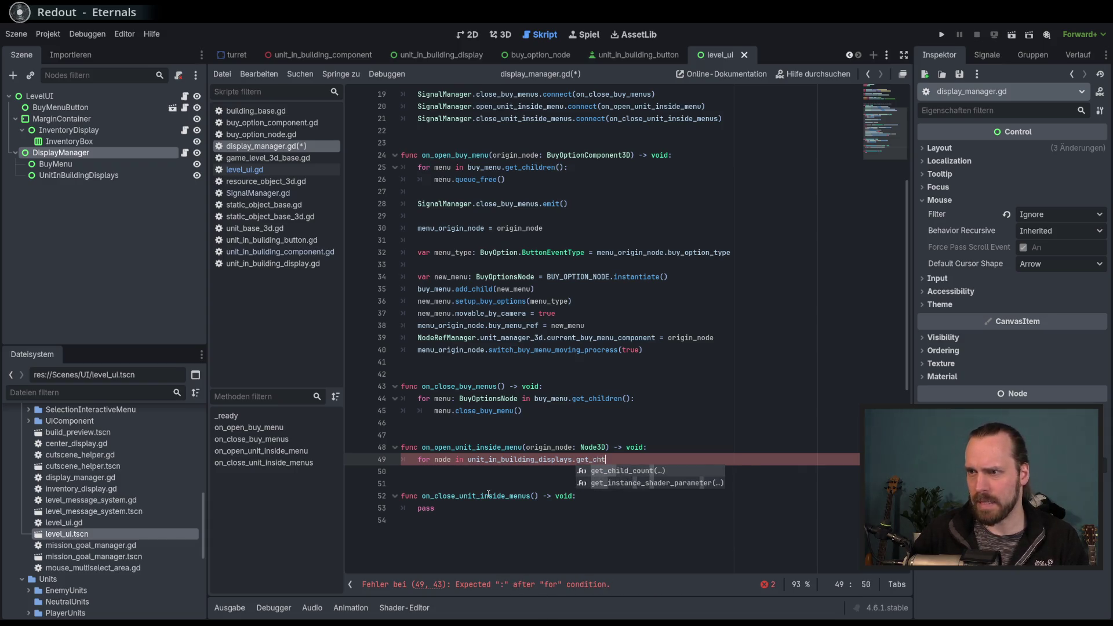
key(BackSpace)
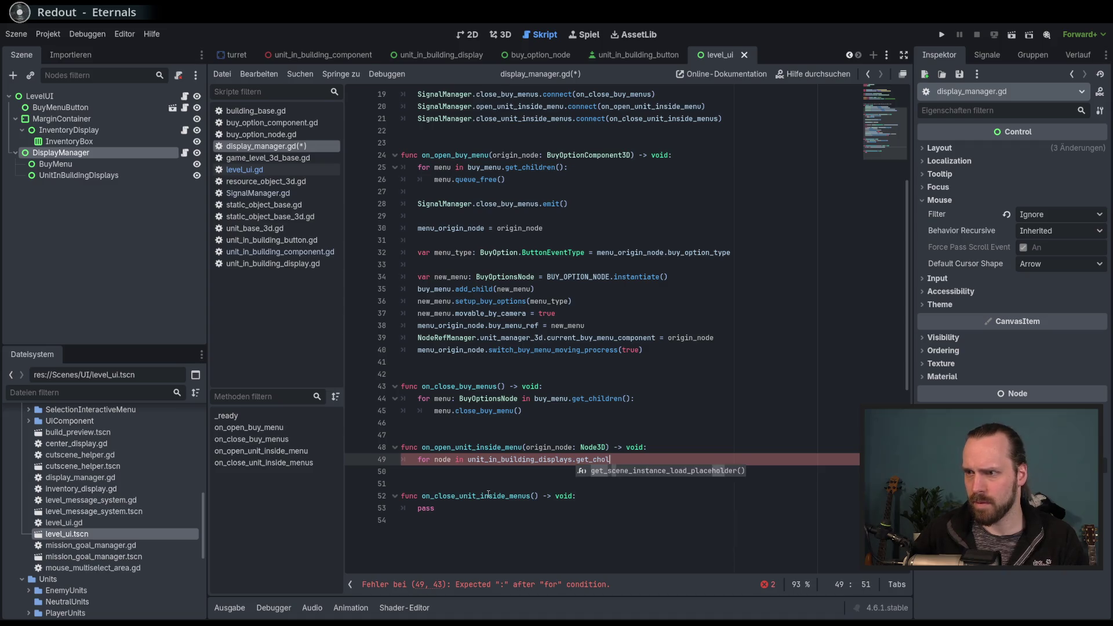
key(Down)
key(Return)
text():)
key(Return)
Fill the loop with node.remove_child(unit_in_building_displays) and node.queue_free(), then save.
text(node.que)
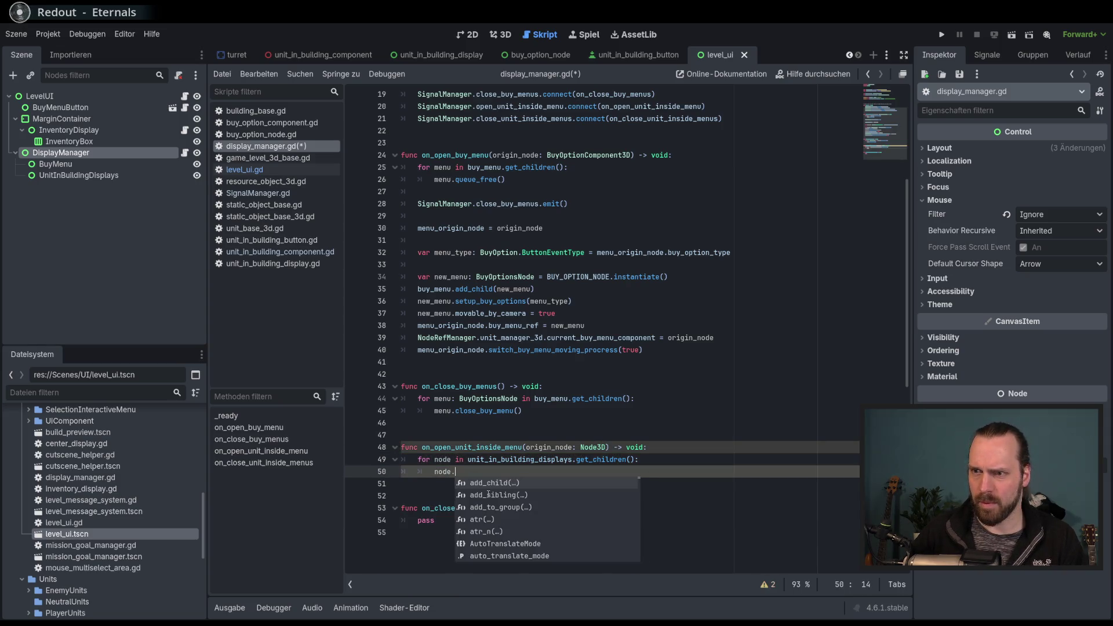
click(488, 493)
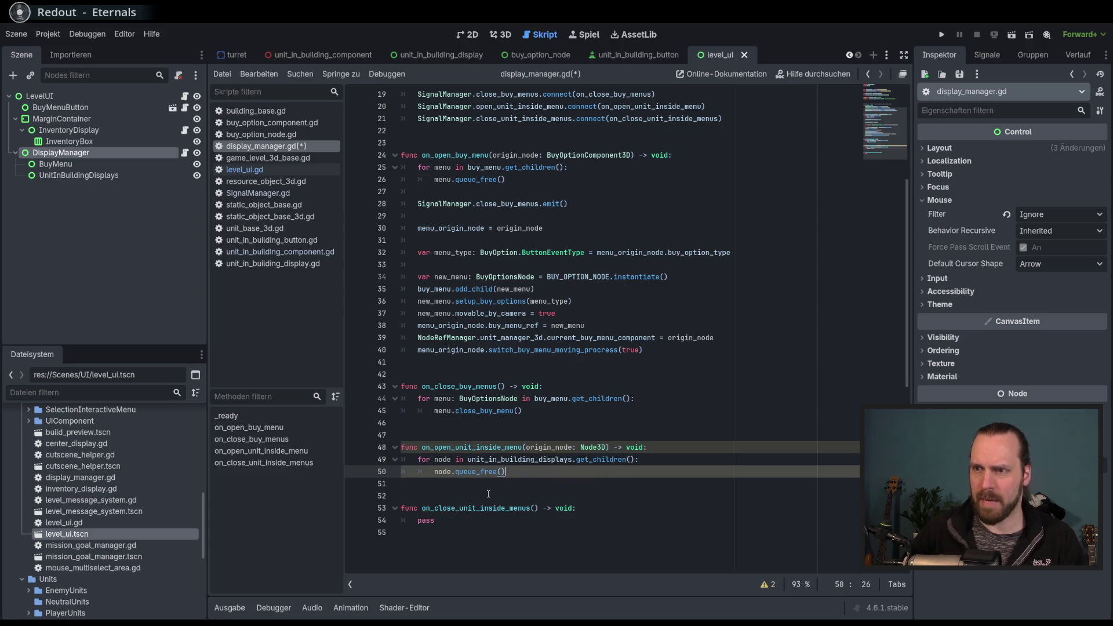
key(ctrl+shift+Return)
text(nmode)
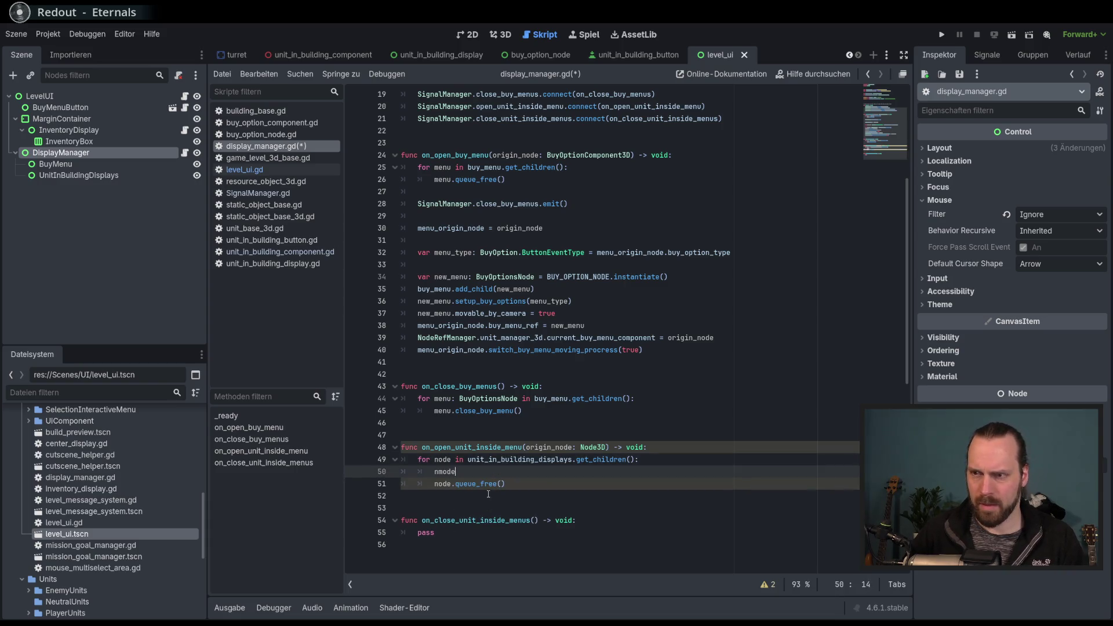
key(BackSpace)
key(BackSpace)
text(ode.remo)
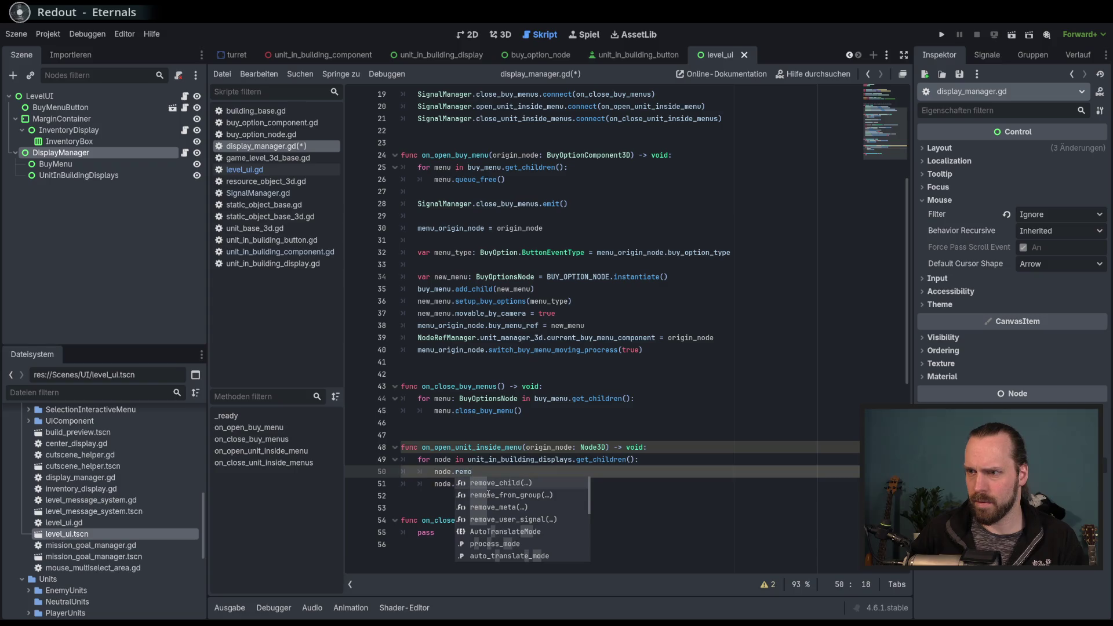
key(Return)
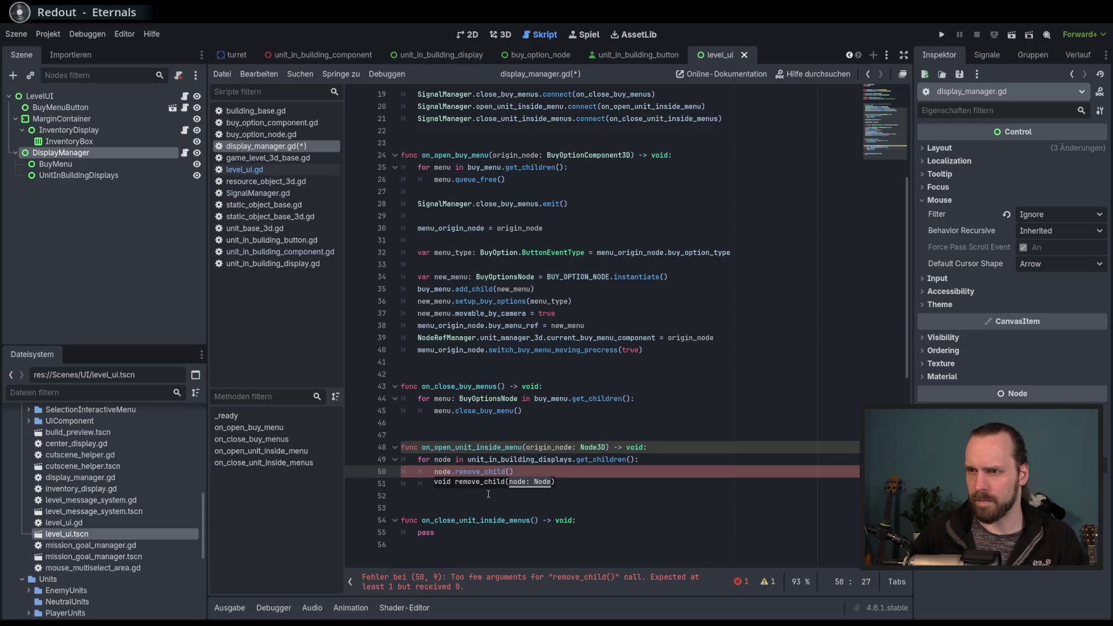
text(unit)
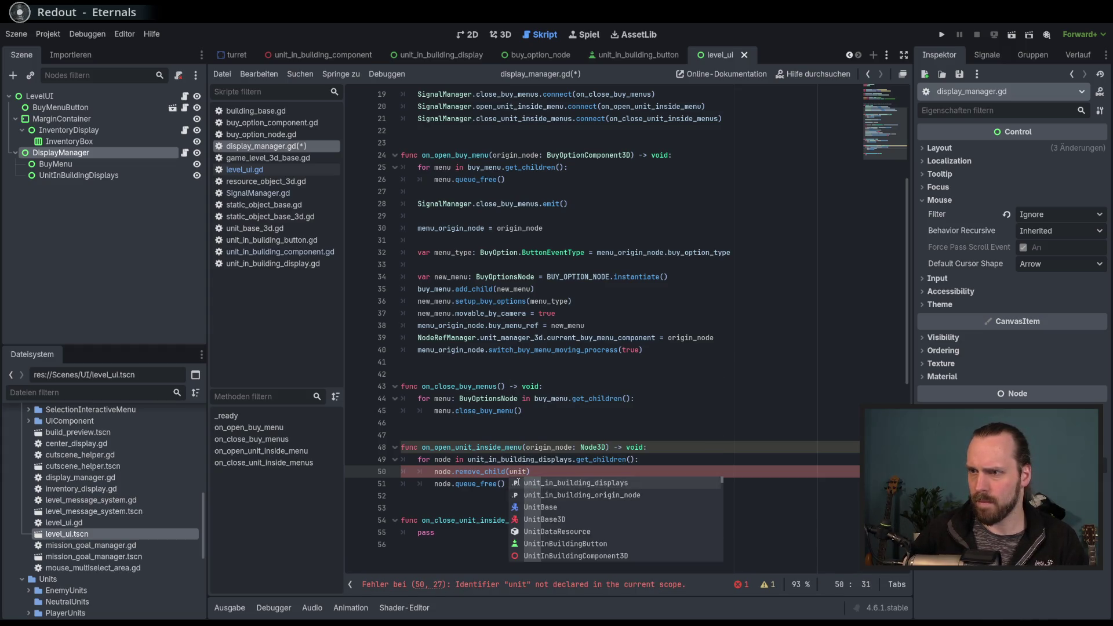
key(Return)
key(ctrl+s)
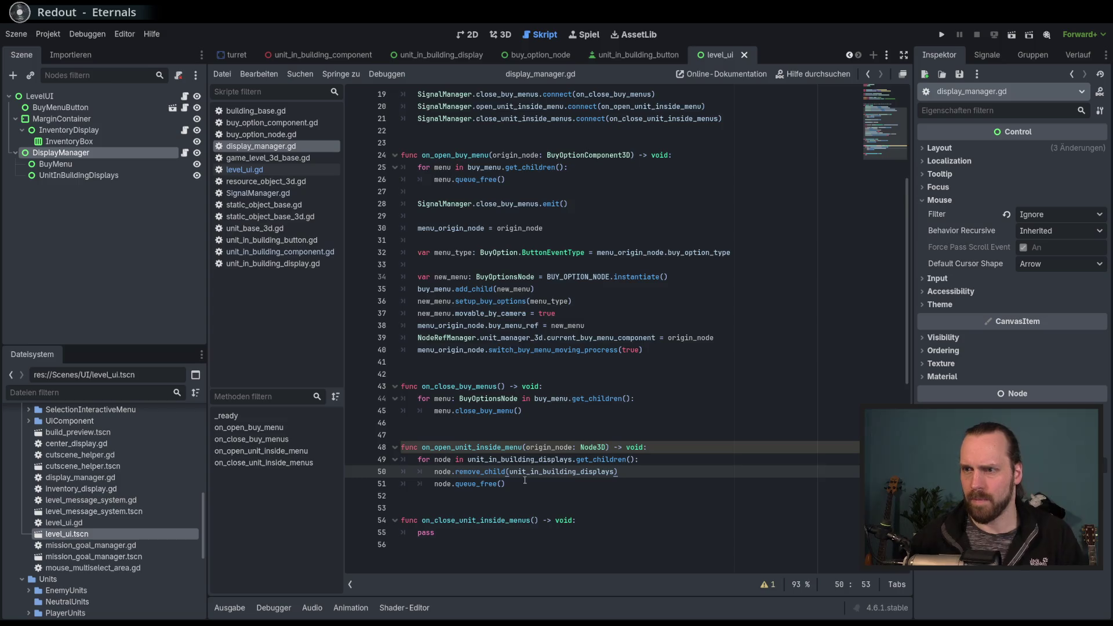
Check the remove_child argument, the loop header and the origin_node parameter.
scroll(518, 482, down, 3)
click(542, 361)
double_click(542, 362)
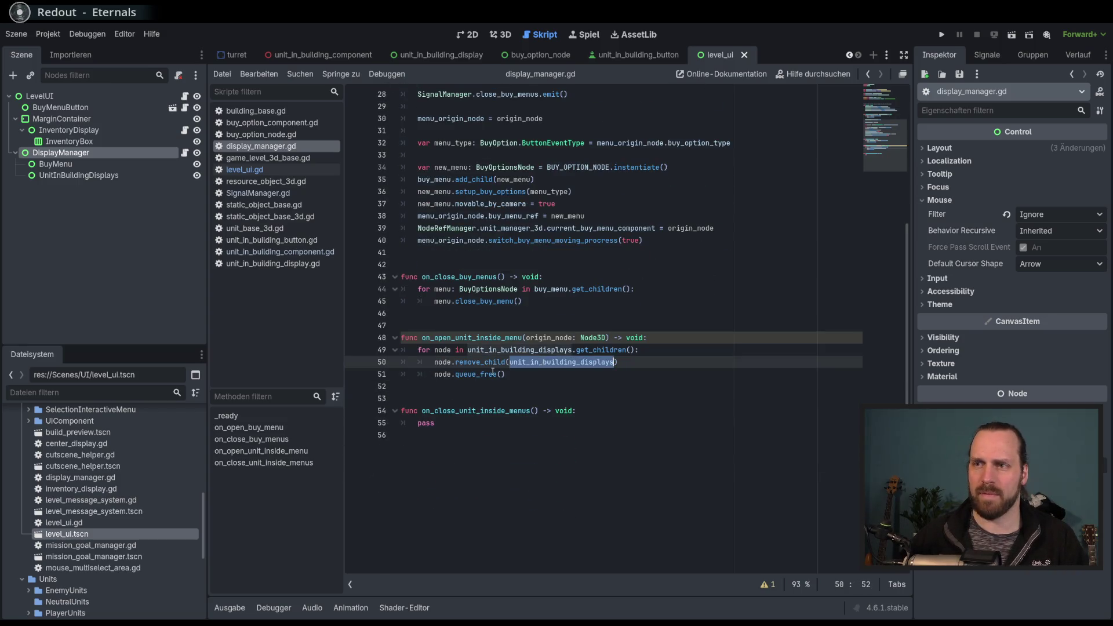
click(495, 374)
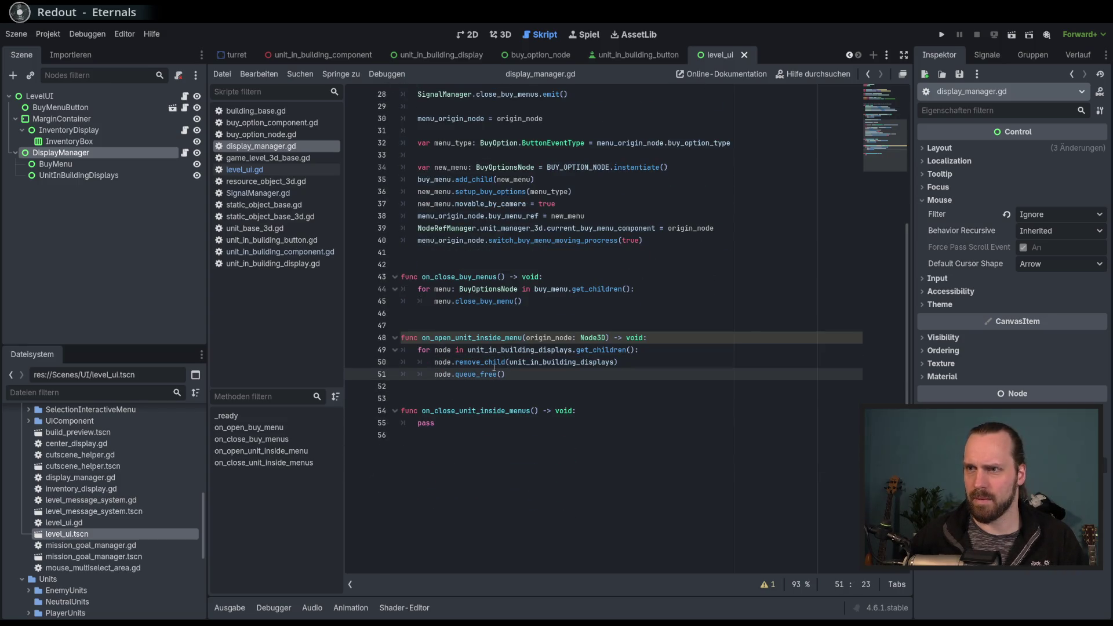
double_click(528, 350)
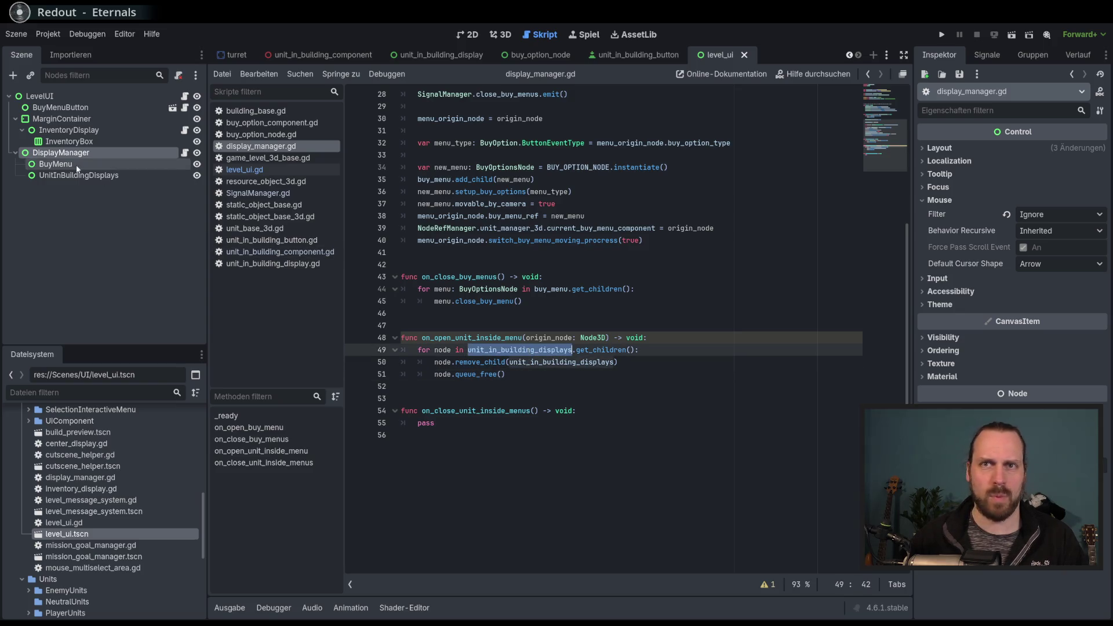
click(568, 374)
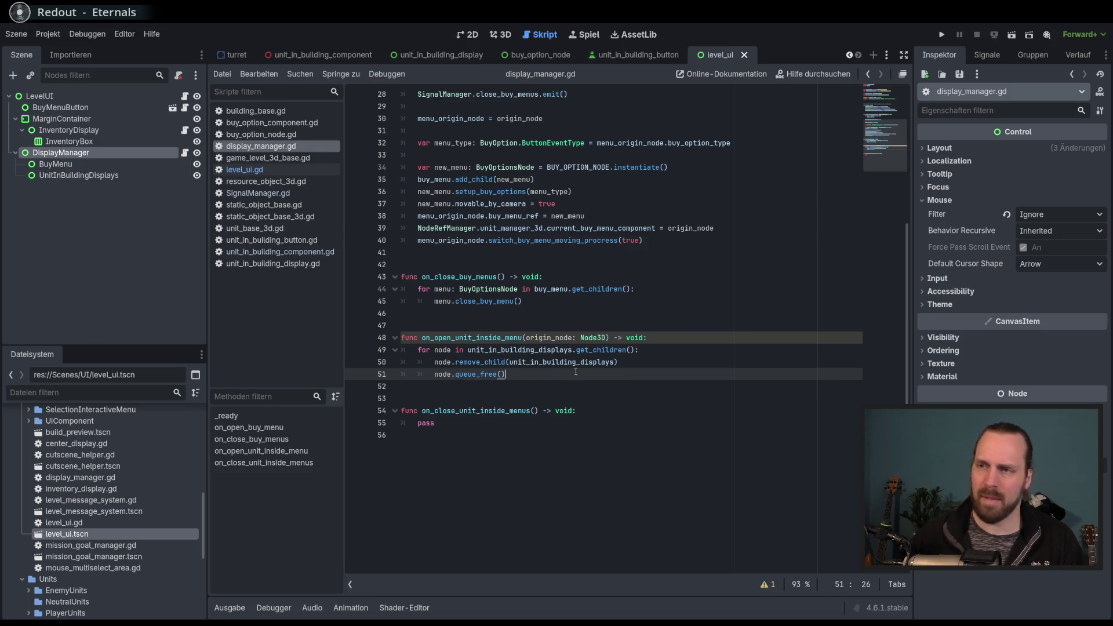
double_click(548, 337)
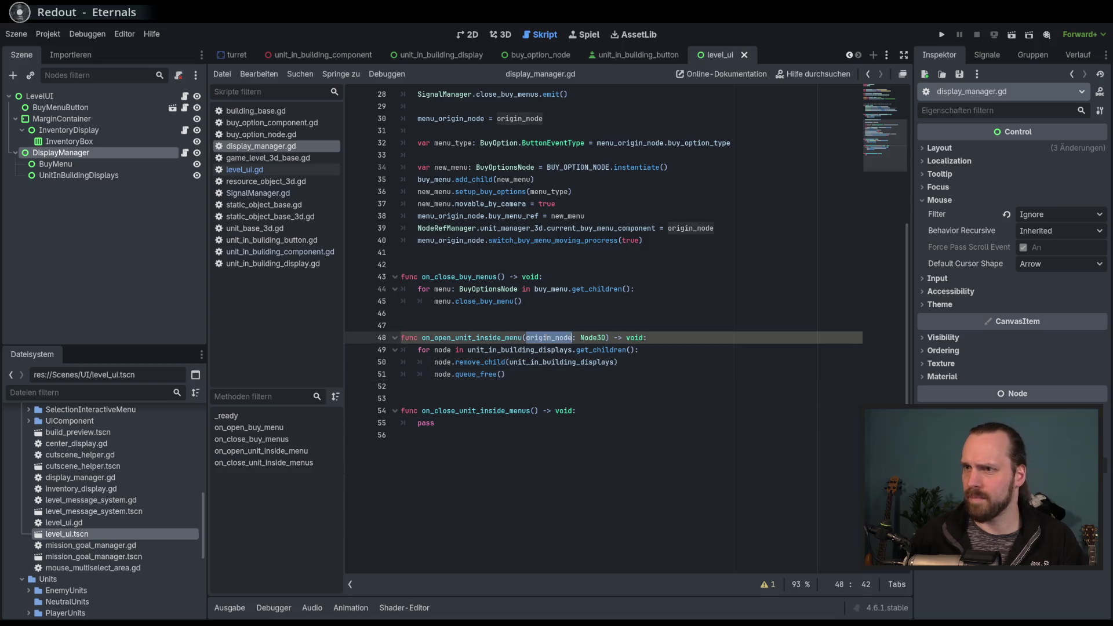
Add a blank line below the queue_free loop in on_open_unit_inside_menu.
click(543, 397)
click(555, 388)
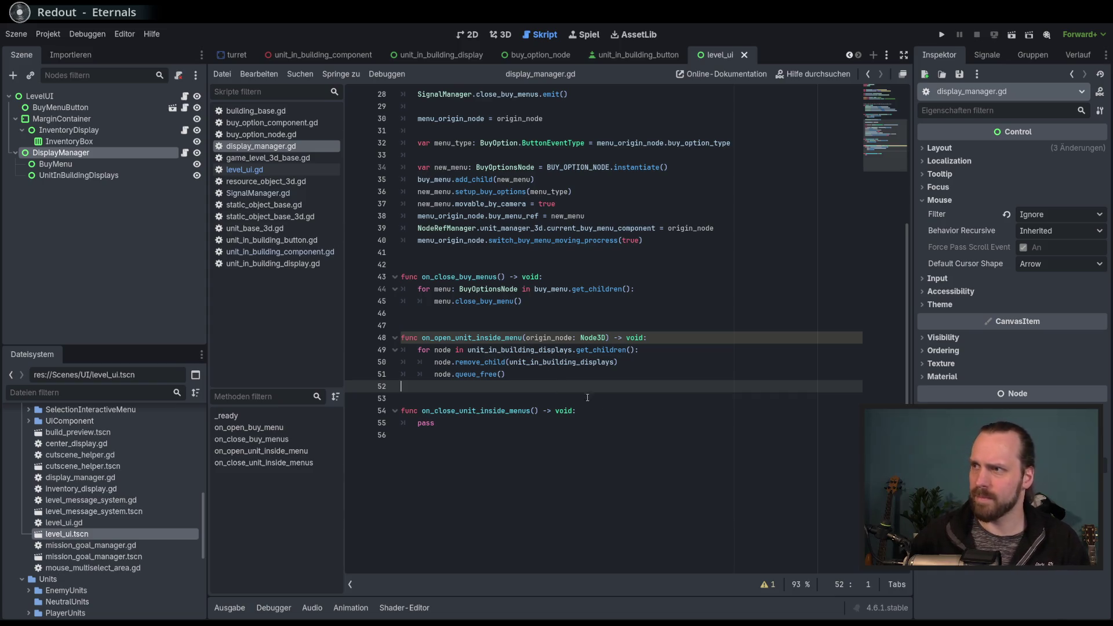
scroll(603, 406, up, 2)
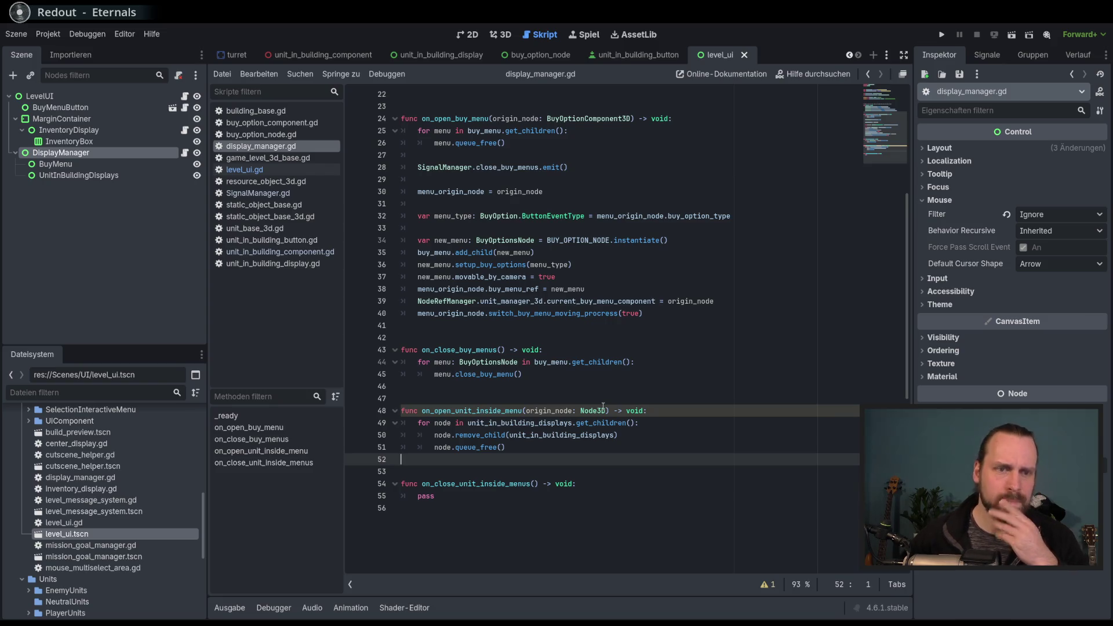
scroll(592, 415, down, 1)
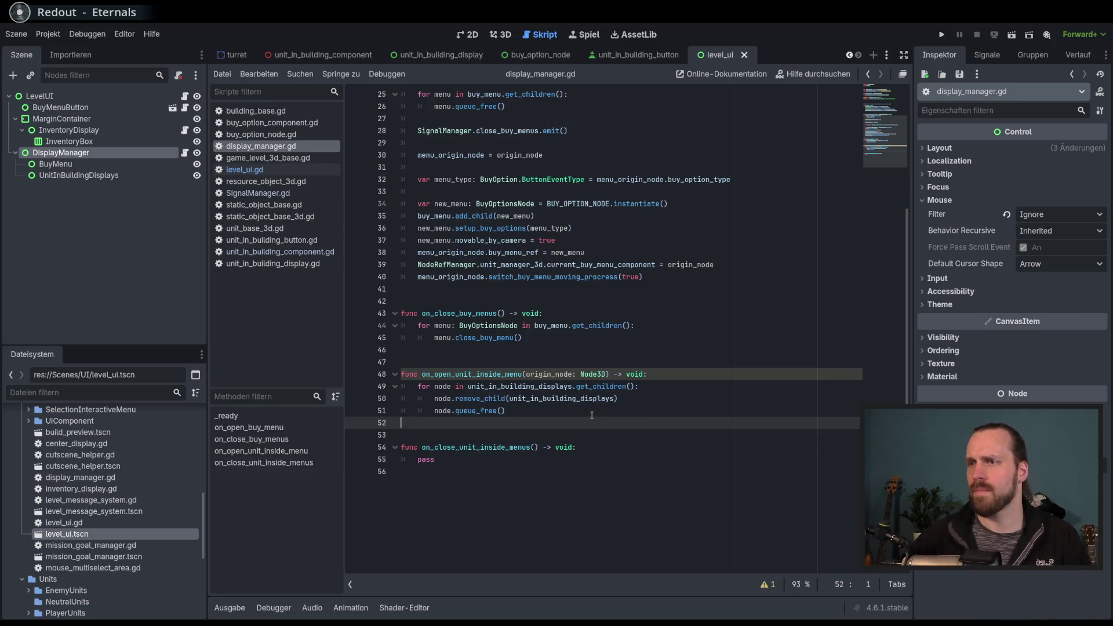
scroll(592, 415, up, 8)
scroll(594, 421, down, 6)
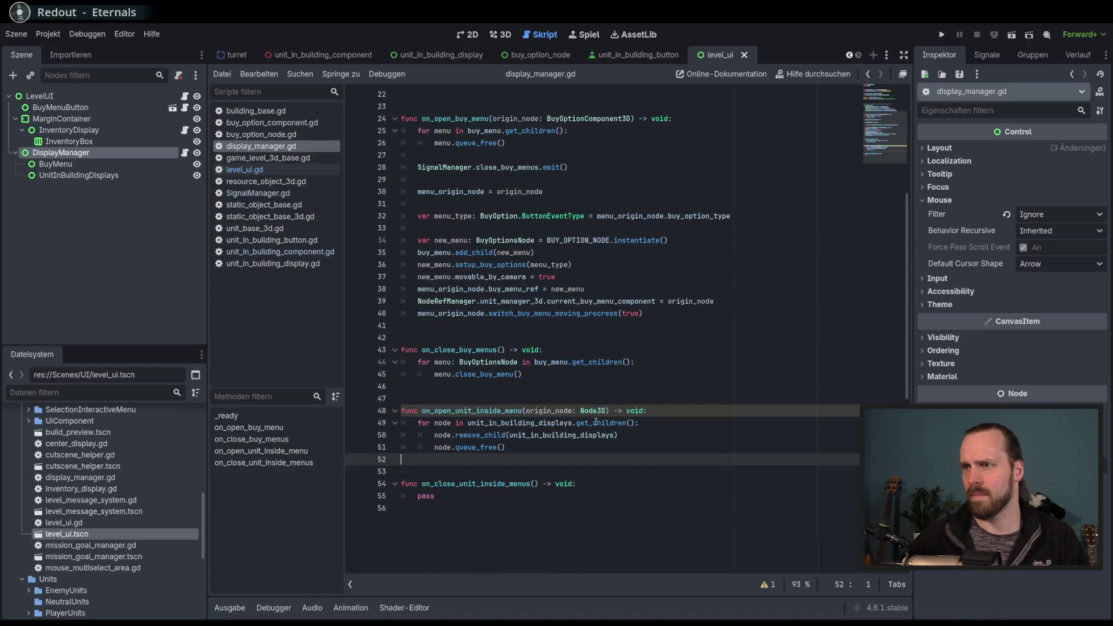
click(638, 446)
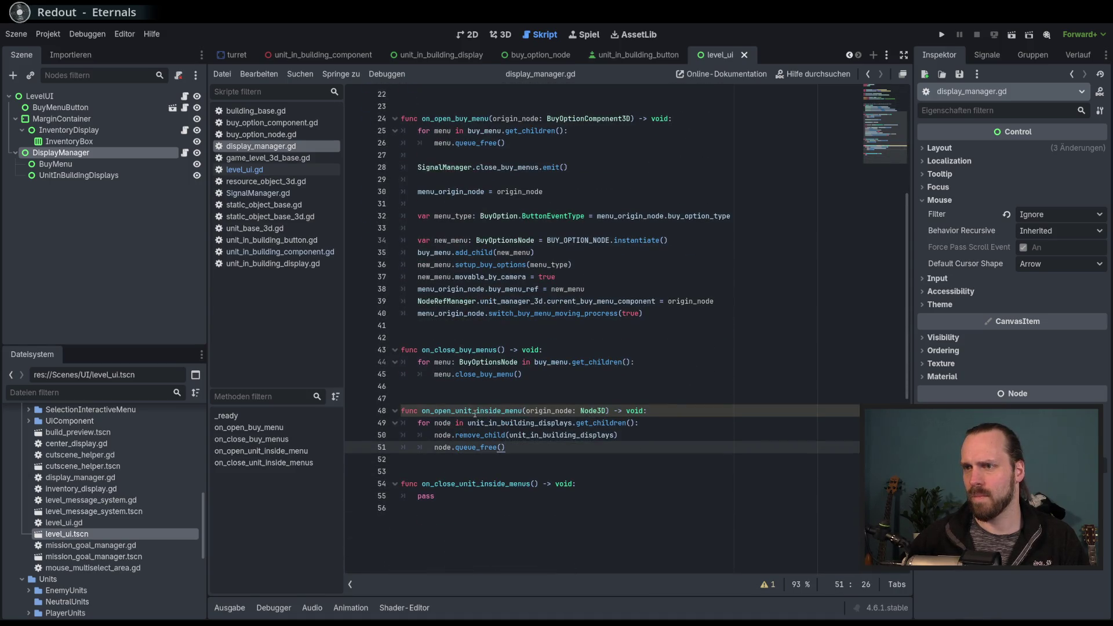
key(Return)
key(Return)
key(Return)
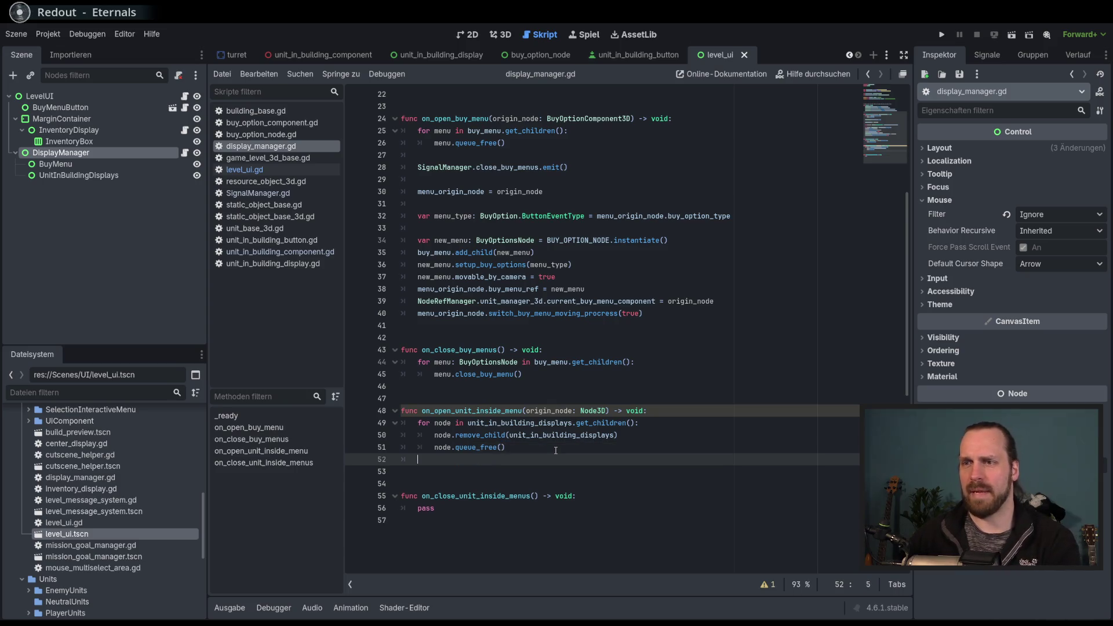
scroll(549, 451, down, 3)
key(BackSpace)
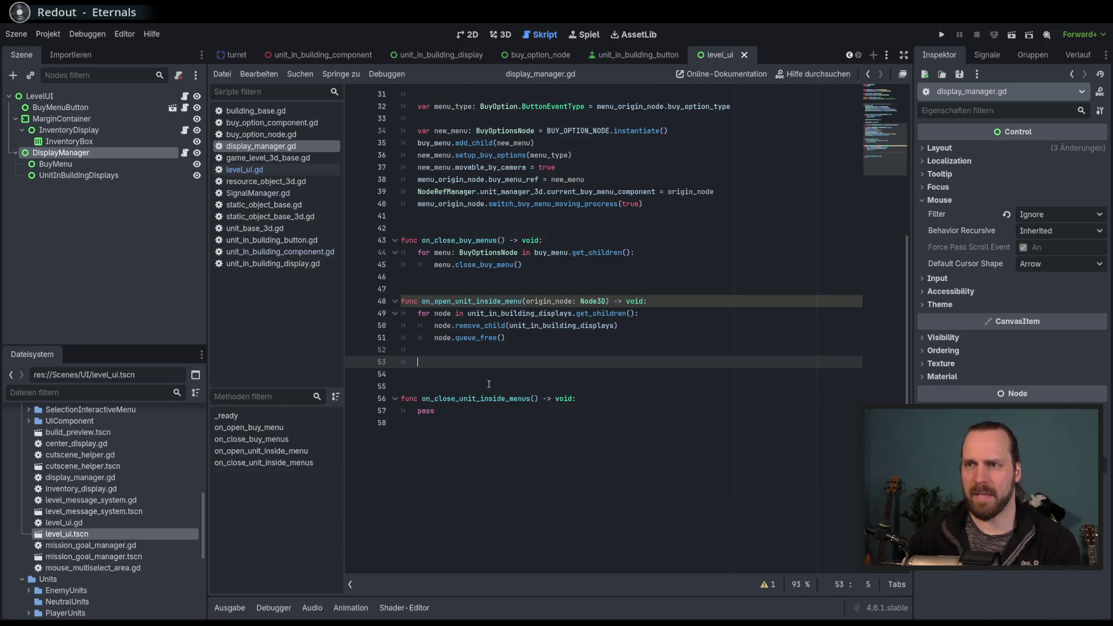
scroll(656, 377, up, 5)
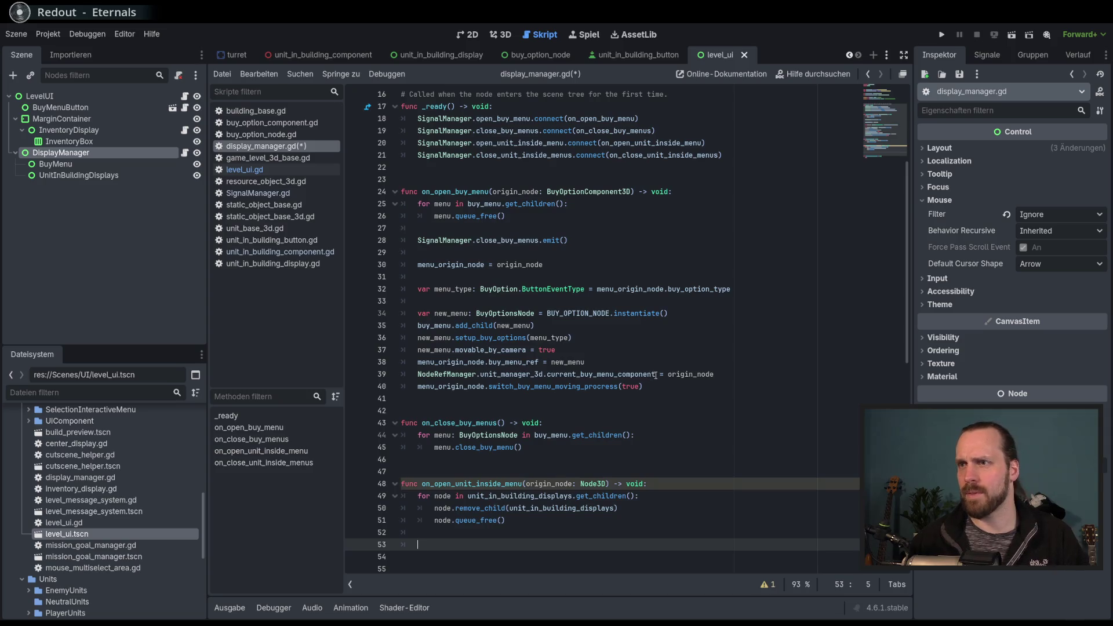
scroll(496, 254, up, 2)
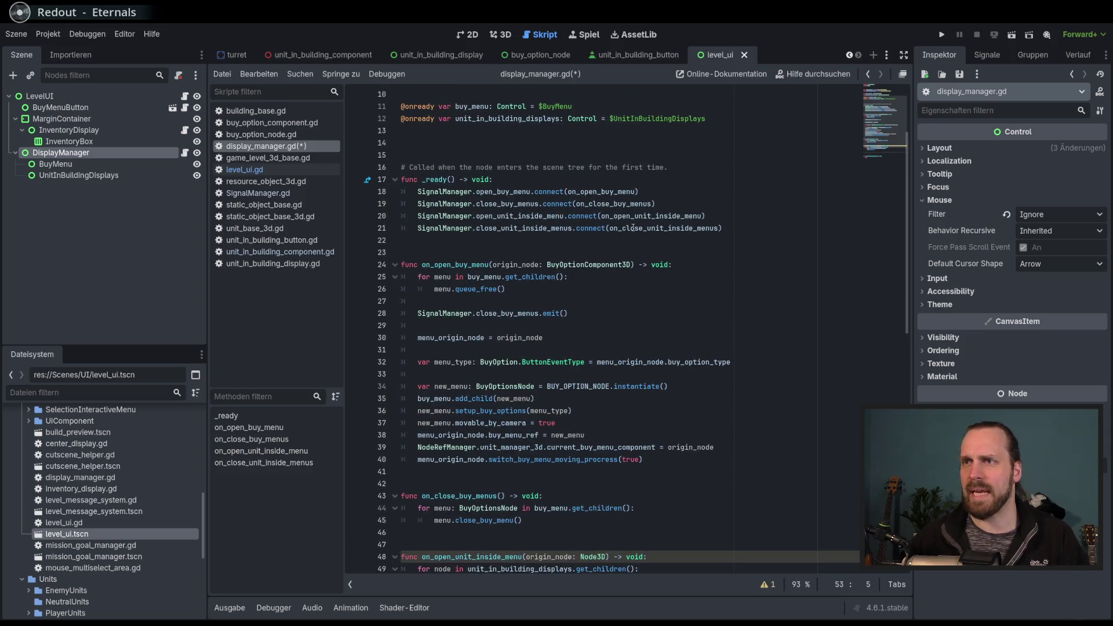
Emit SignalManager.close_unit_inside_menus after the loop and save the script.
click(730, 231)
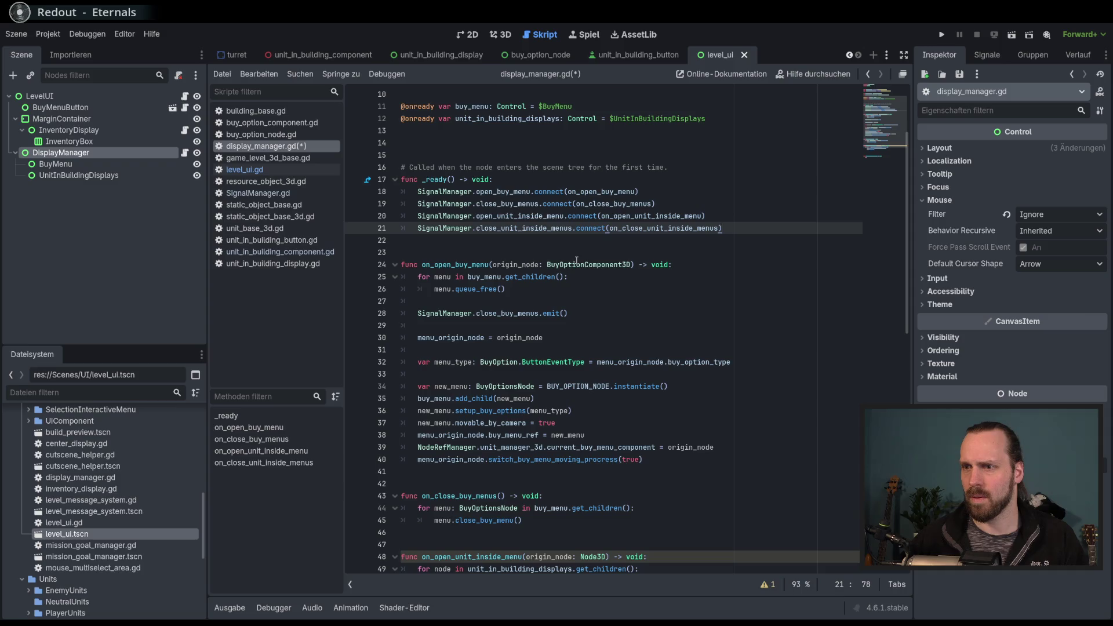
double_click(511, 313)
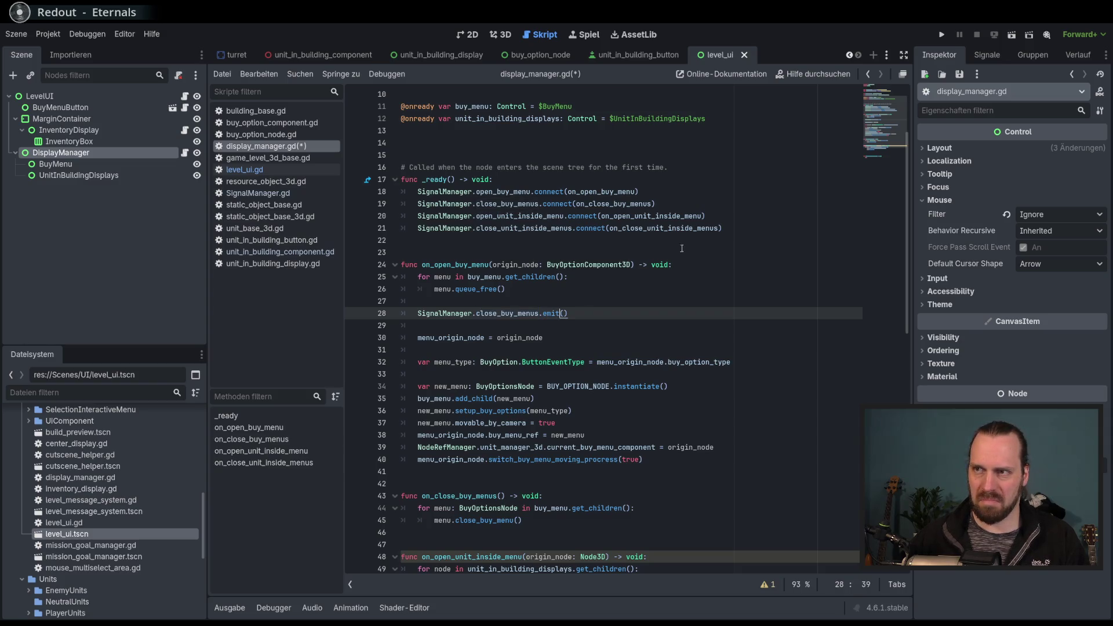
double_click(690, 229)
key(End)
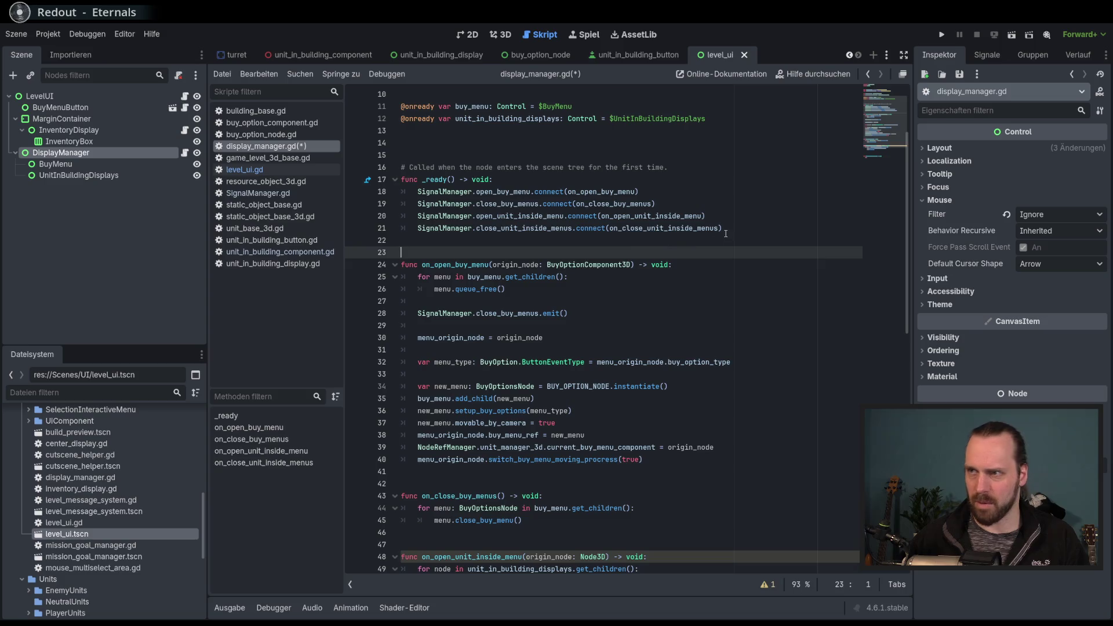
click(572, 228)
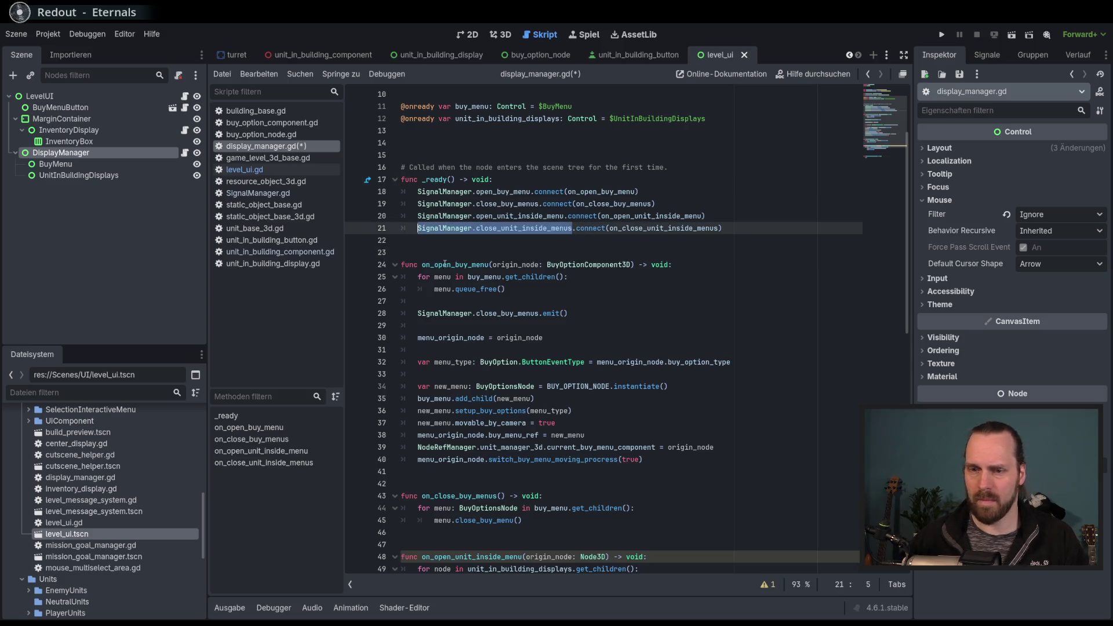
scroll(526, 348, down, 4)
click(526, 474)
text(SignalManager.close_unit_inside_menus)
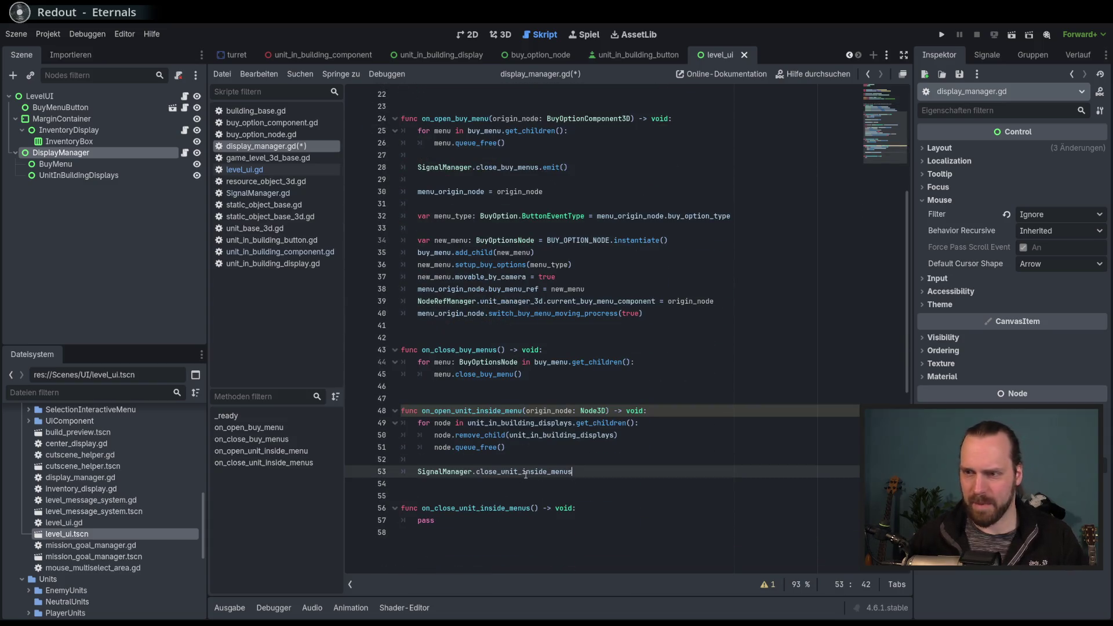
text(.e)
key(Return)
key(ctrl+s)
Write 'unit_in_building_origin_node = origin_node' on line 55 and save display_manager.gd.
key(Return)
key(Return)
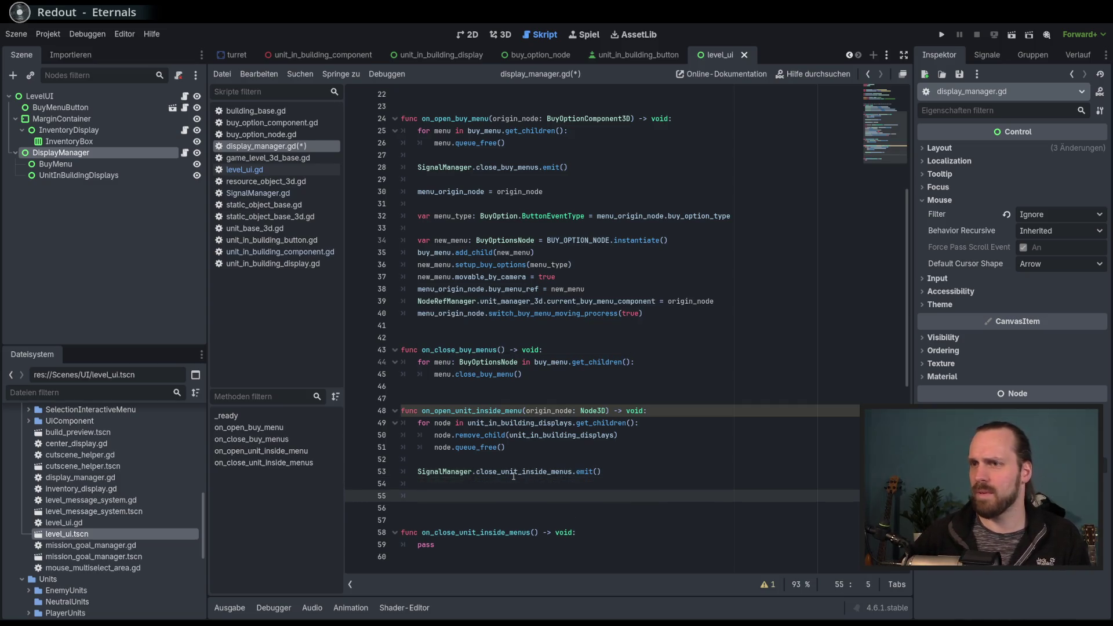
scroll(558, 454, up, 1)
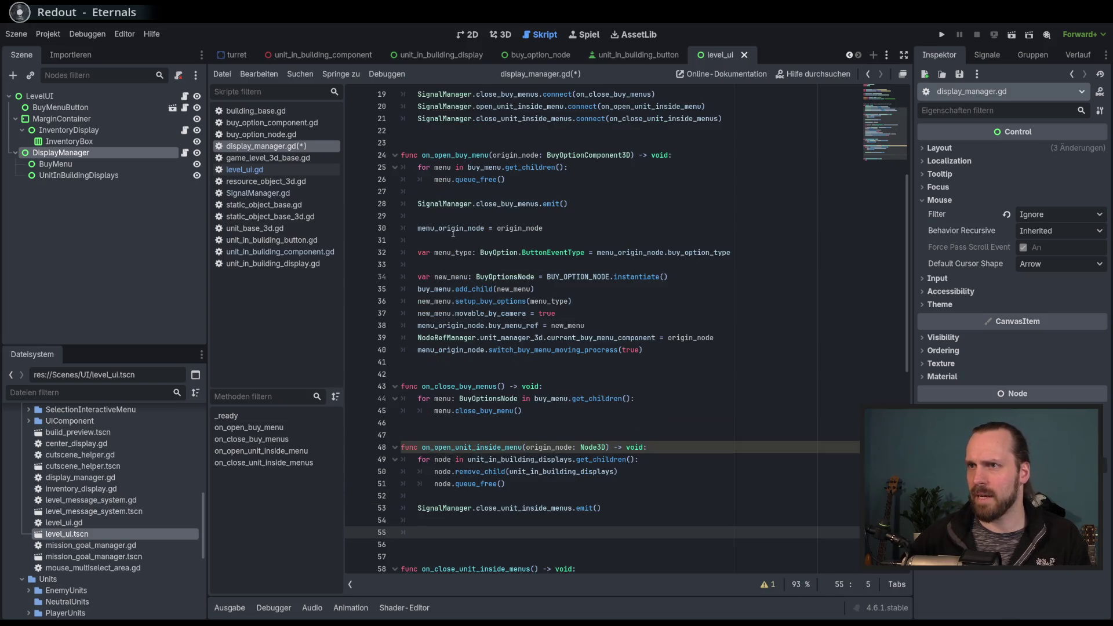
scroll(657, 411, up, 5)
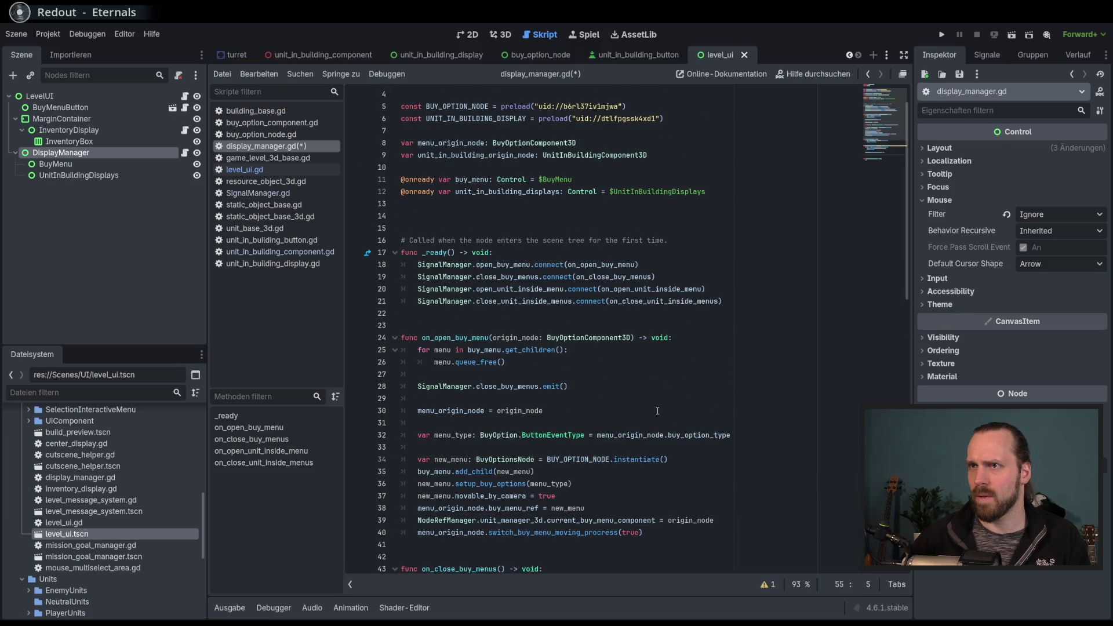
text(unit_)
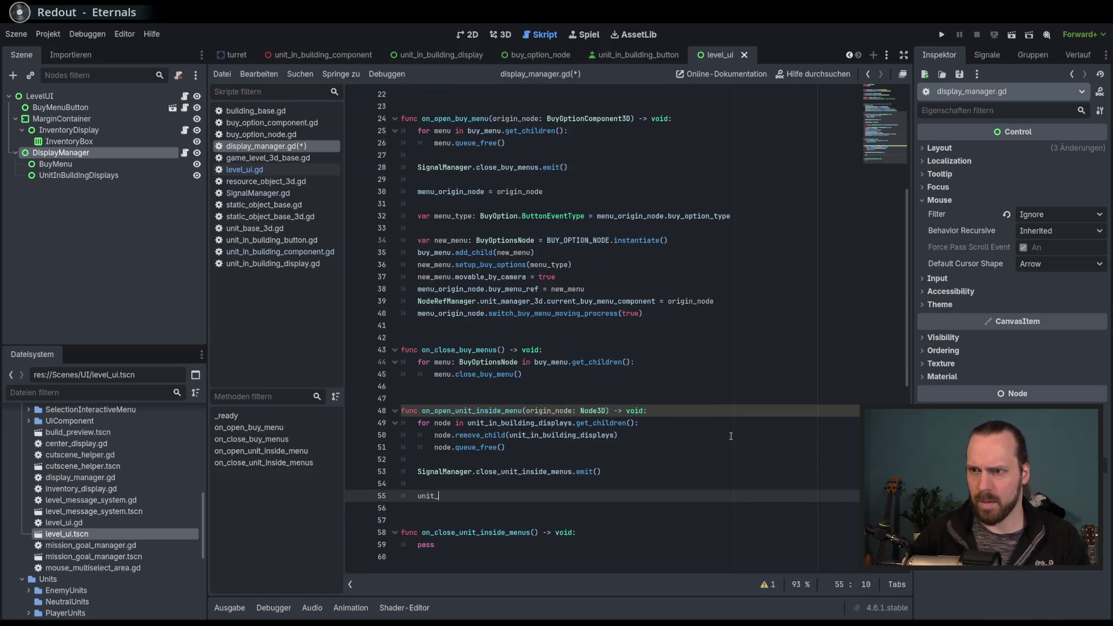
text(in)
key(Down)
key(Return)
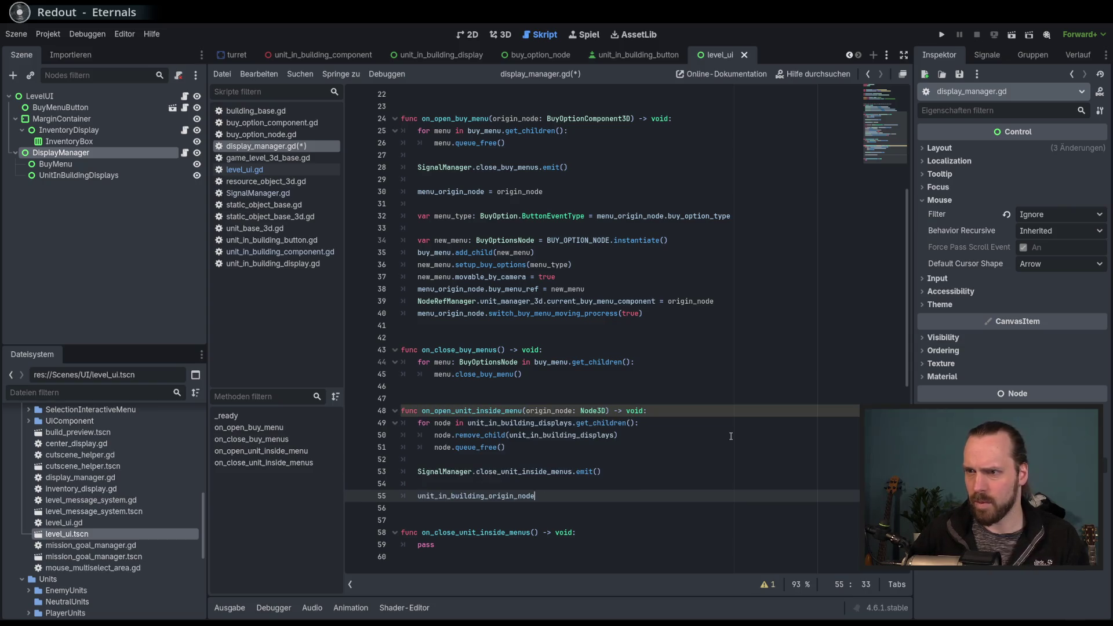
text( = ori)
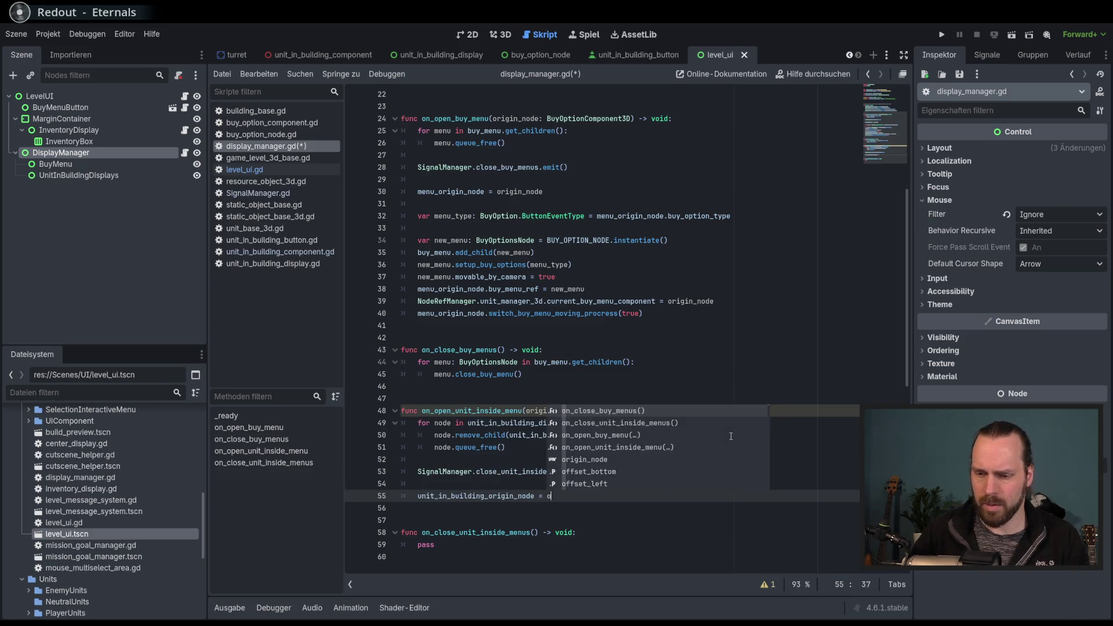
key(Return)
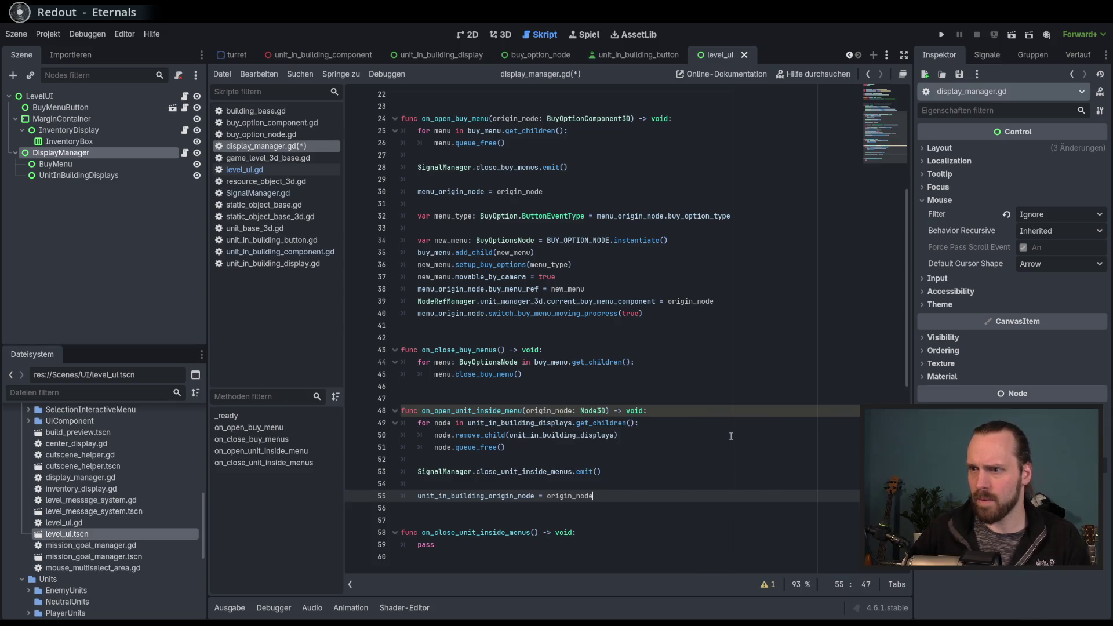
key(ctrl+s)
scroll(713, 437, up, 3)
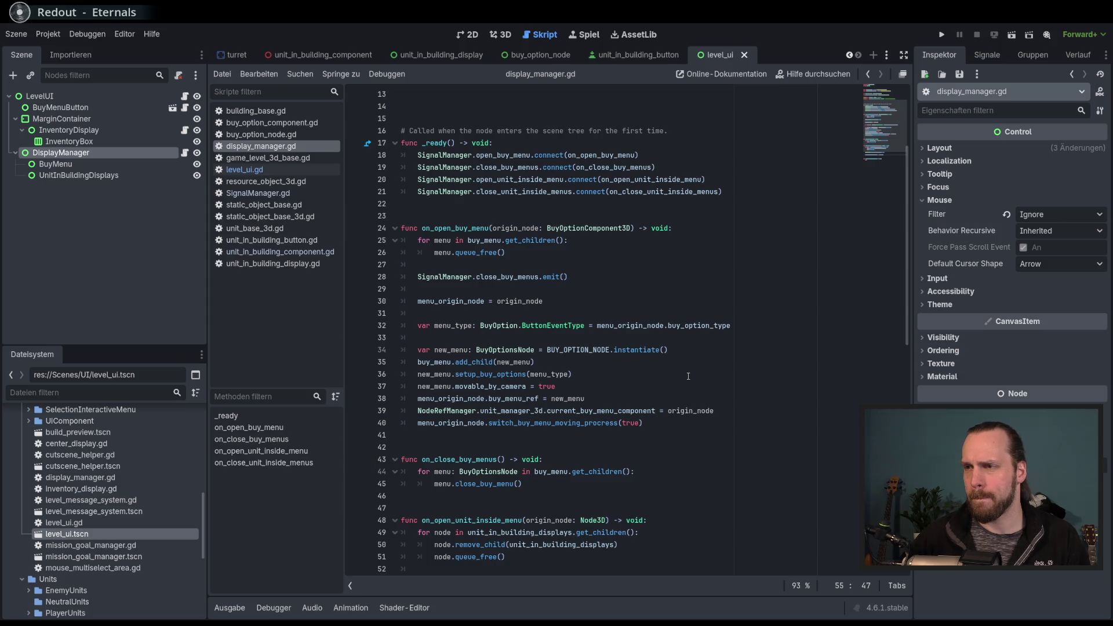
scroll(688, 376, up, 4)
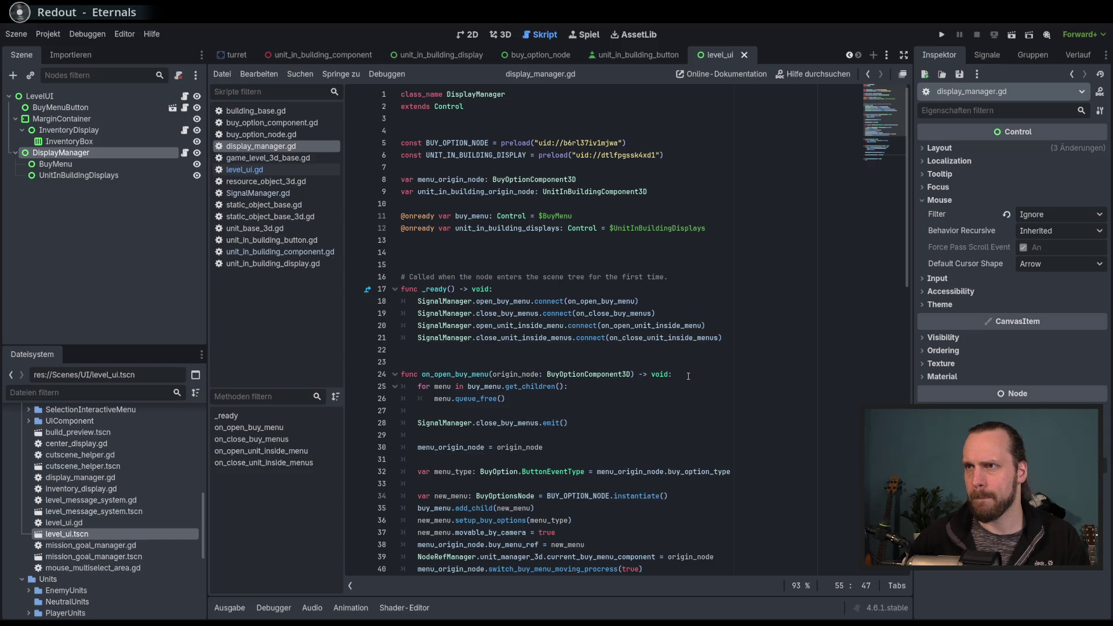
scroll(688, 376, down, 11)
key(Return)
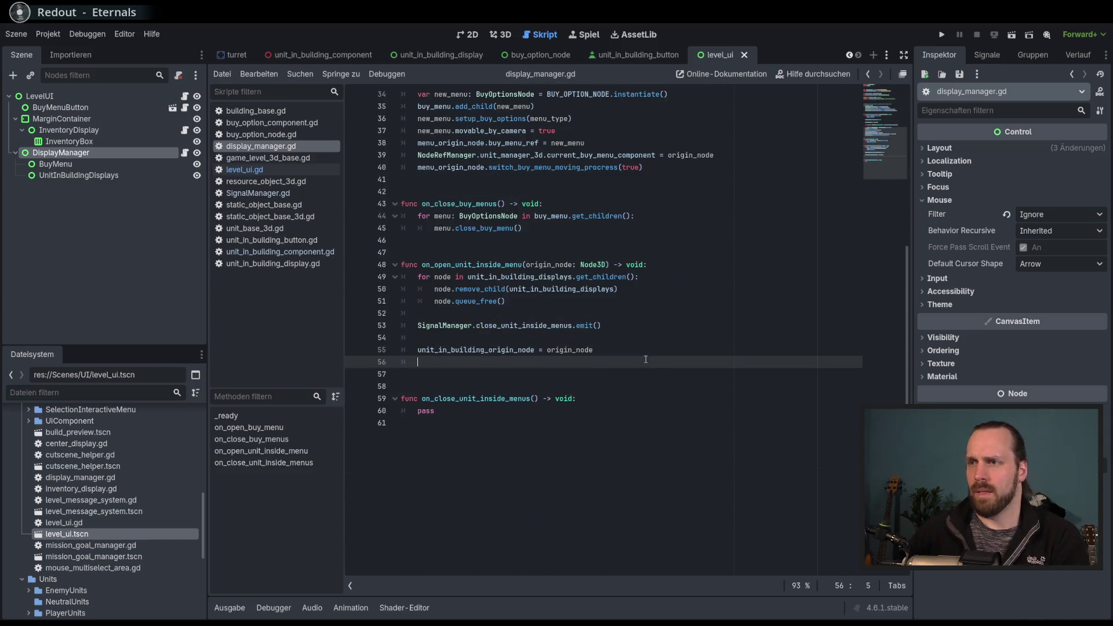
Write 'var unit_in_building_menu = UNIT_IN_BUILDING_DISPLAY.instantiate()' on line 57.
key(Return)
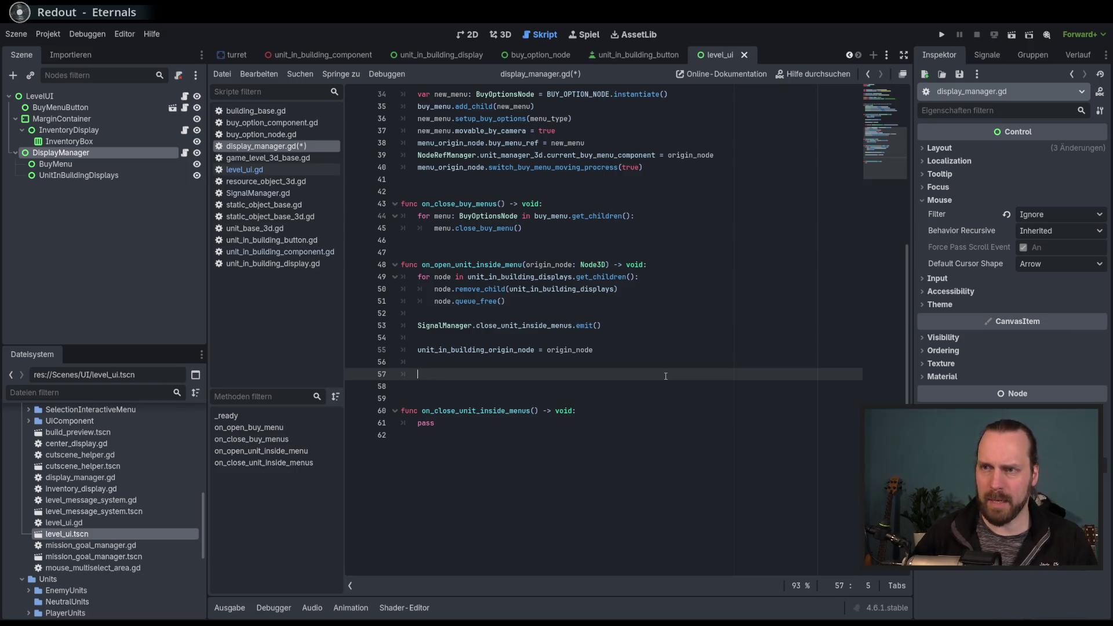
text(var new_)
key(BackSpace)
key(BackSpace)
key(BackSpace)
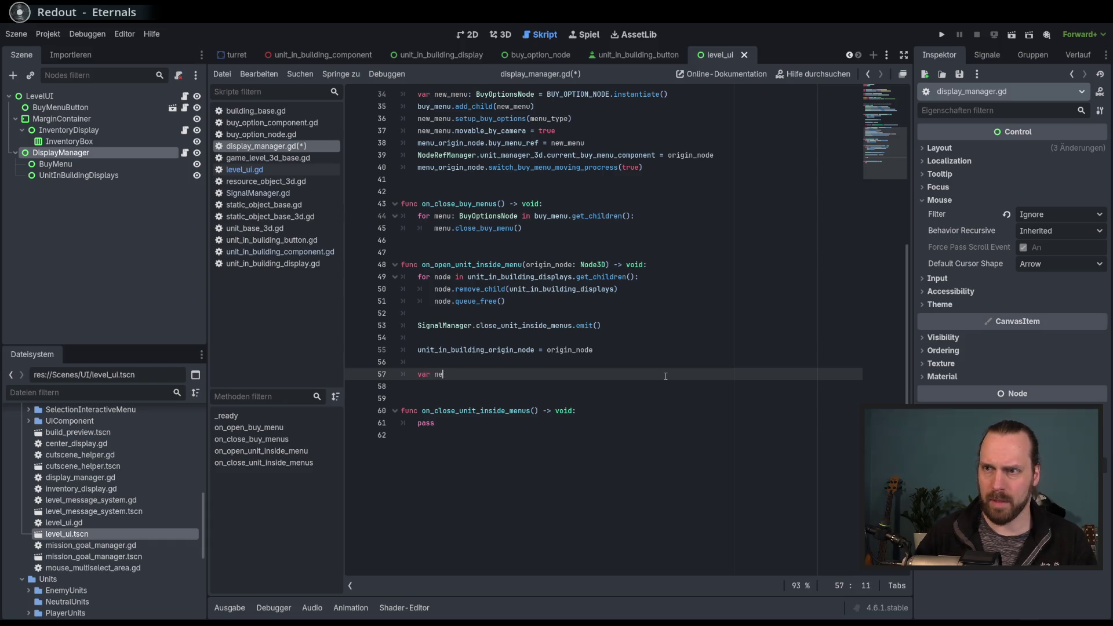
text(uniu)
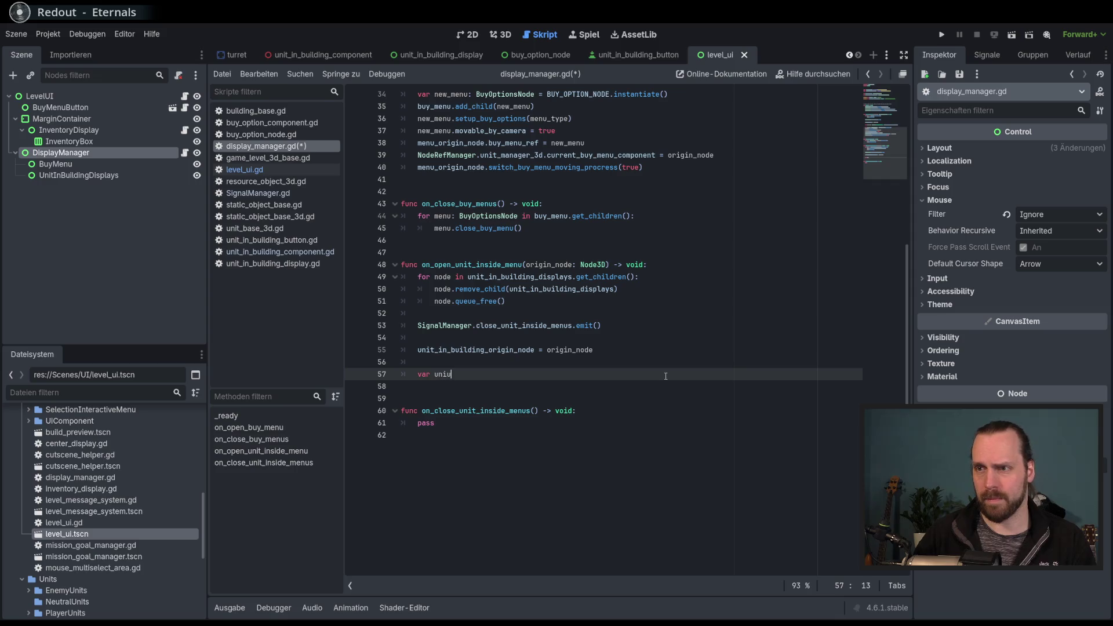
key(BackSpace)
key(BackSpace)
text(it_me)
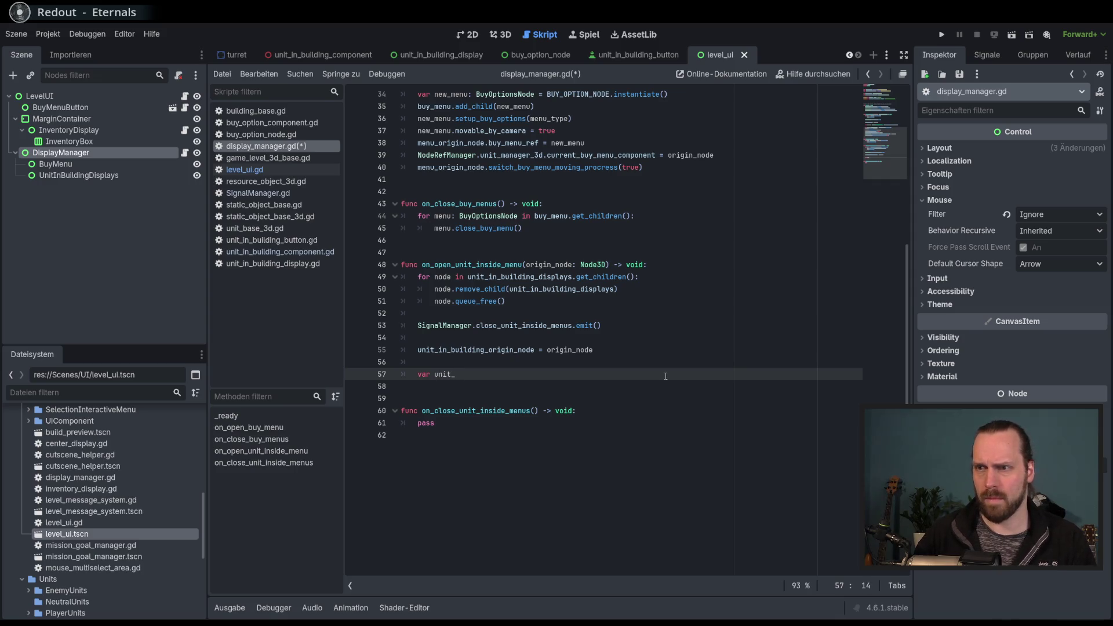
key(BackSpace)
key(BackSpace)
text(in)
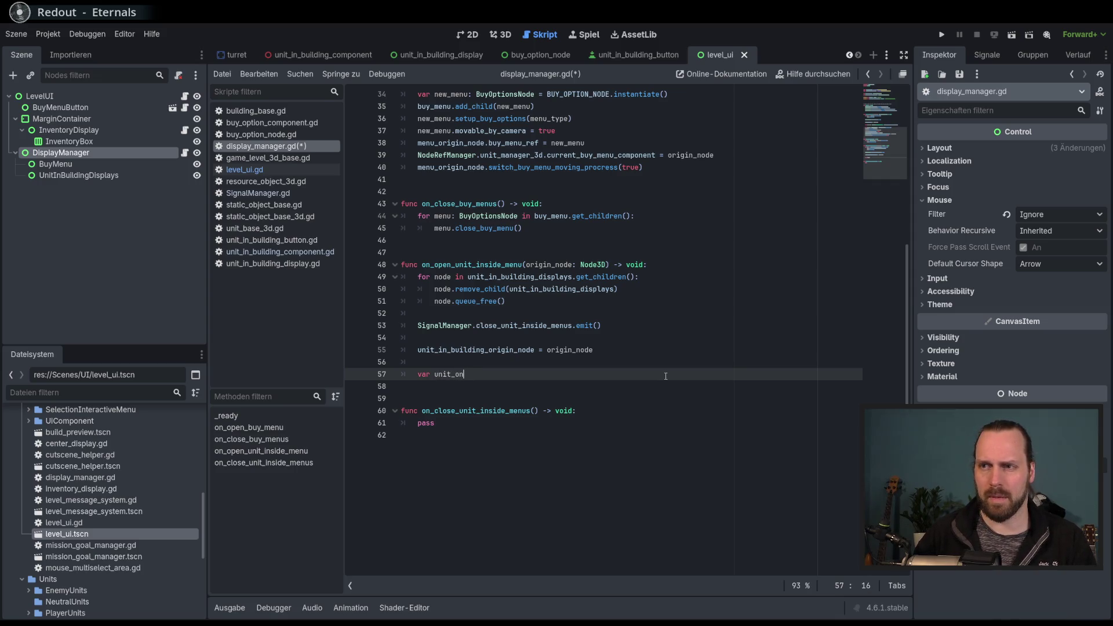
text(_bui)
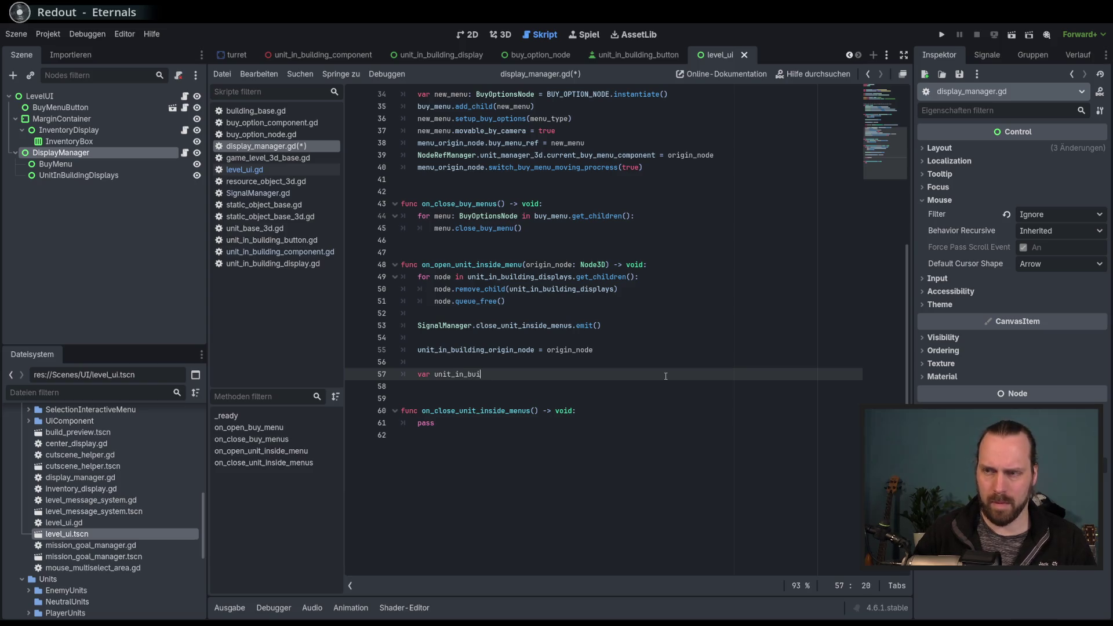
text(lding_menu)
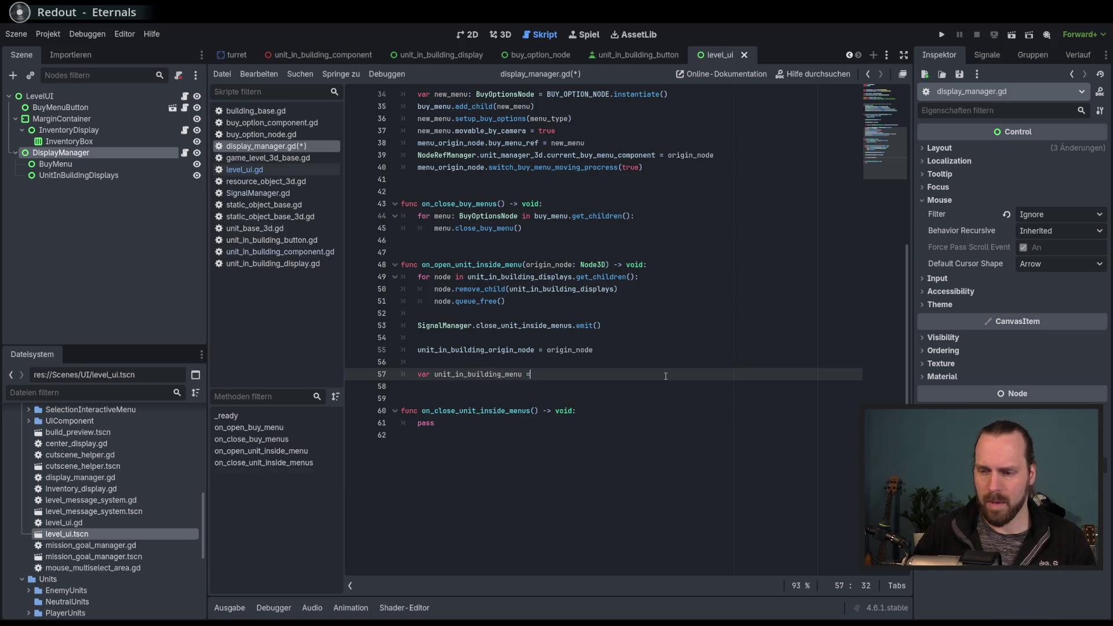
text( = )
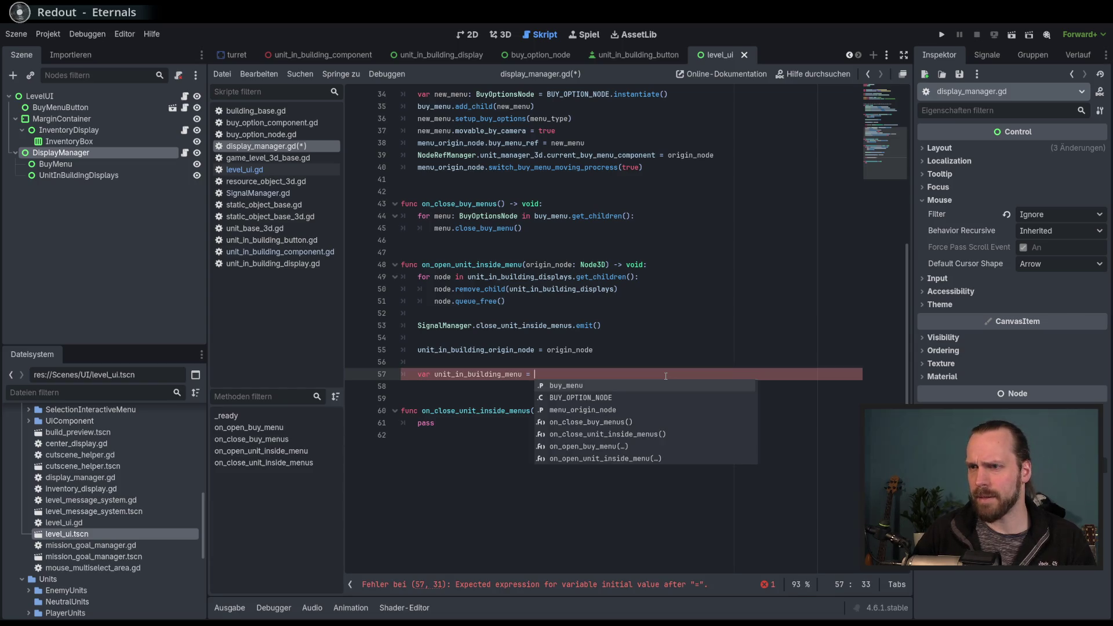
text(UNIT)
key(Return)
text(.)
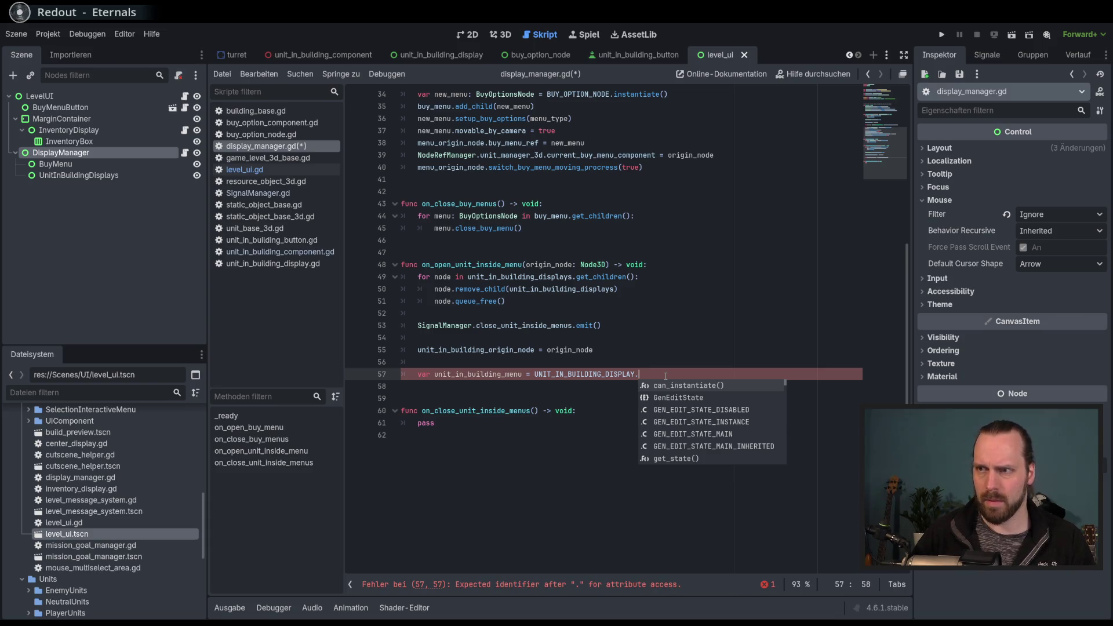
text(ista)
key(Return)
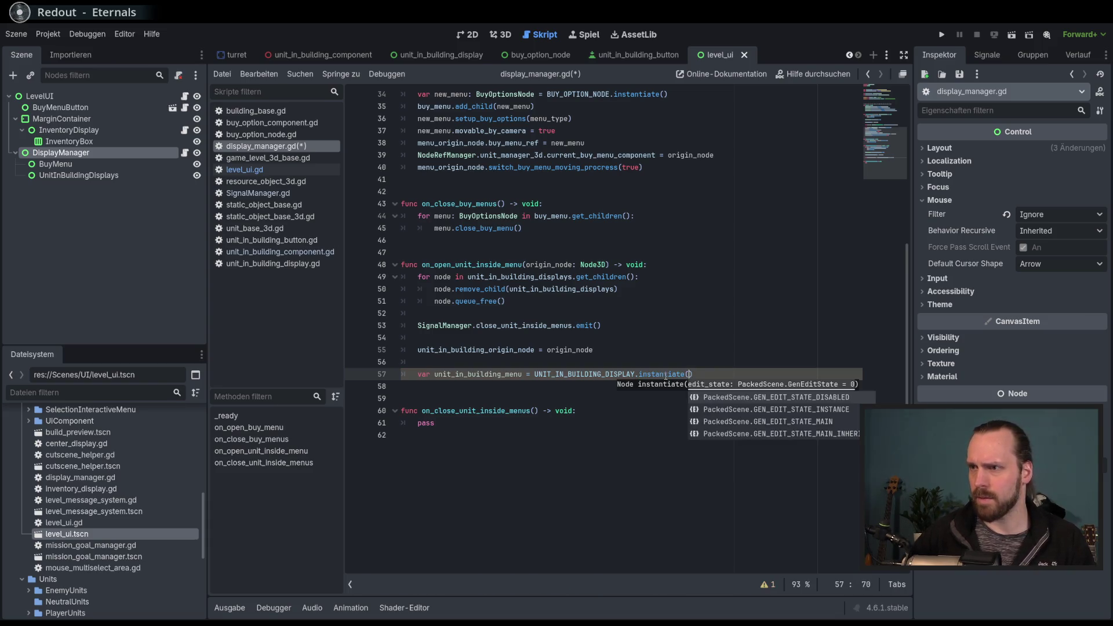
Rename the variable to unit_in_building_display and save the script.
click(506, 373)
key(Delete)
key(Delete)
key(Delete)
text(display)
key(End)
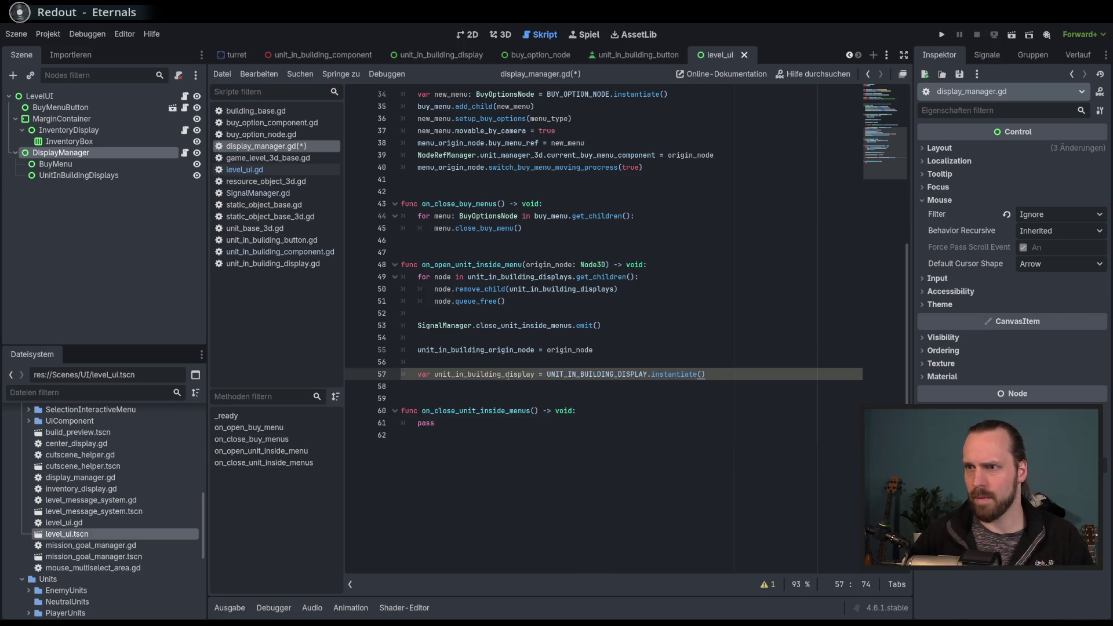
scroll(507, 375, up, 10)
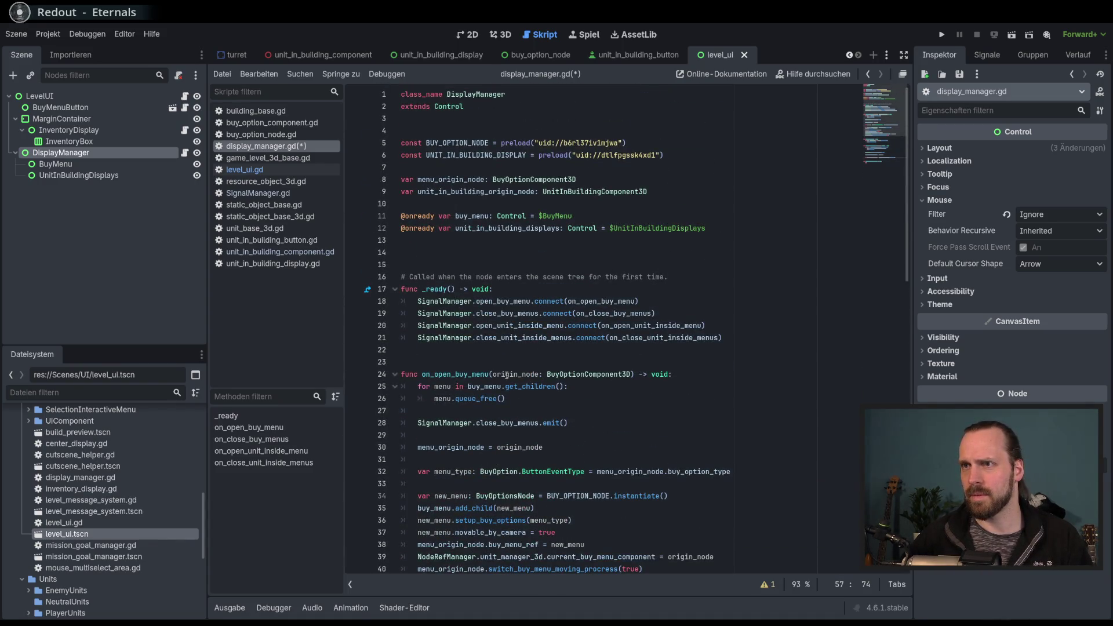
scroll(506, 375, down, 10)
drag(535, 374, 501, 374)
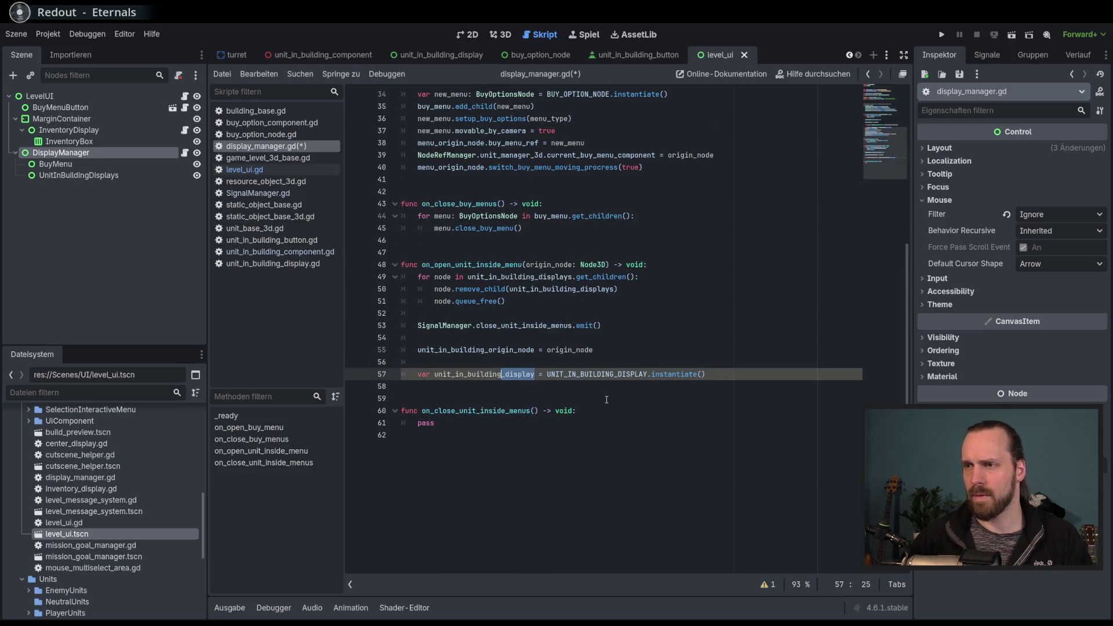
key(ctrl+s)
key(ctrl+Return)
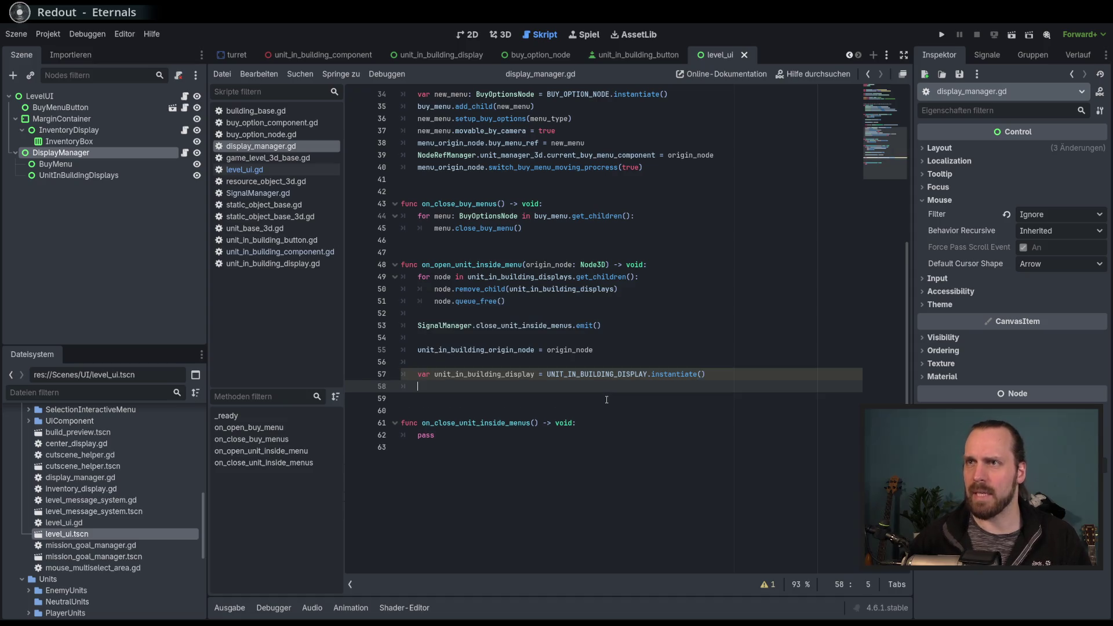
Rename the line 57 variable back to unit_in_building_menu.
scroll(610, 396, up, 1)
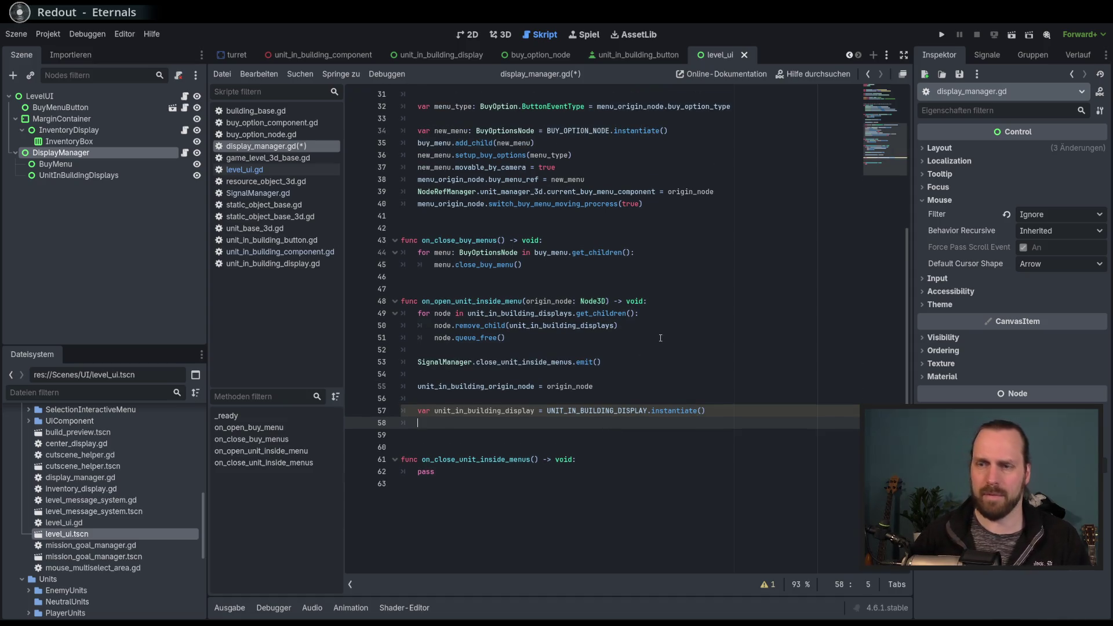
text(uni)
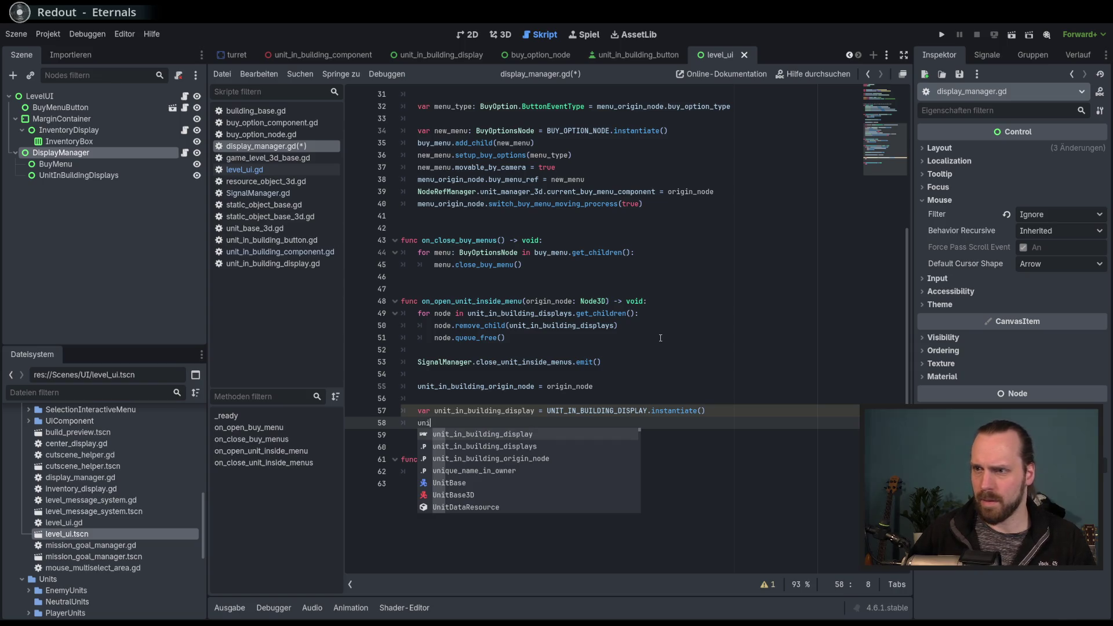
key(Escape)
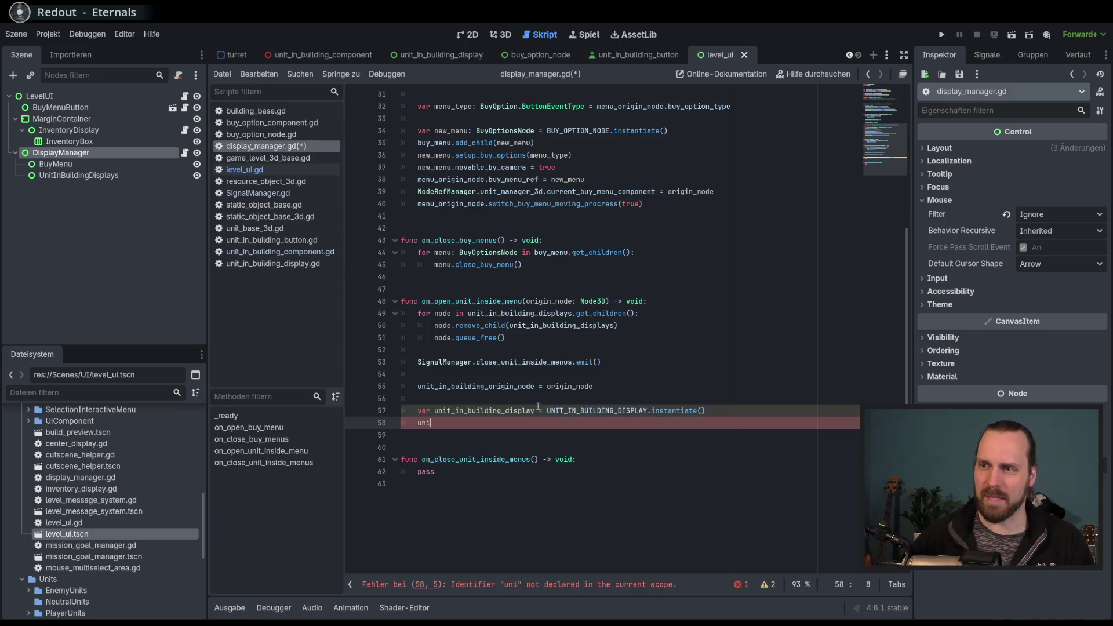
click(532, 412)
double_click(507, 410)
text(menu)
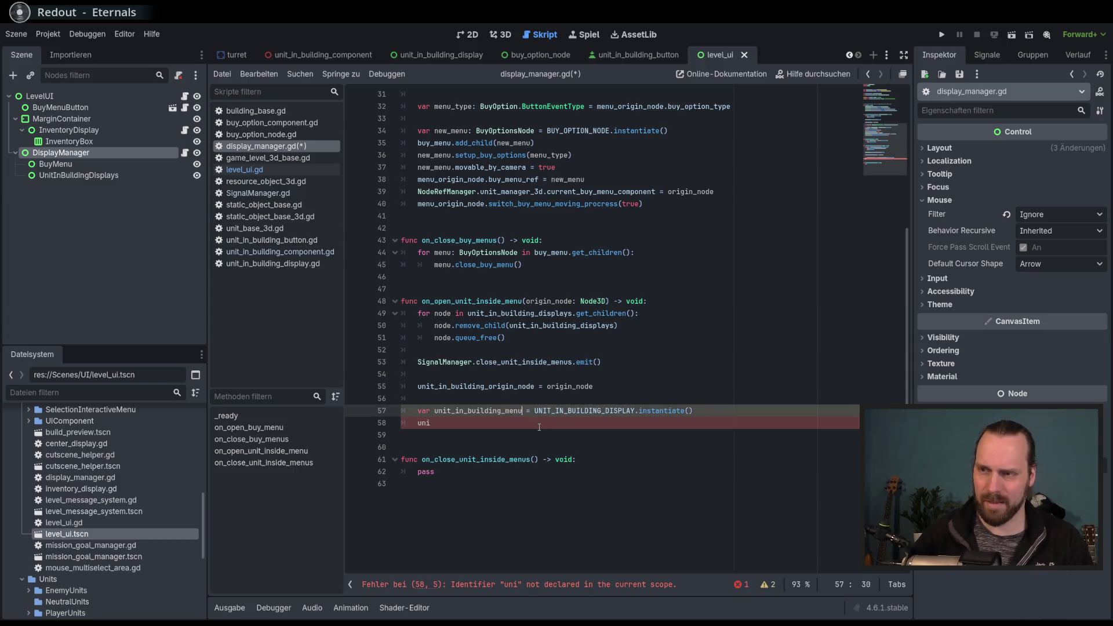
Write 'unit_in_building_displays.add_child(unit_in_building_menu)' on line 58 and save.
click(527, 427)
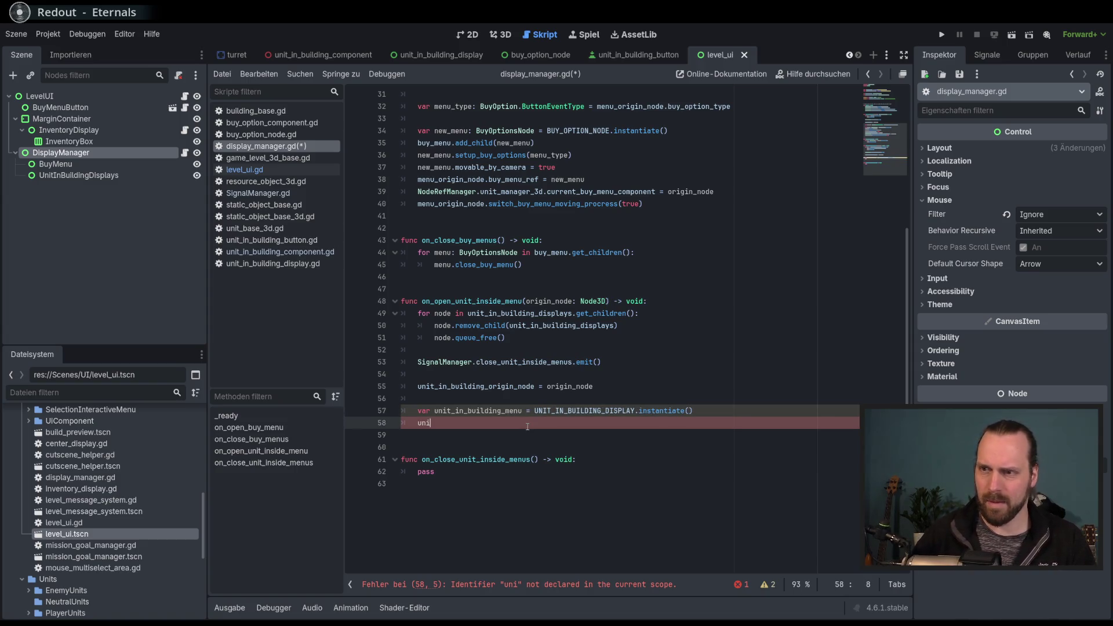
key(Down)
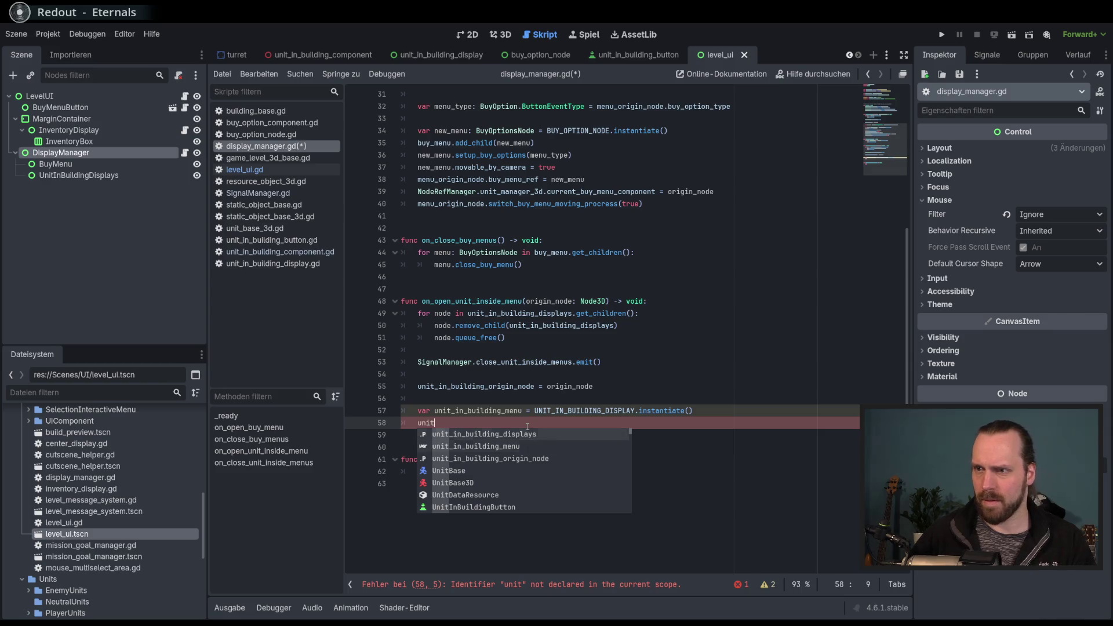
key(Return)
text(.)
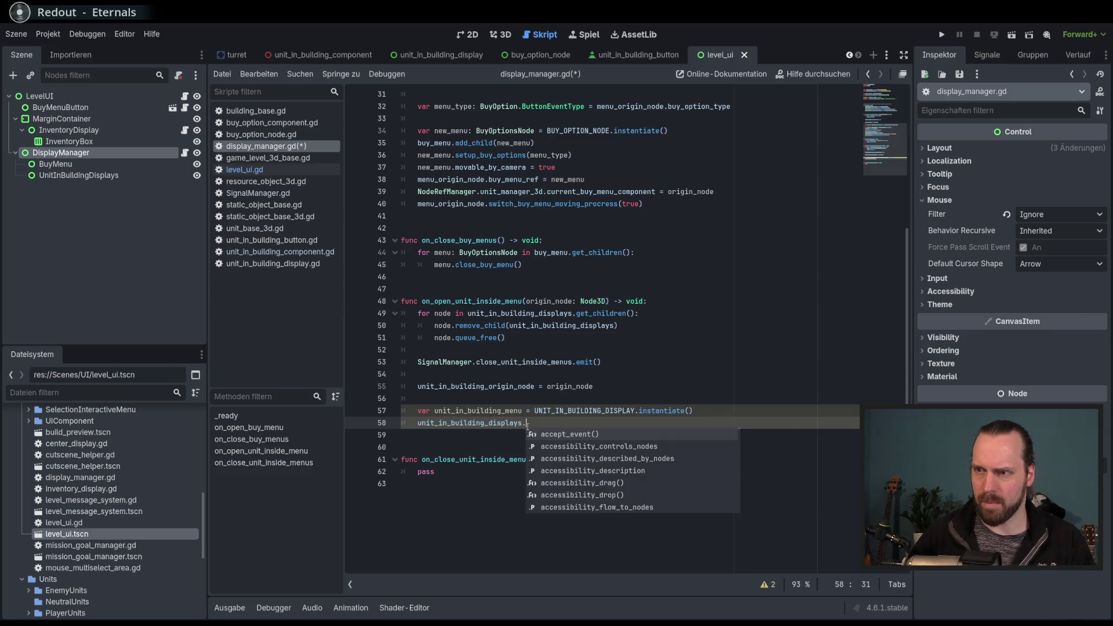
text(add_c)
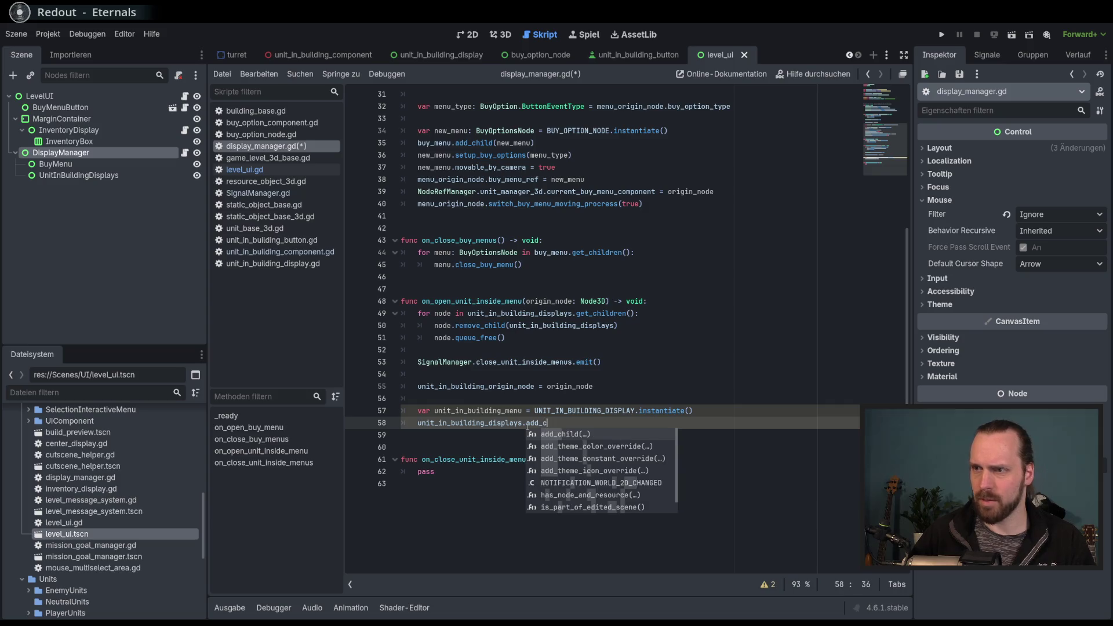
key(Return)
text(uni)
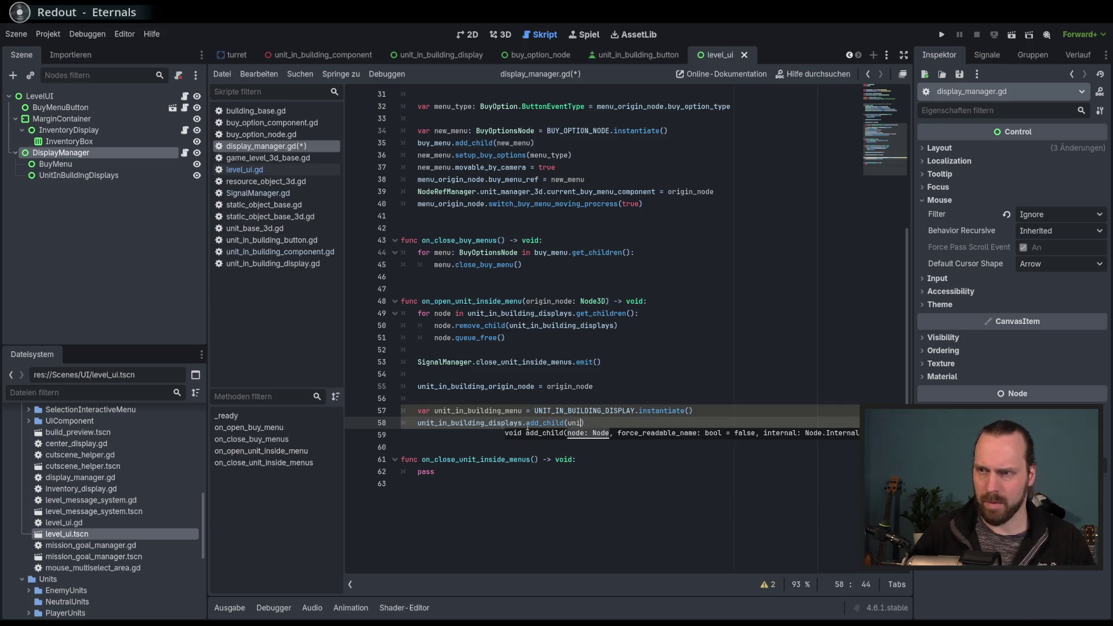
key(Down)
key(Return)
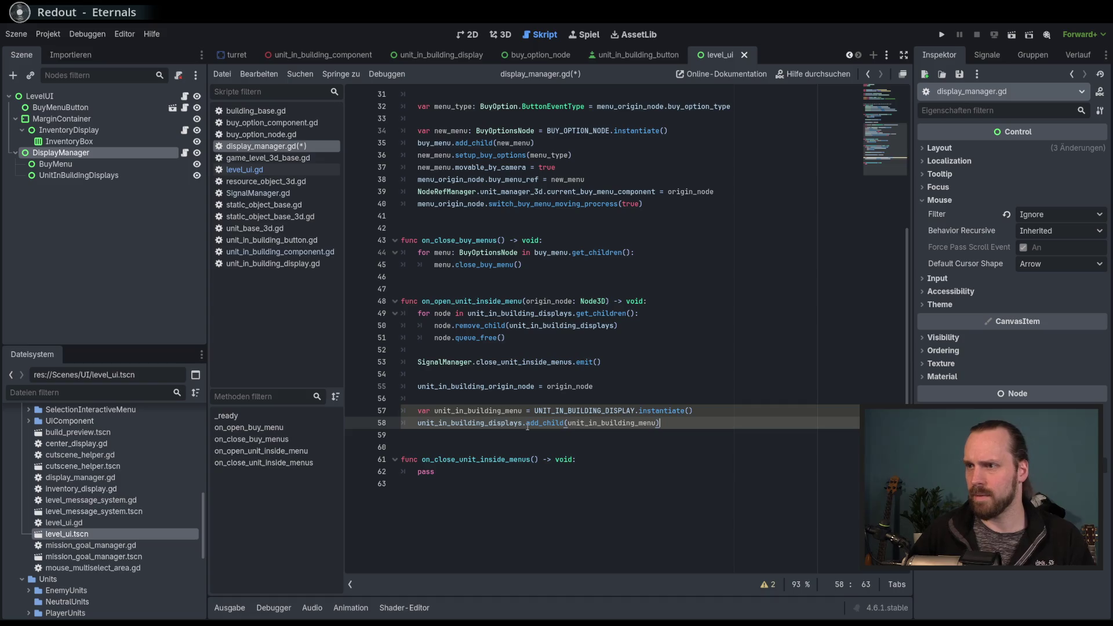
key(ctrl+s)
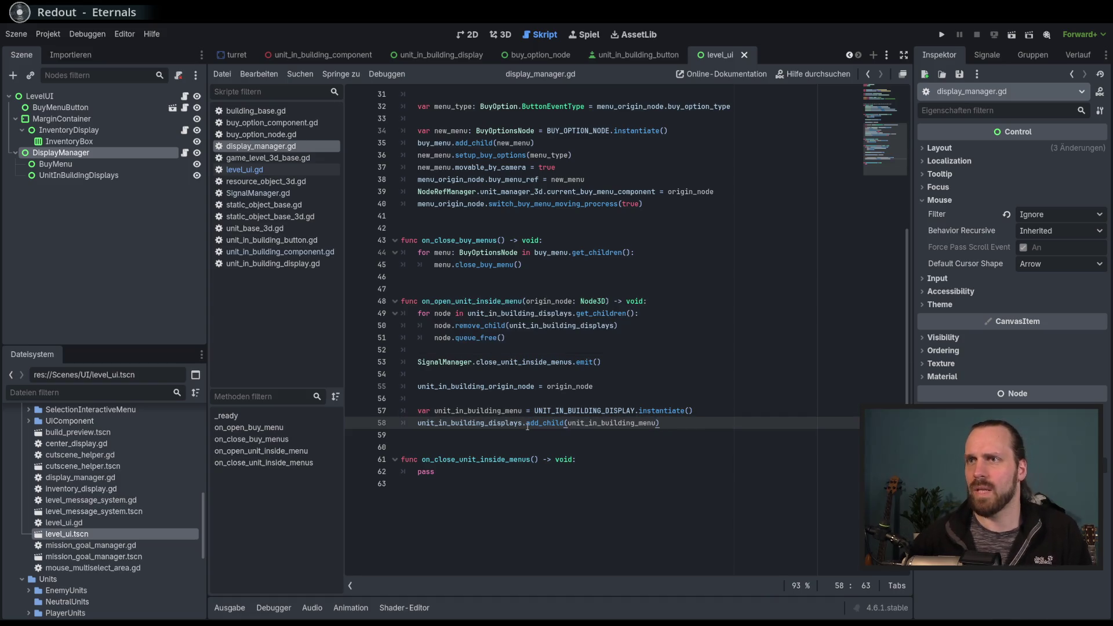
scroll(534, 426, up, 1)
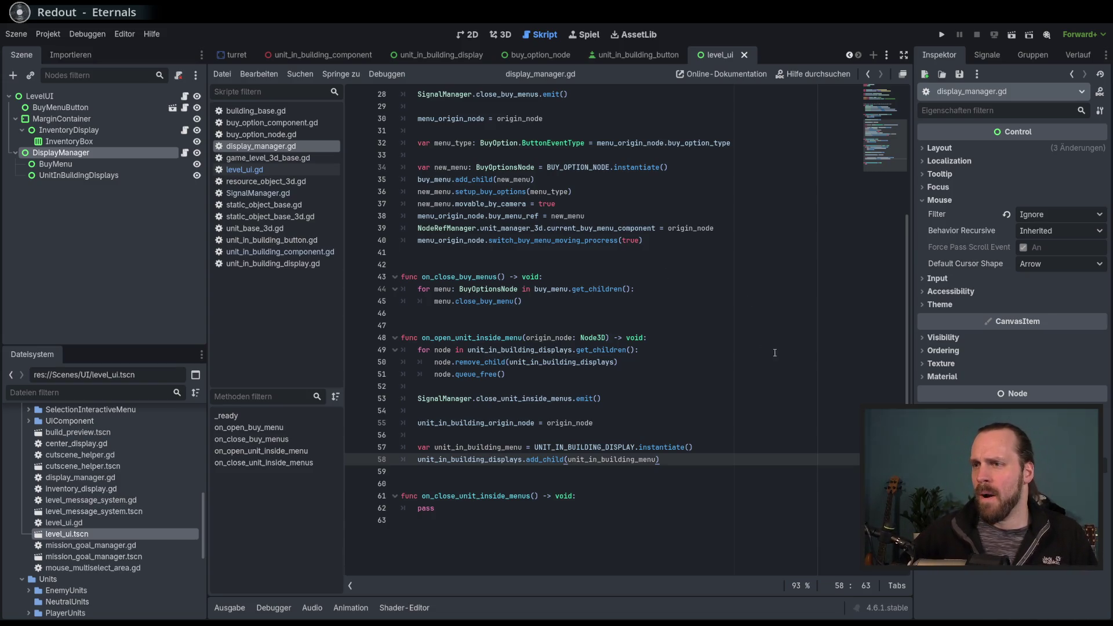
Start line 59 with unit_in_building_menu.global.
key(Return)
scroll(770, 369, down, 1)
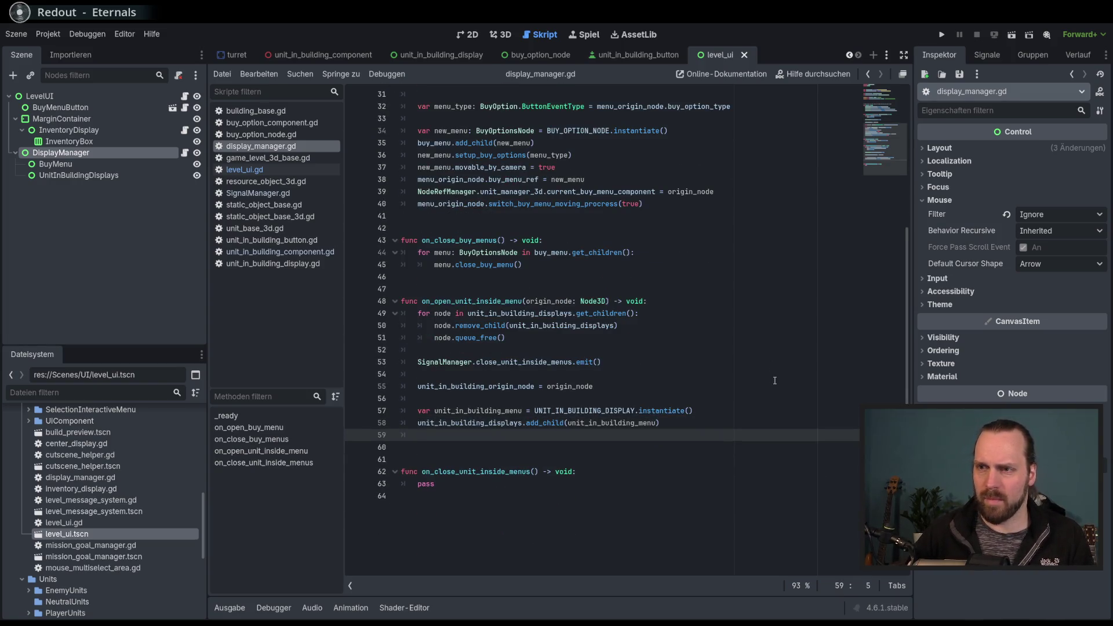
key(space)
key(BackSpace)
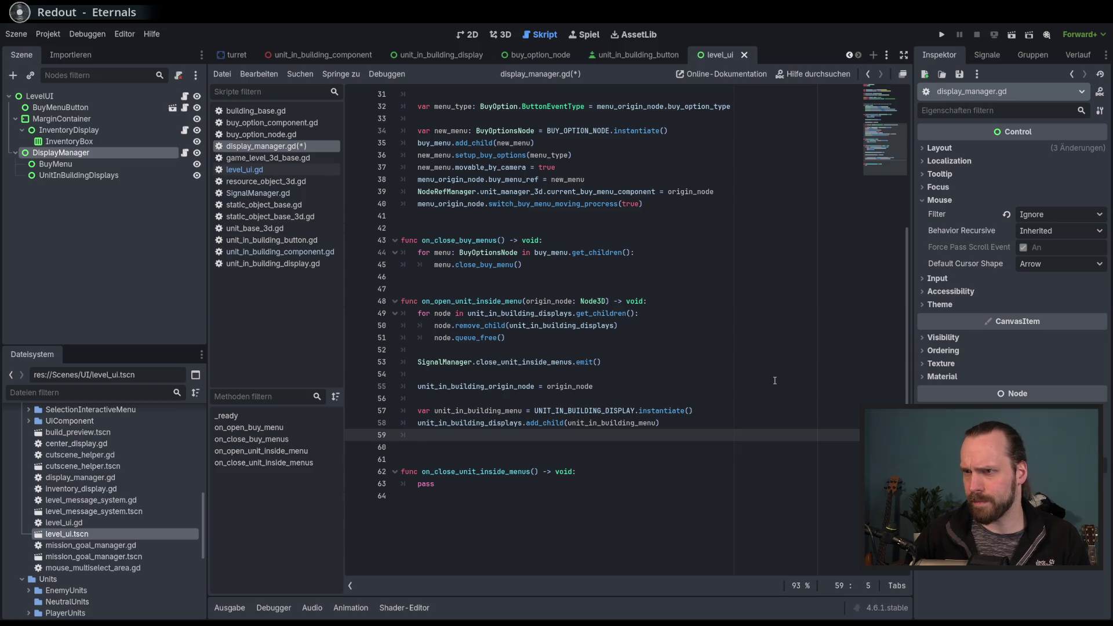
text(uni)
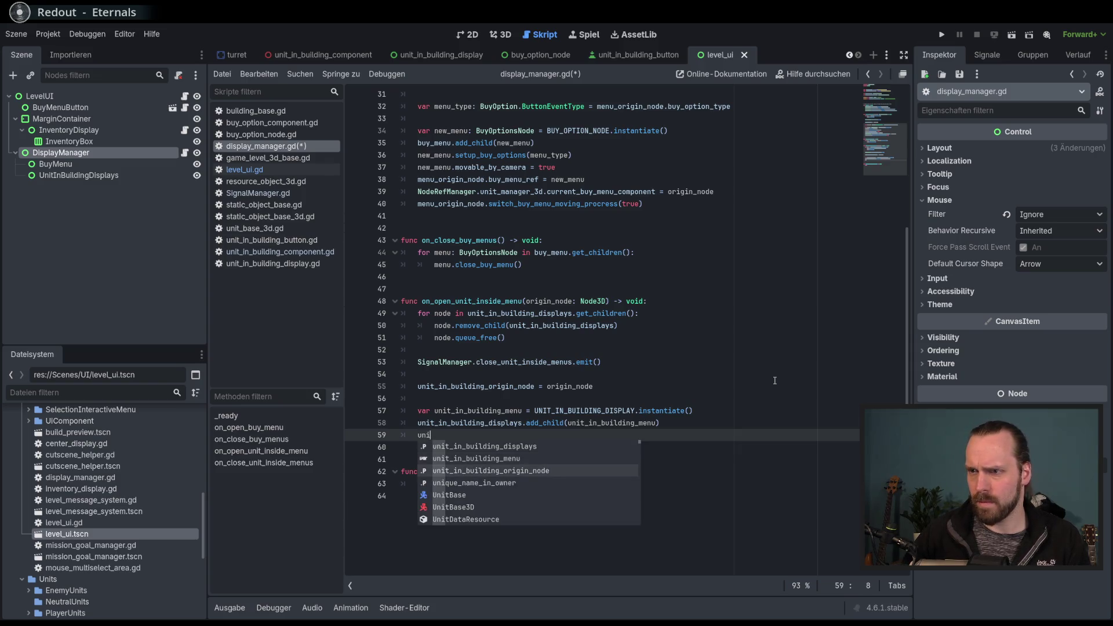
key(Return)
text(.po)
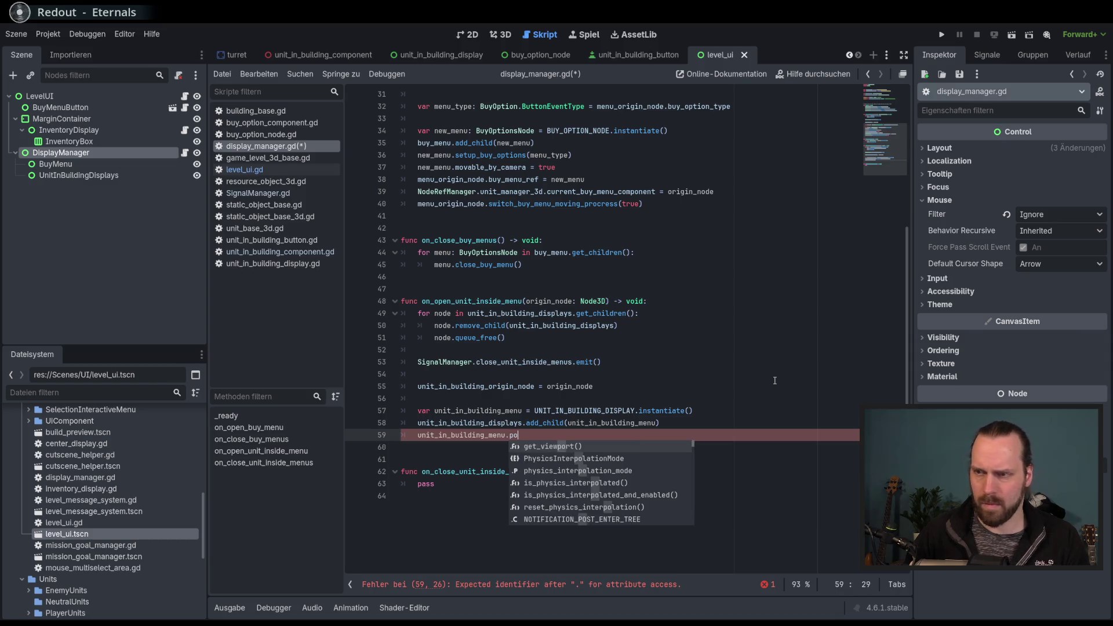
key(BackSpace)
key(BackSpace)
text(glo)
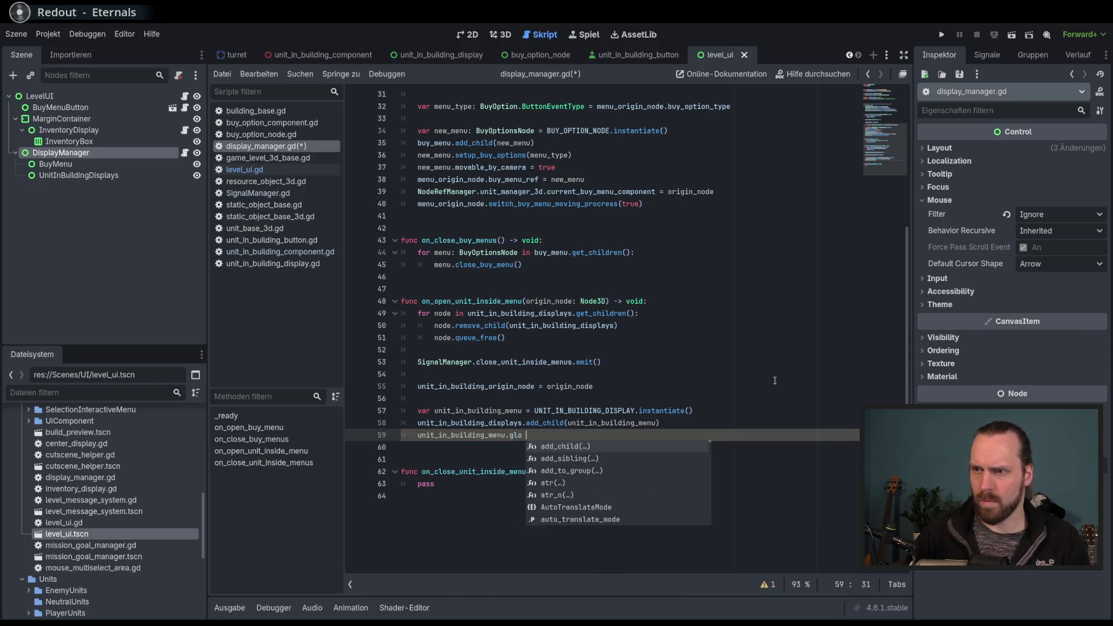
text(bal)
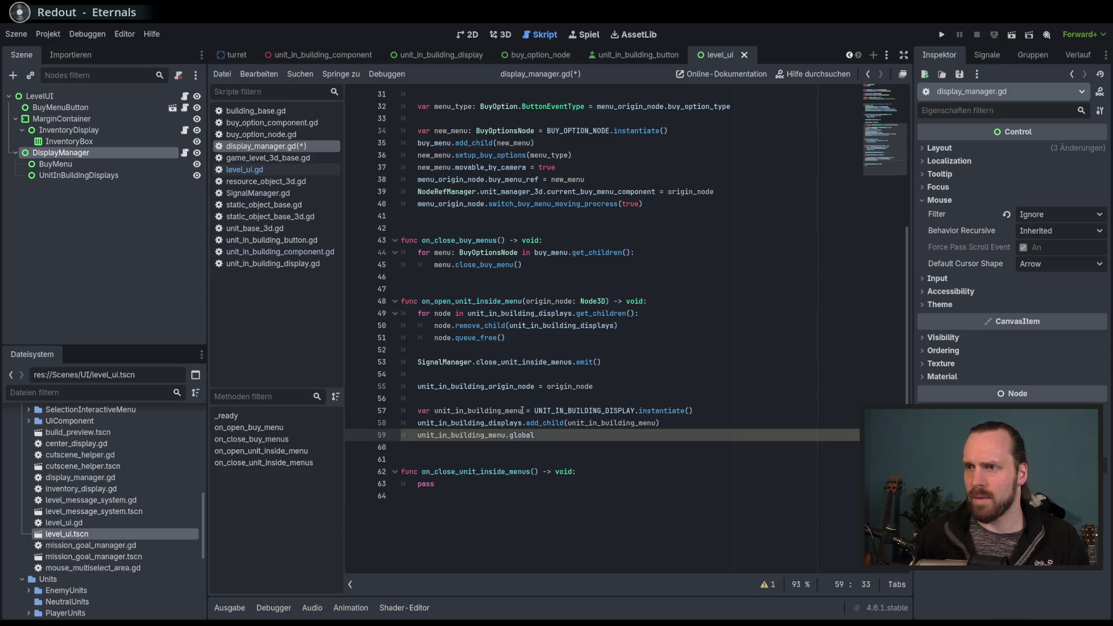
Add a colon after the line 57 variable name for a type annotation.
click(522, 410)
text(: Unit)
key(BackSpace)
key(BackSpace)
key(BackSpace)
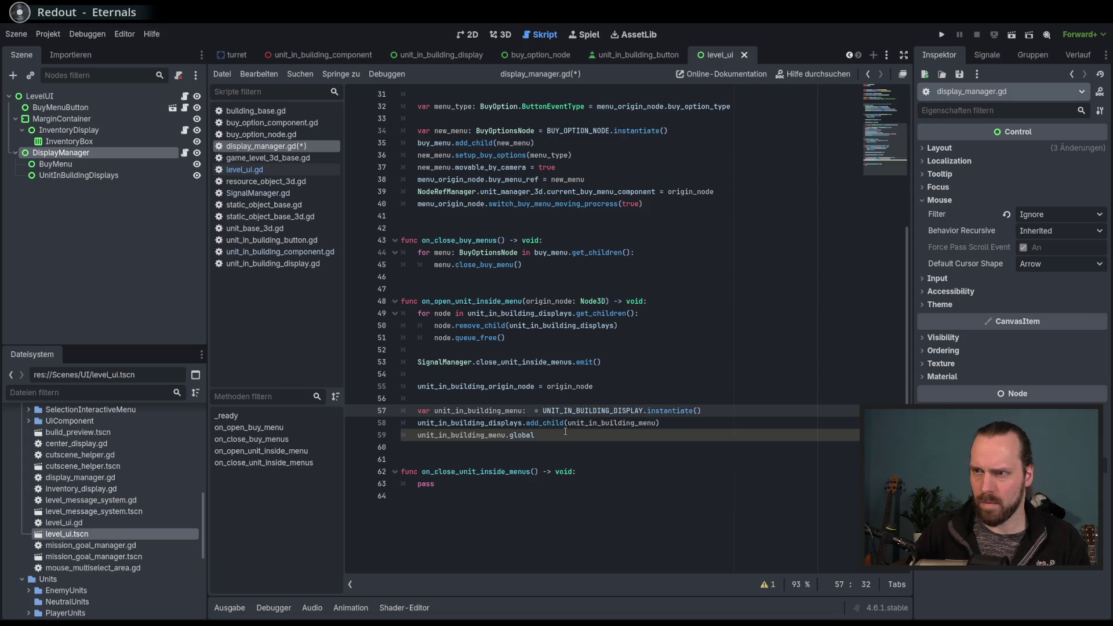
Type the line 57 variable as UnitInBuildingDisplay.
text(Unit_in)
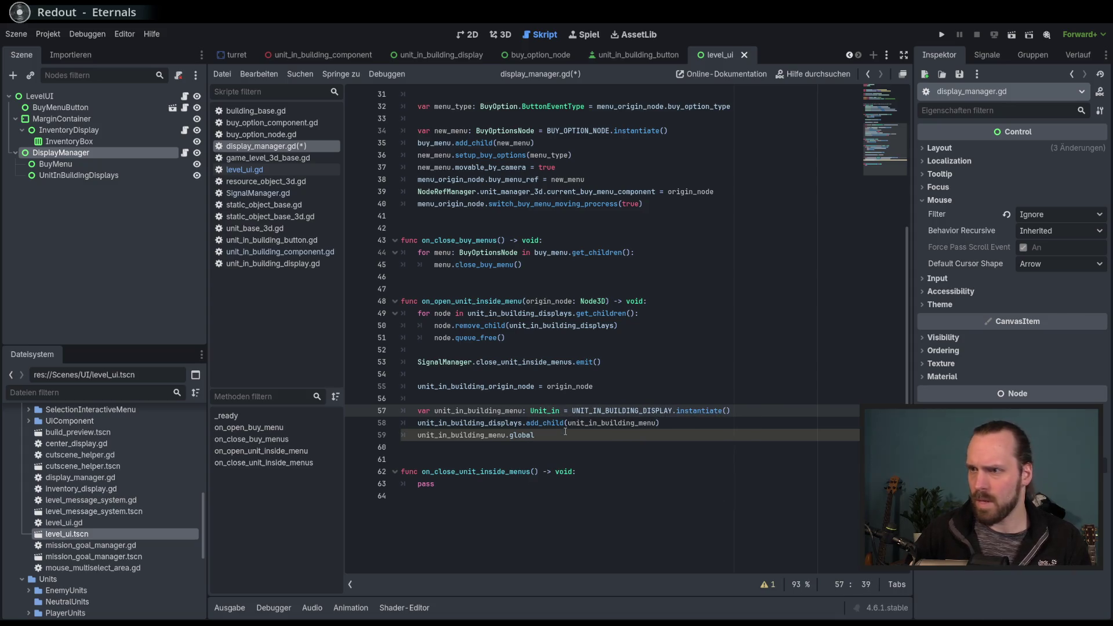
key(BackSpace)
key(BackSpace)
key(BackSpace)
text(In)
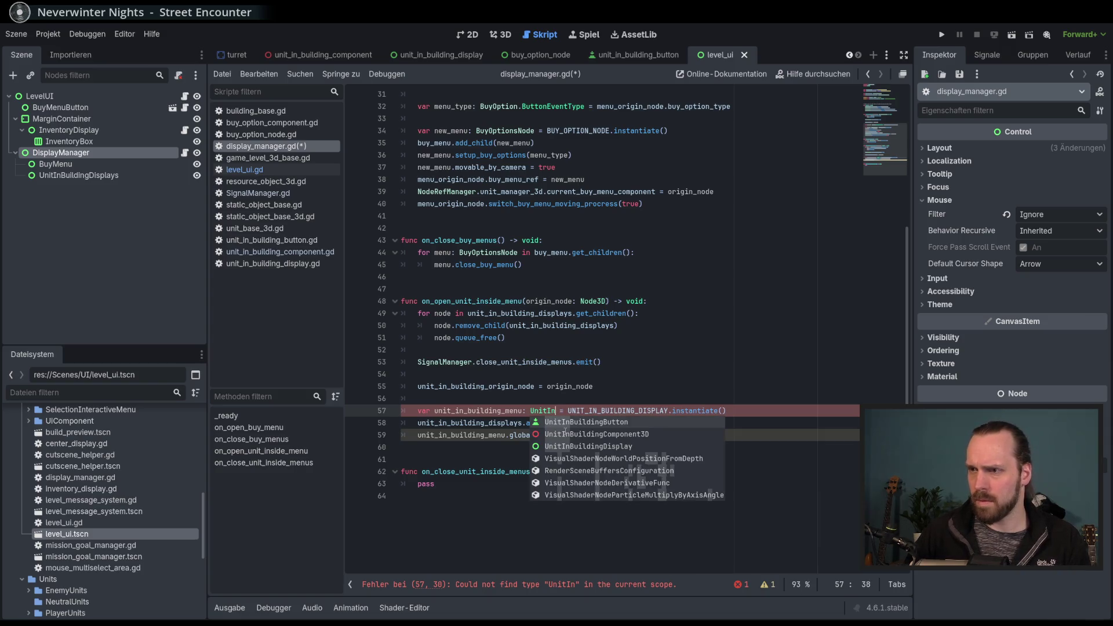
key(Down)
key(Down)
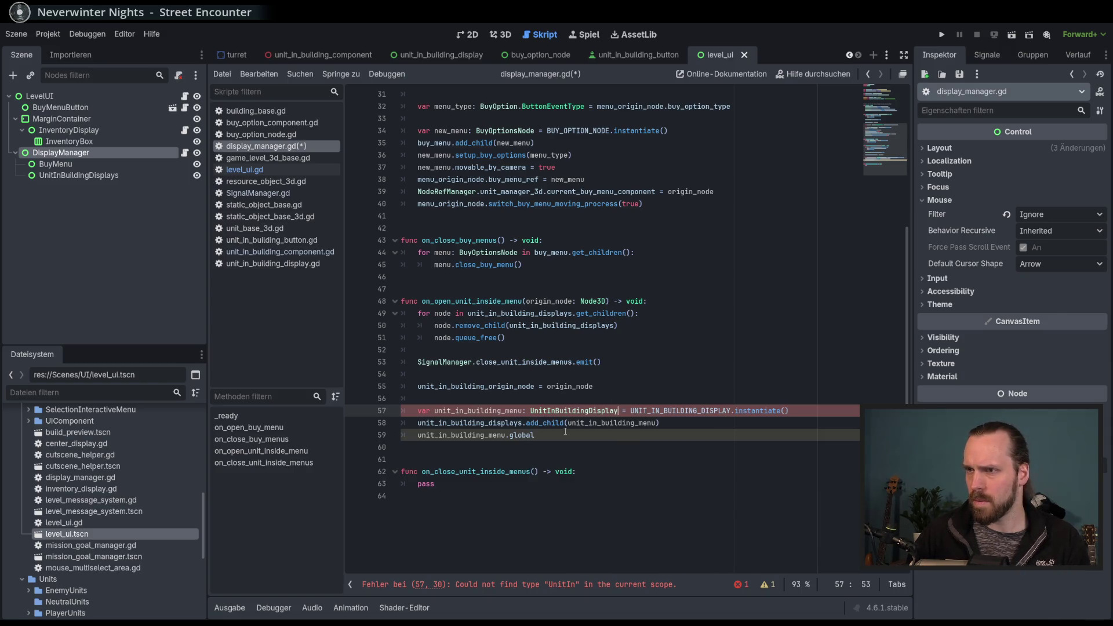
key(Return)
key(End)
Set unit_in_building_menu.global_position = Vector2(300, 300) on line 59 and save.
click(565, 431)
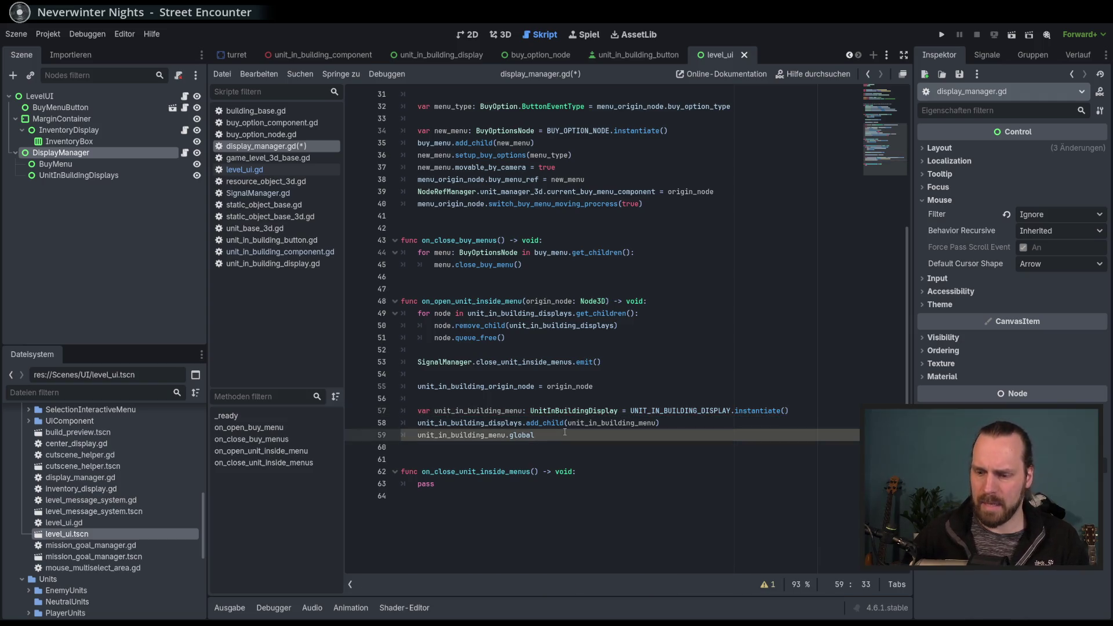
text(_p)
key(Return)
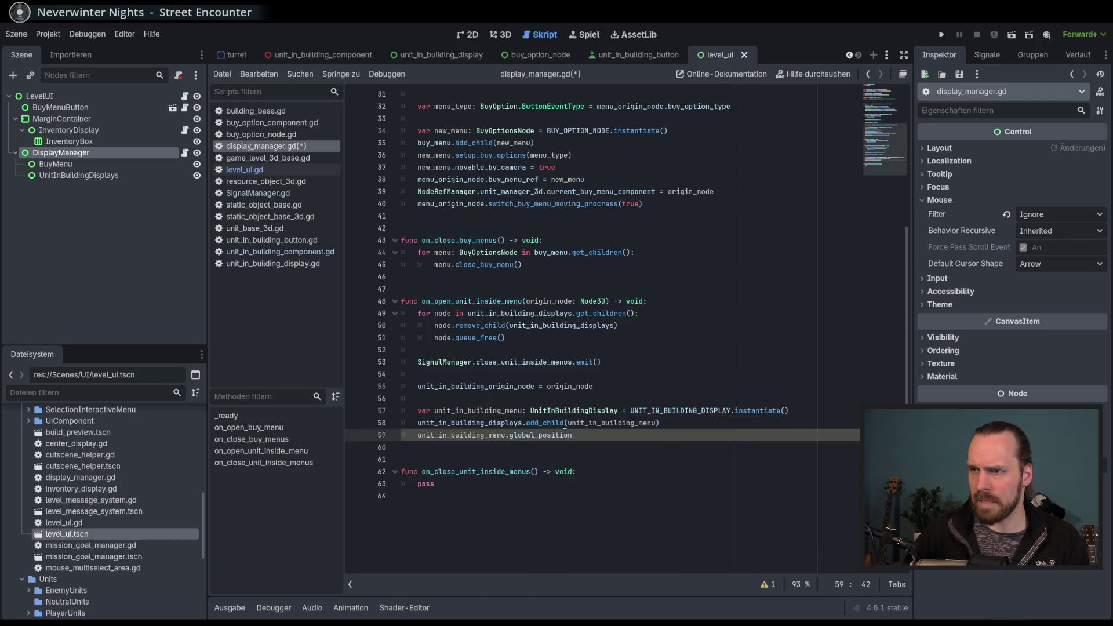
text( = Vector)
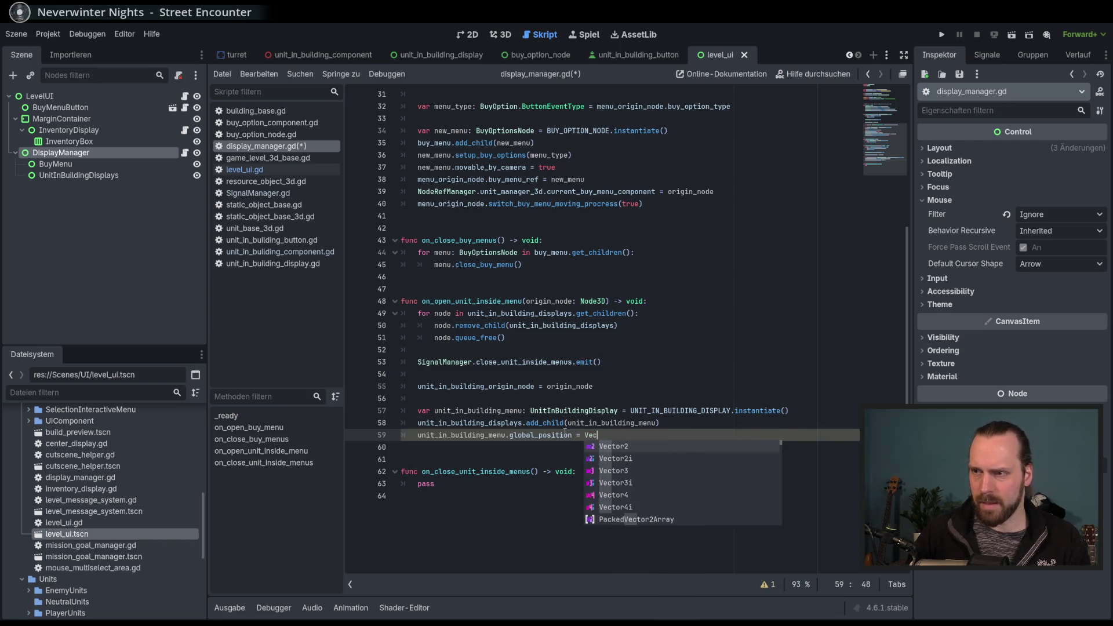
key(Return)
key(BackSpace)
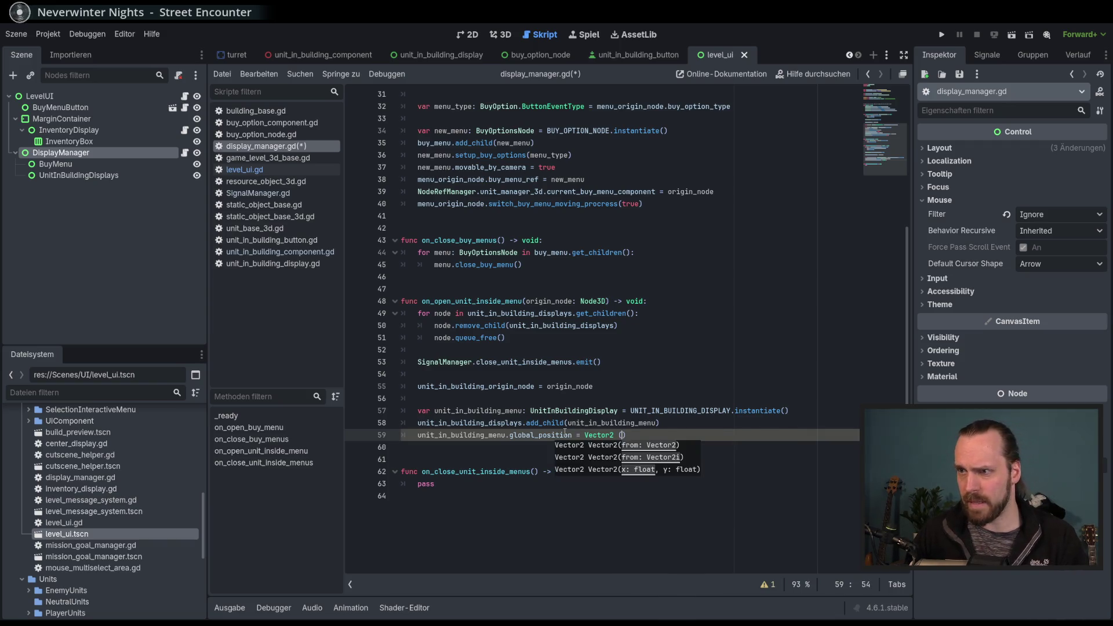
text(300,)
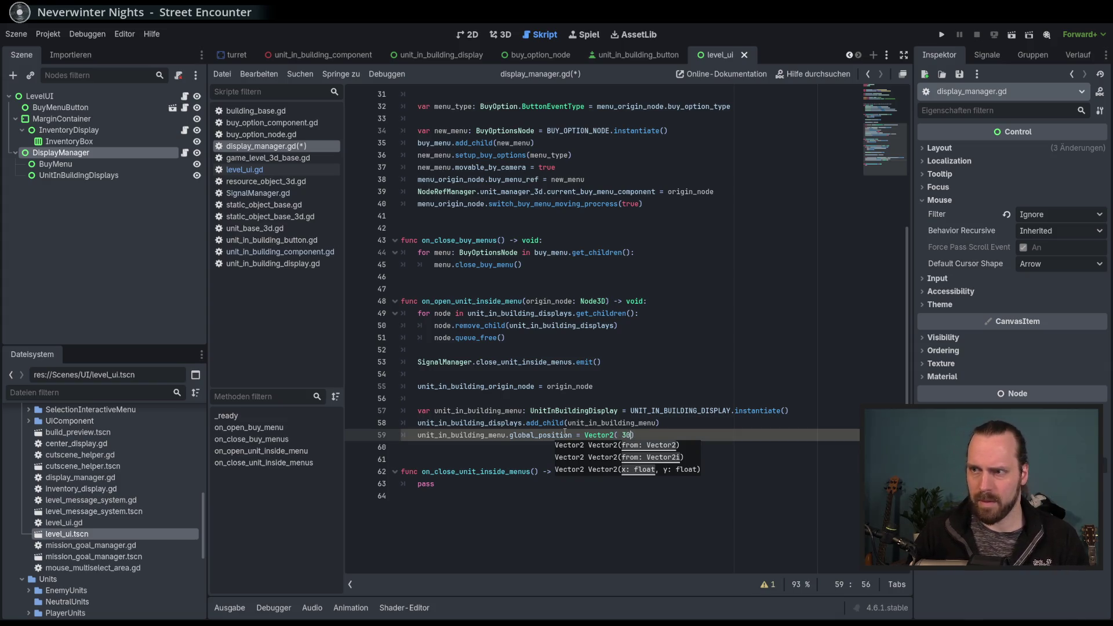
text( 300)
key(ctrl+s)
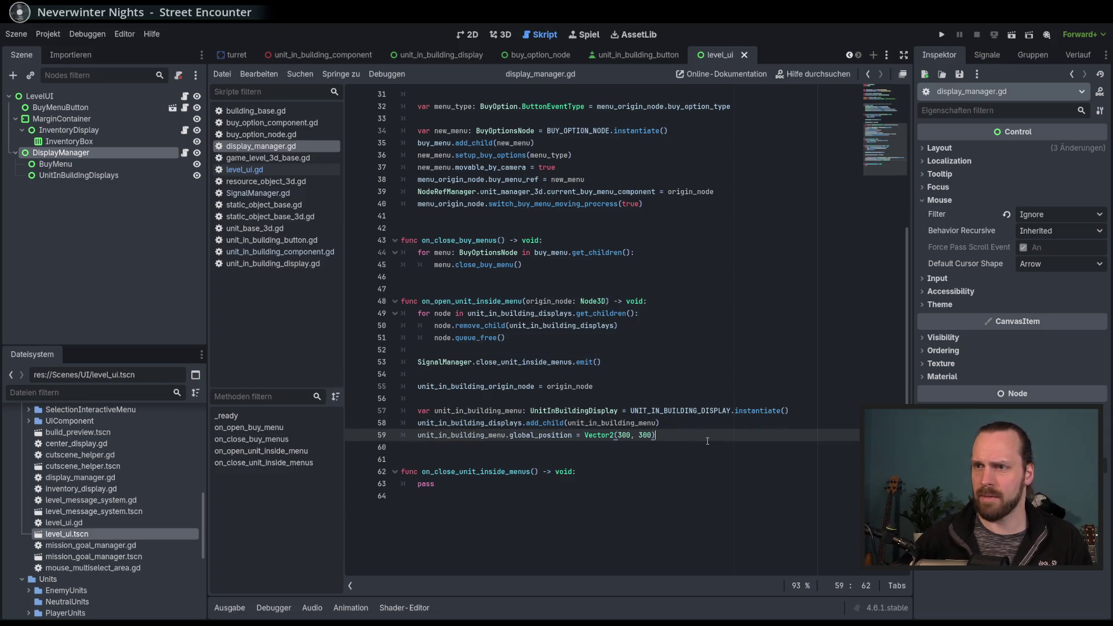
Open the UnitInBuildingDisplay class script, then the unit_in_building_button scene.
scroll(707, 440, up, 5)
scroll(707, 441, down, 4)
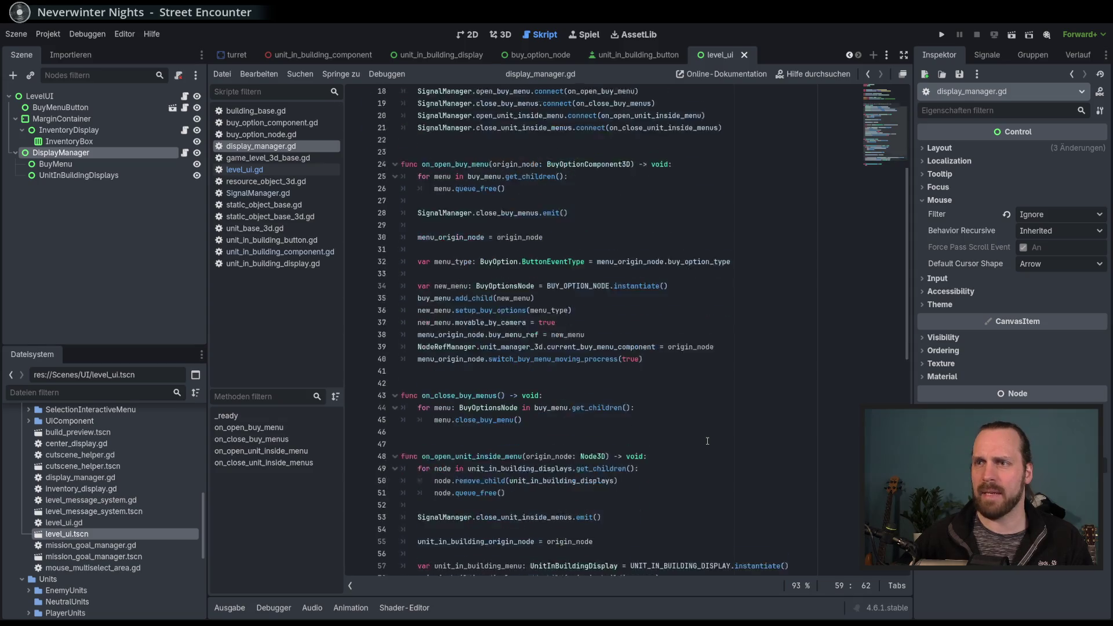
ctrl+click(581, 446)
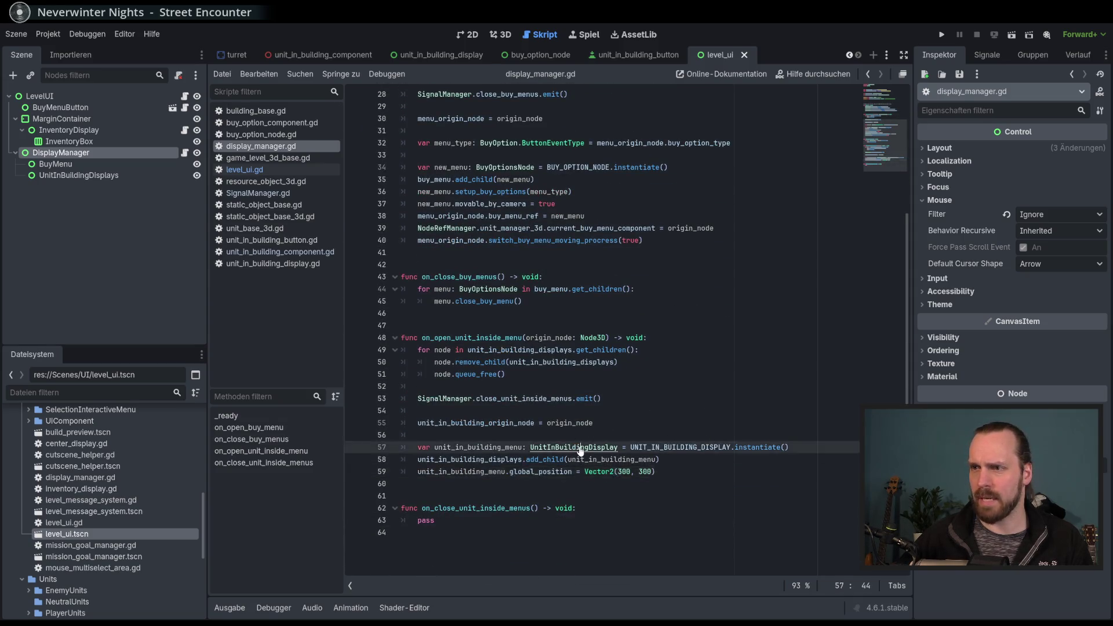
scroll(596, 376, down, 4)
drag(406, 215, 507, 447)
click(507, 447)
click(706, 423)
click(700, 447)
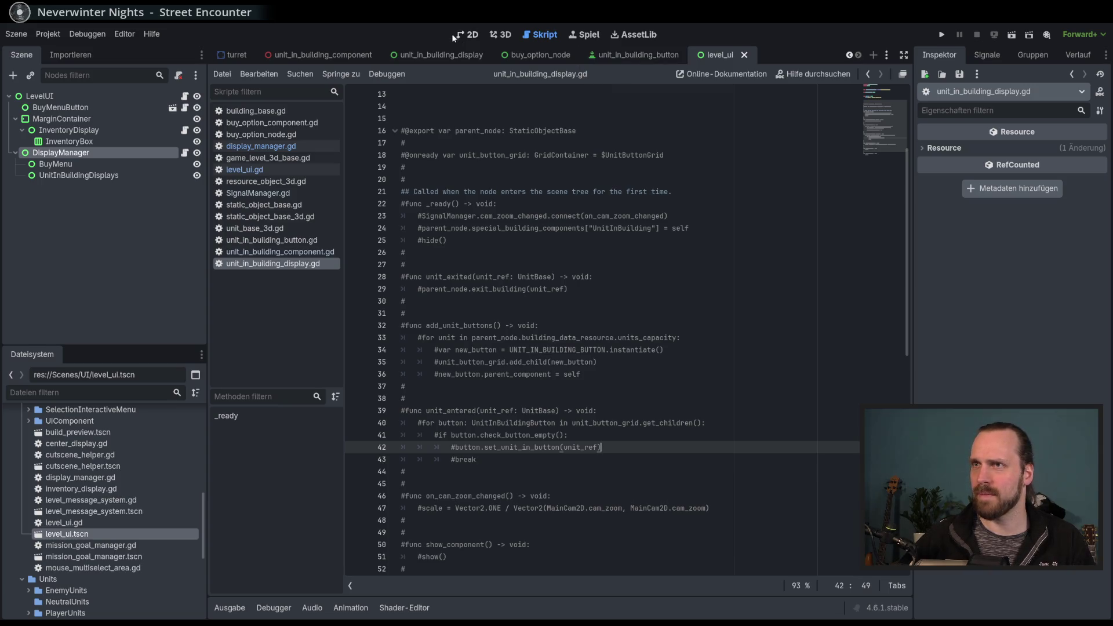
click(634, 55)
In the unit_in_building_display scene, select UnitButtonGrid in the Scene tree.
click(467, 34)
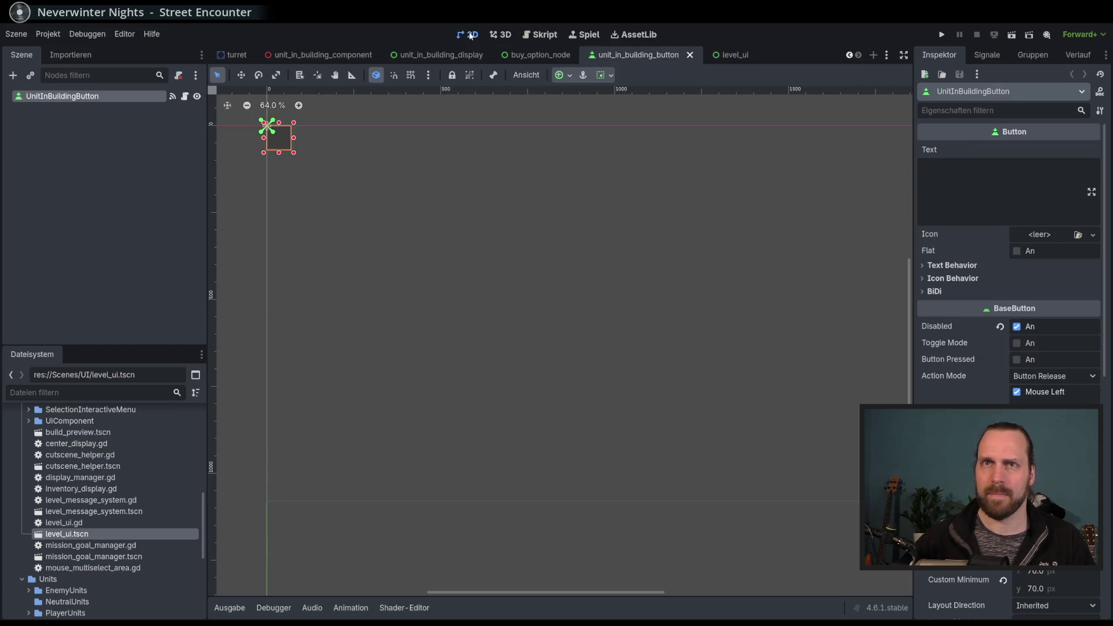
scroll(463, 229, up, 5)
click(450, 231)
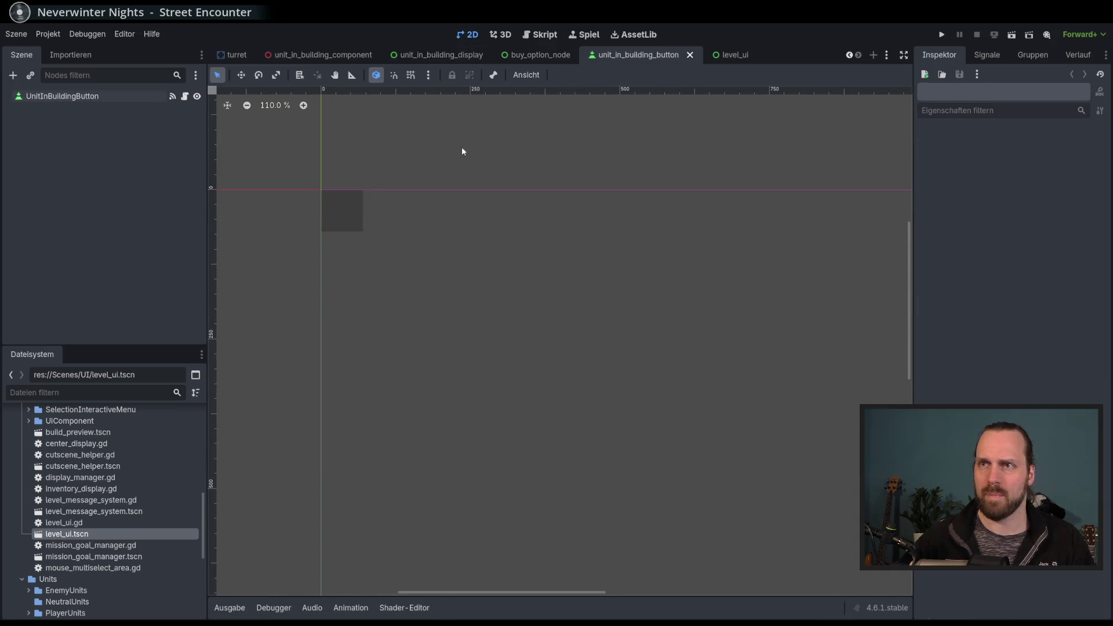
click(458, 58)
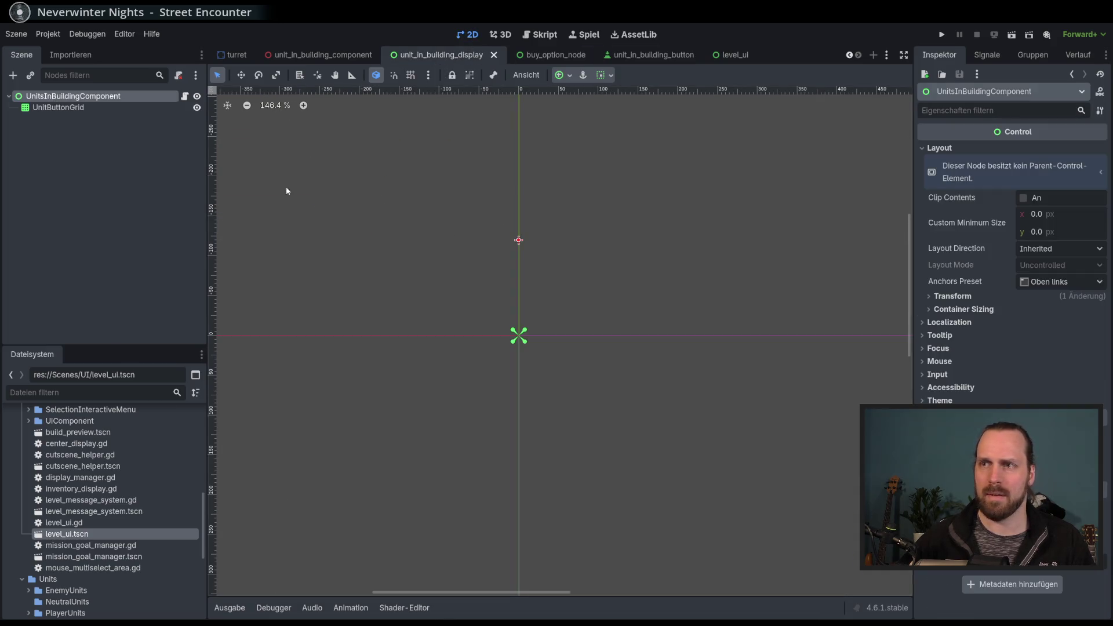
click(75, 108)
click(107, 131)
click(107, 108)
click(123, 168)
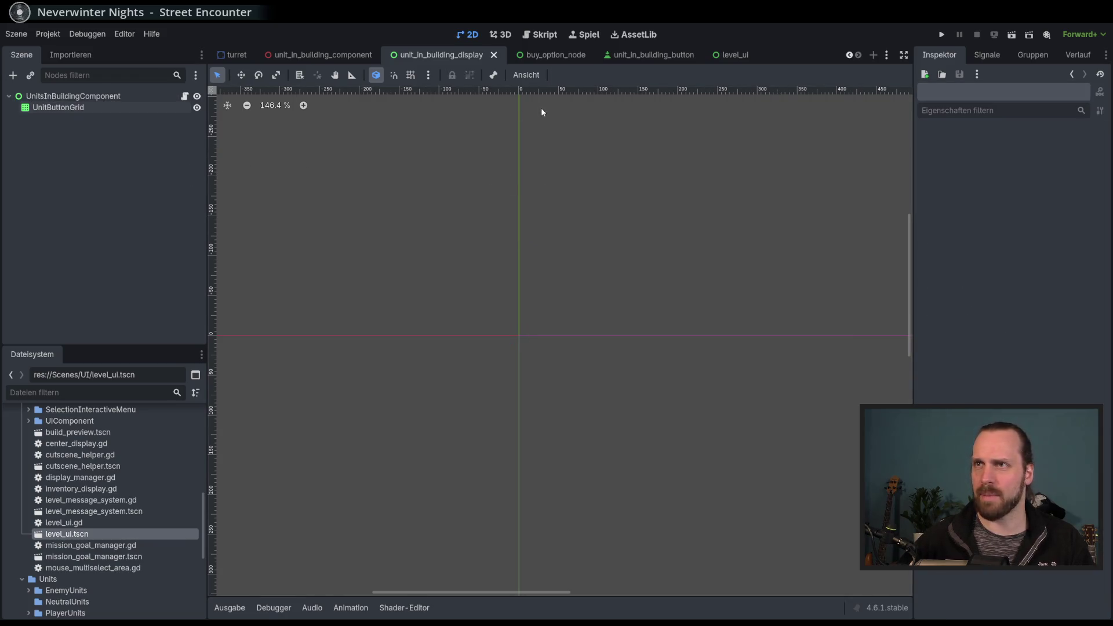
click(83, 109)
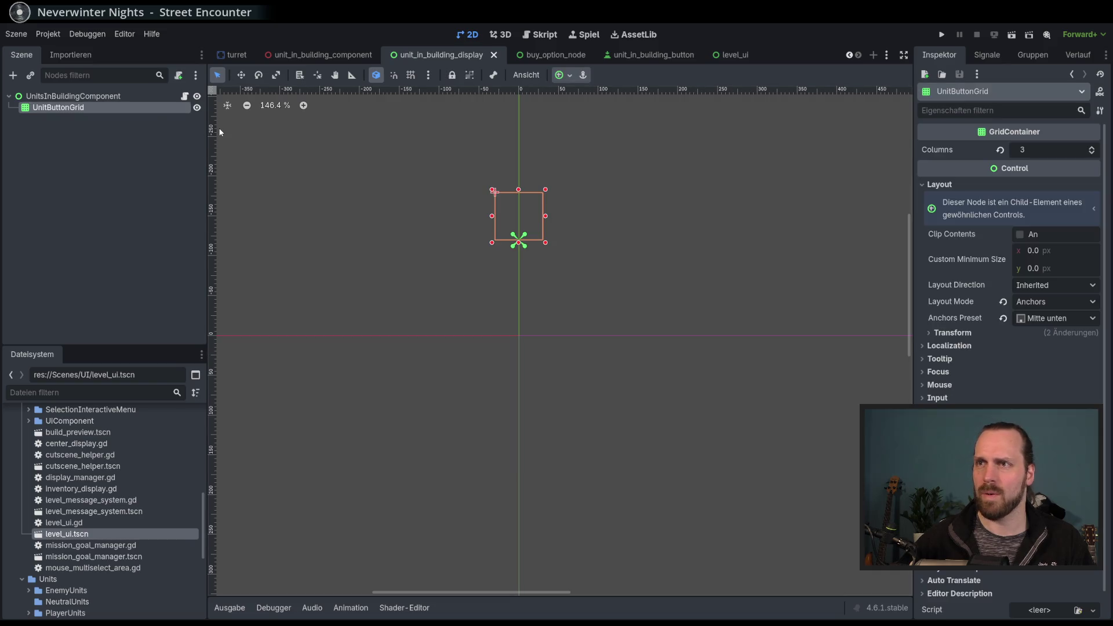
click(87, 96)
click(63, 108)
Instance unit_in_building_button.tscn under UnitButtonGrid and duplicate it.
click(13, 75)
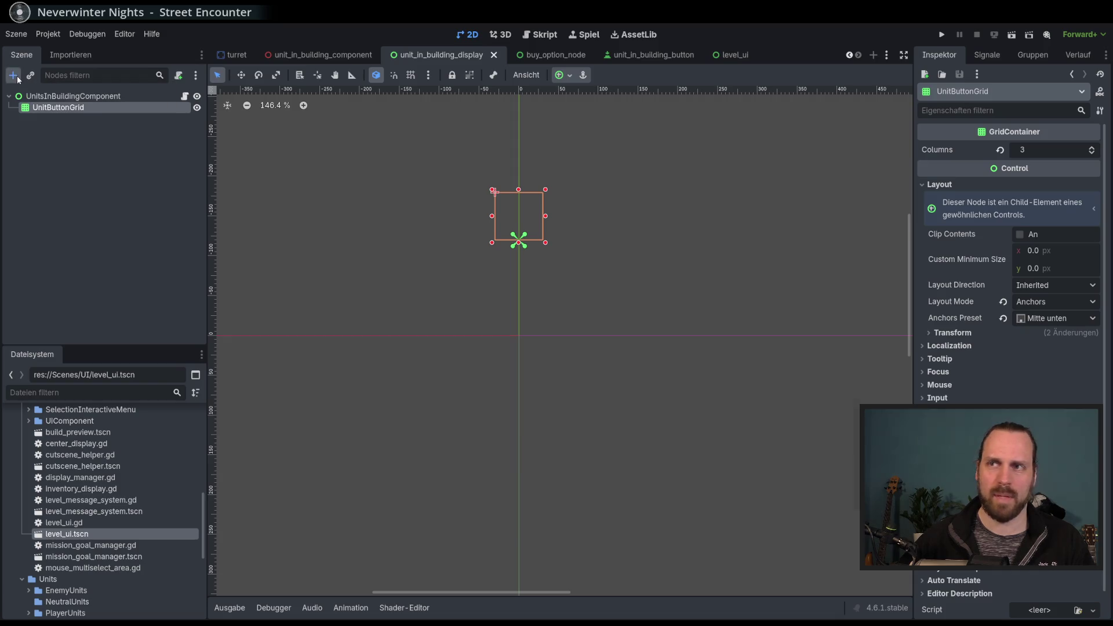
key(Escape)
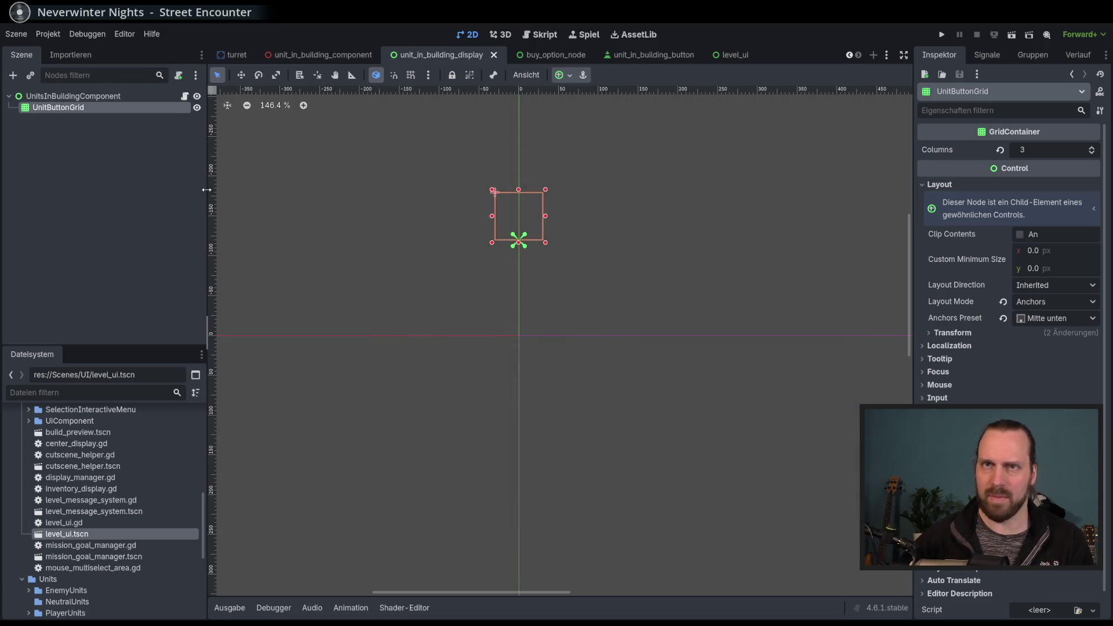
click(27, 77)
text(unit_in)
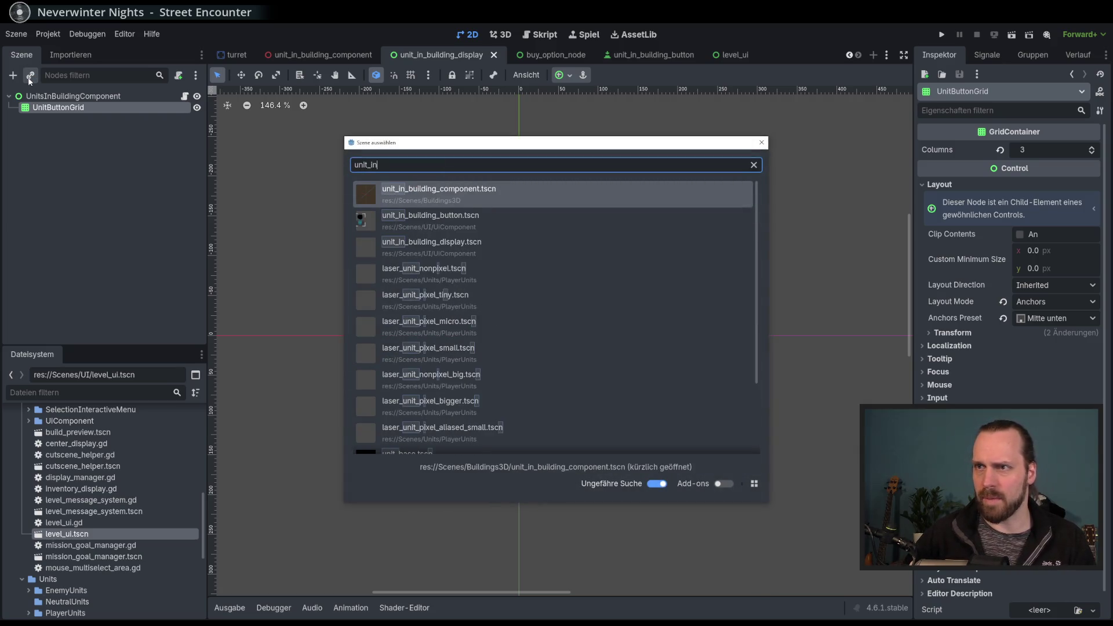
key(Down)
key(Return)
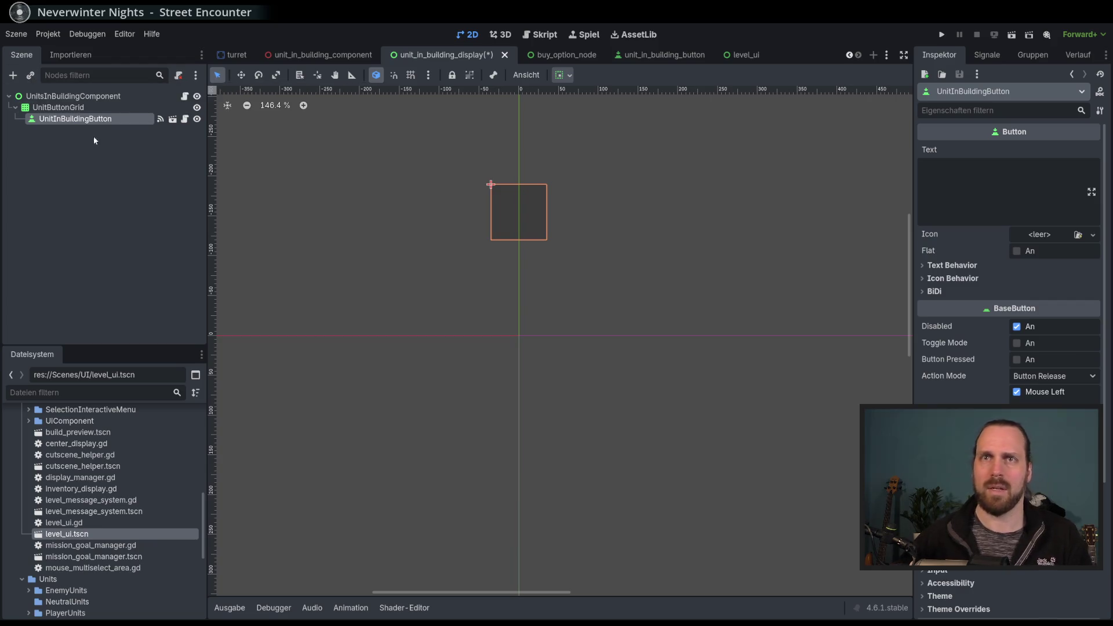
key(ctrl+d)
key(ctrl+d)
key(ctrl+d)
key(ctrl+d)
key(ctrl+d)
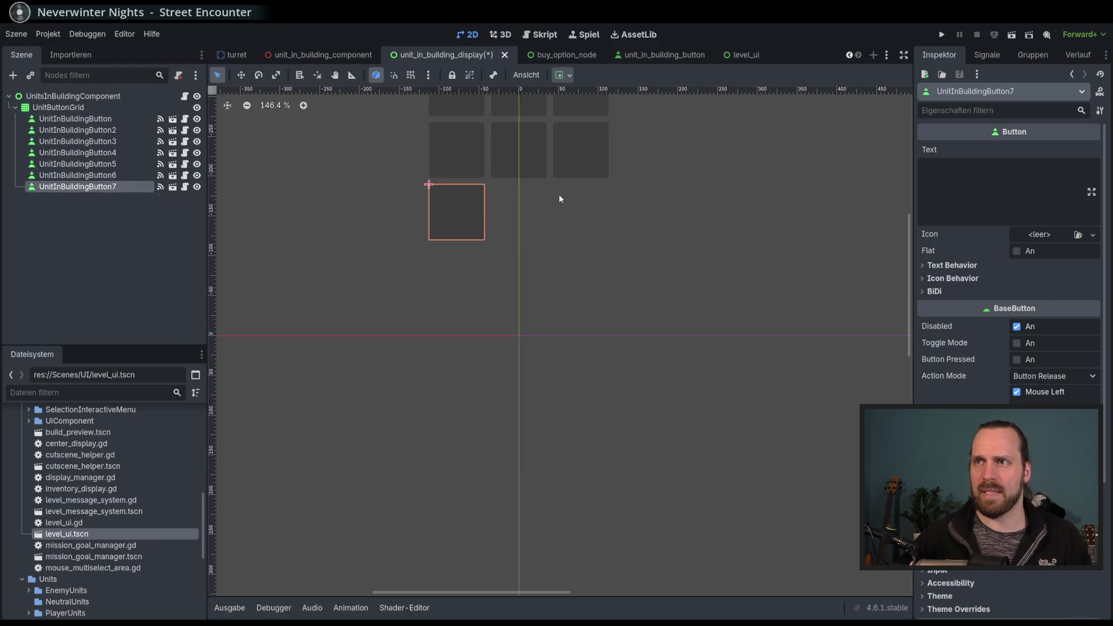
Delete buttons three through ten, leaving two UnitInBuildingButtons, and save the scene.
scroll(405, 314, down, 4)
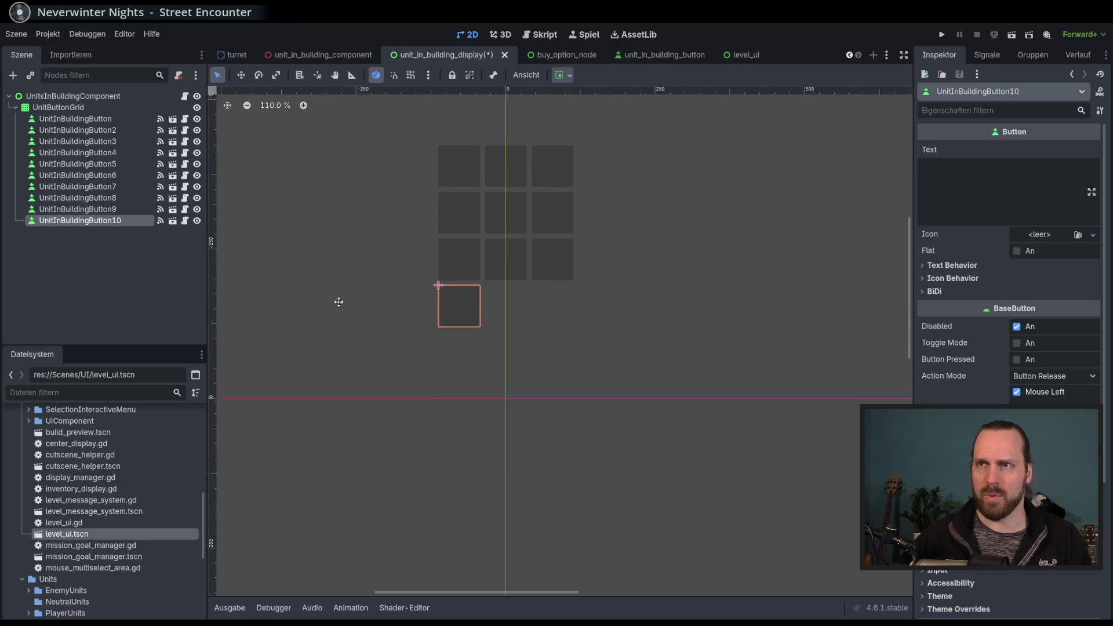
shift+click(87, 152)
key(Delete)
key(Return)
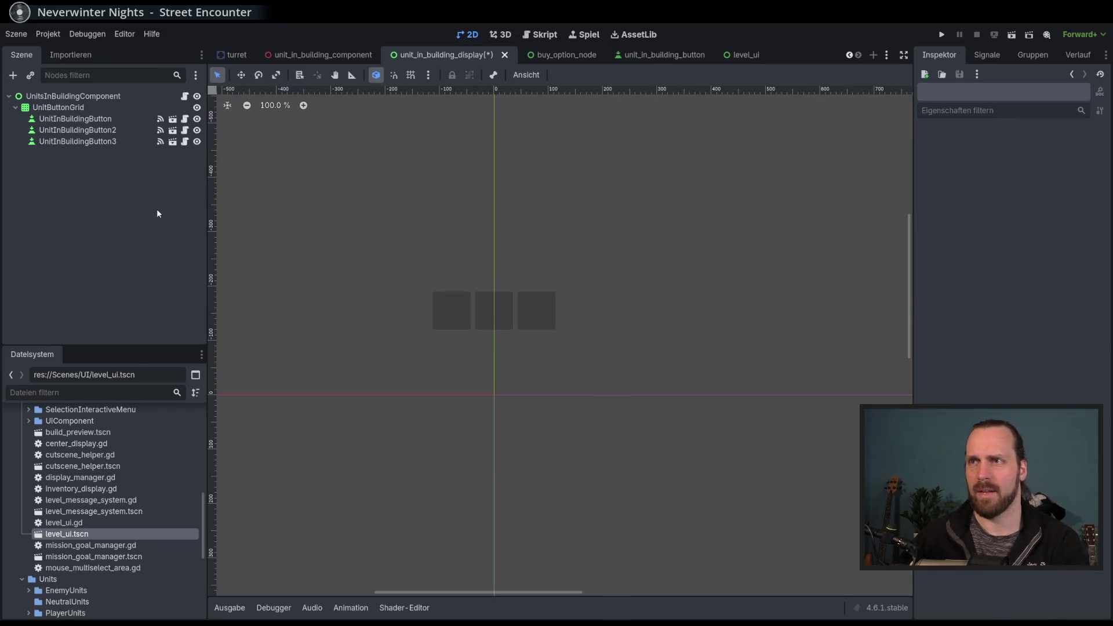
click(114, 145)
key(Delete)
key(Return)
key(ctrl+s)
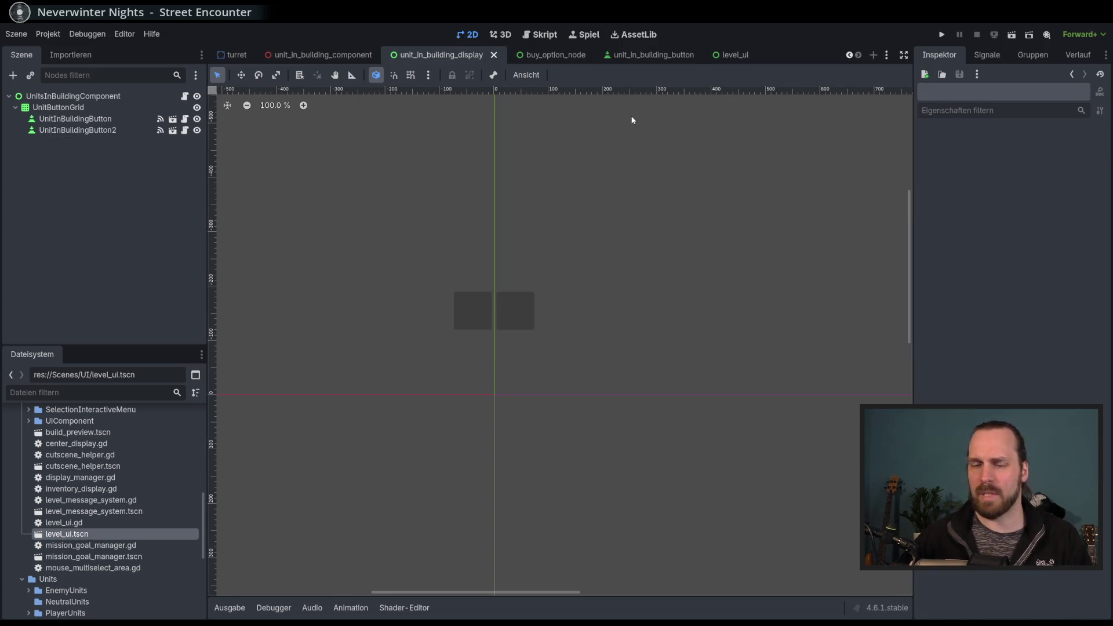
Launch the game and start Test Mission - 3D from the mission menu.
key(F5)
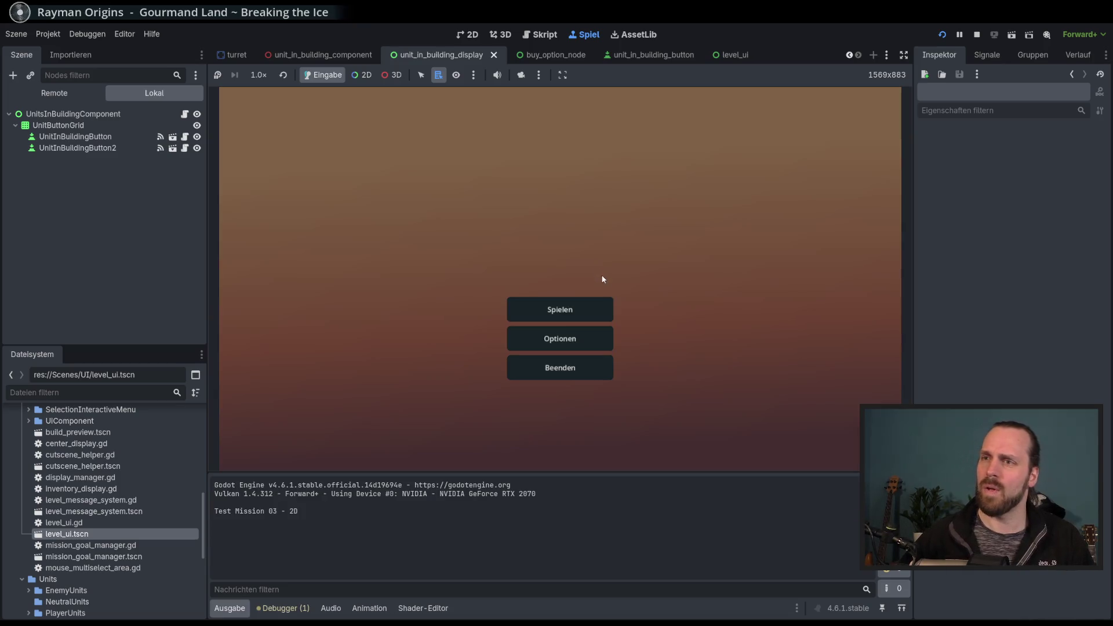
click(545, 310)
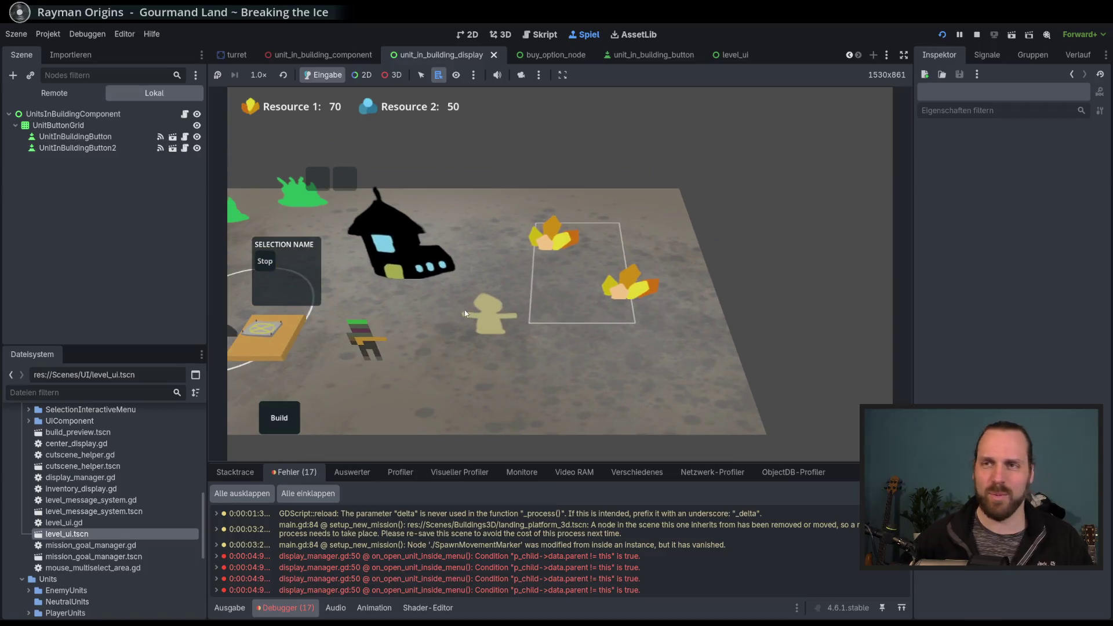
key(F5)
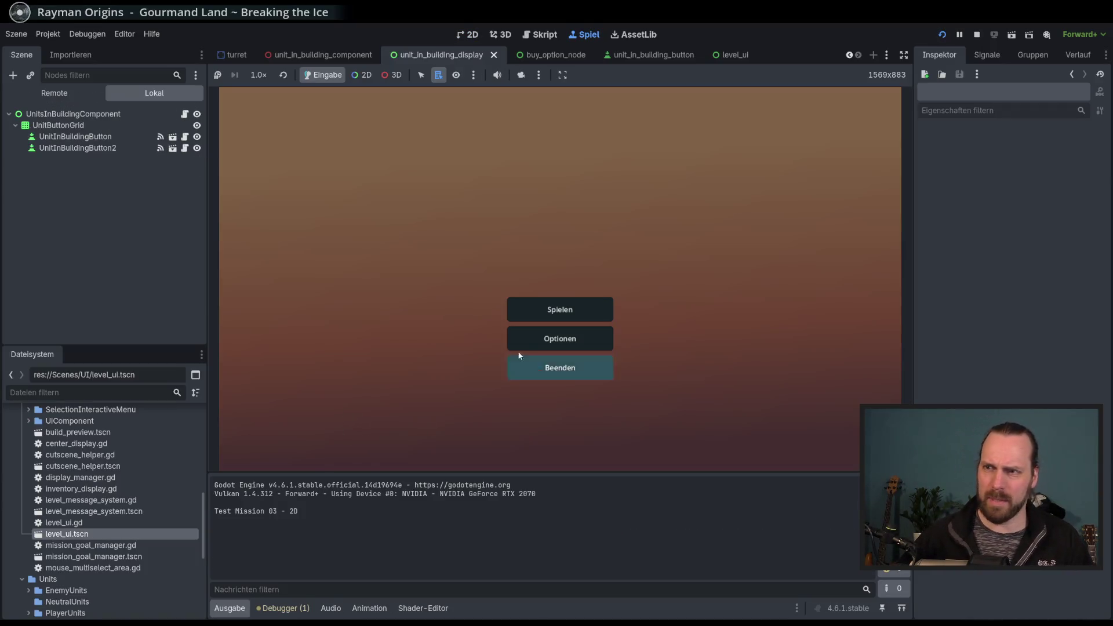
click(522, 362)
click(351, 240)
click(615, 418)
Build a Laser Turret inside the circle and toggle its selection to show and hide its unit display.
click(277, 413)
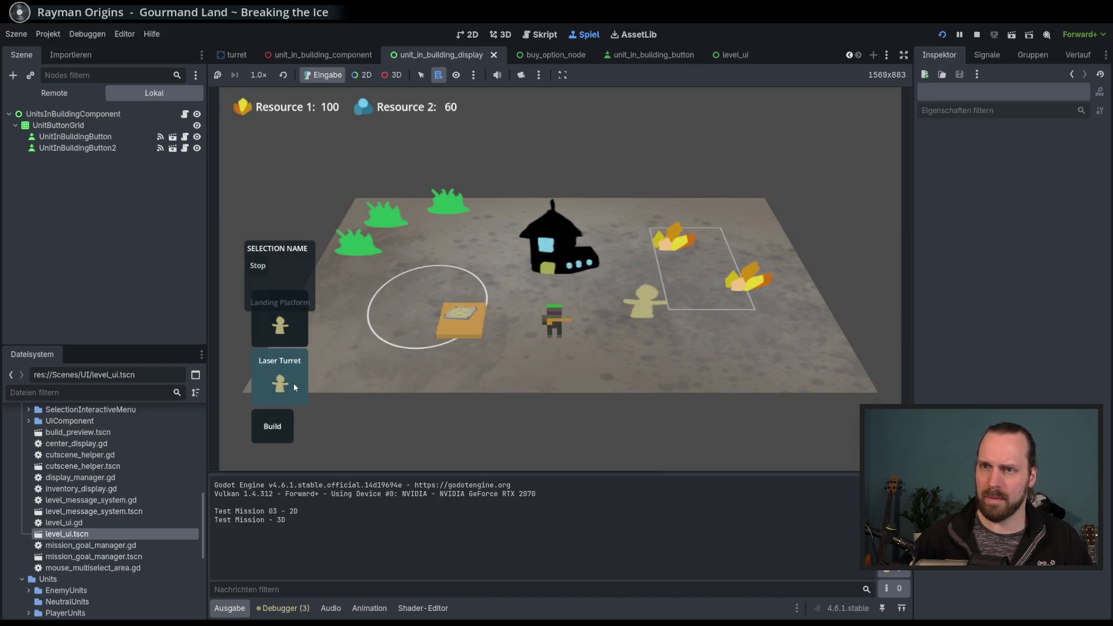
click(293, 385)
click(400, 318)
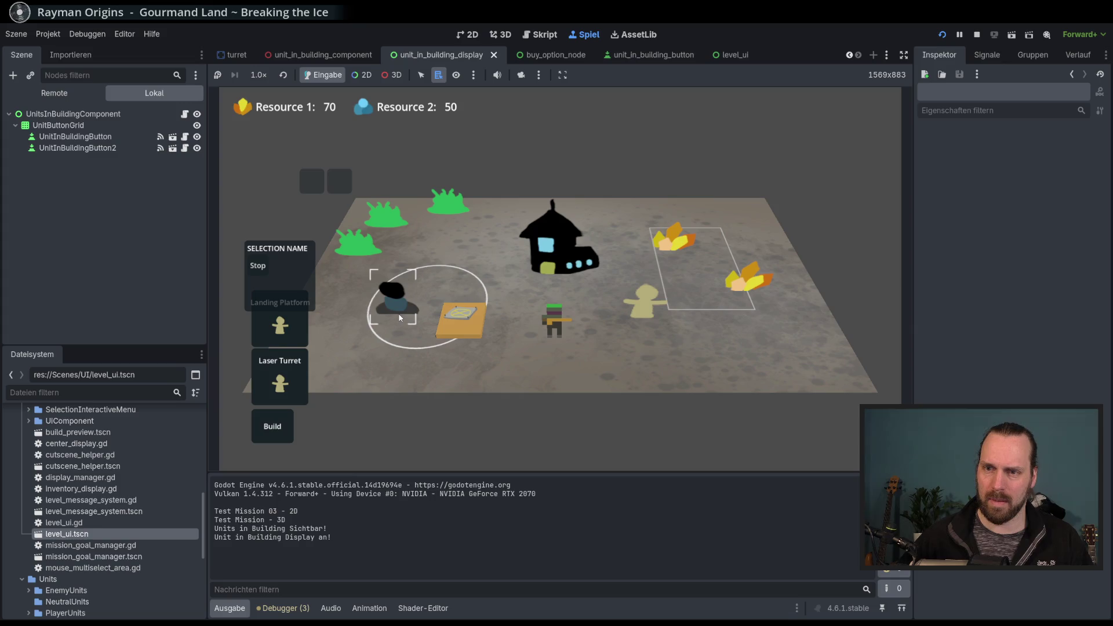
click(423, 335)
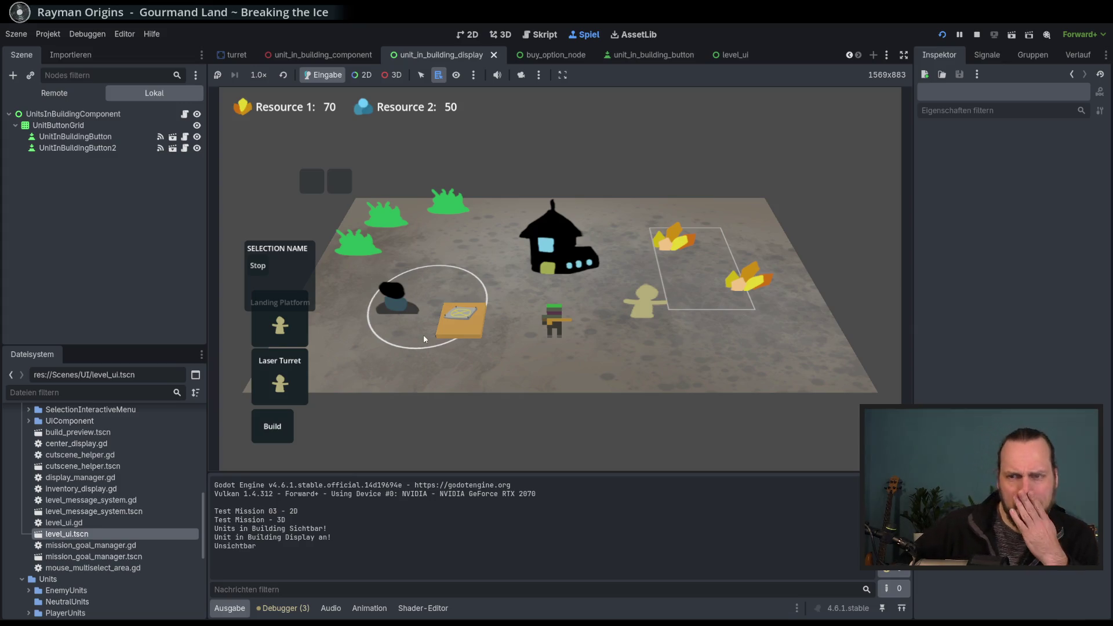
click(405, 317)
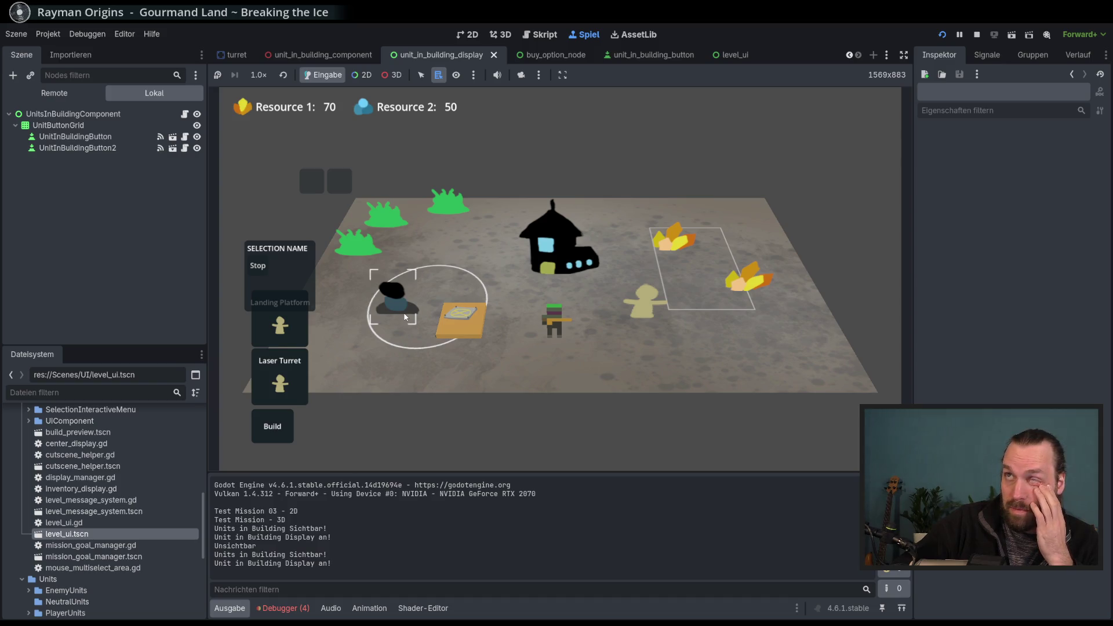
click(399, 310)
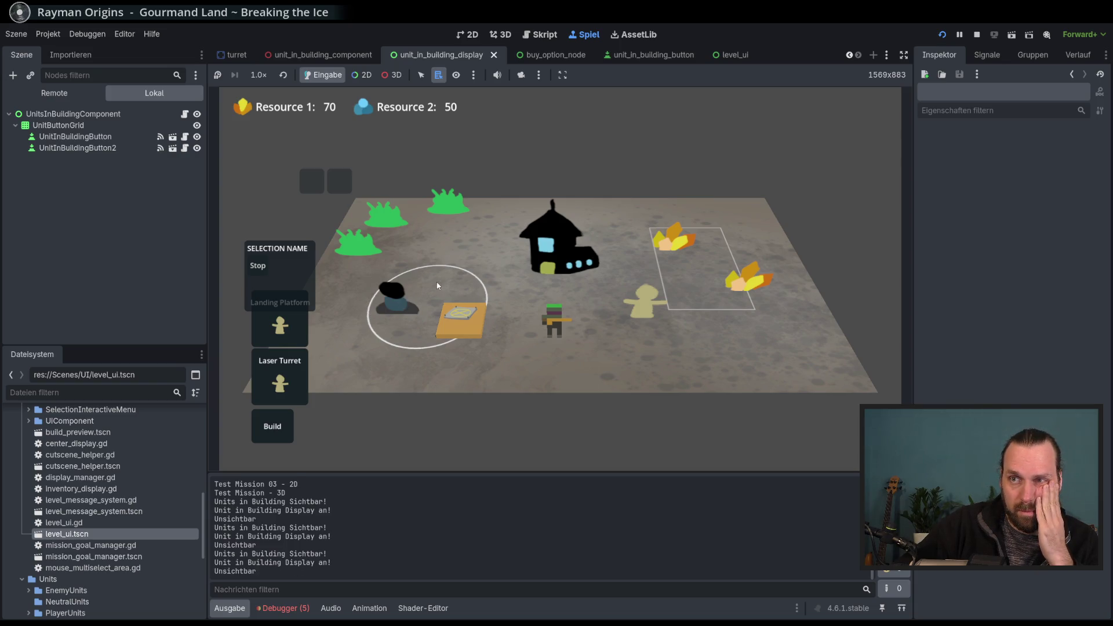
Build a second turret near the house, recheck its display, then stop the game.
click(288, 378)
click(477, 270)
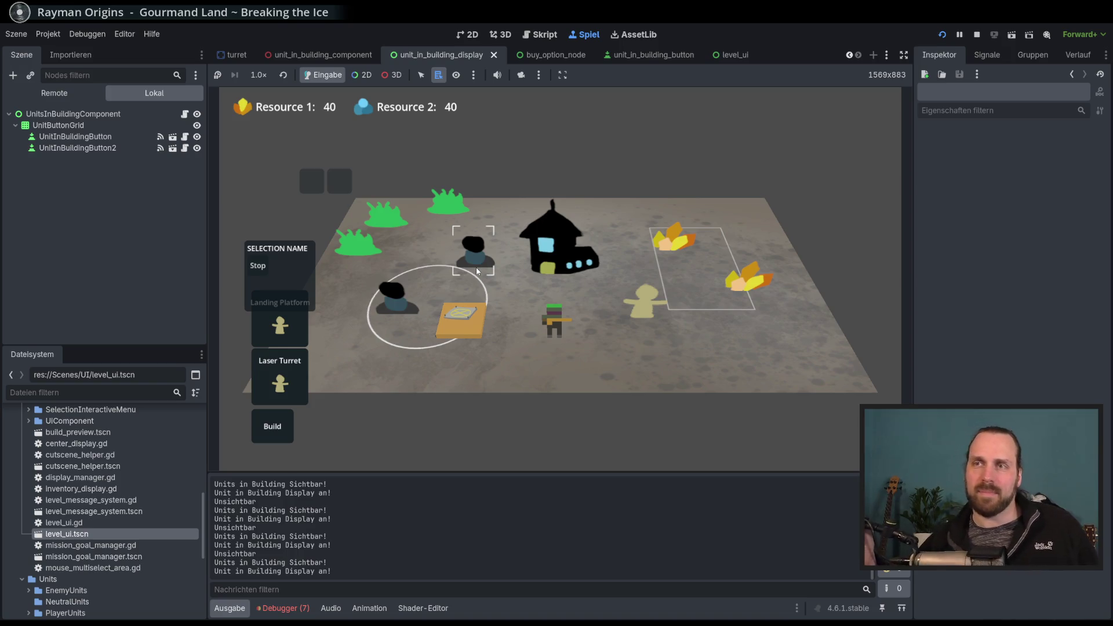
click(581, 298)
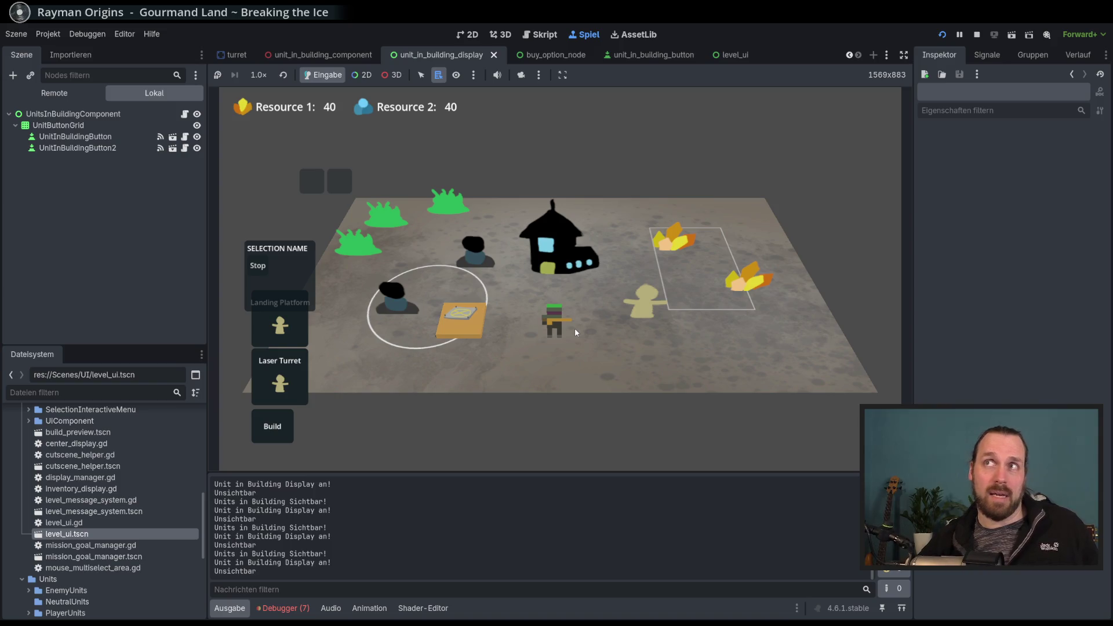
click(474, 257)
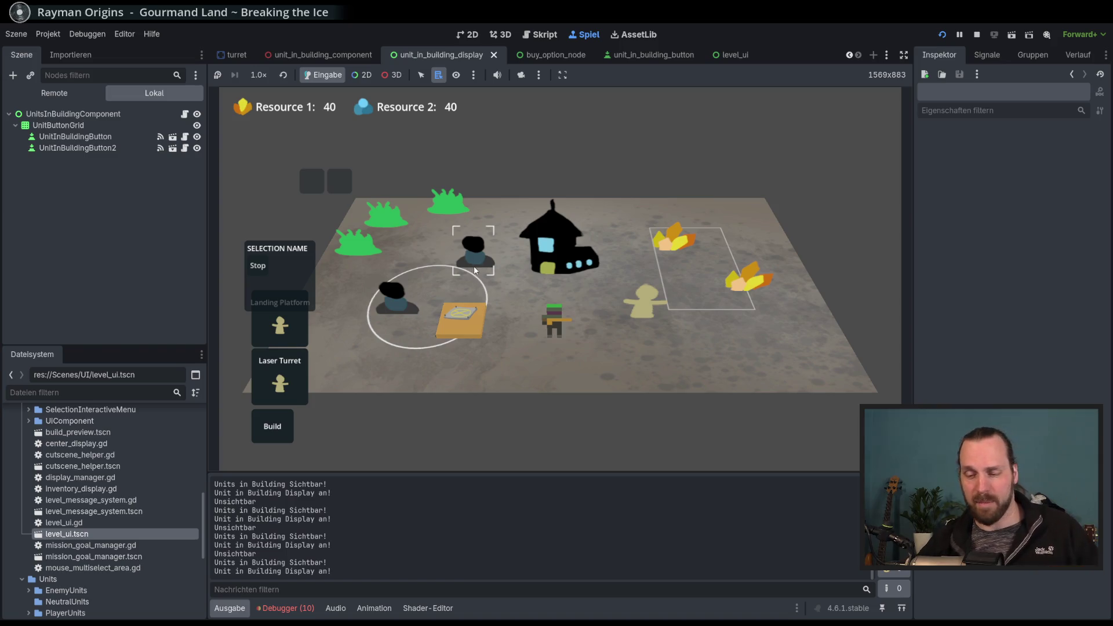
key(F8)
scroll(547, 262, down, 1)
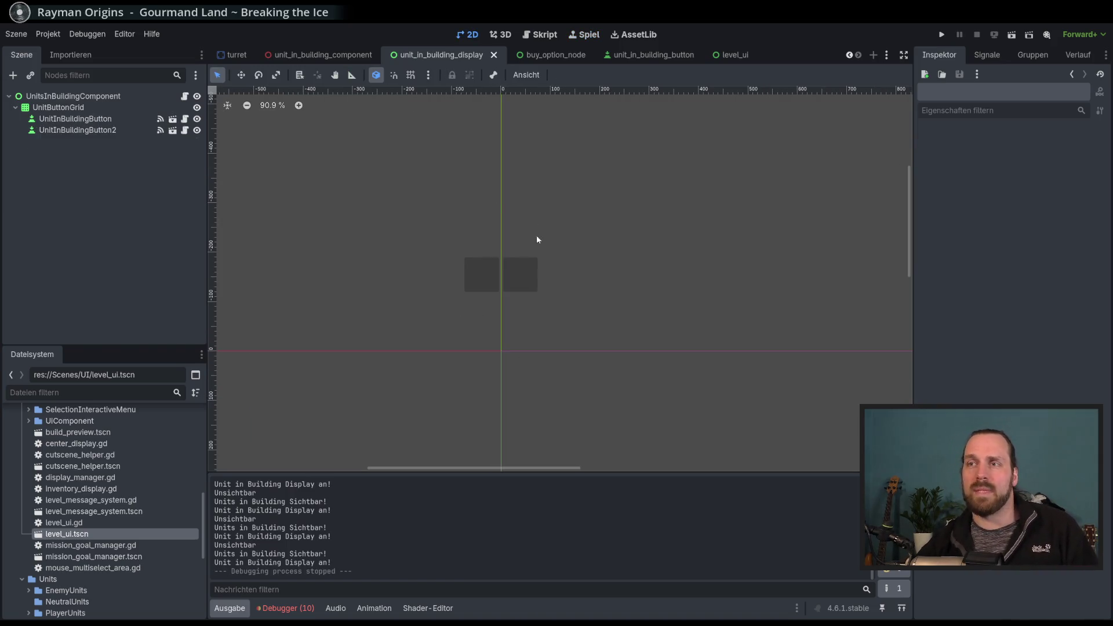
Open the level_ui scene and read the unit-inside-menu code around line 59 of display_manager.gd.
click(643, 55)
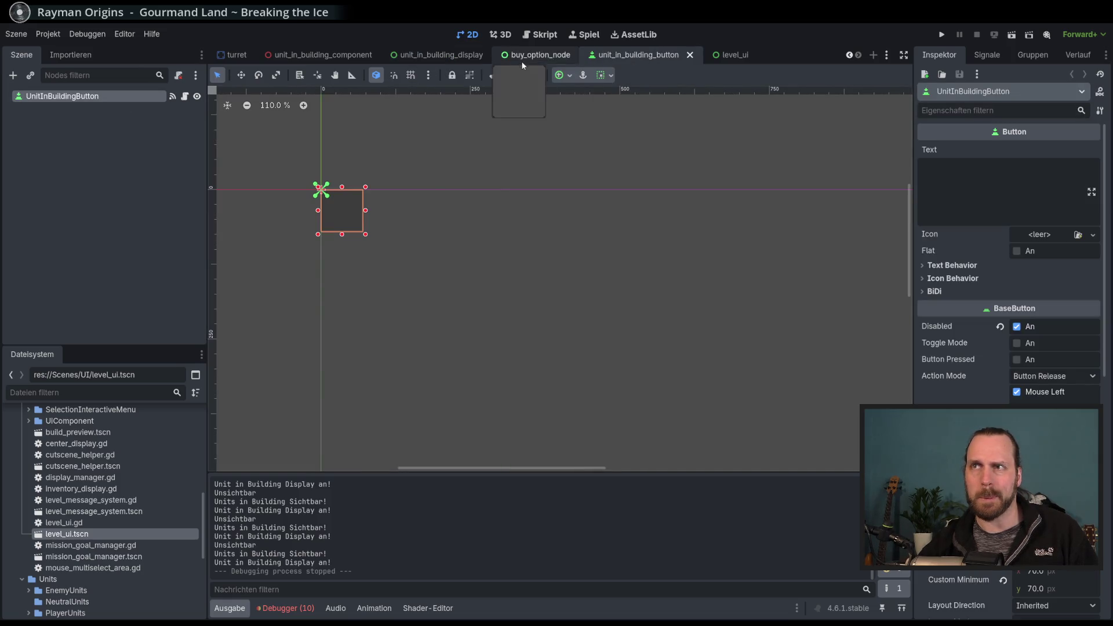
click(886, 54)
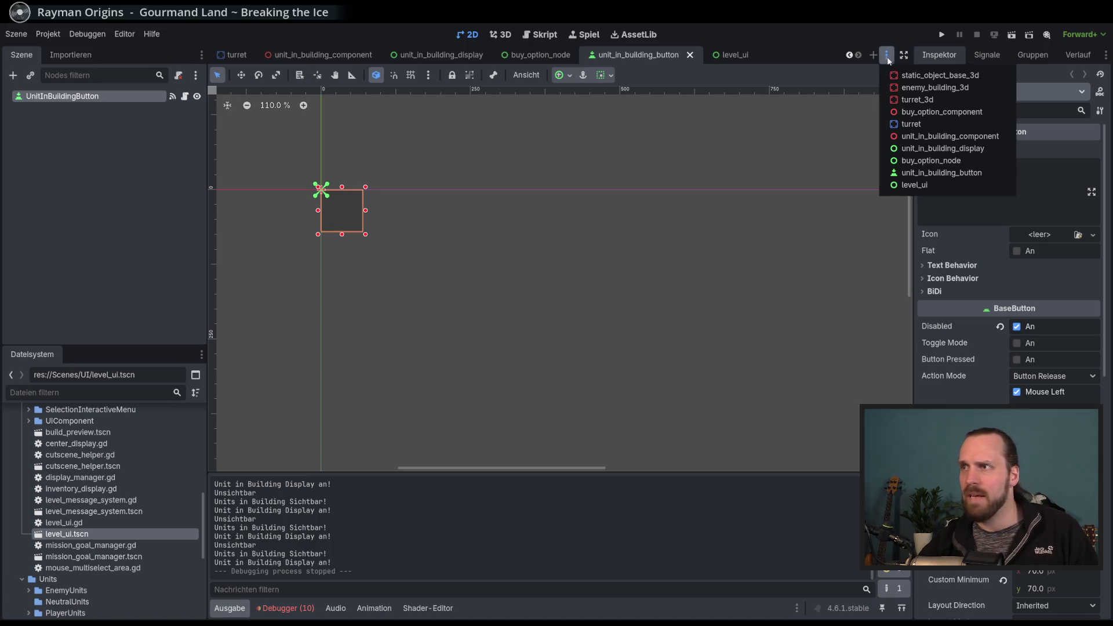
click(927, 183)
click(184, 153)
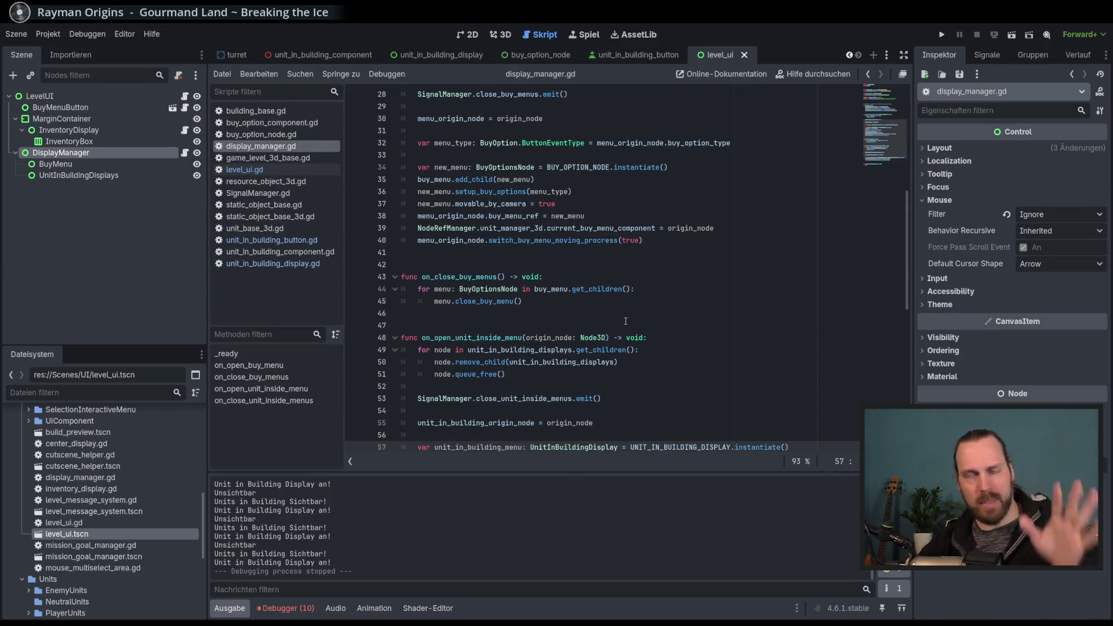
scroll(629, 330, down, 4)
click(635, 347)
click(666, 326)
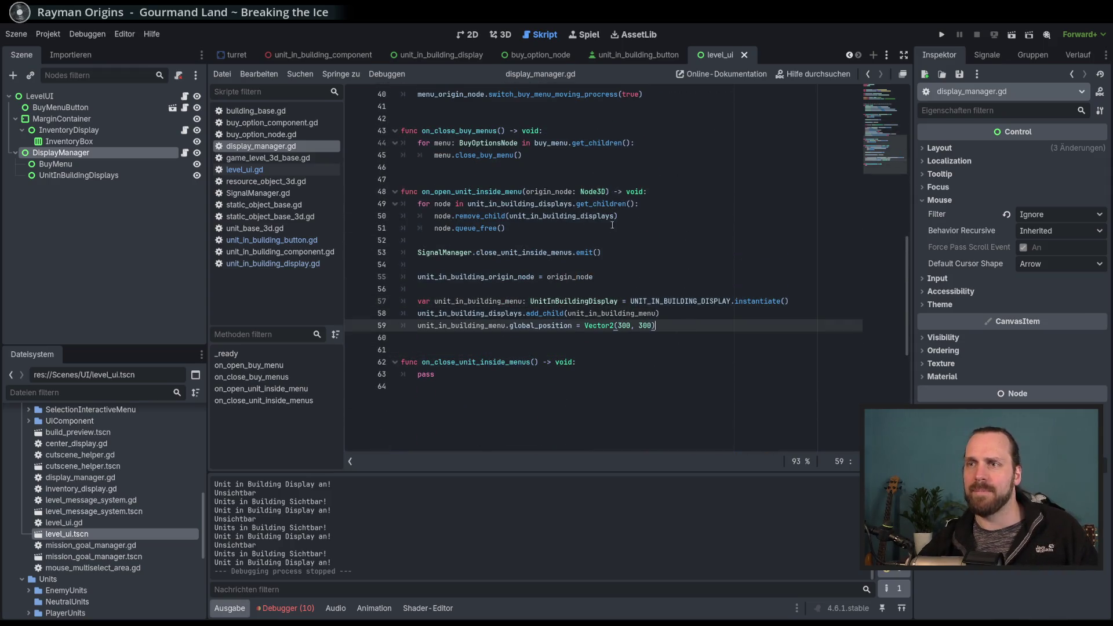
Return to unit_in_building_button.gd near line 24 and relaunch the game to retest.
click(638, 55)
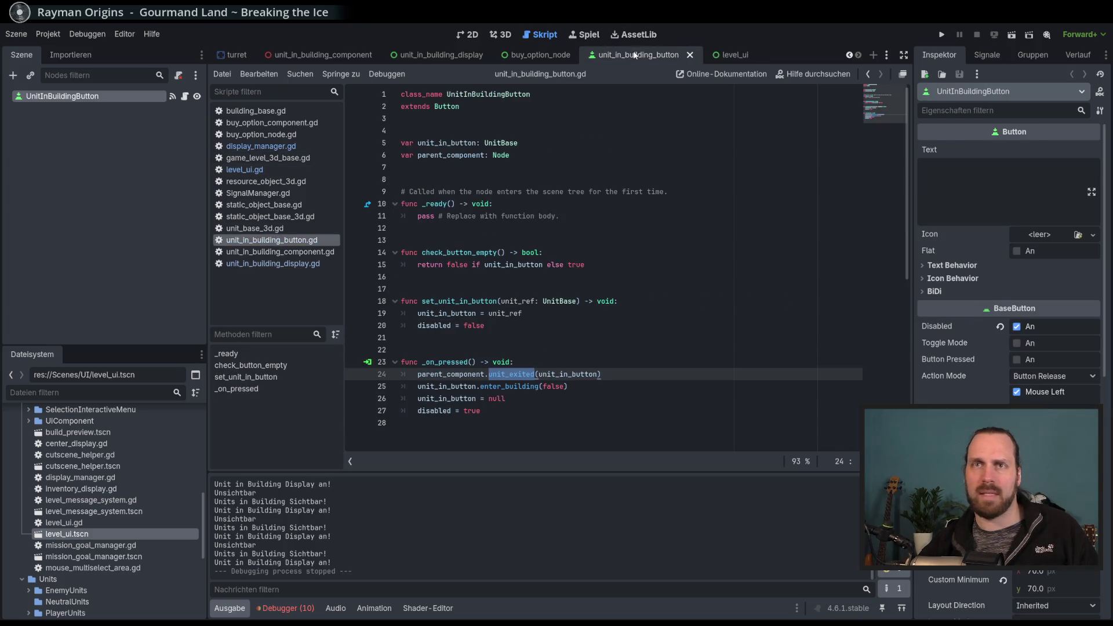
click(722, 55)
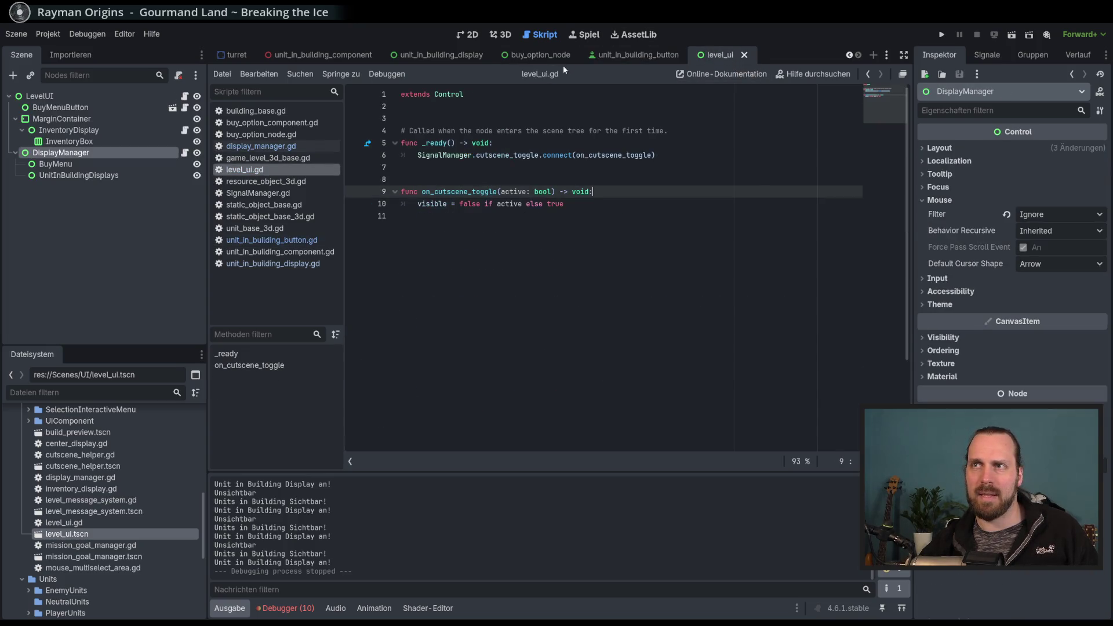
click(639, 59)
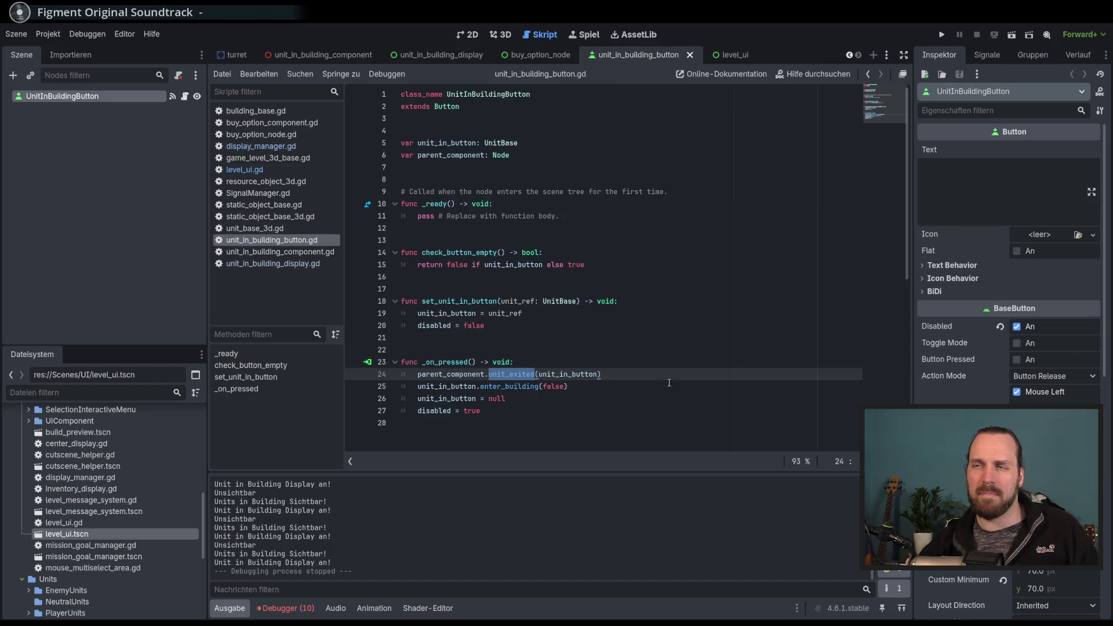
key(Down)
key(Up)
key(Up)
key(Down)
key(End)
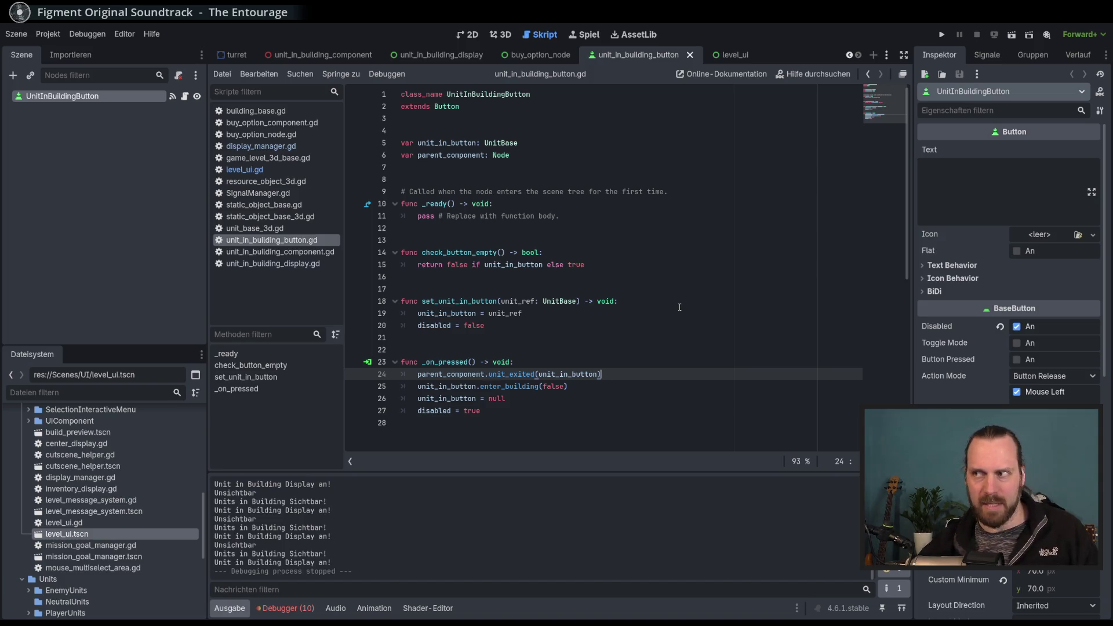
key(F5)
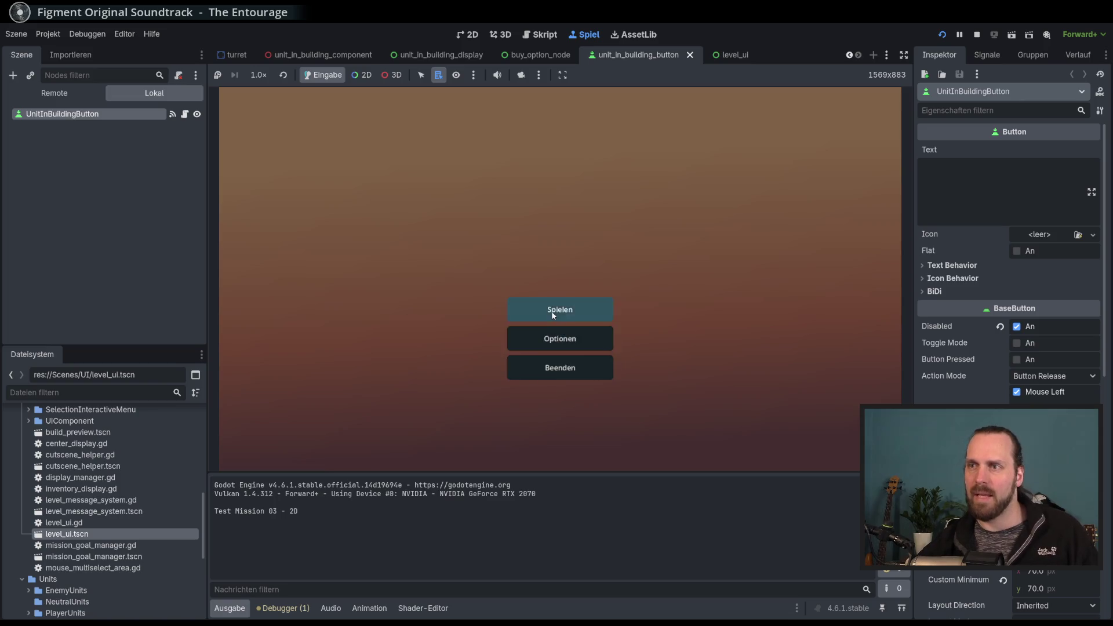
Start Test Mission - 3D and build a Laser Turret inside the circle.
click(560, 308)
click(393, 247)
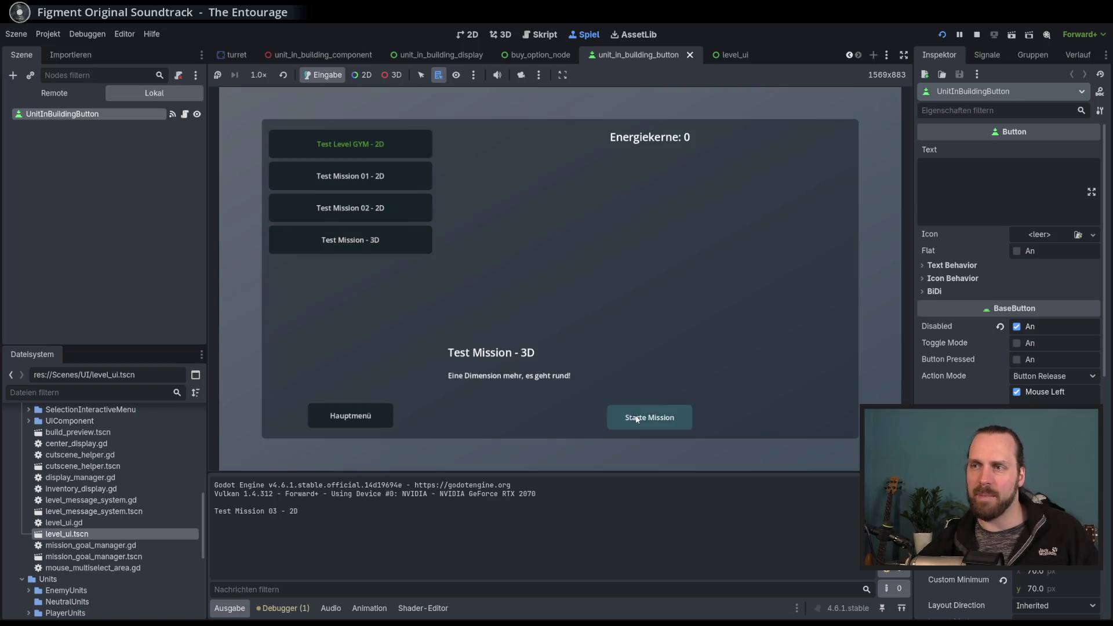
click(649, 417)
click(272, 423)
click(293, 372)
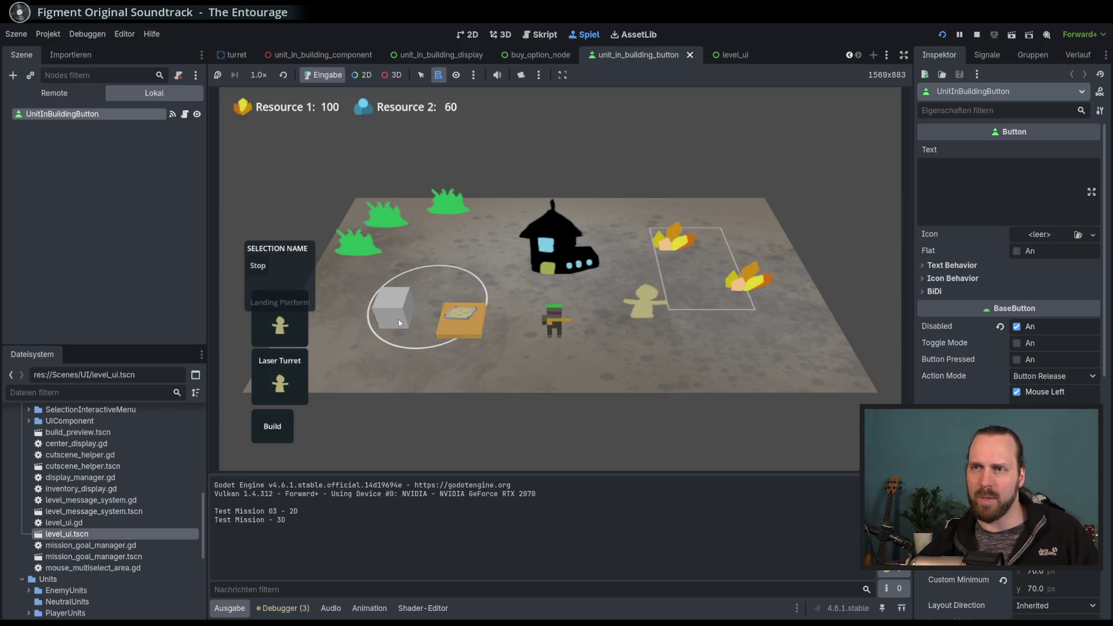
click(400, 322)
Repeatedly select and deselect the turret to open and close its unit display.
click(405, 393)
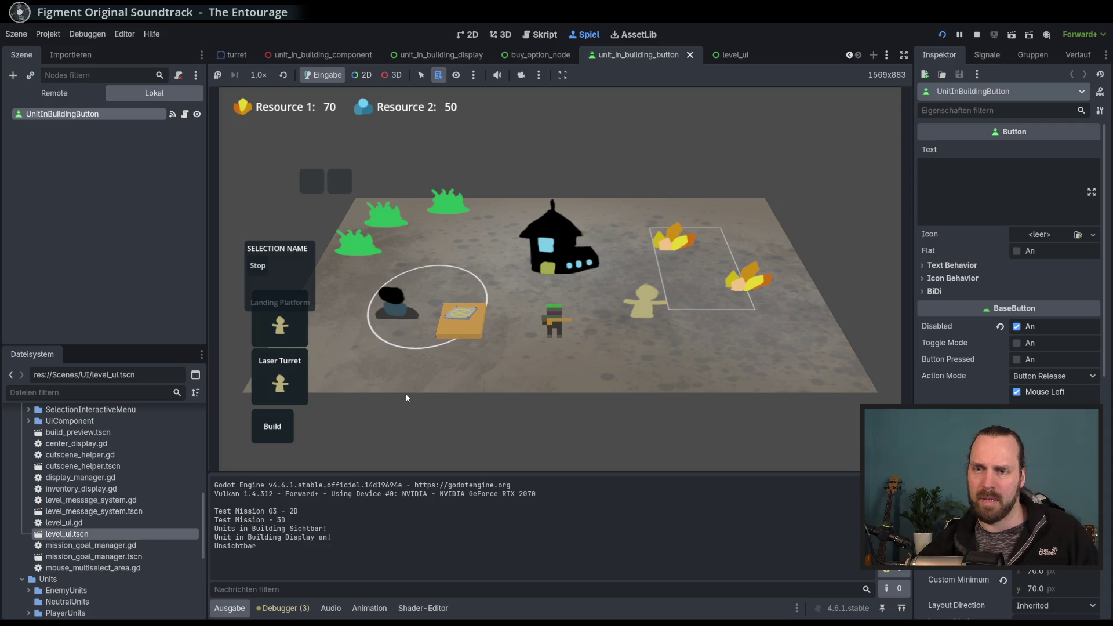
click(392, 319)
click(395, 423)
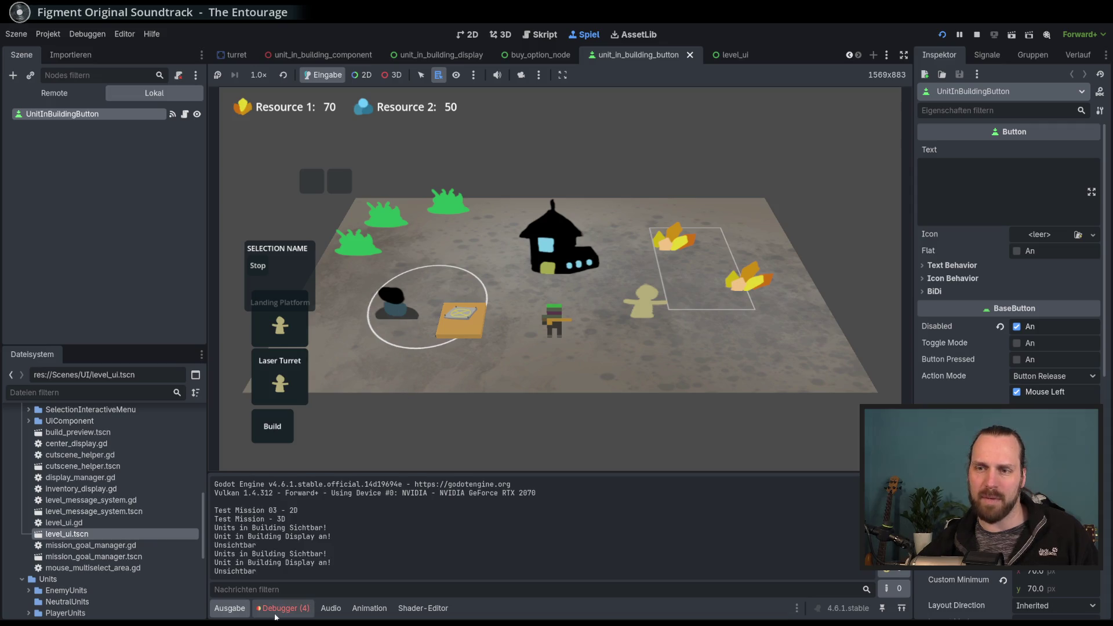
click(398, 311)
click(401, 361)
click(410, 306)
click(418, 362)
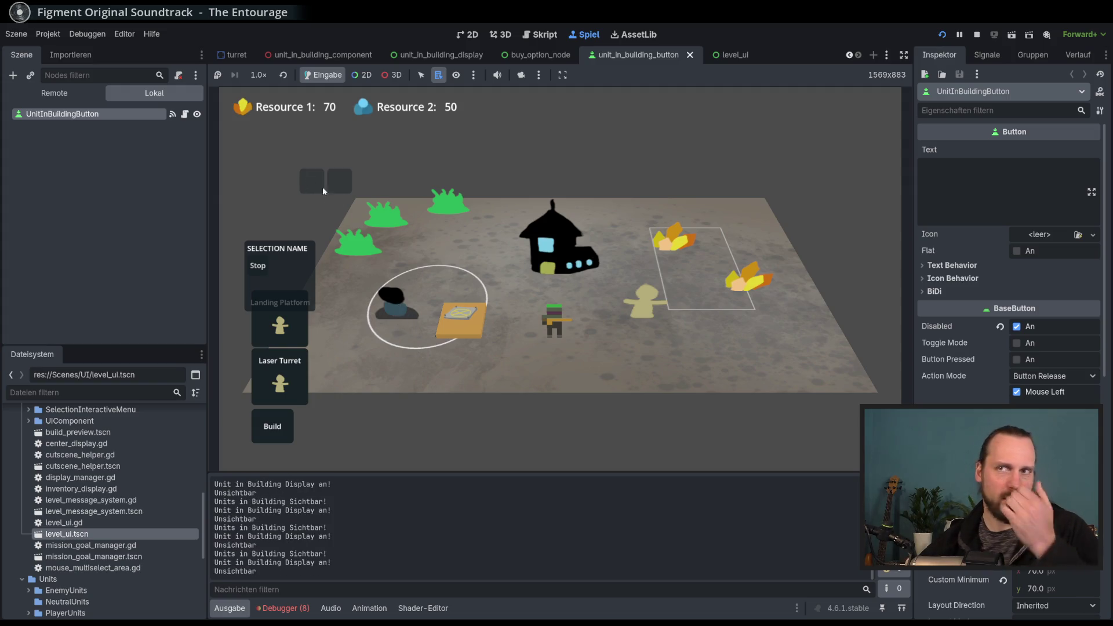
Stop the game and review the unit_ref assignment and disabled = false lines in unit_in_building_button.gd.
key(F8)
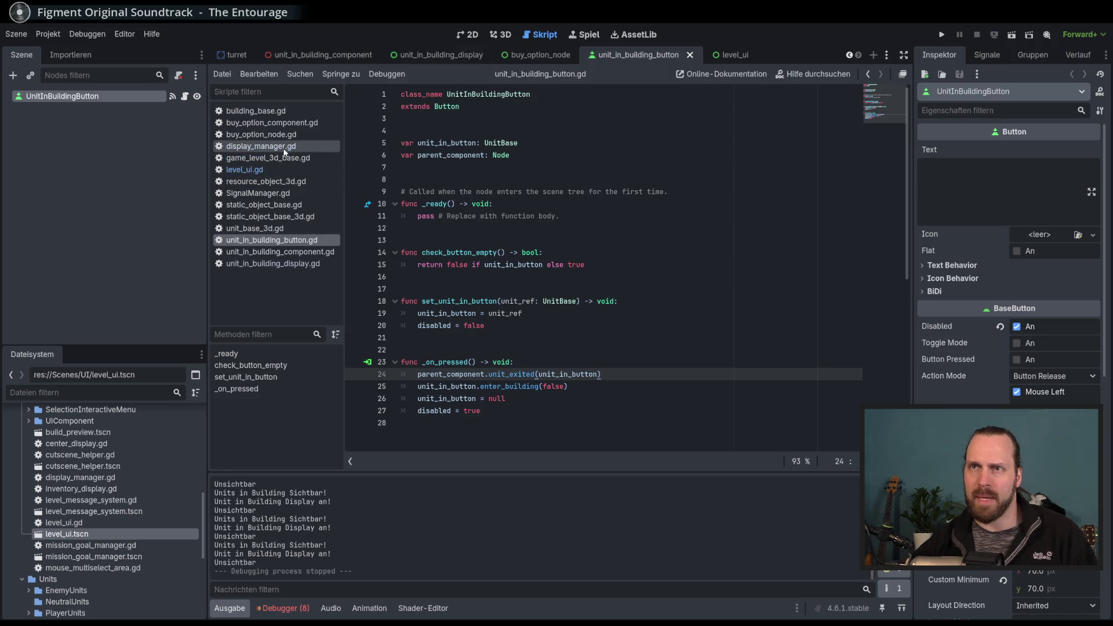
click(275, 167)
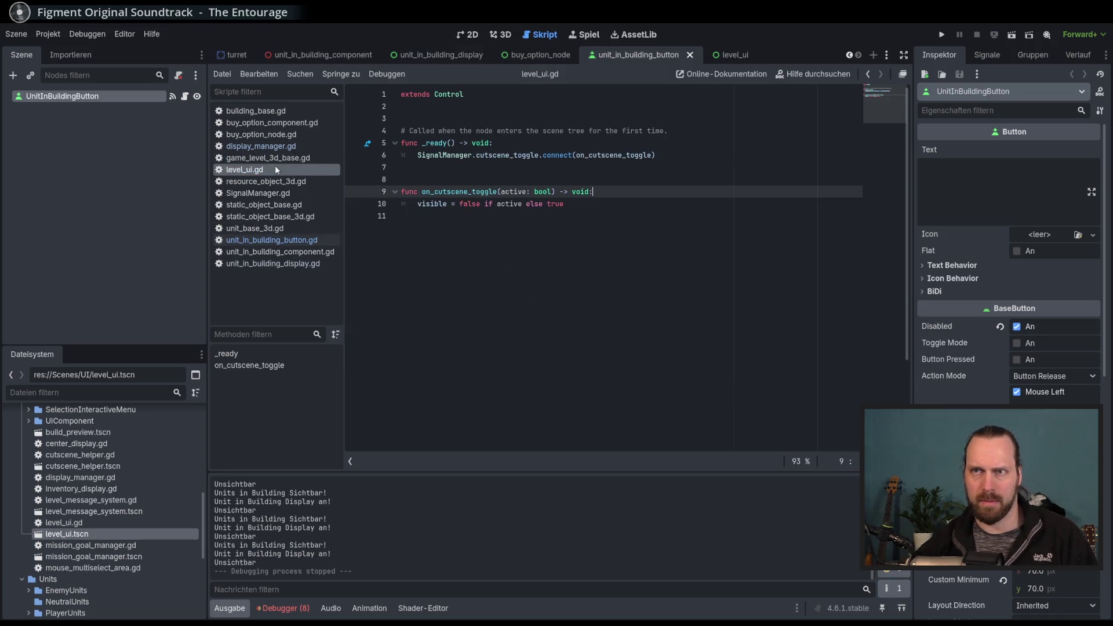
click(281, 244)
click(655, 388)
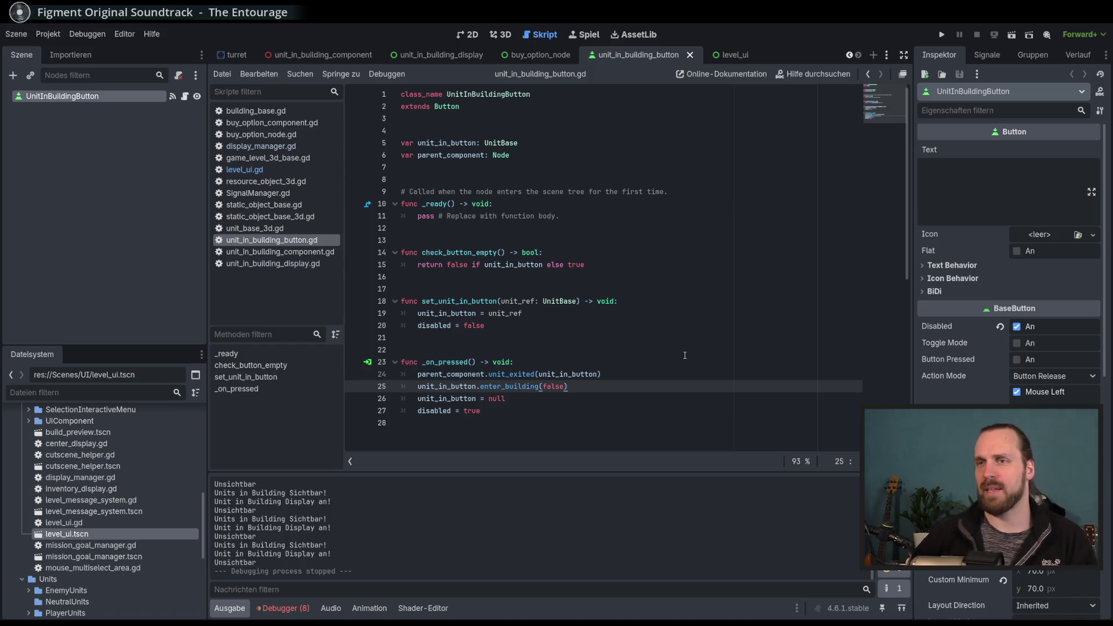
click(648, 316)
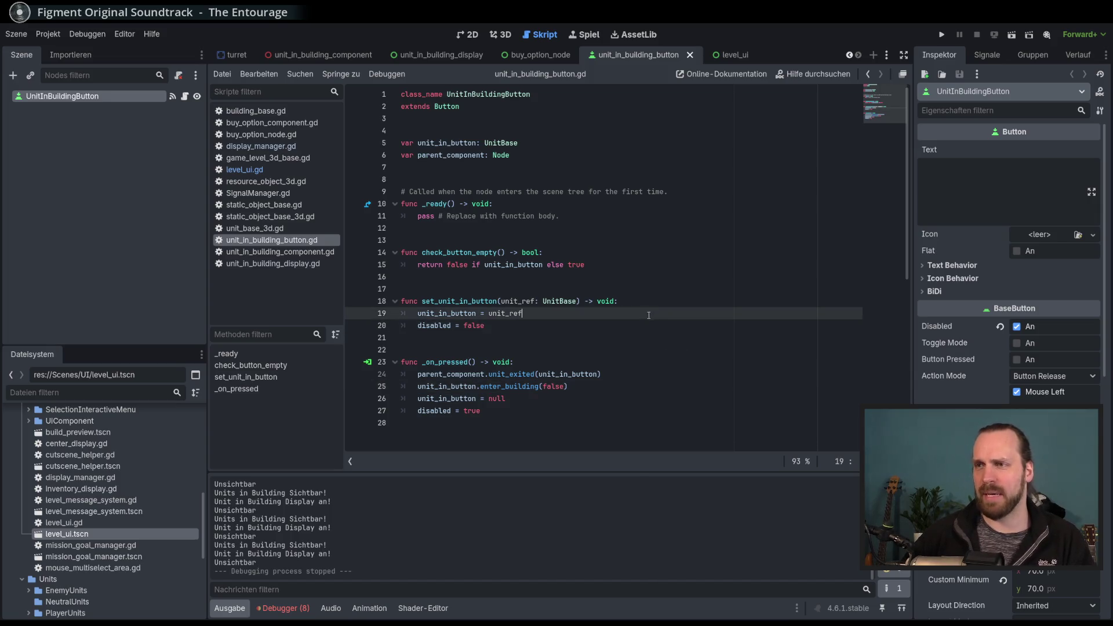
click(648, 328)
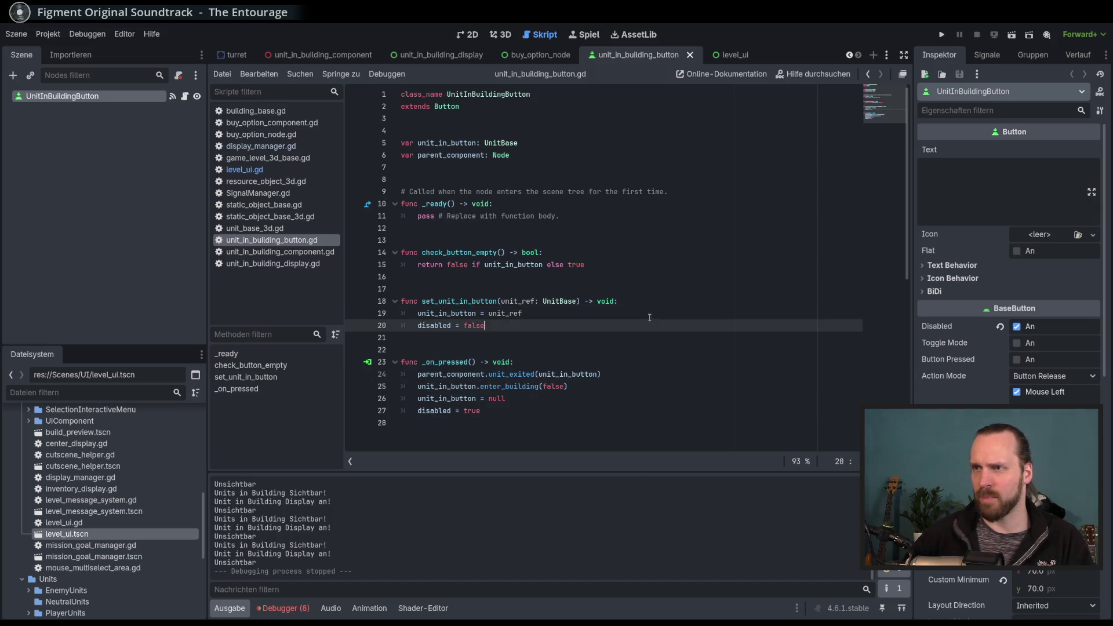
click(661, 316)
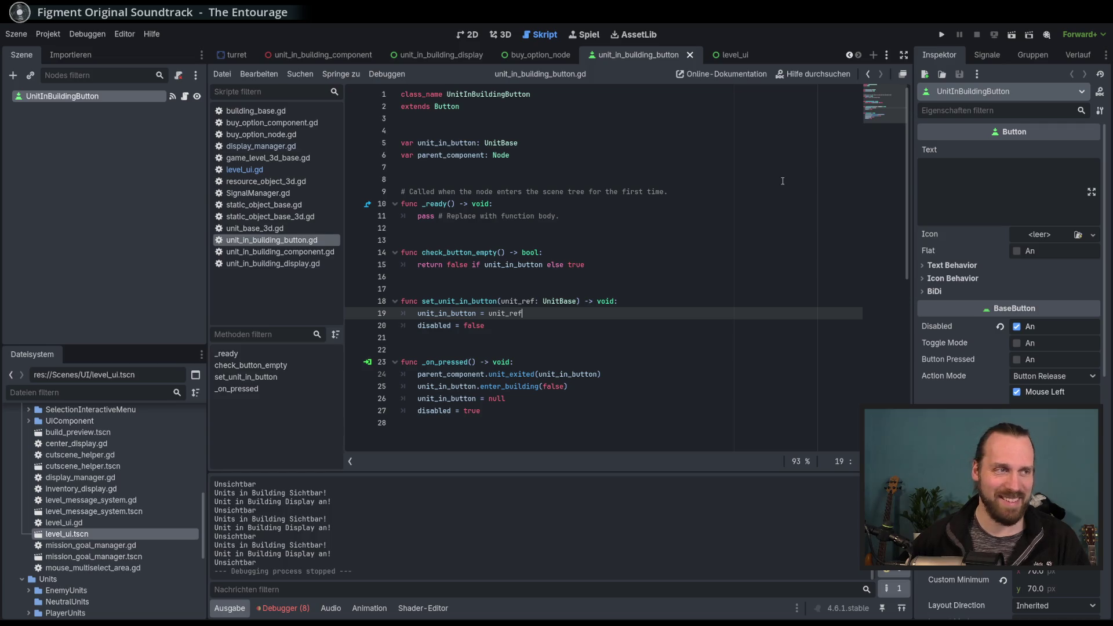
click(696, 300)
click(677, 317)
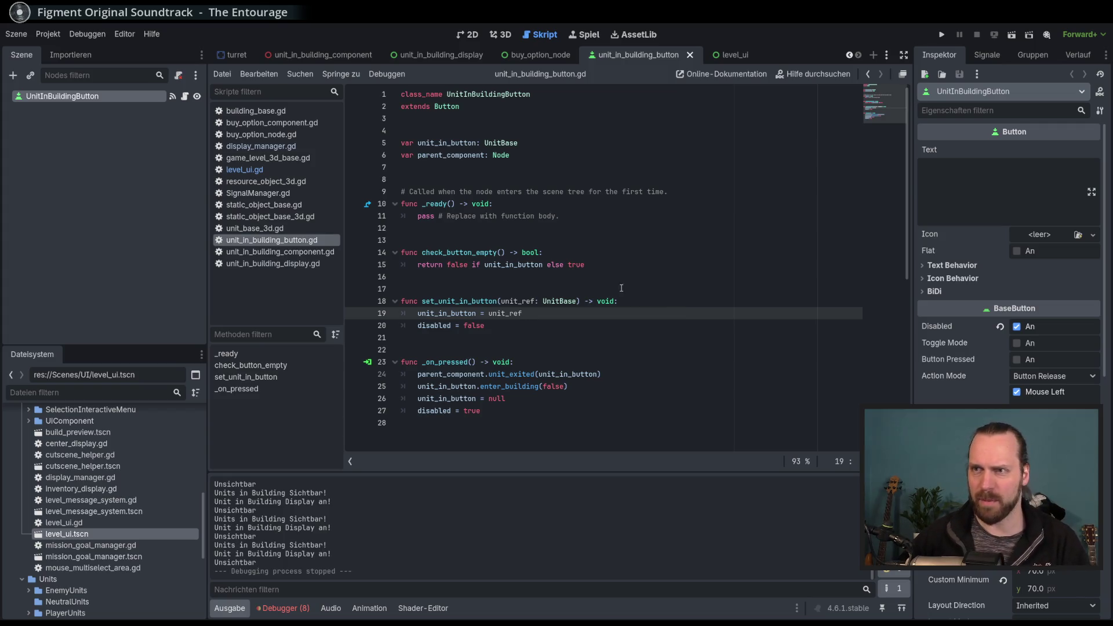
Glance at level_ui.gd, revisit set_unit_in_button, then bring up the level_ui and unit_in_building_display scenes.
click(244, 169)
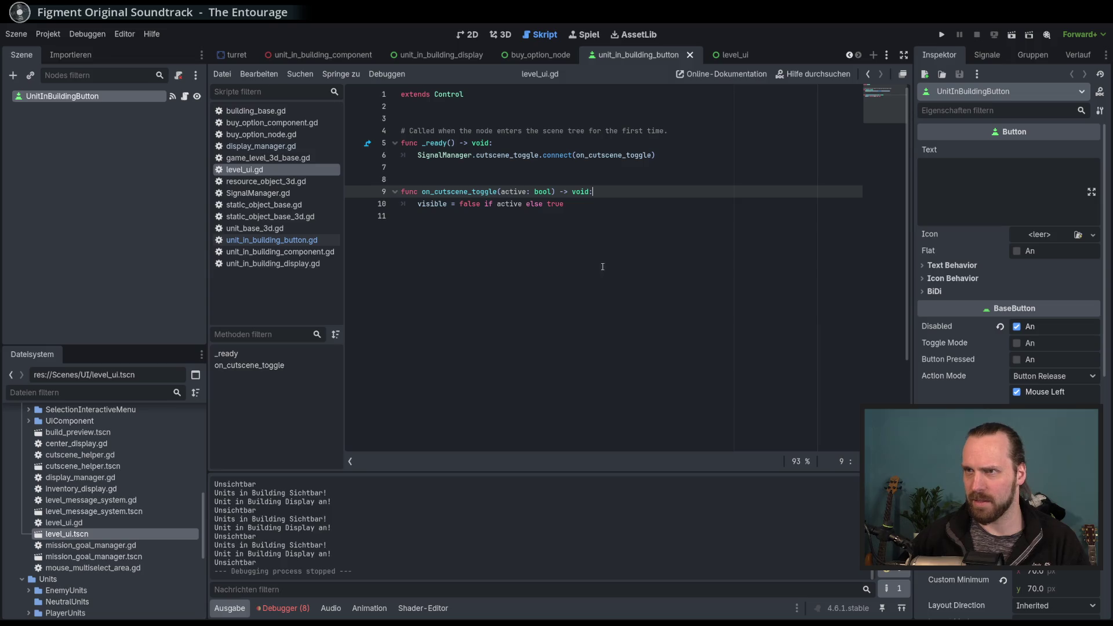
click(271, 240)
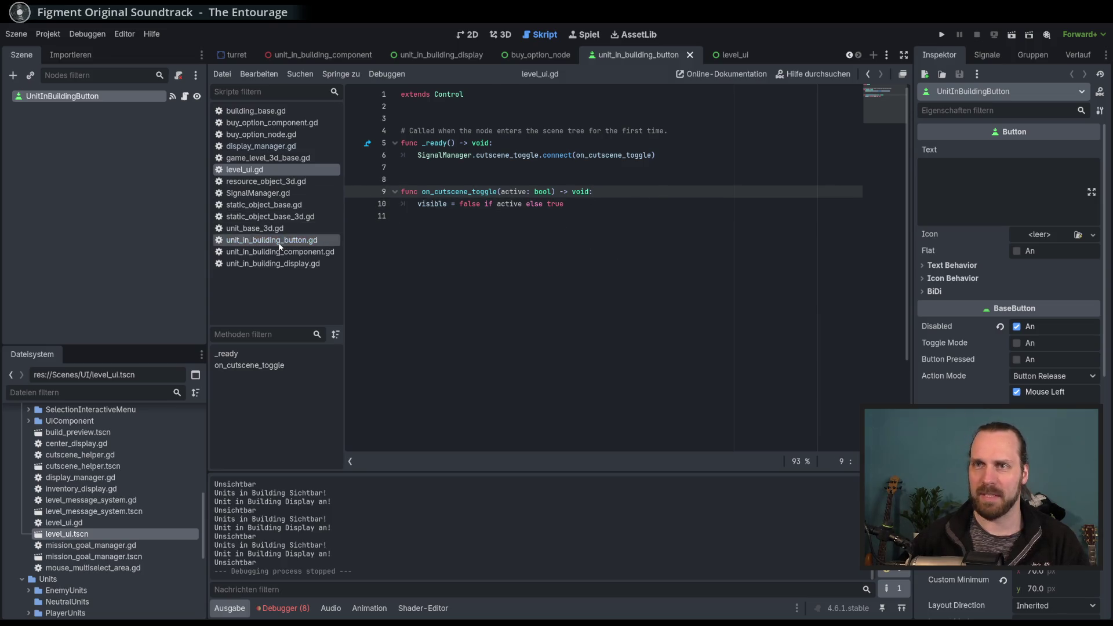
click(689, 300)
click(689, 313)
click(688, 306)
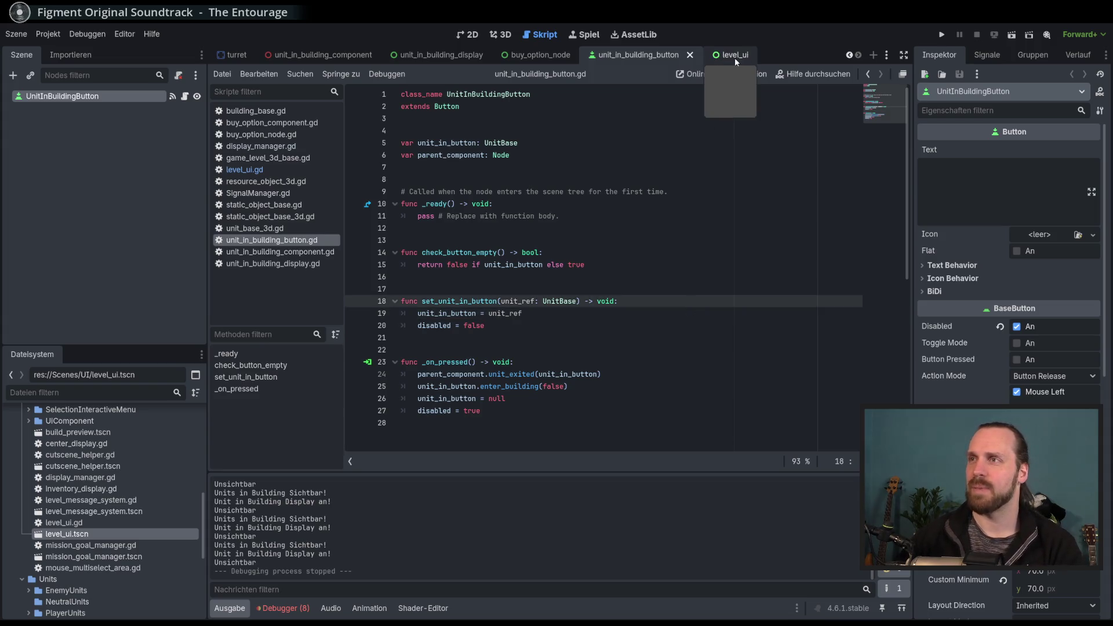
click(734, 57)
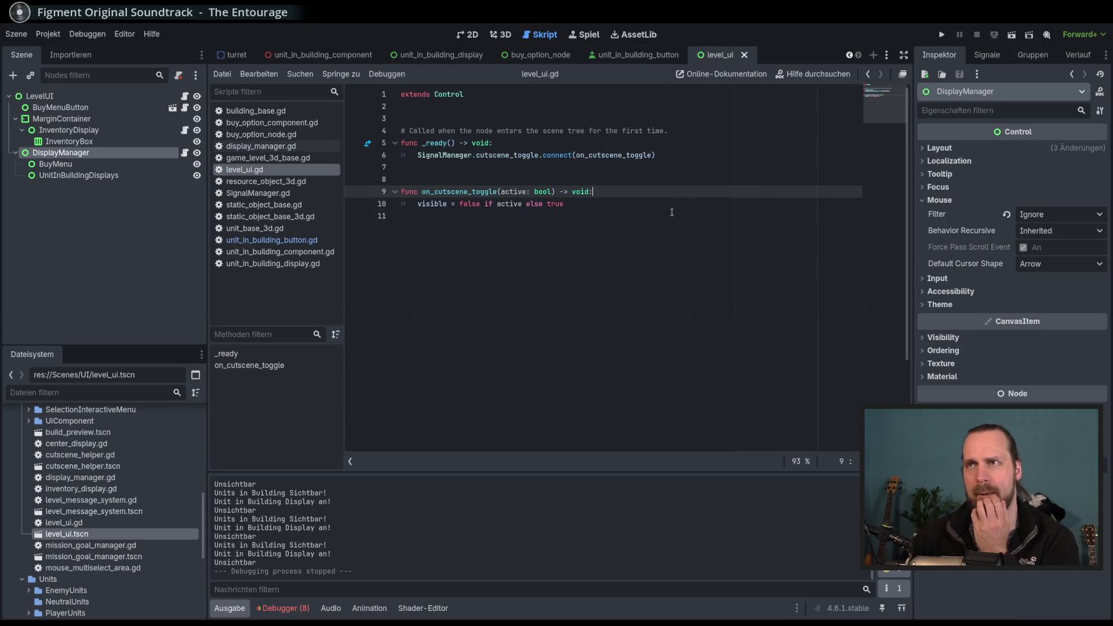
click(454, 57)
Read through unit_in_building_display.gd, from hide_component and show_component down to the commented hide() code.
scroll(695, 290, up, 4)
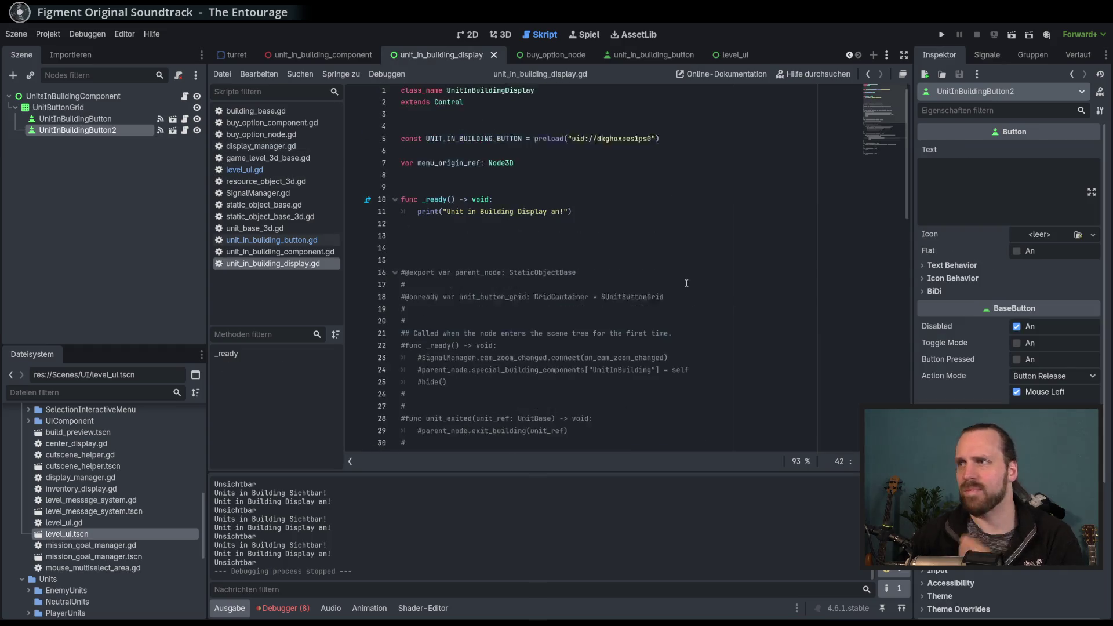
scroll(690, 285, down, 12)
scroll(686, 283, up, 10)
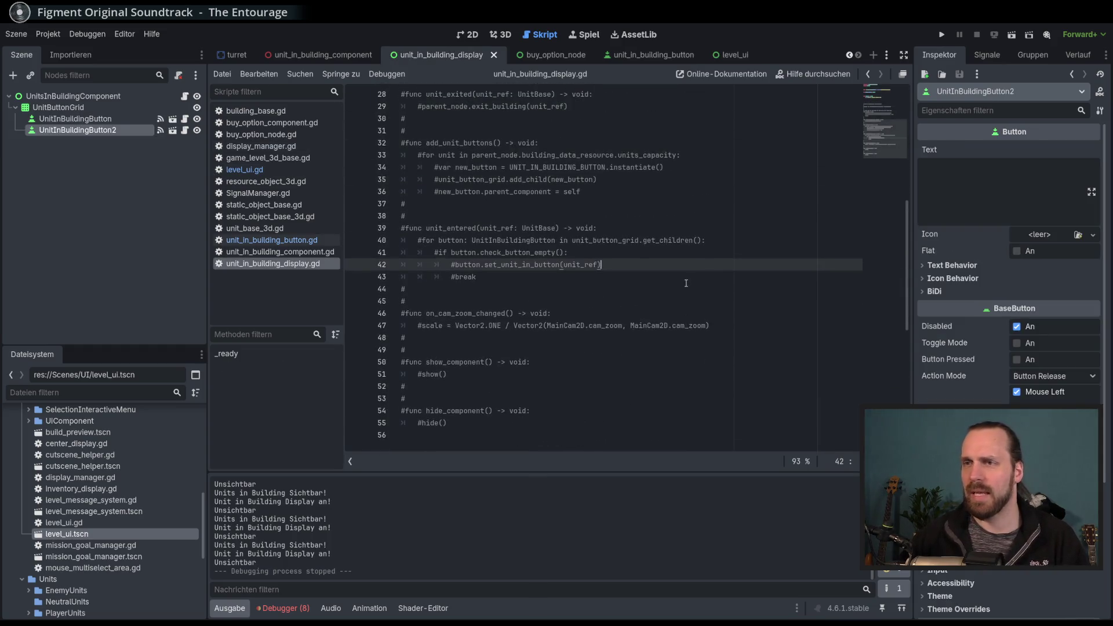
scroll(624, 290, up, 3)
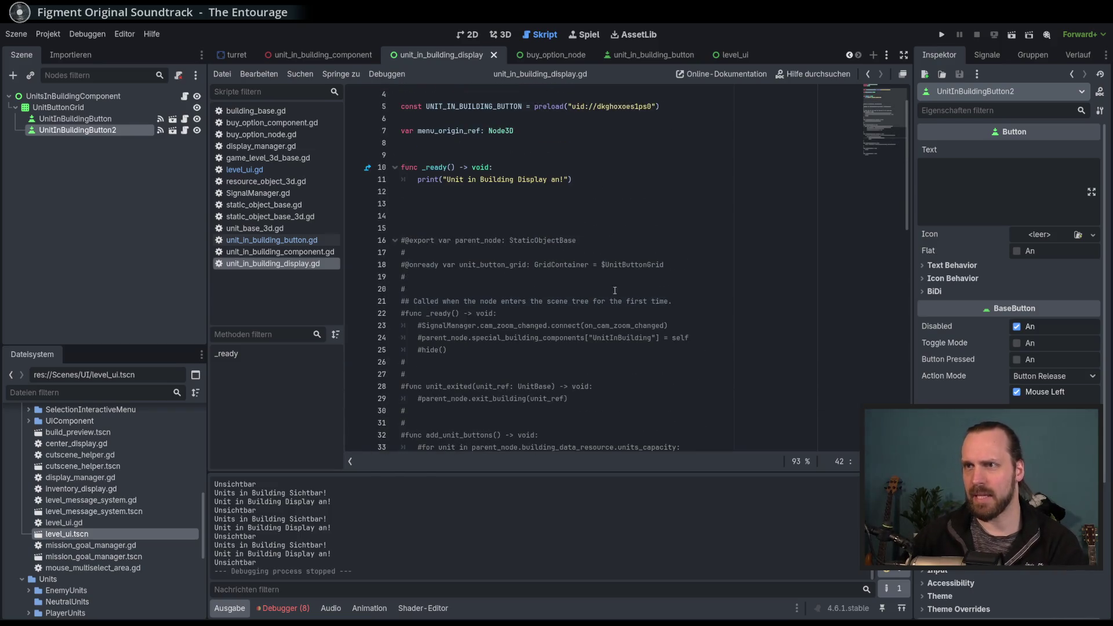
click(498, 131)
click(497, 143)
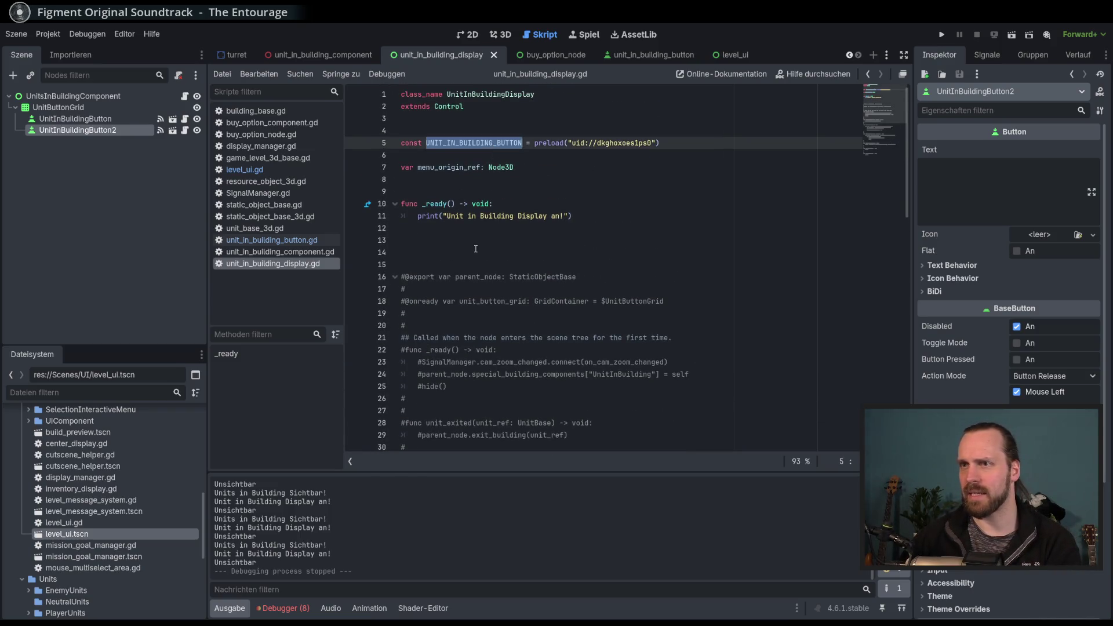
scroll(521, 261, down, 10)
click(539, 374)
click(462, 326)
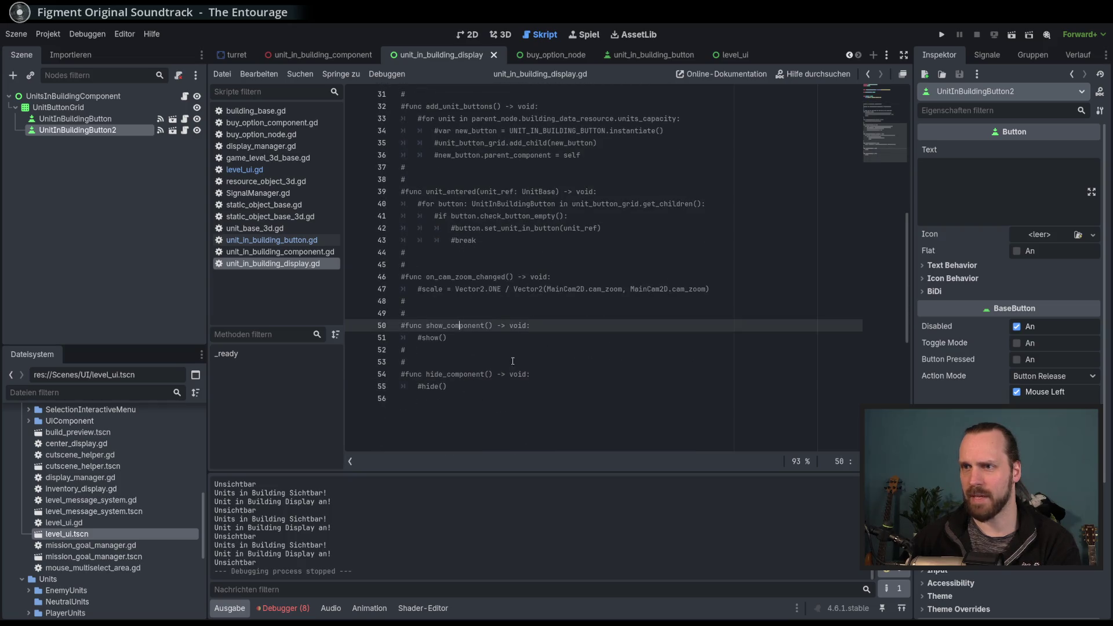
click(518, 359)
click(534, 390)
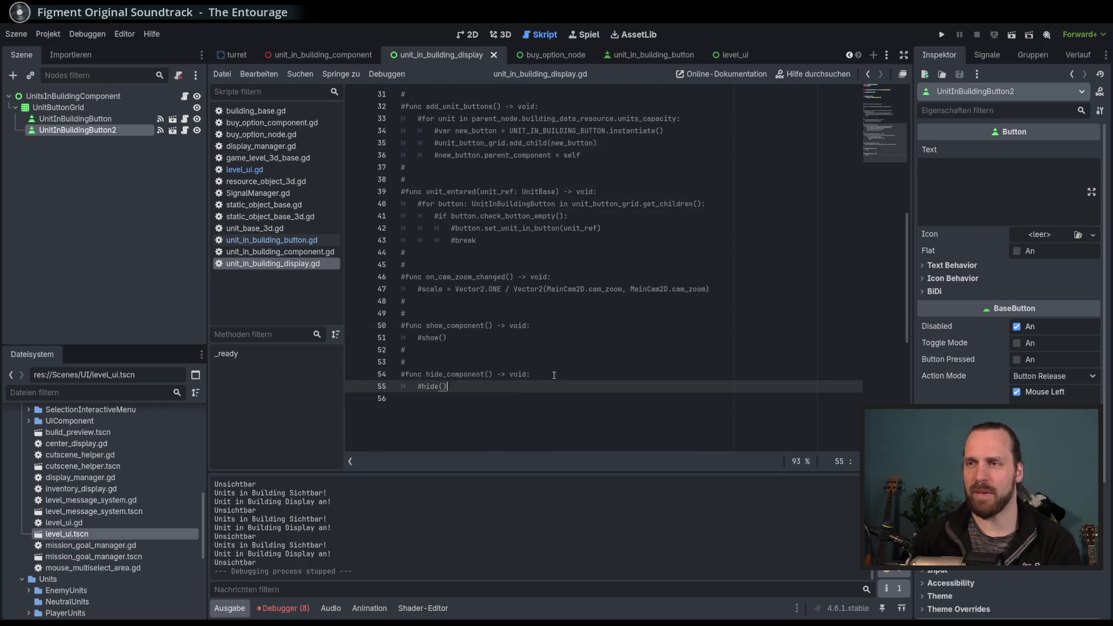
click(563, 410)
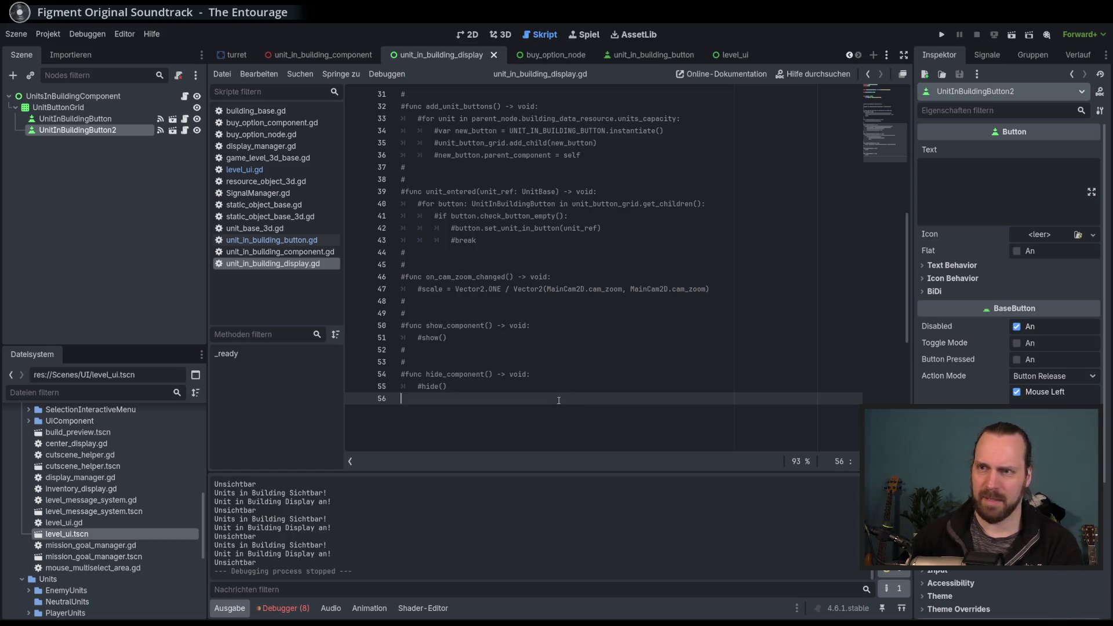
scroll(492, 246, up, 10)
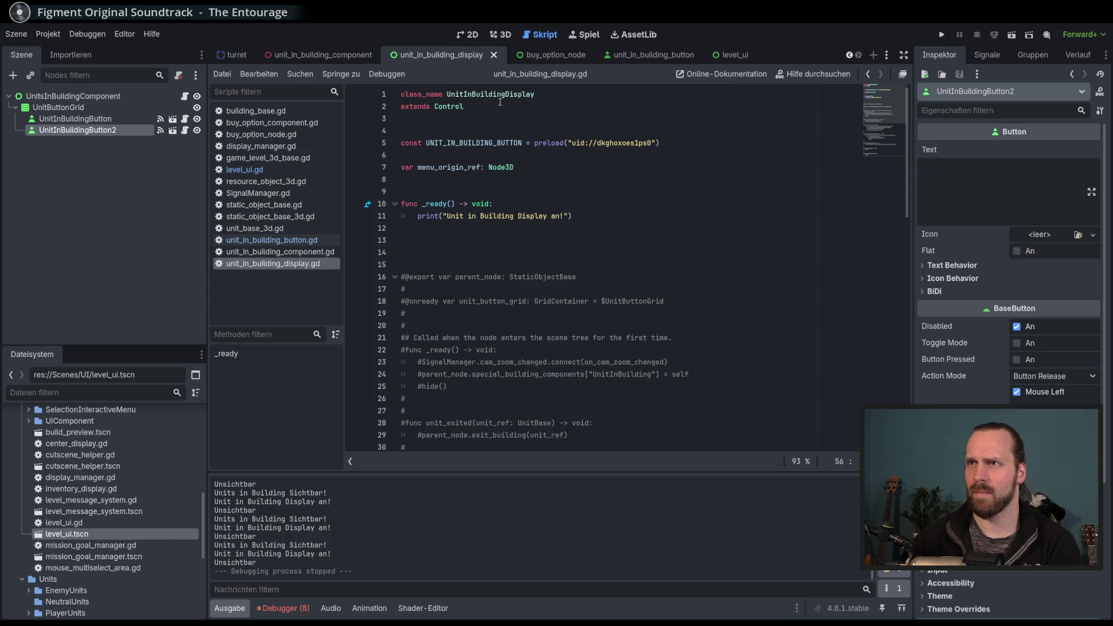
Insert blank lines after the _ready function, pushing the commented-out code down to line 19.
click(471, 251)
key(Return)
key(Return)
key(Return)
click(452, 264)
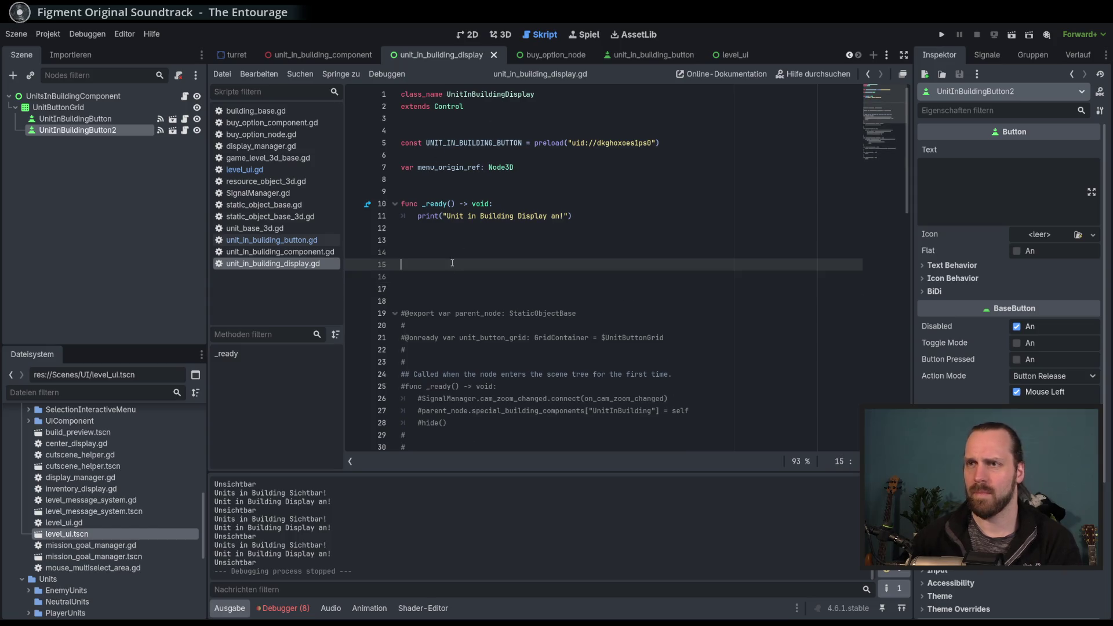
click(458, 253)
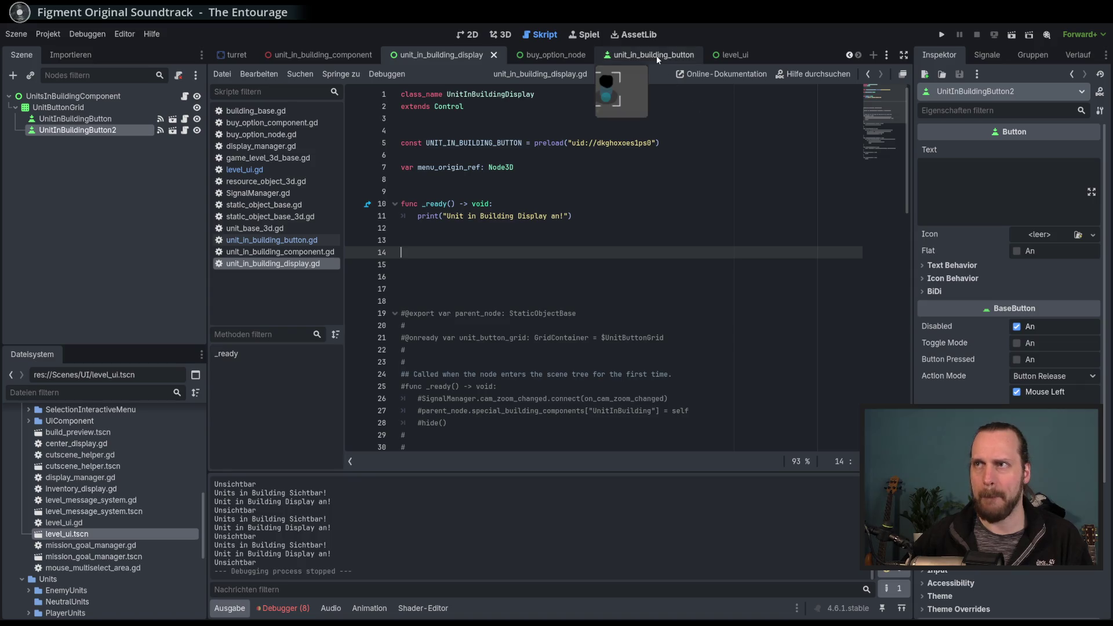
Open unit_in_building_component.gd and inspect show_component_info, hide_component_info and the close_unit_inside_menus signal.
click(886, 54)
click(944, 137)
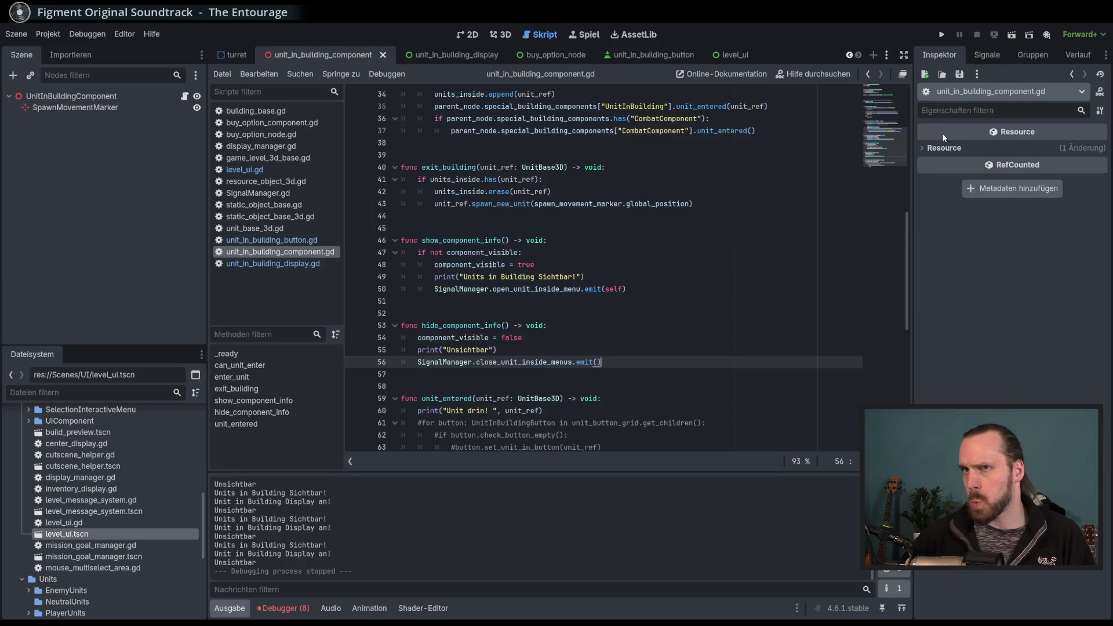
scroll(677, 360, down, 1)
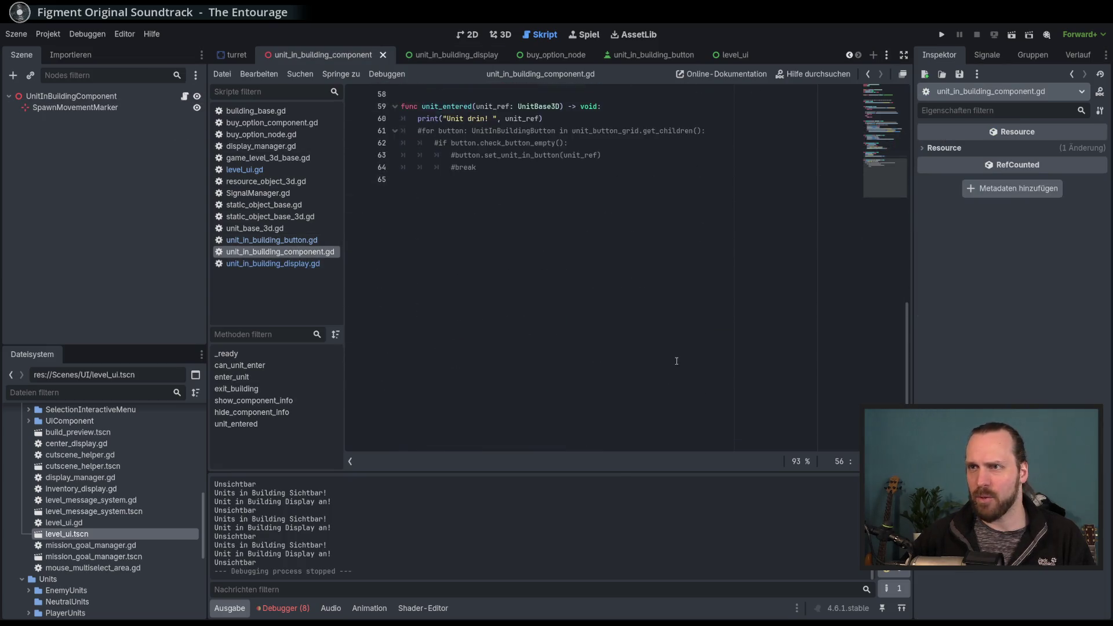
scroll(620, 345, up, 4)
double_click(446, 351)
scroll(445, 351, down, 2)
double_click(459, 363)
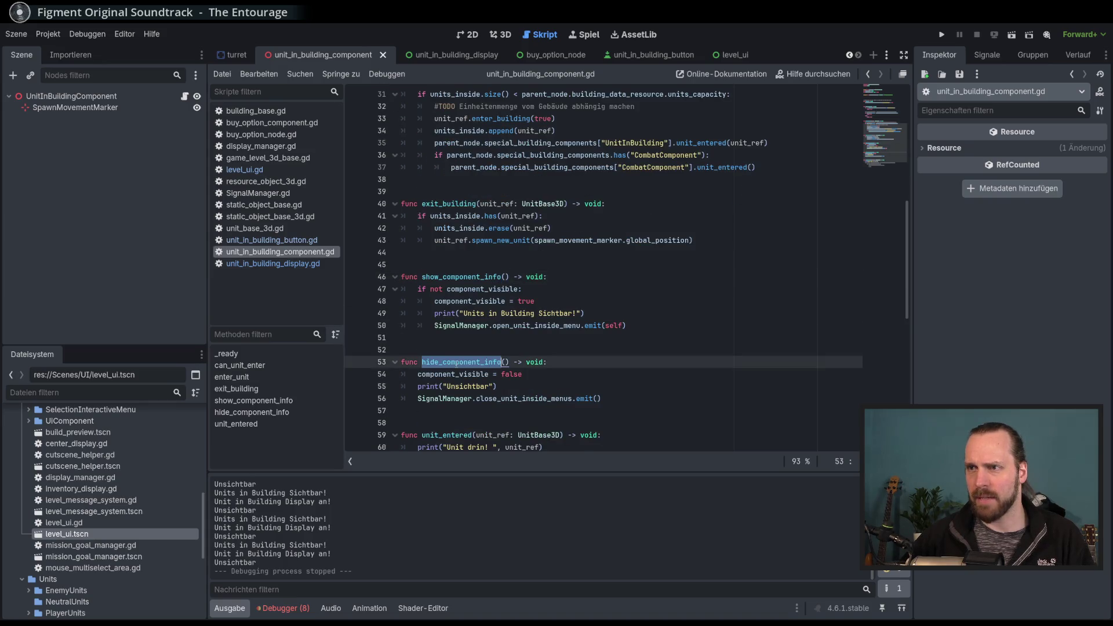
click(667, 327)
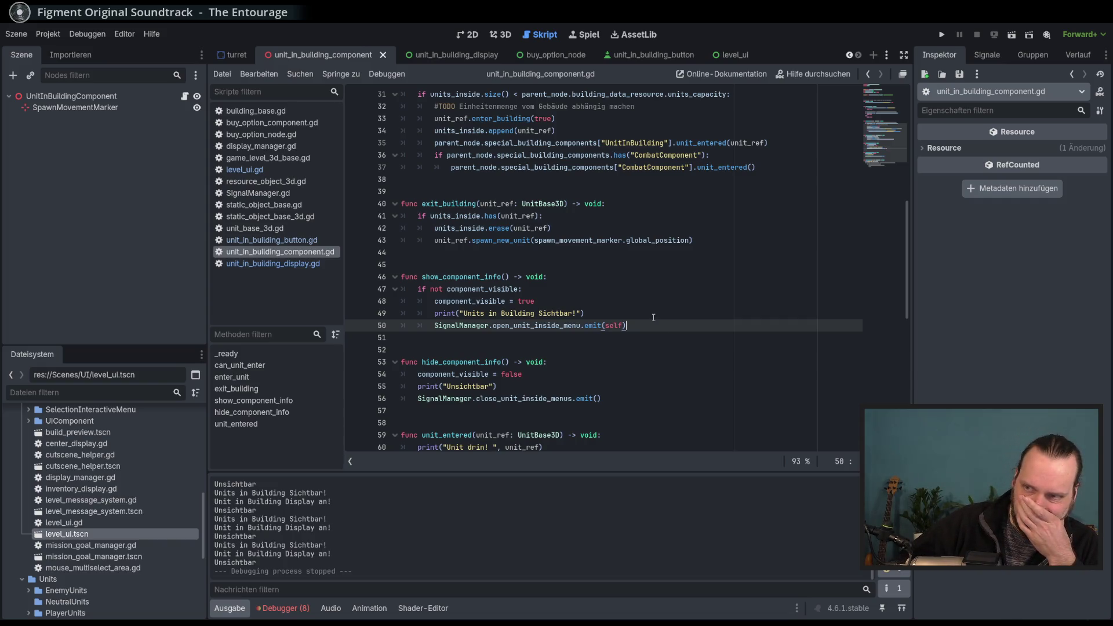
scroll(656, 327, down, 3)
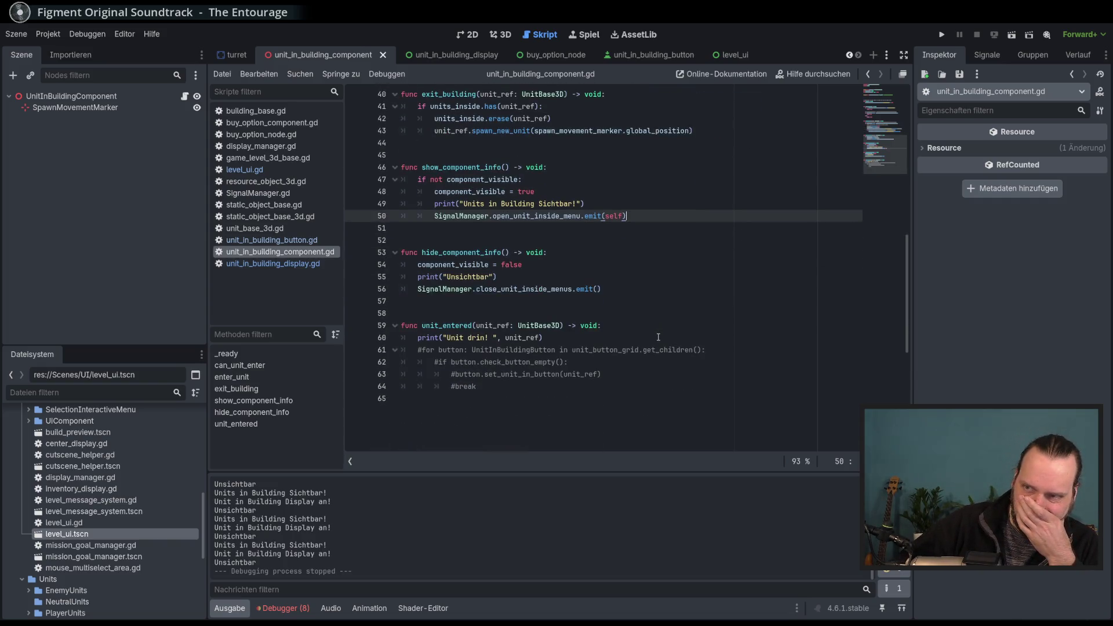
double_click(540, 290)
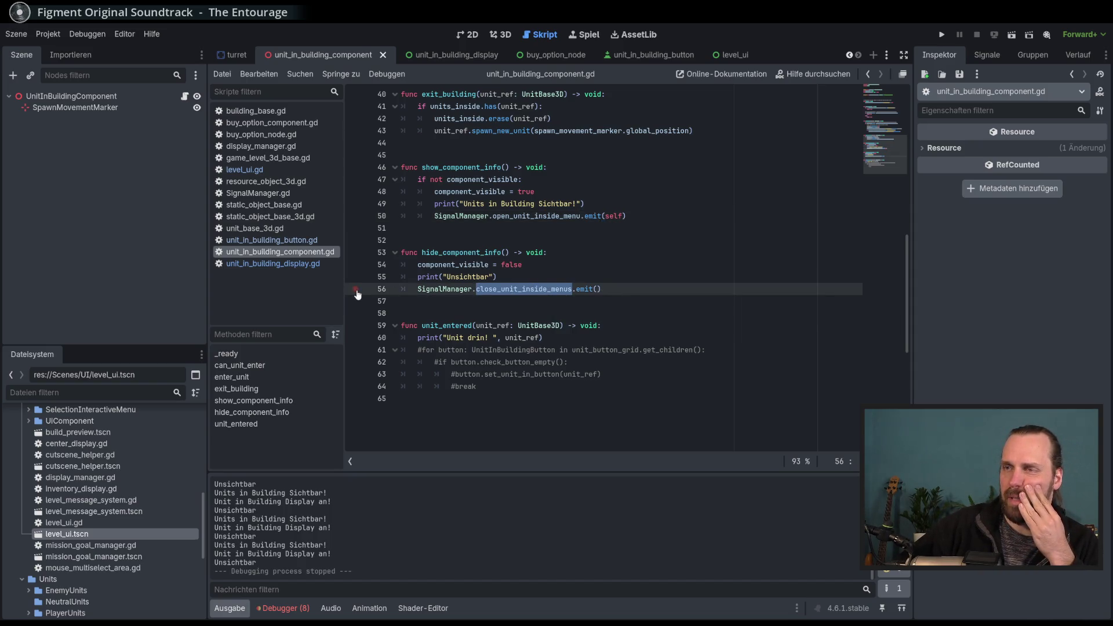
Set a breakpoint on line 56 and run the game into Test Mission - 3D.
click(639, 284)
key(F5)
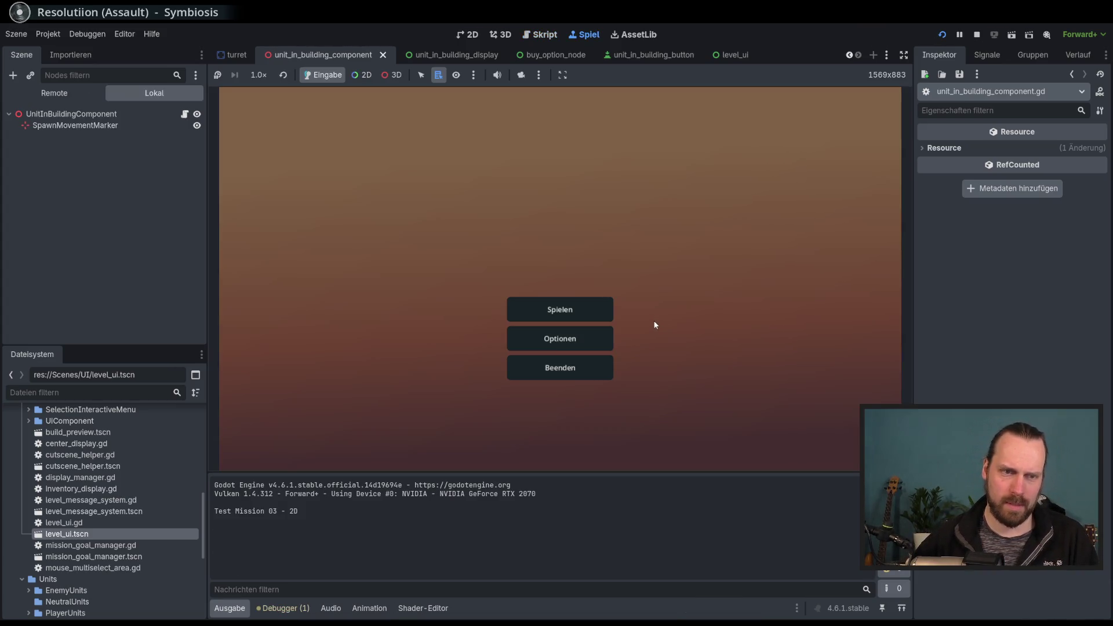
click(572, 308)
click(380, 246)
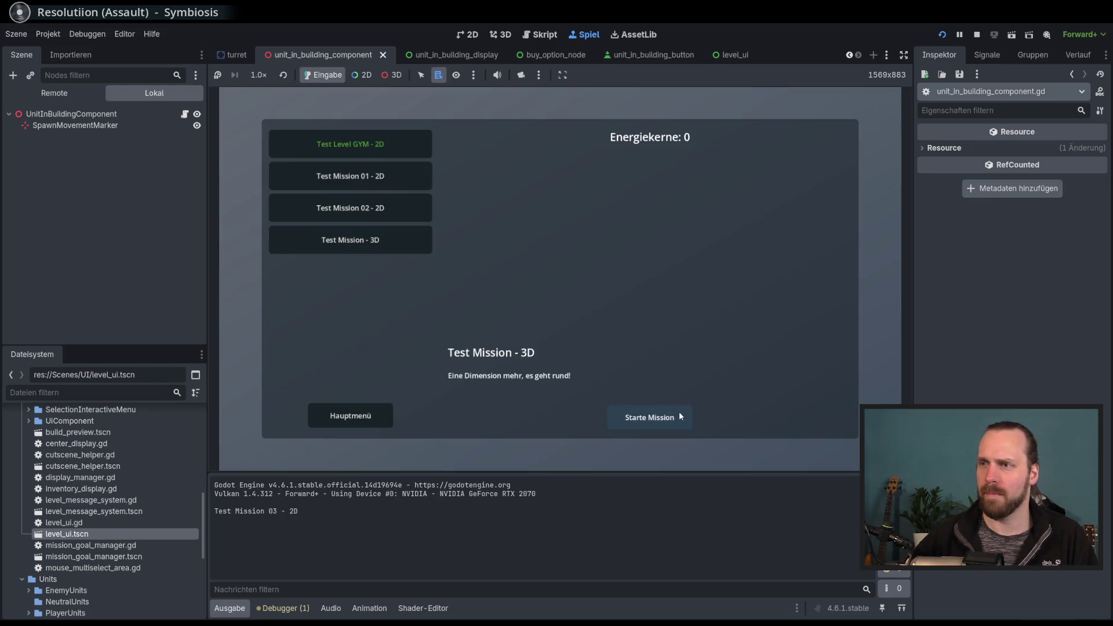
click(680, 415)
Open and close a building's unit panel past the breakpoint, then remove it and stop debugging.
click(281, 353)
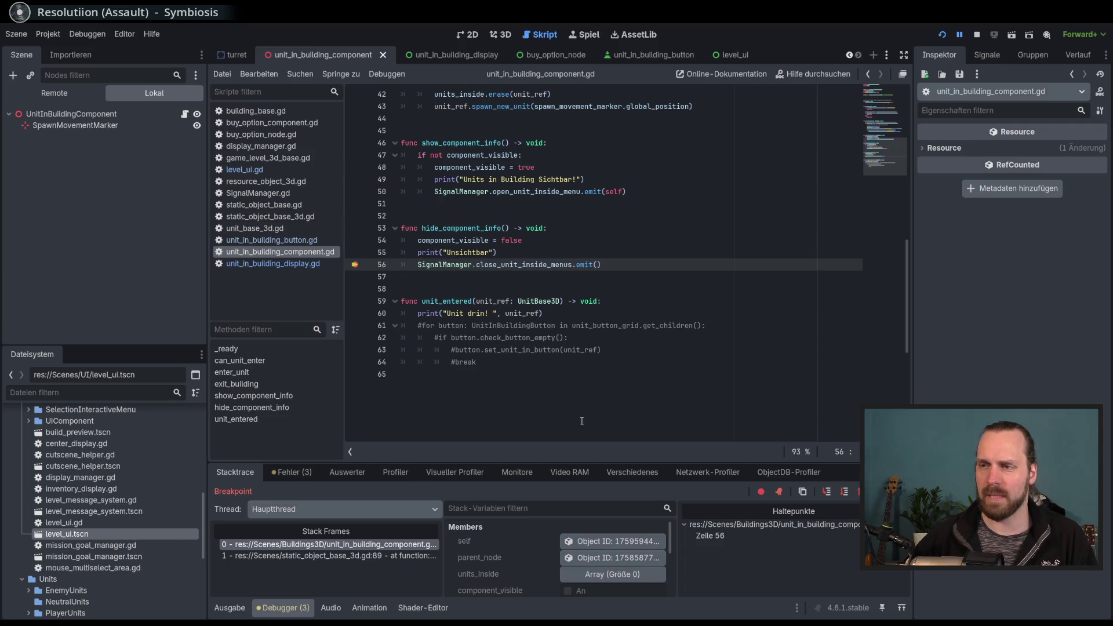
key(F12)
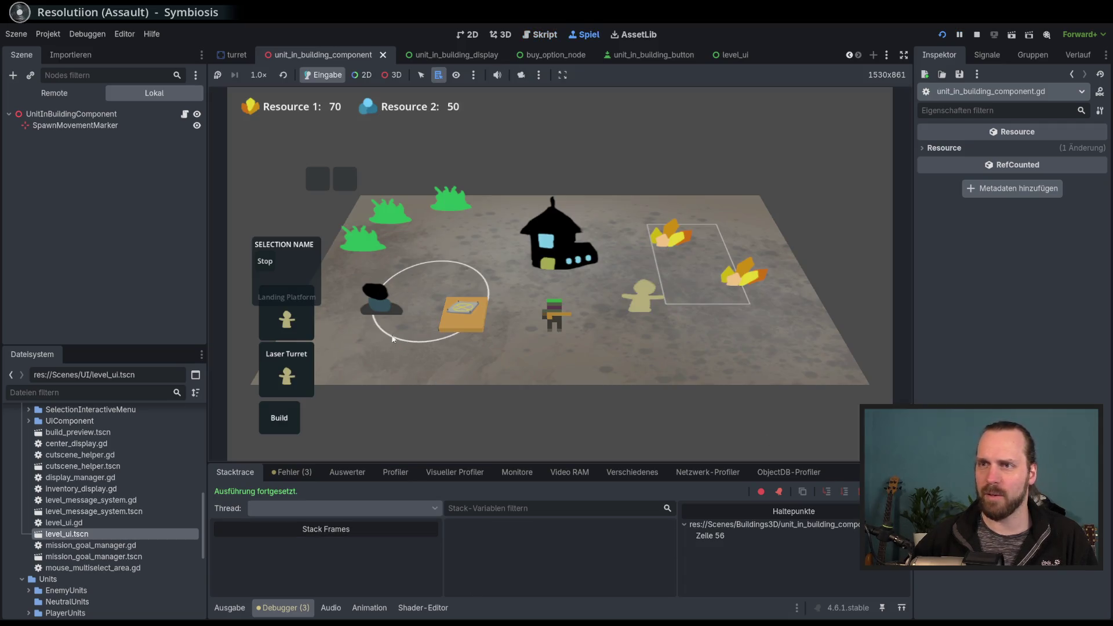
click(377, 303)
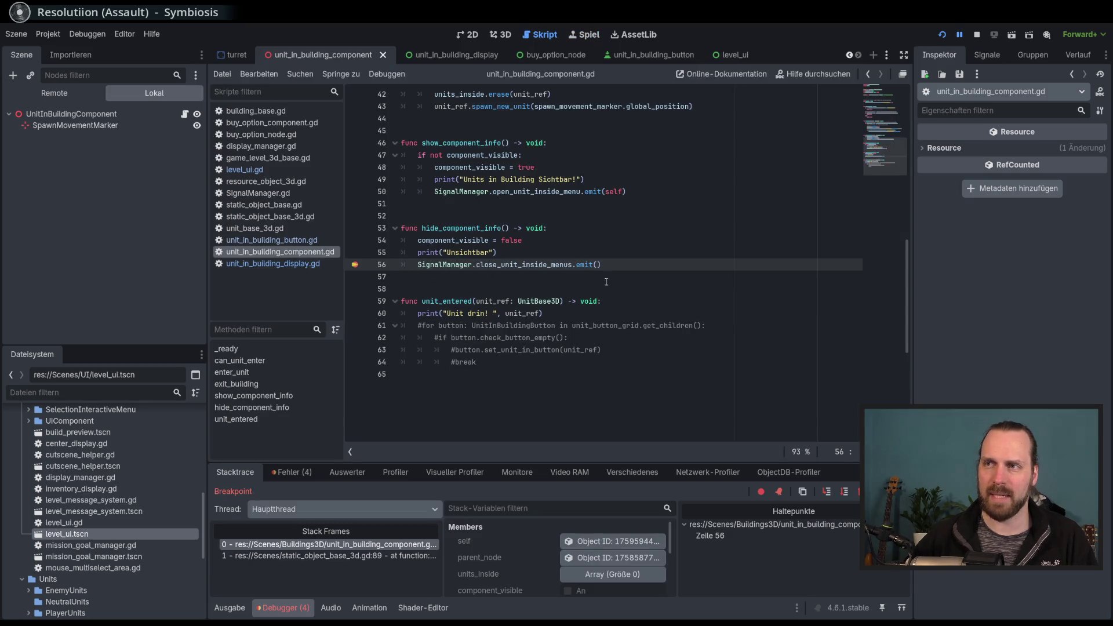
click(355, 265)
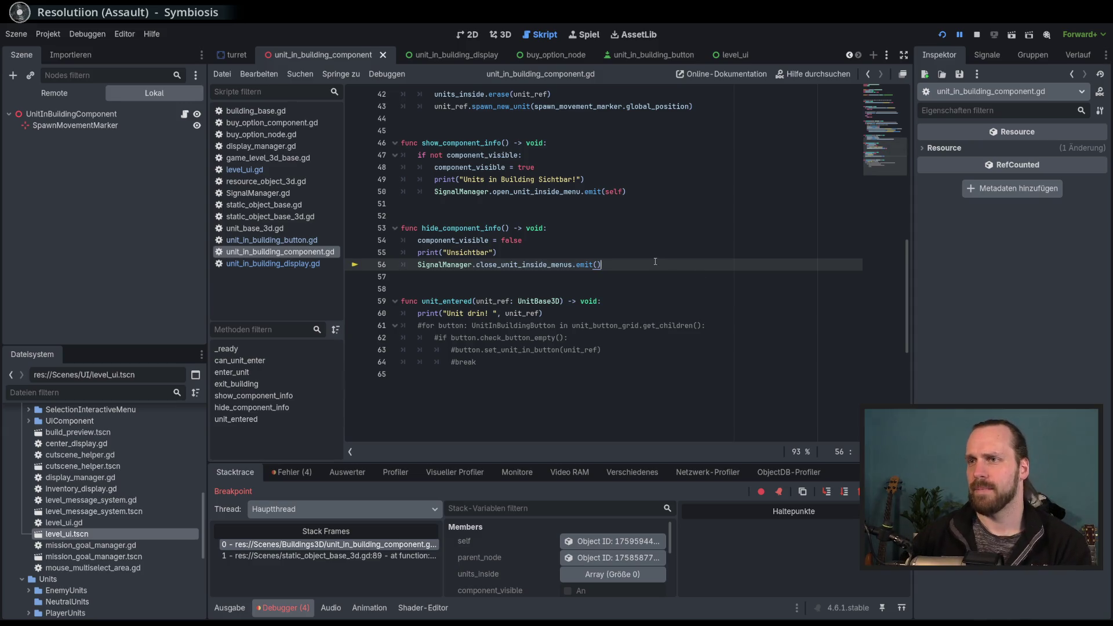
key(F8)
double_click(523, 265)
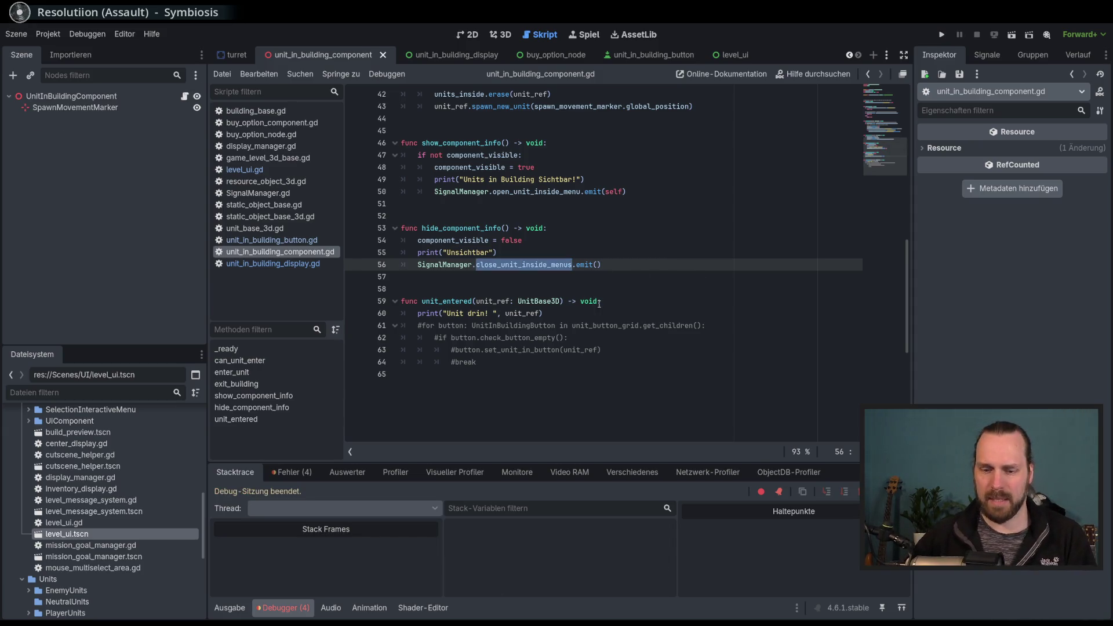
Search the project for close_unit_inside_menus and jump to its handler in display_manager.gd.
key(ctrl+f)
key(ctrl+shift+f)
key(Return)
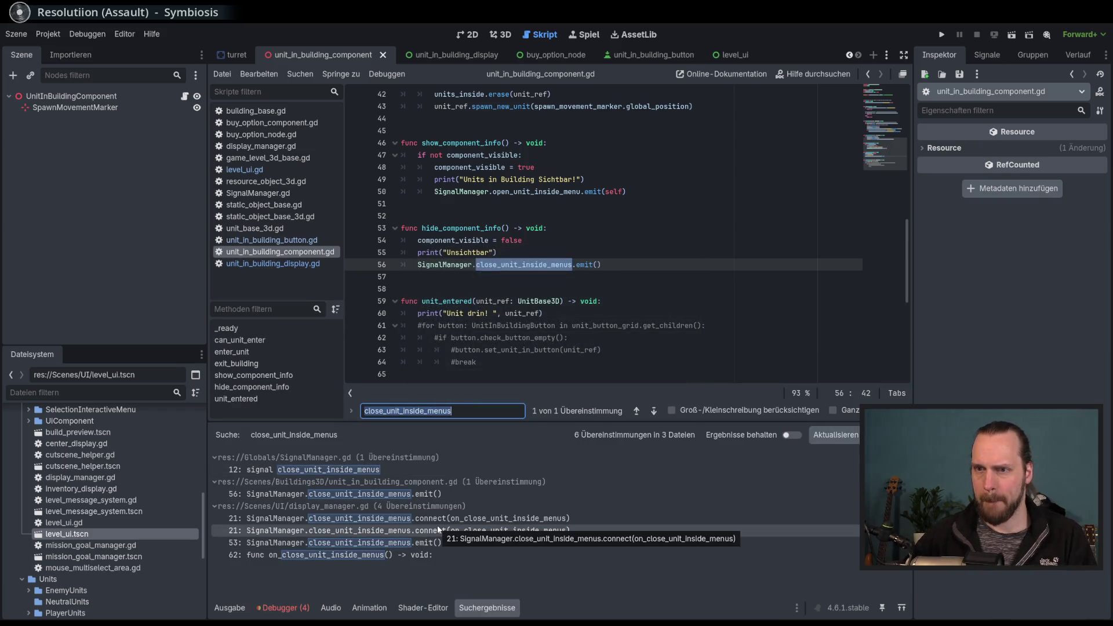
click(391, 555)
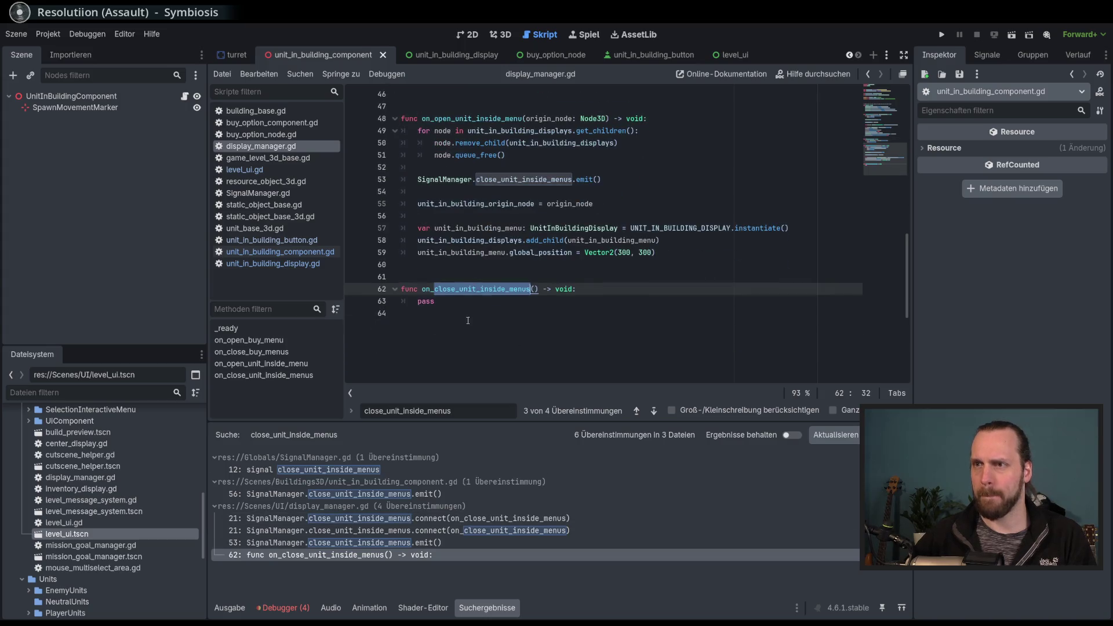
key(Down)
key(Escape)
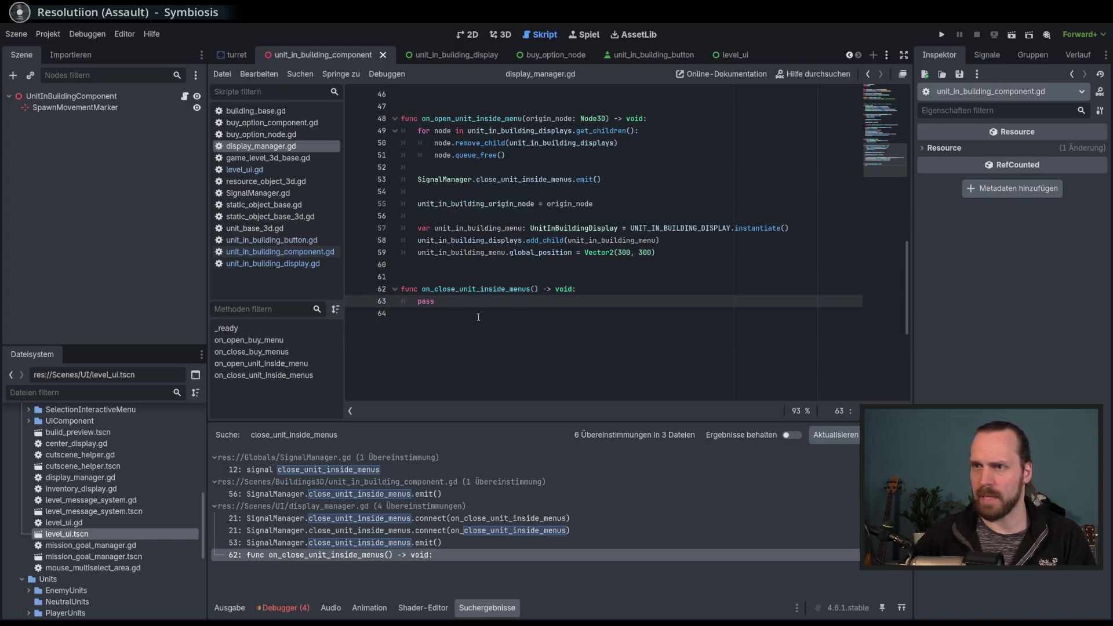
Review the handler's placeholder pass and the BuyOptionsNode type declaration above it.
double_click(423, 301)
scroll(603, 363, up, 1)
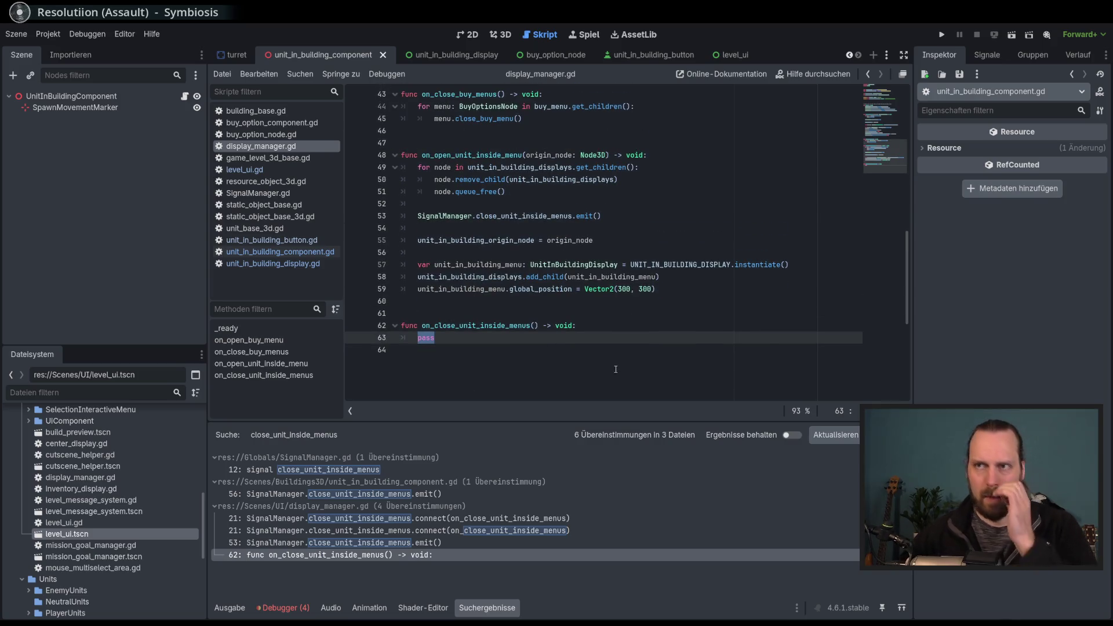
scroll(613, 321, up, 4)
scroll(614, 324, up, 5)
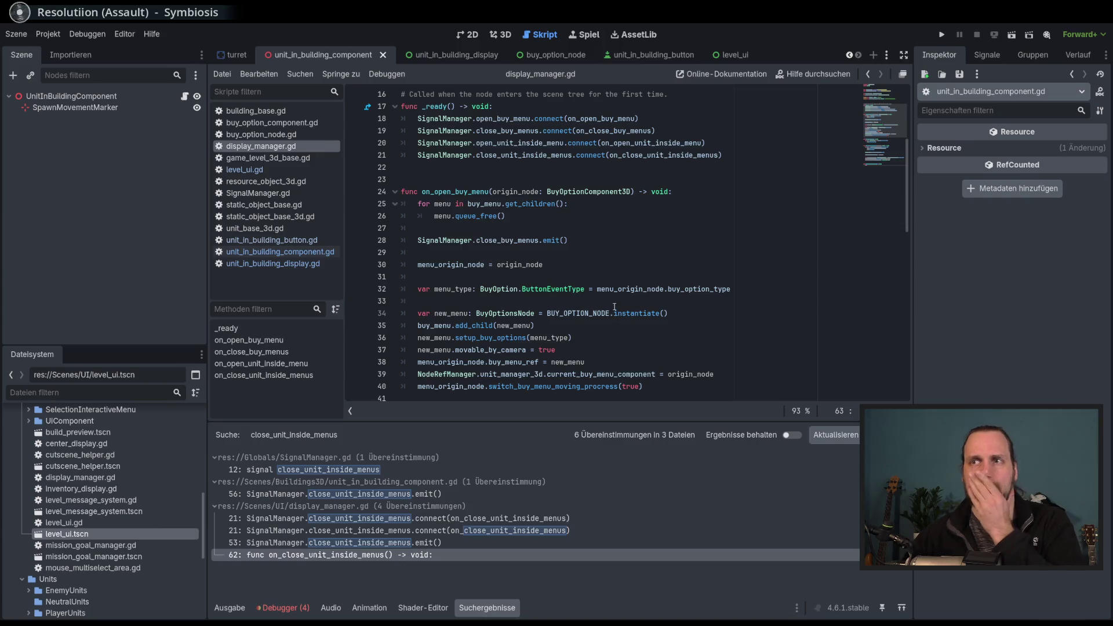
scroll(614, 307, down, 5)
scroll(493, 307, down, 3)
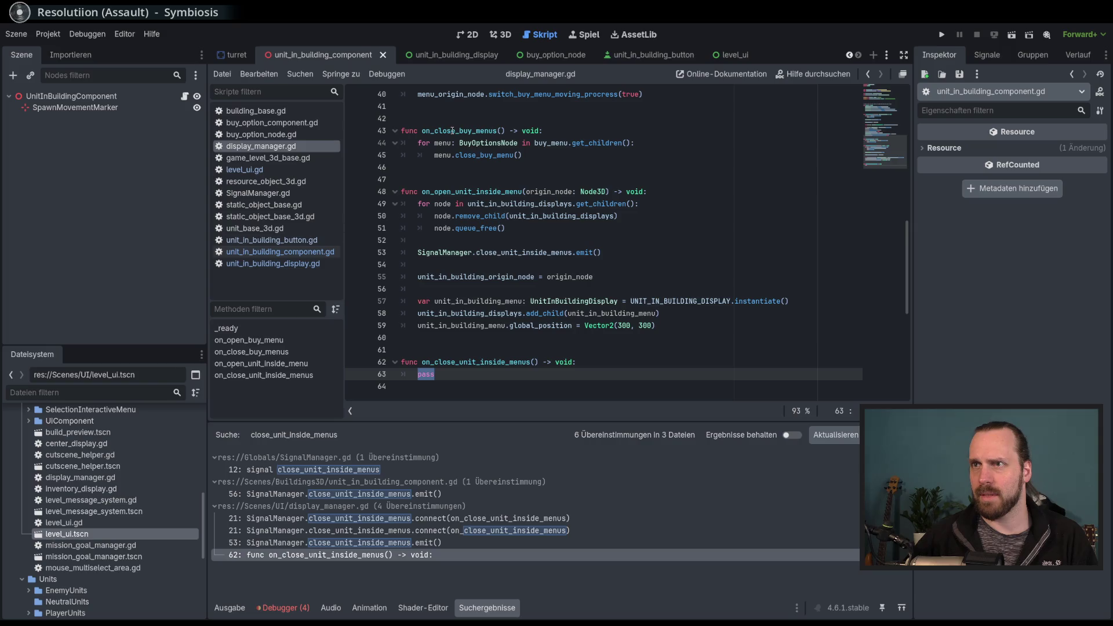
double_click(488, 142)
scroll(541, 217, up, 5)
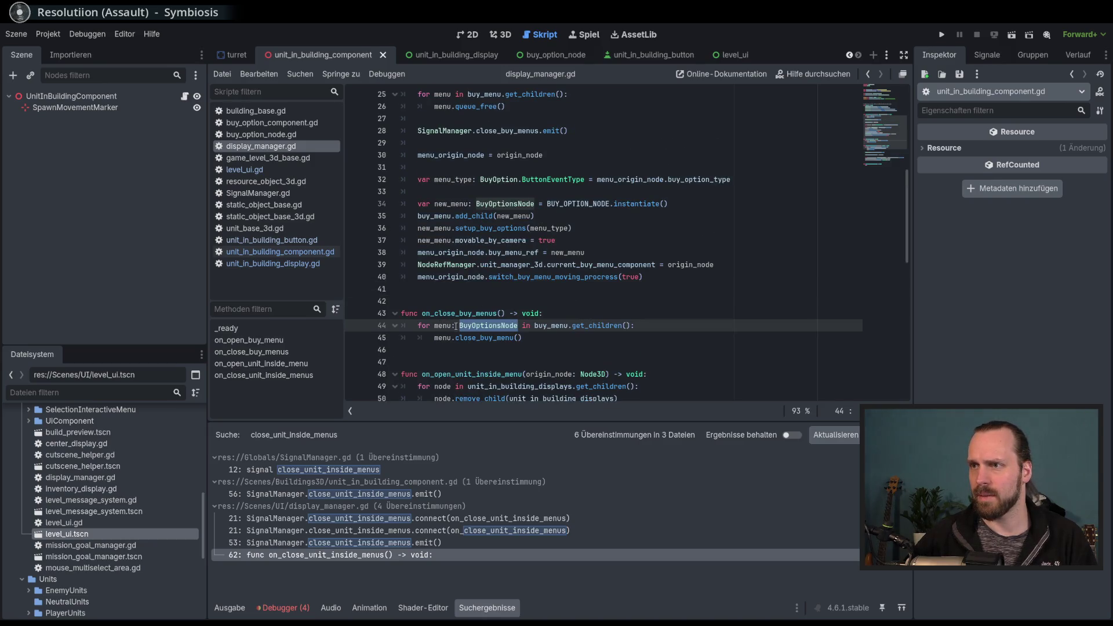
scroll(499, 323, up, 1)
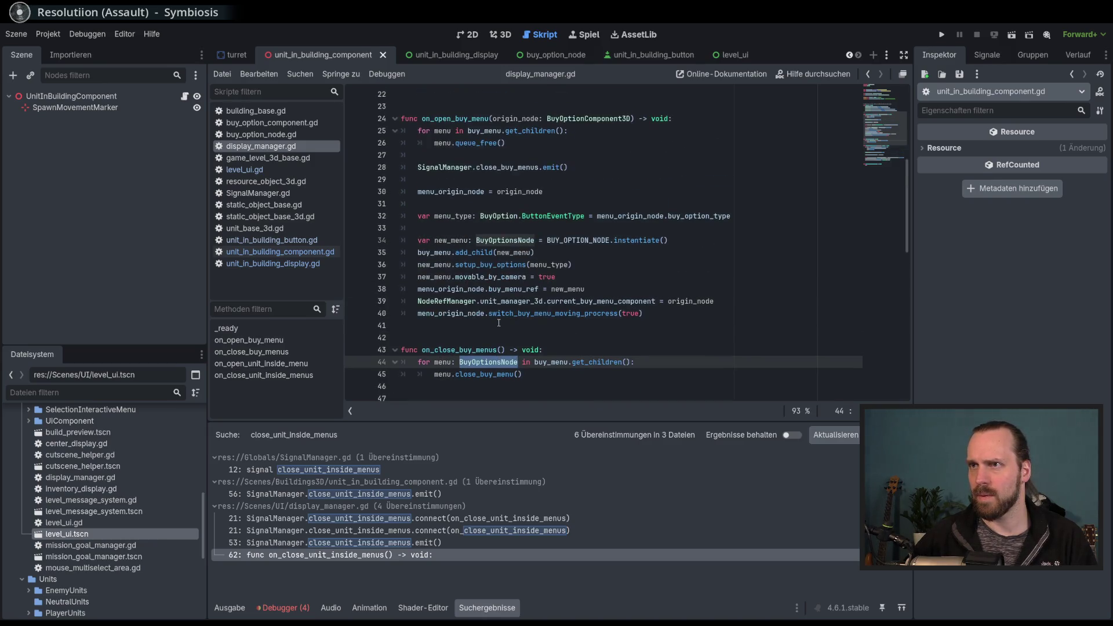
Trace how buy_menu and its close_buy_menu call are used in the script.
mouse_move(523, 216)
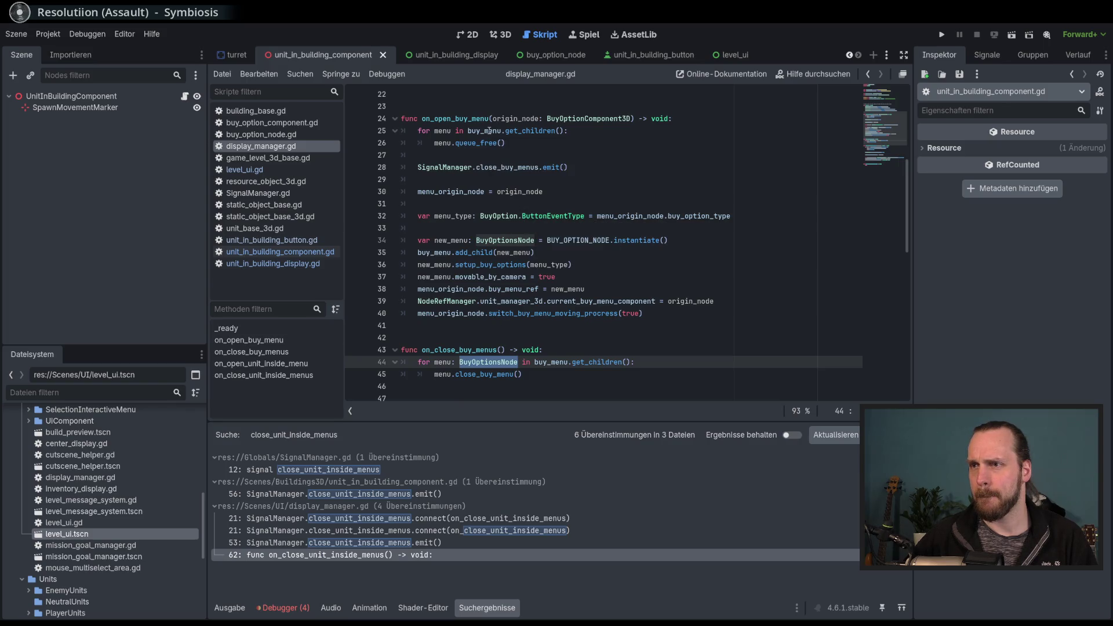
double_click(489, 131)
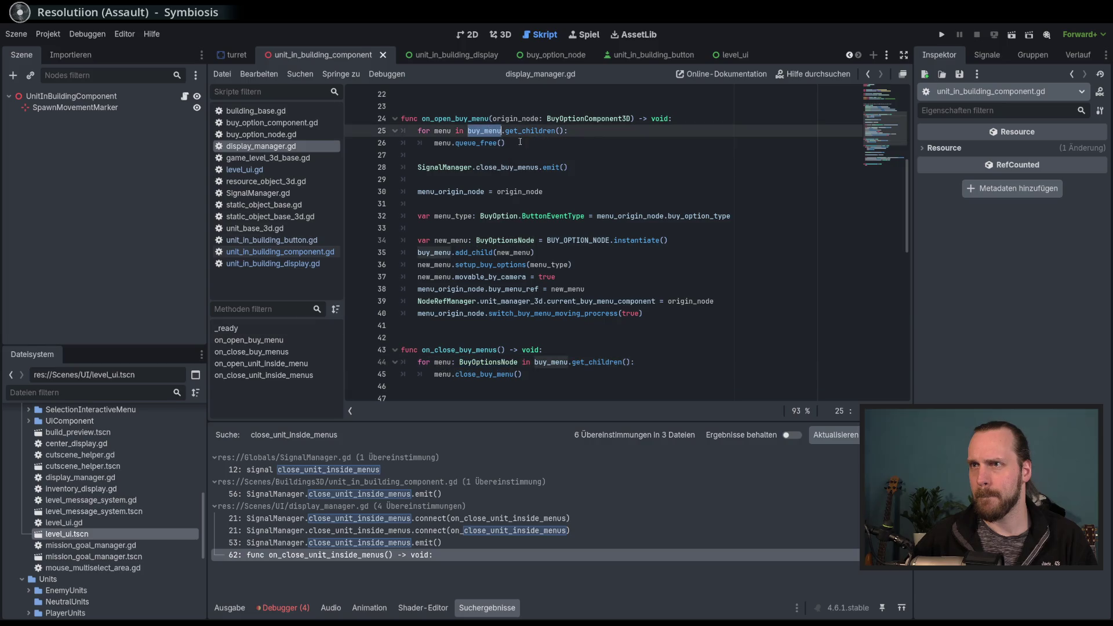
double_click(486, 375)
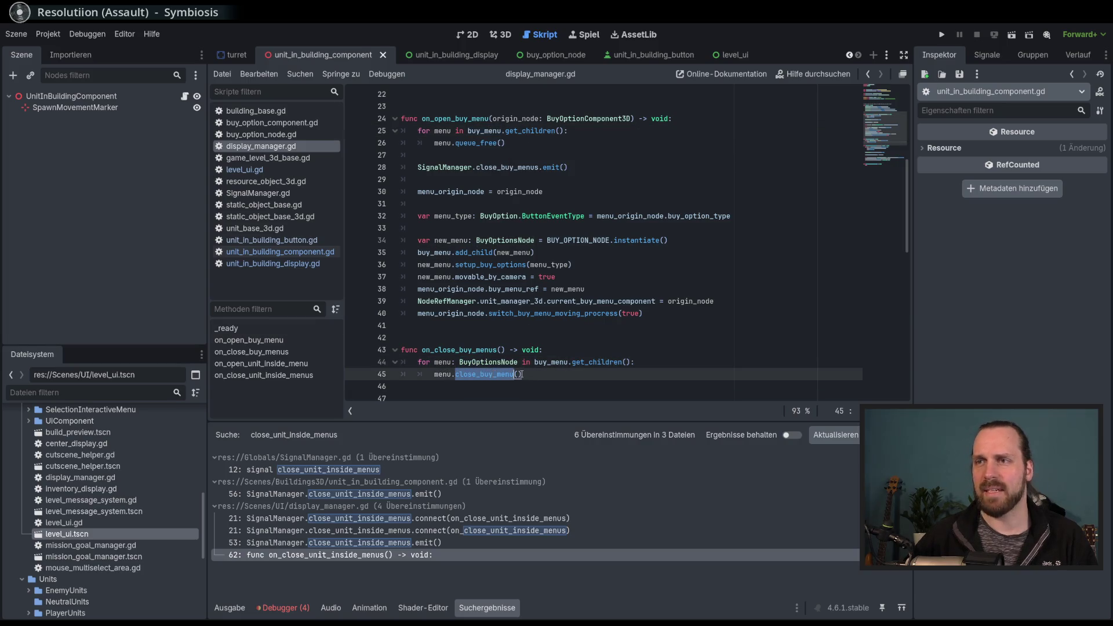
scroll(521, 375, down, 5)
mouse_move(545, 312)
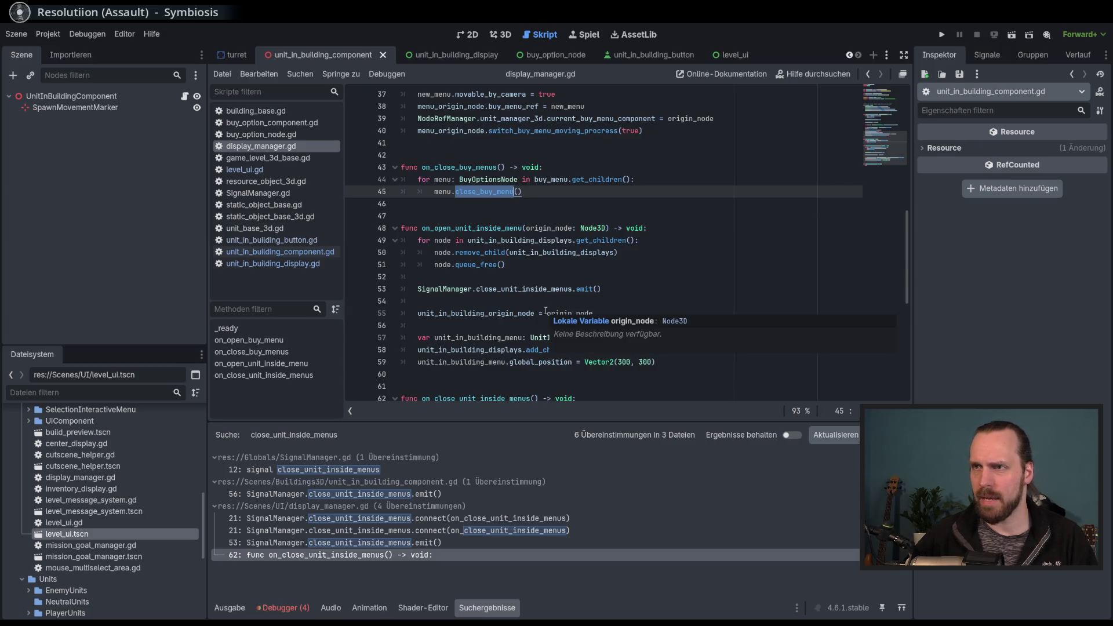
click(504, 193)
scroll(558, 261, up, 2)
scroll(558, 262, down, 3)
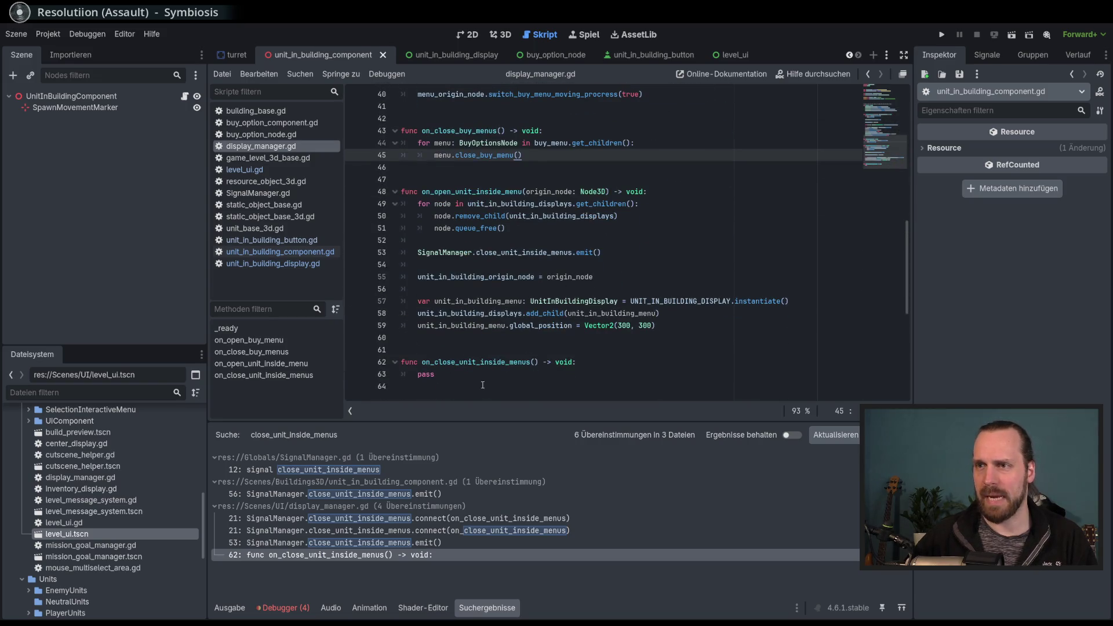
Replace pass with a copy of the loop that removes and frees the old displays, fixing its indent.
click(438, 376)
double_click(420, 375)
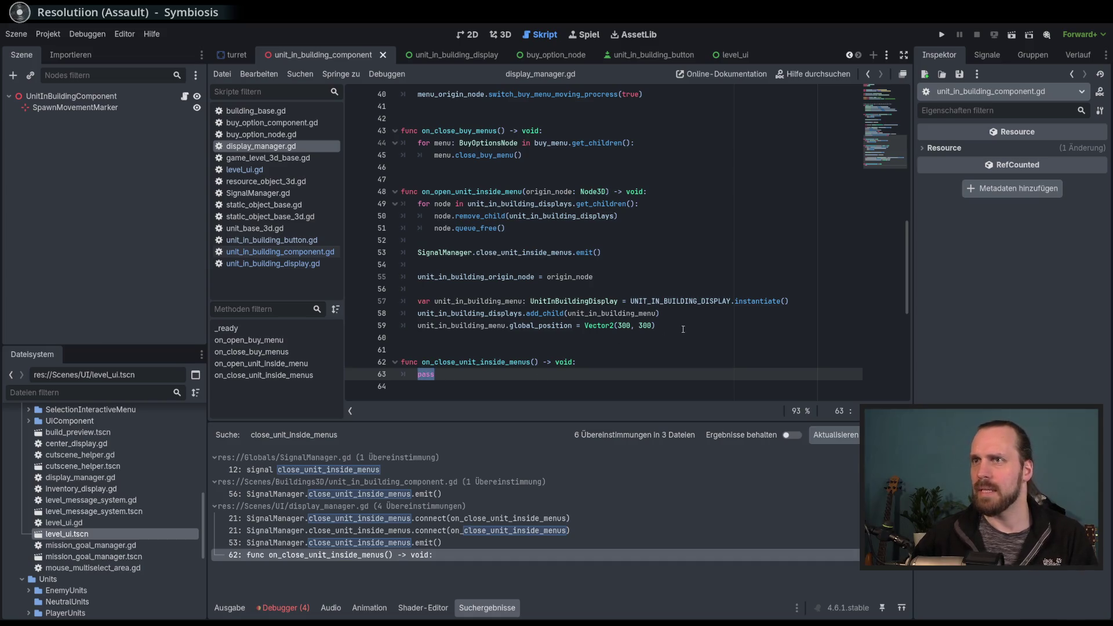
scroll(683, 329, down, 1)
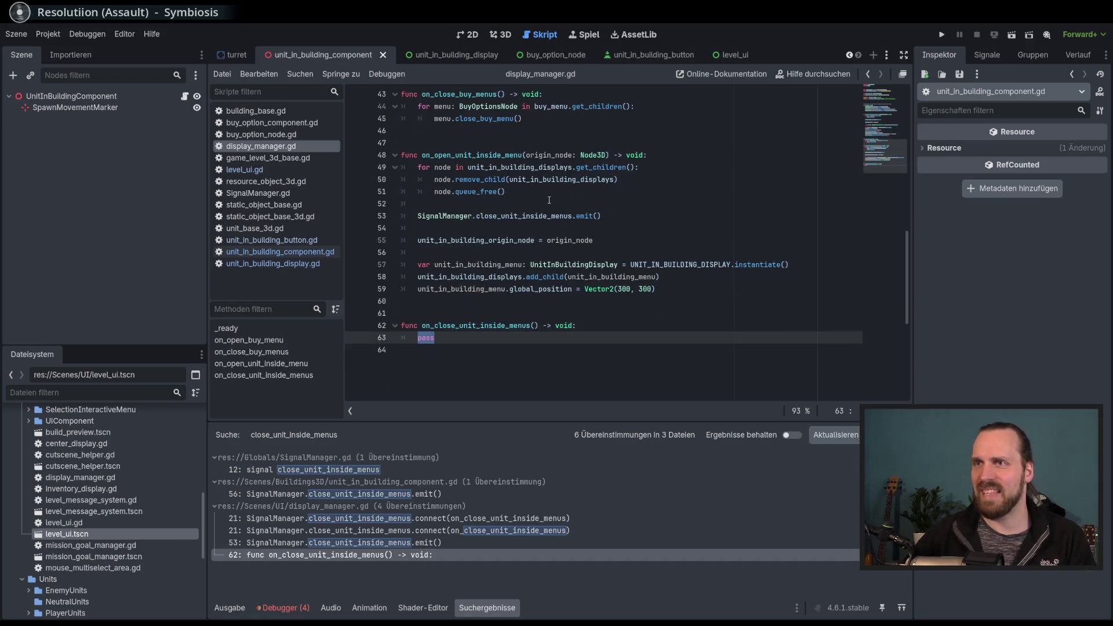
drag(505, 191, 392, 172)
key(ctrl+c)
scroll(479, 274, down, 2)
double_click(426, 277)
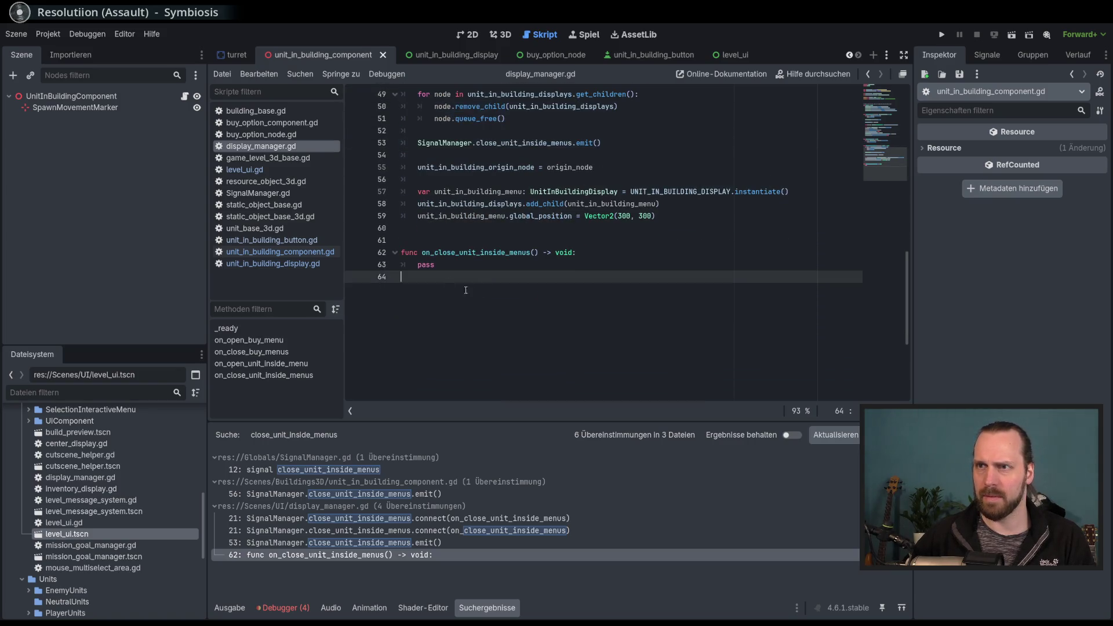
key(ctrl+v)
click(435, 264)
key(shift+Tab)
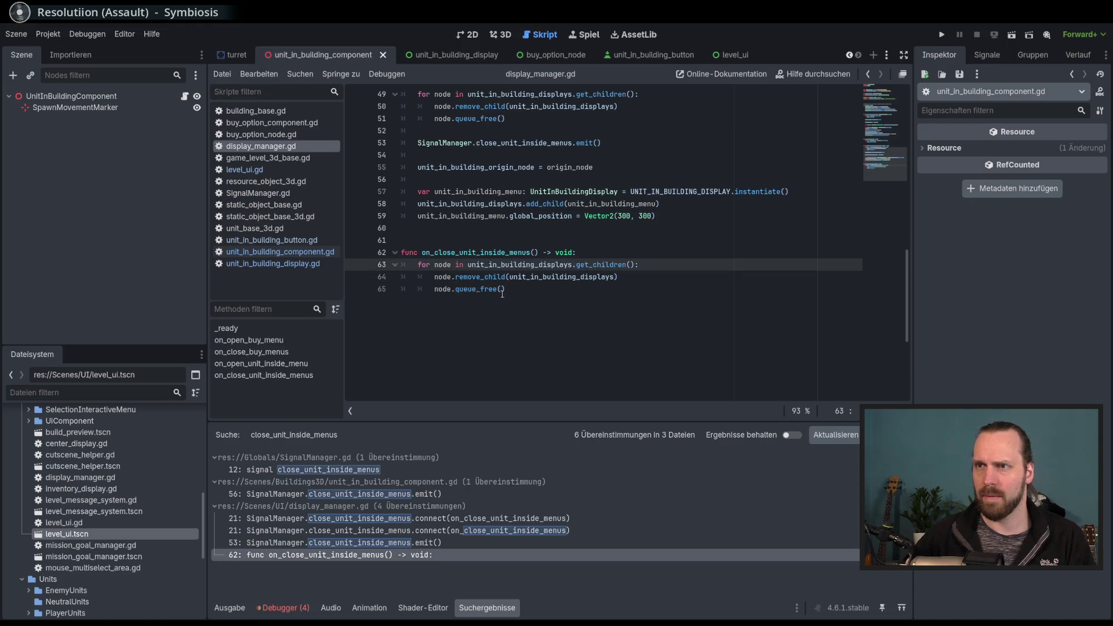
Check the pasted loop around line 64, save display_manager.gd, and run the project with F5.
click(506, 288)
click(631, 276)
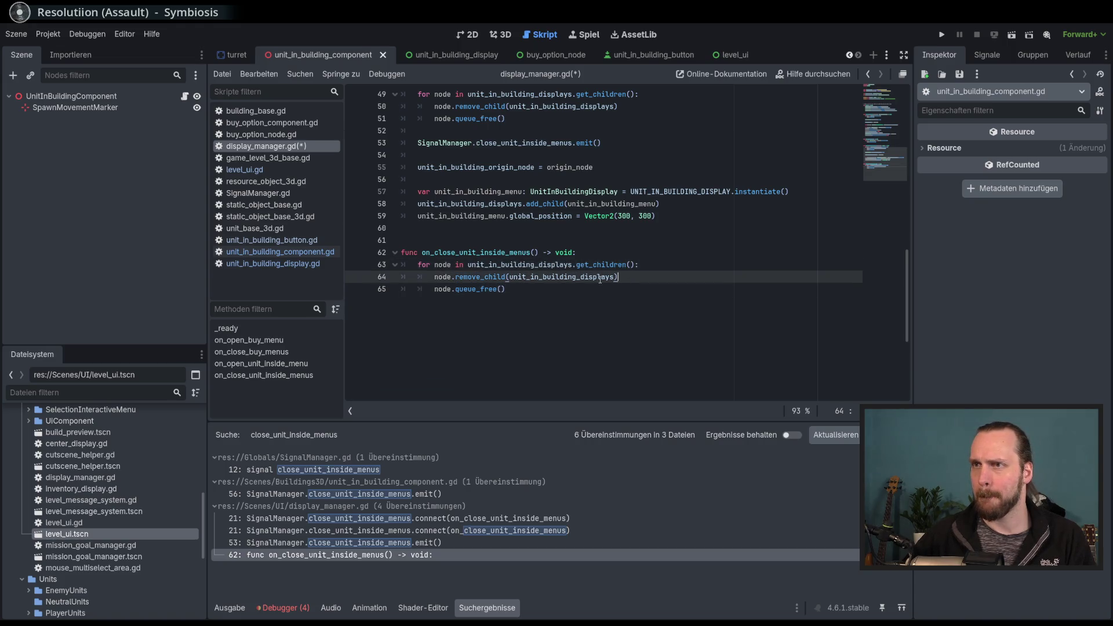
scroll(601, 278, up, 1)
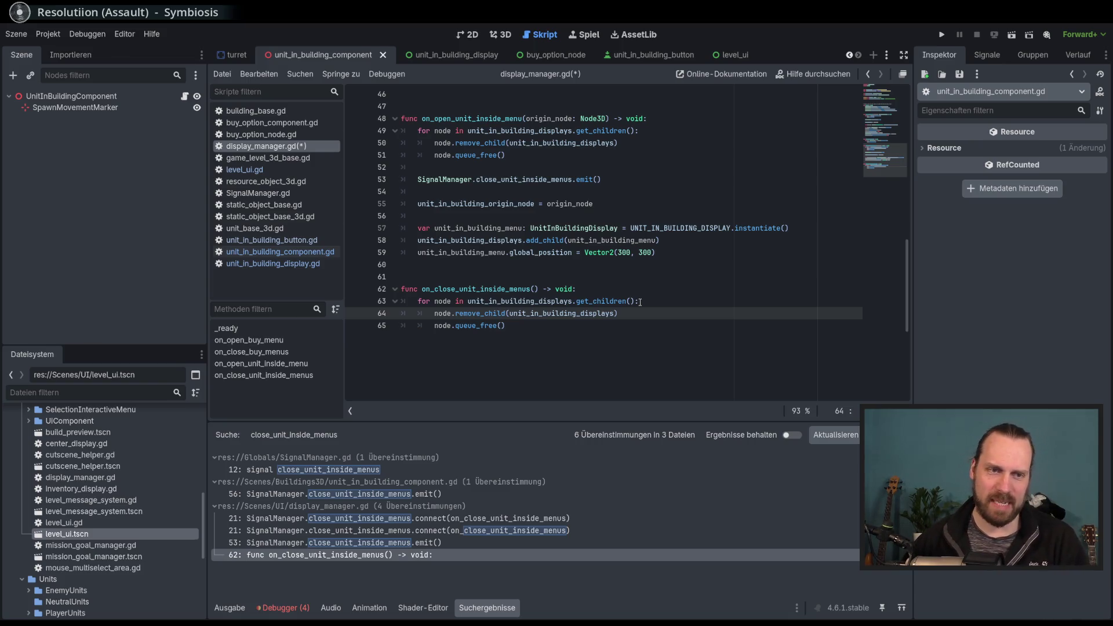
click(683, 296)
click(670, 313)
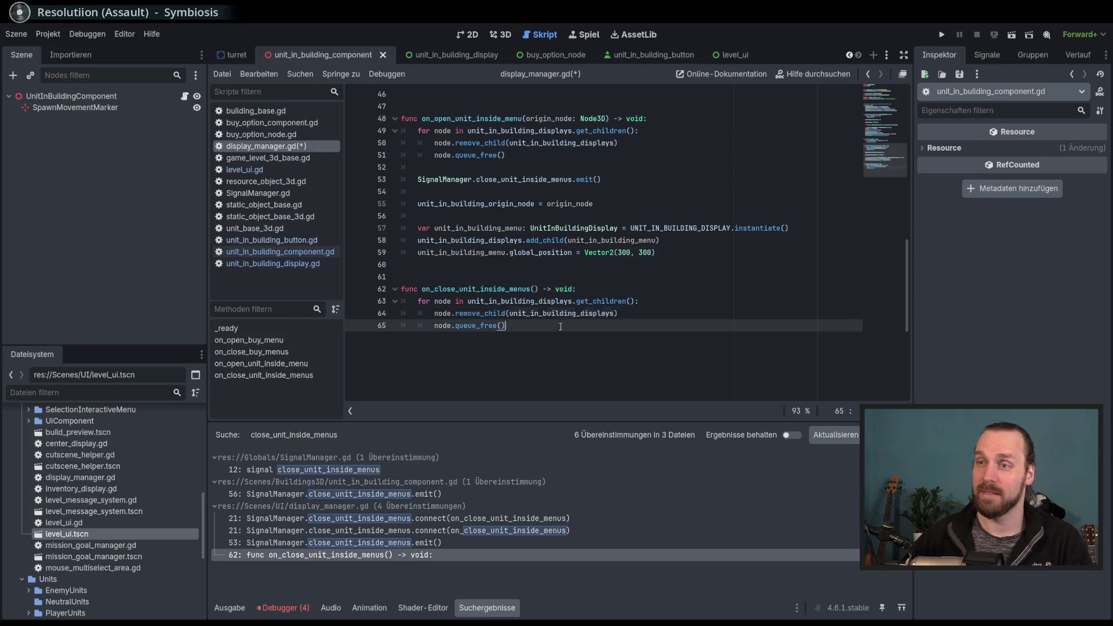
click(658, 321)
key(ctrl+s)
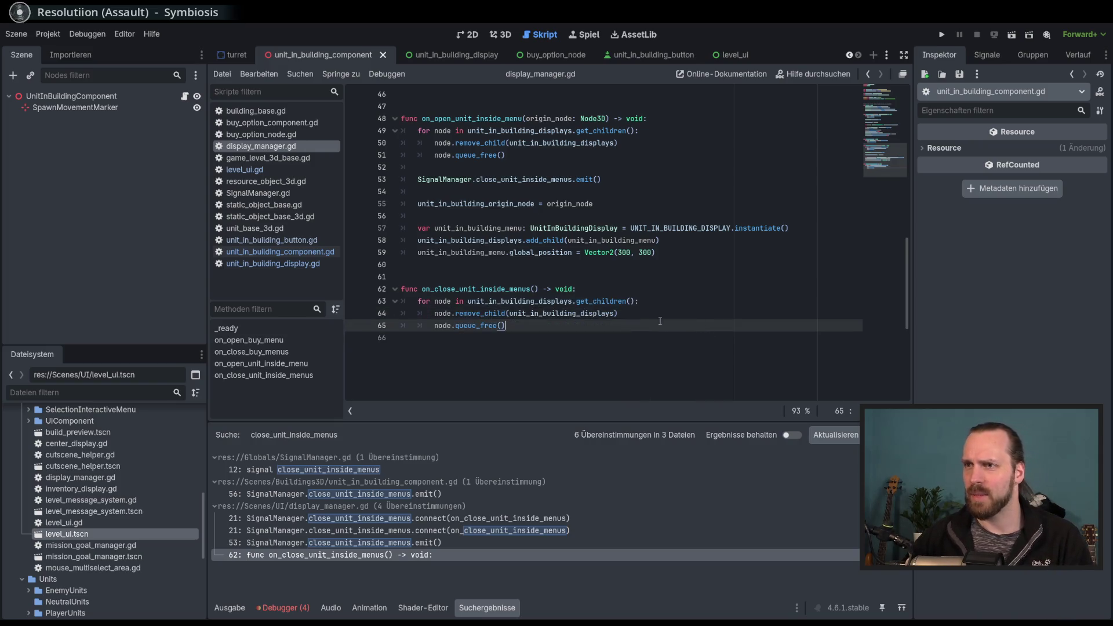
key(F5)
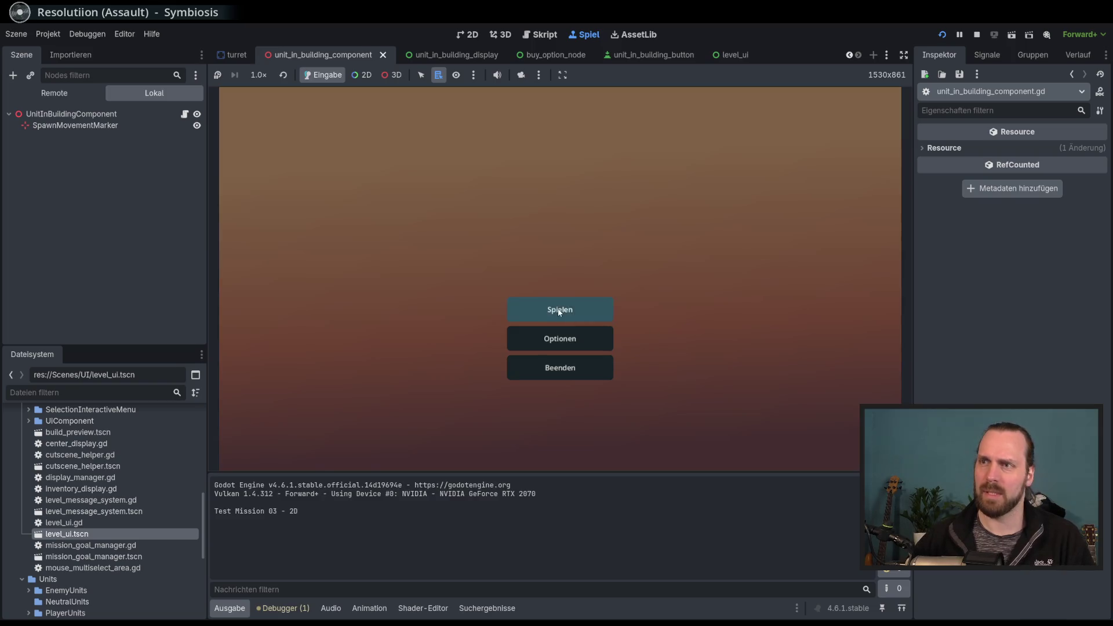
Start Test Mission - 3D and place a Laser Turret in the level.
click(559, 310)
click(373, 242)
click(669, 430)
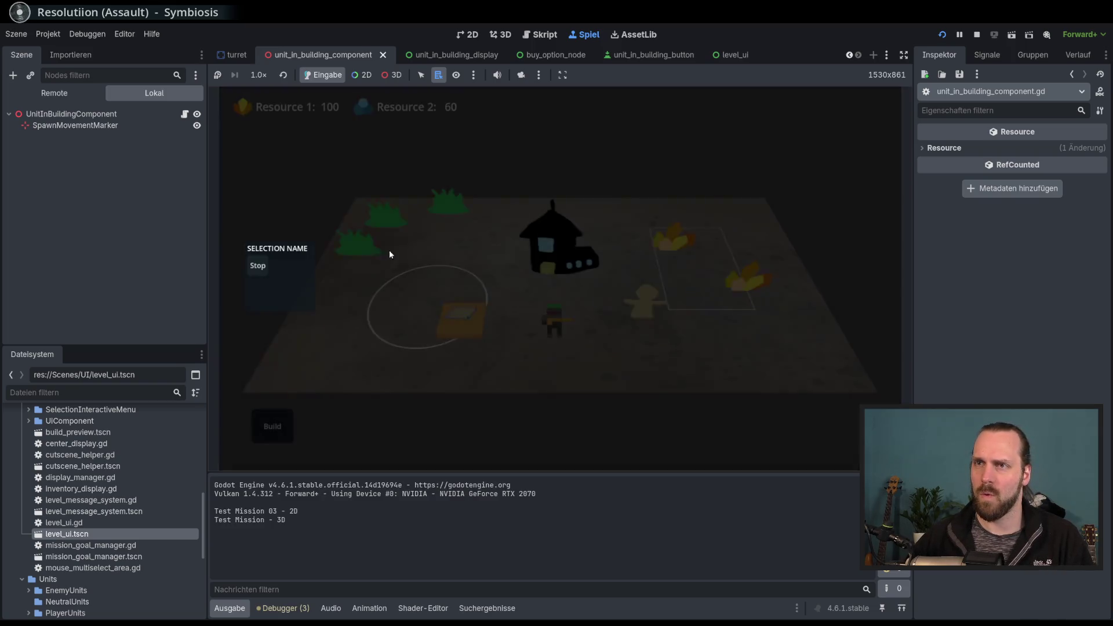
click(272, 426)
click(280, 376)
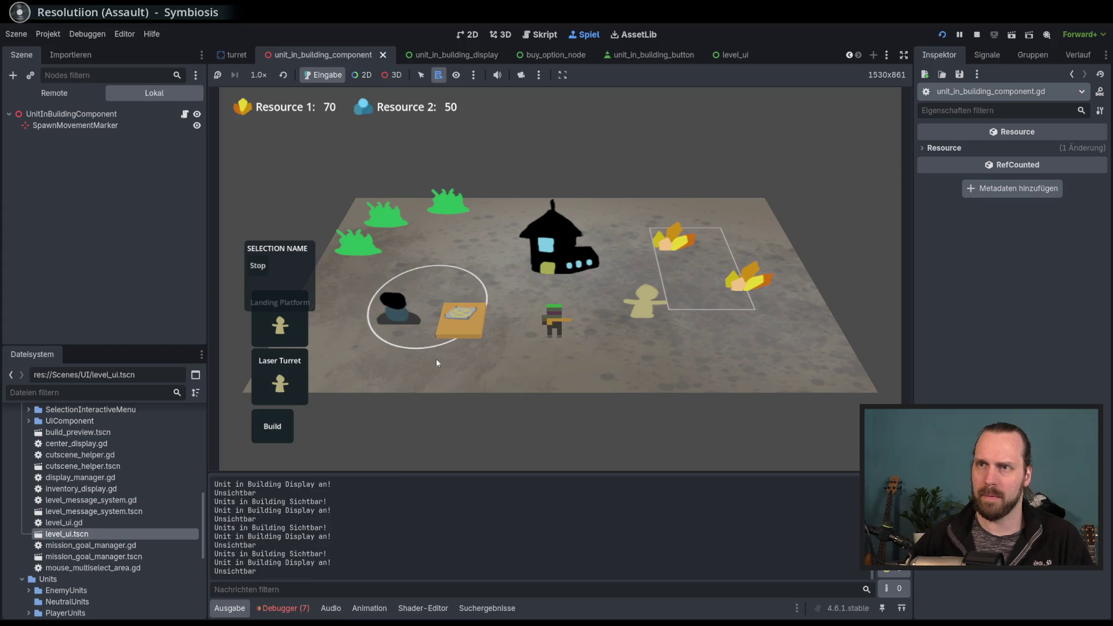
Select the turret, the black building and the small unit repeatedly to open and close the menu.
click(399, 291)
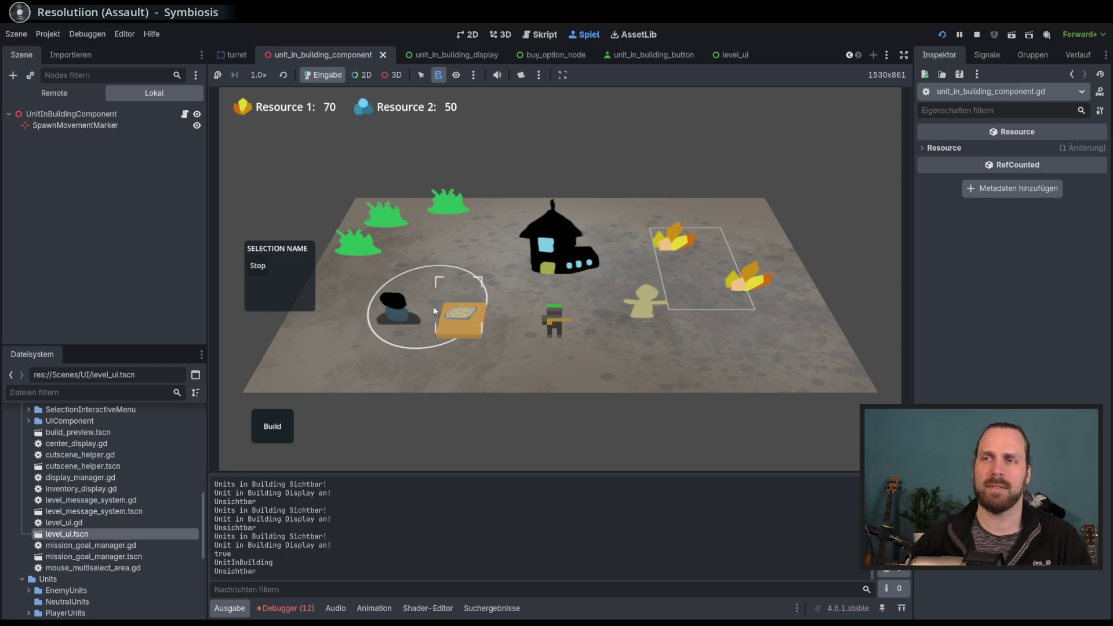
click(396, 320)
click(569, 252)
click(388, 303)
click(389, 313)
click(405, 319)
Open the debugger's error list and jump to the display_manager.gd line 64 error.
click(288, 607)
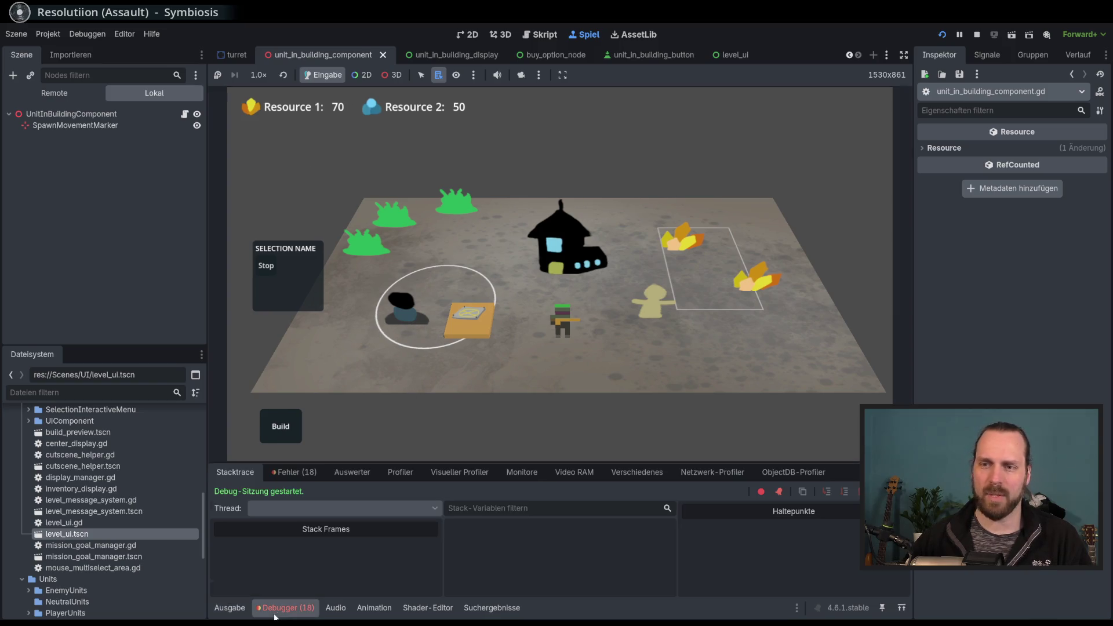
click(295, 472)
mouse_move(501, 561)
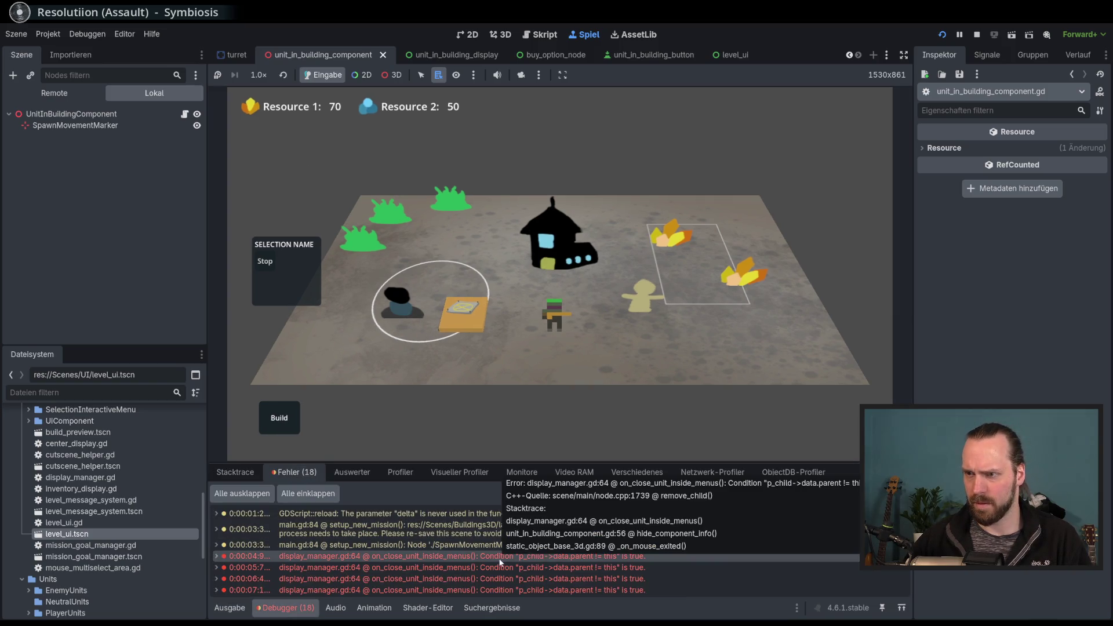
click(498, 557)
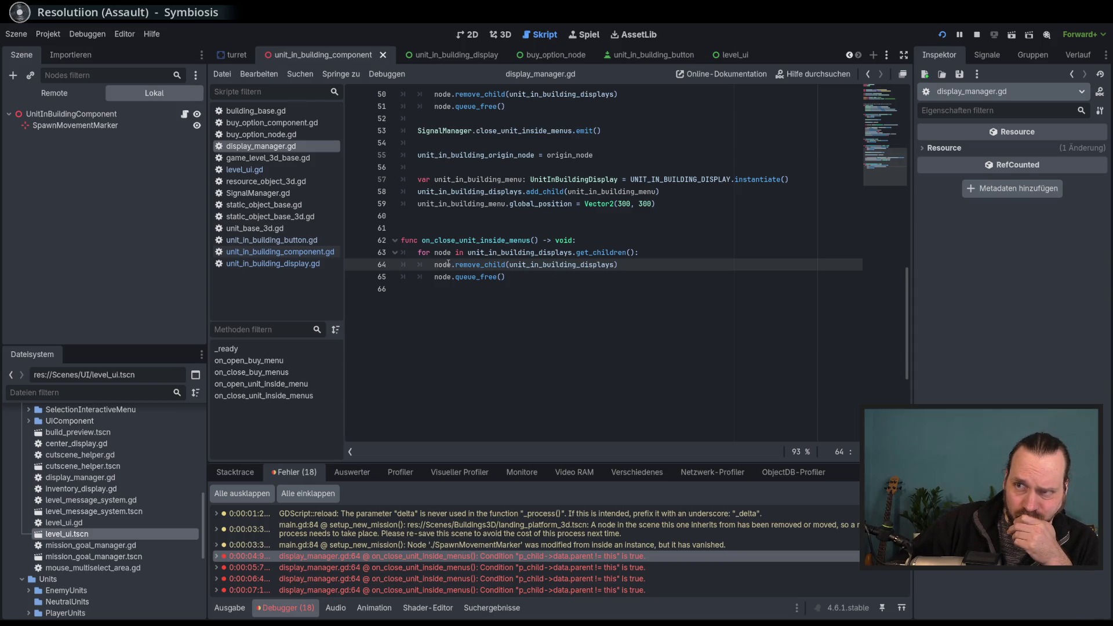
Comment out the remove_child call on line 64 and start the 3D test mission again.
key(ctrl+k)
key(F5)
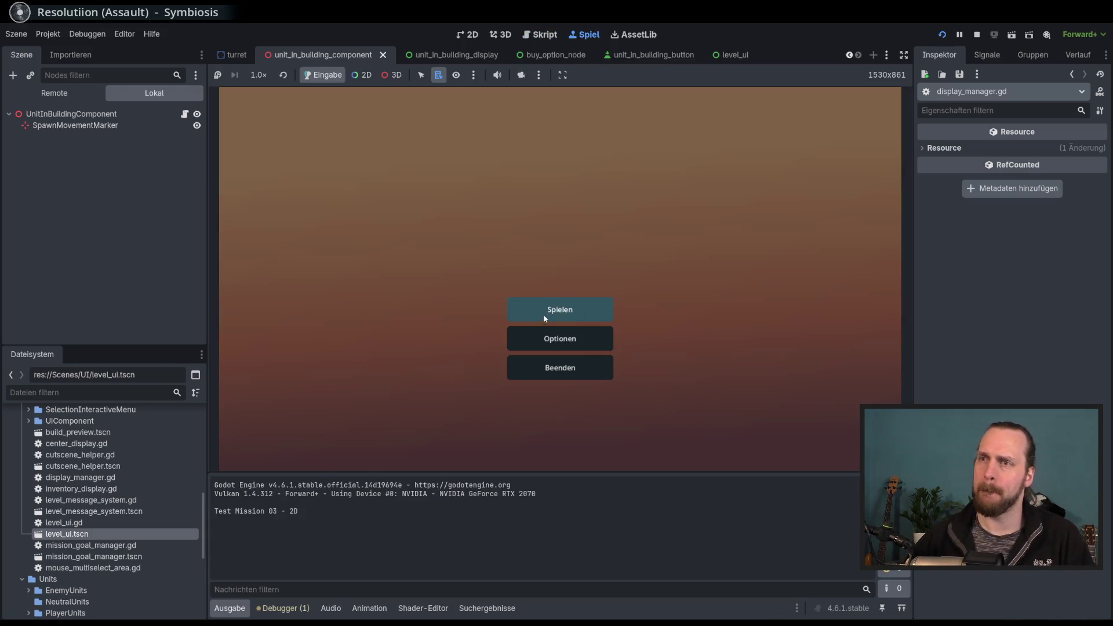
click(544, 316)
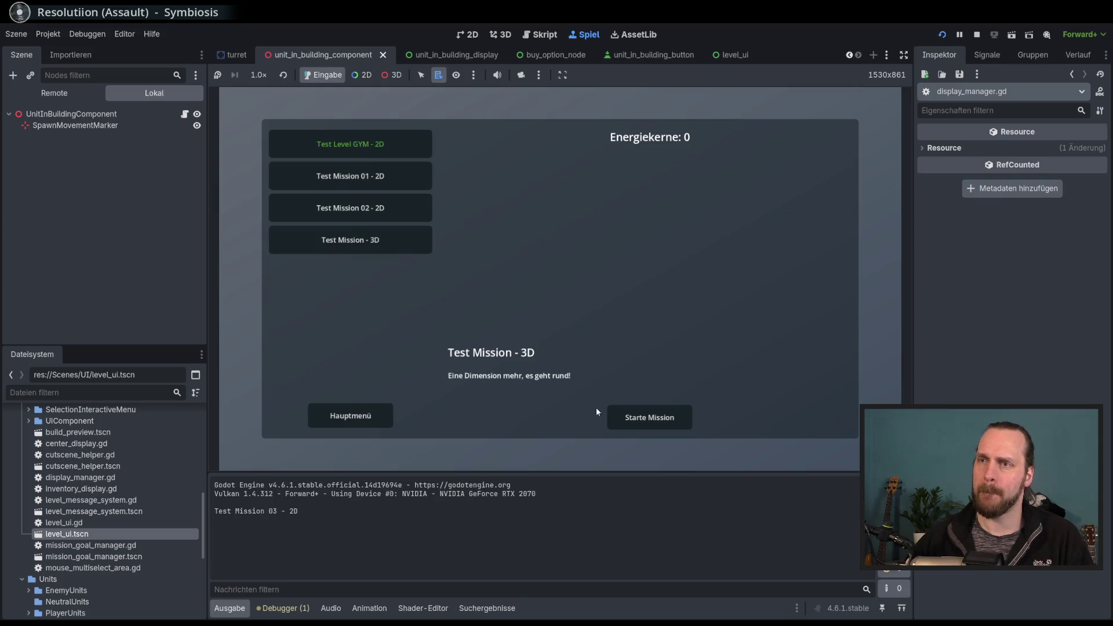
click(636, 408)
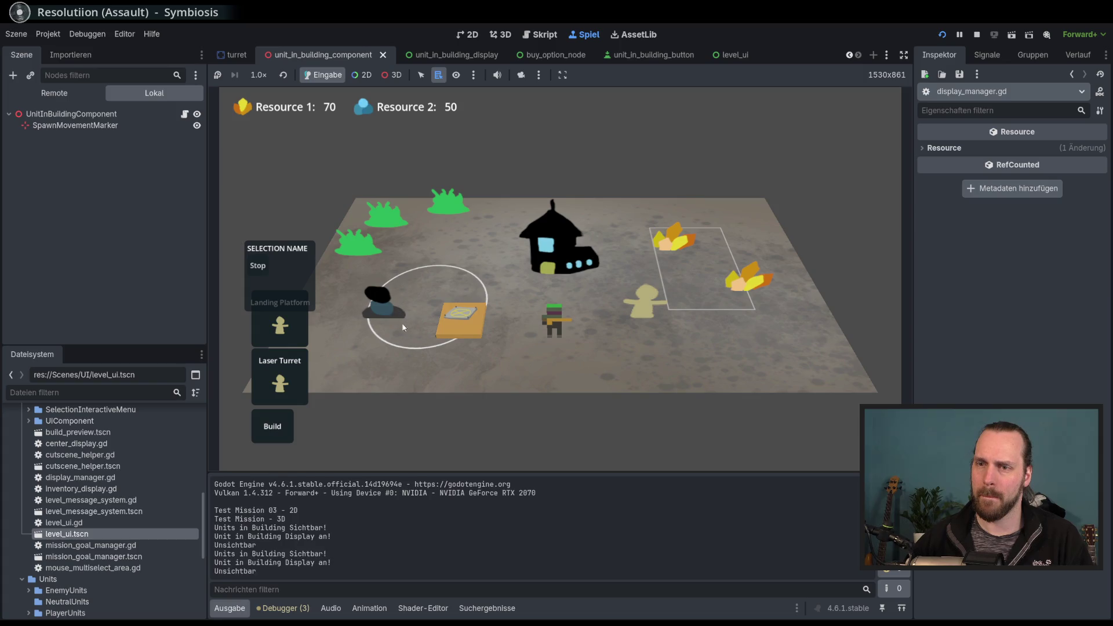
Deselect and reselect the dark unit, then stop the game with F8 and return to line 64.
click(399, 330)
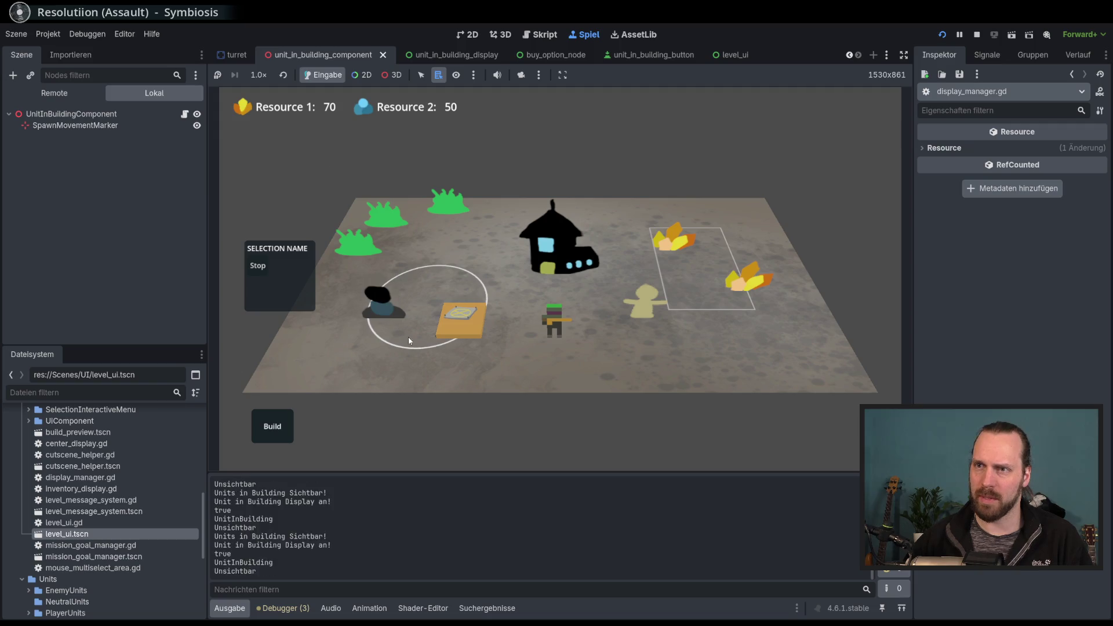
click(374, 310)
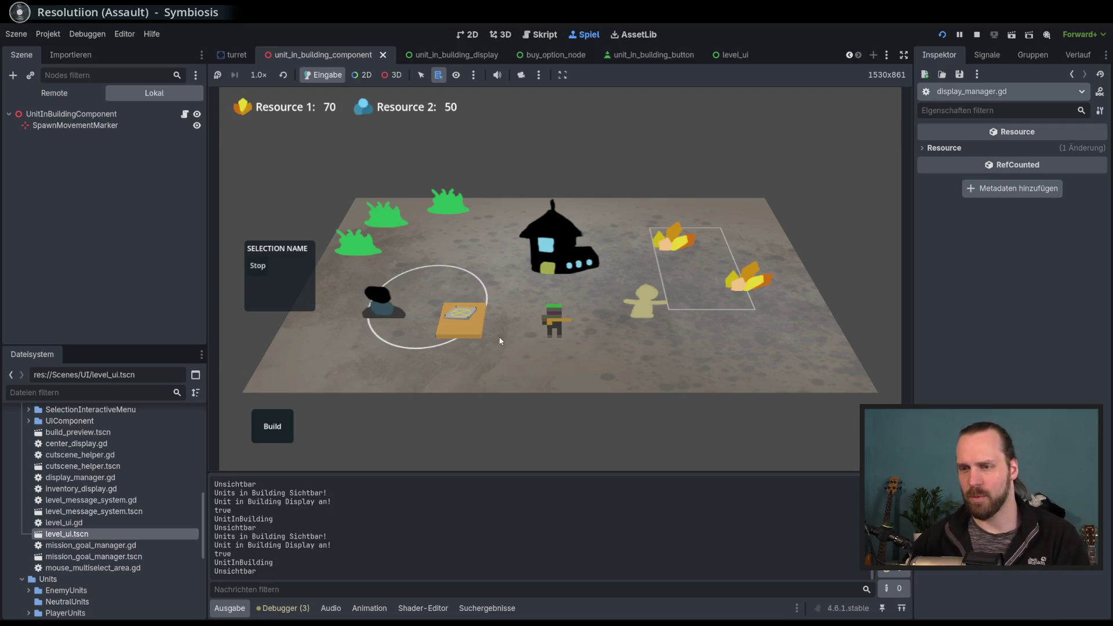
key(F8)
click(664, 267)
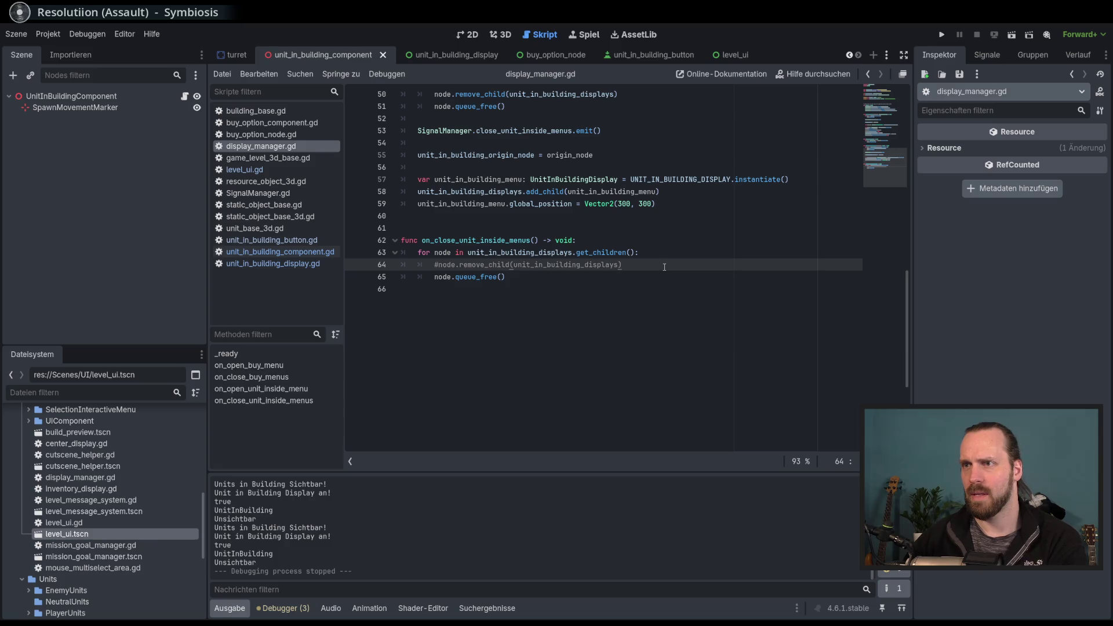
Uncomment the remove_child line and paste unit_in_building_displays onto a new line above it.
double_click(596, 267)
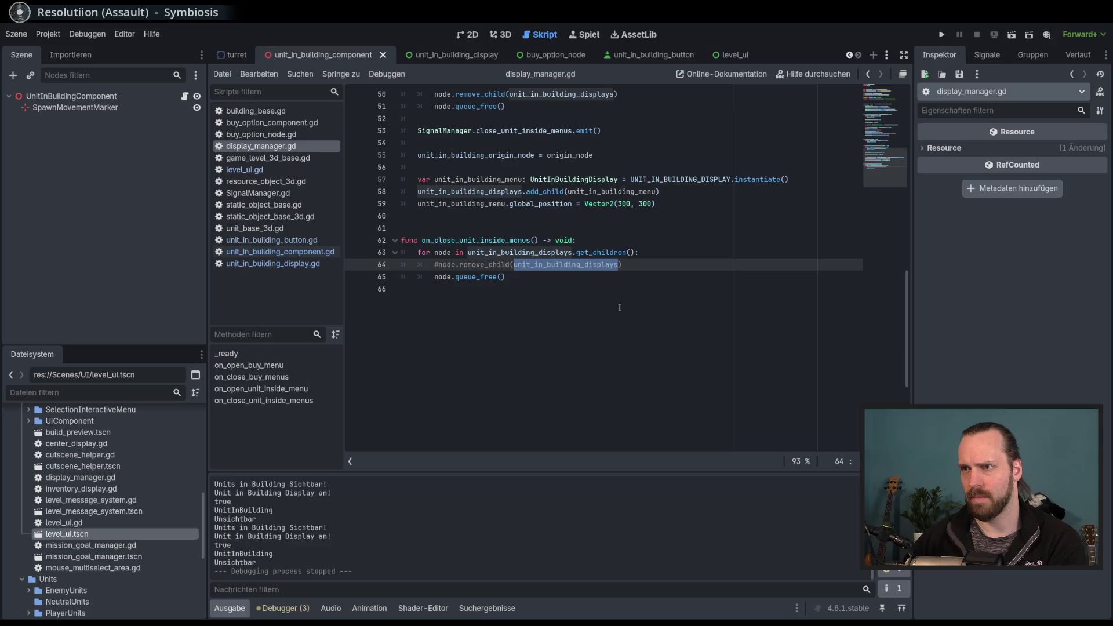
click(610, 323)
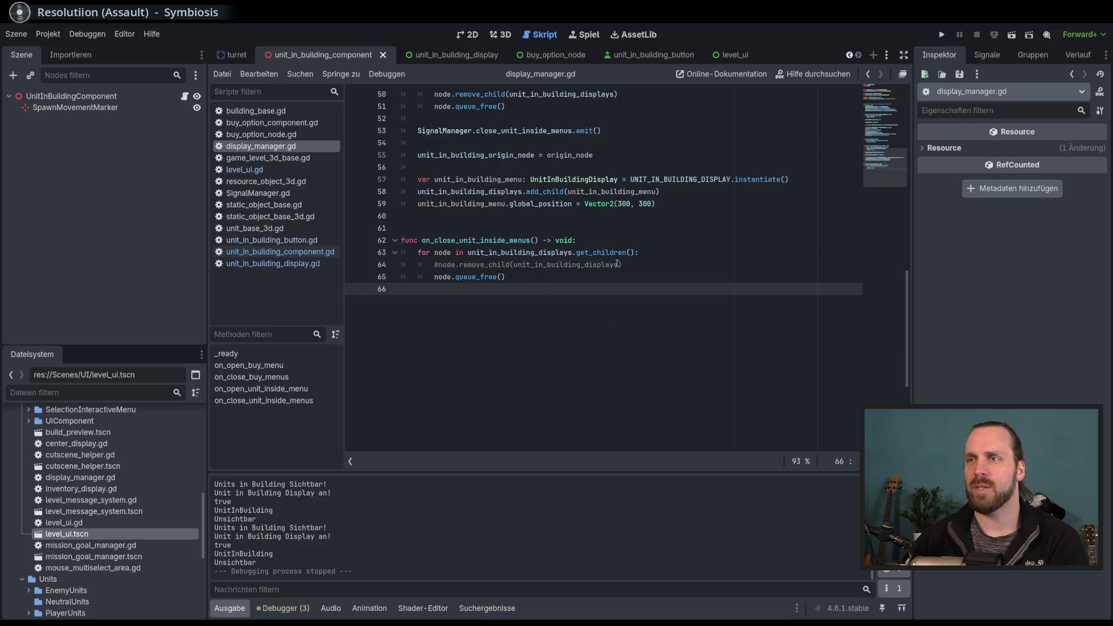
click(638, 263)
key(ctrl+k)
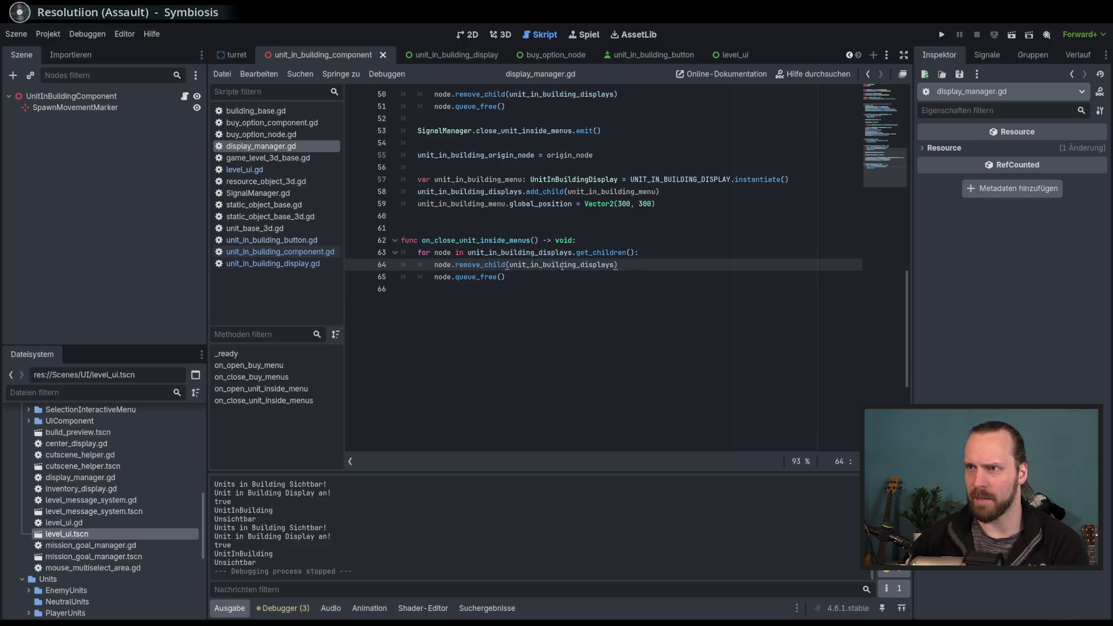
double_click(563, 265)
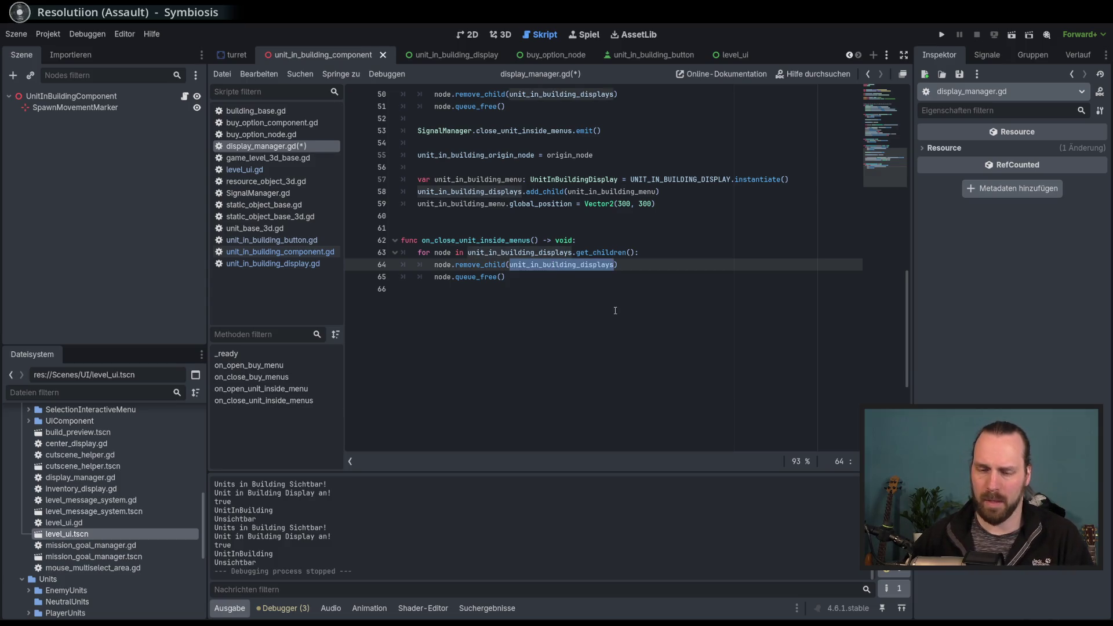
key(ctrl+c)
click(665, 250)
key(Return)
key(ctrl+v)
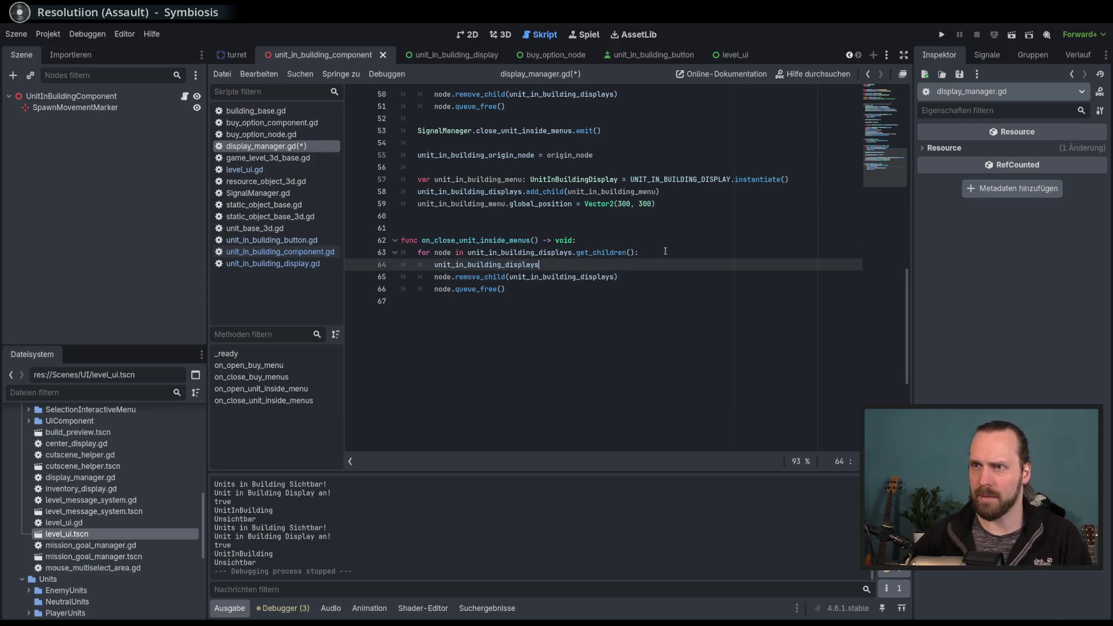
Complete line 64 as unit_in_building_displays.remove_child(node), moving node into the parentheses.
drag(617, 277, 504, 276)
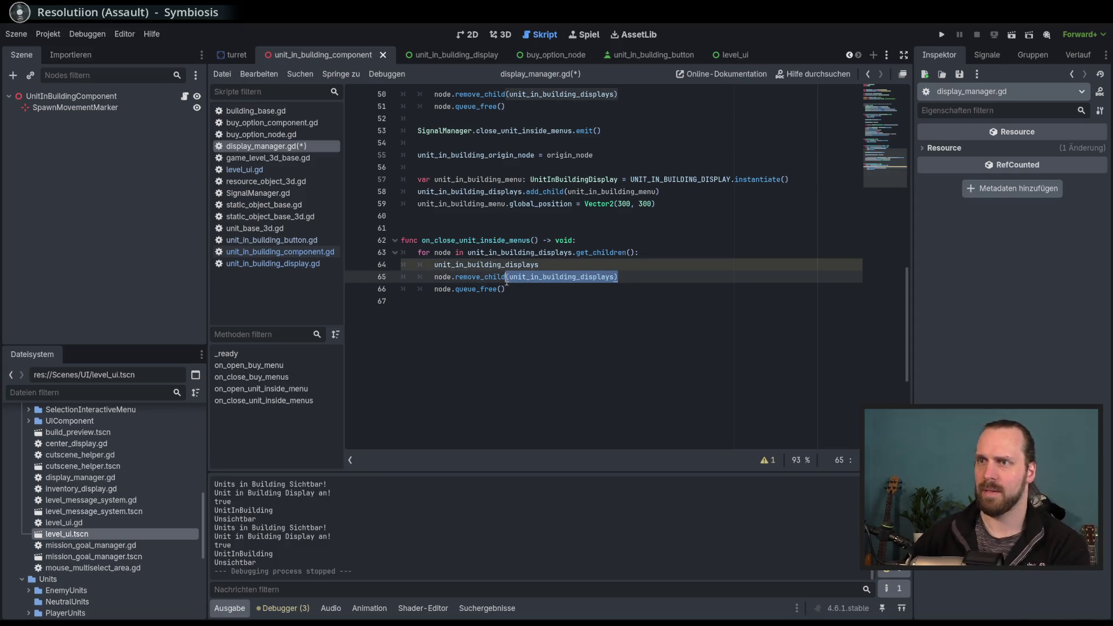
key(BackSpace)
click(557, 260)
text(.re)
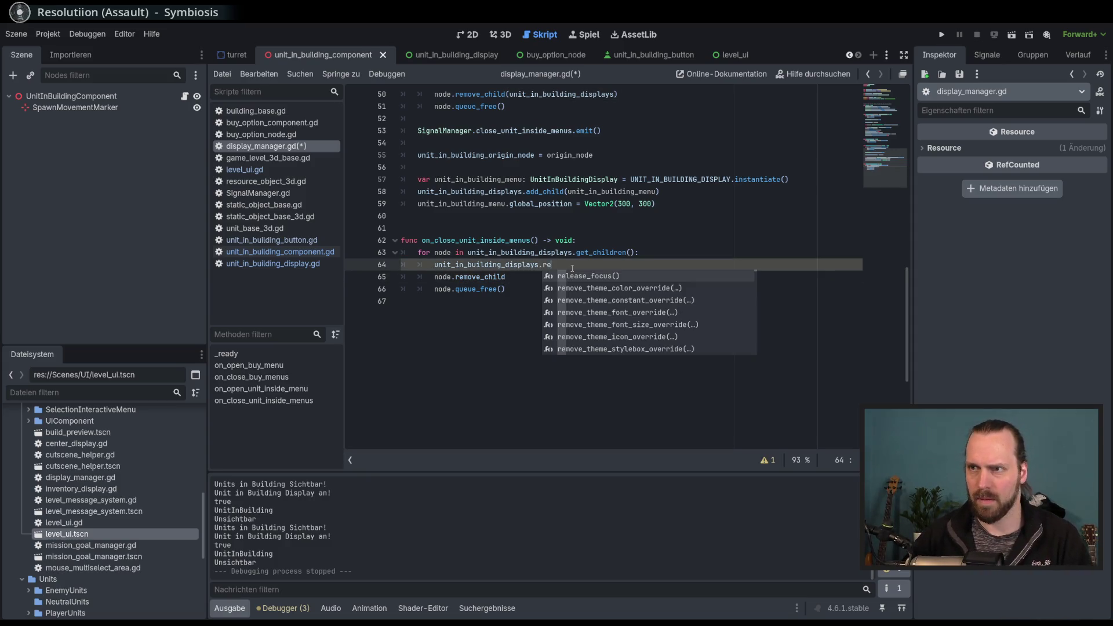
text(moce_)
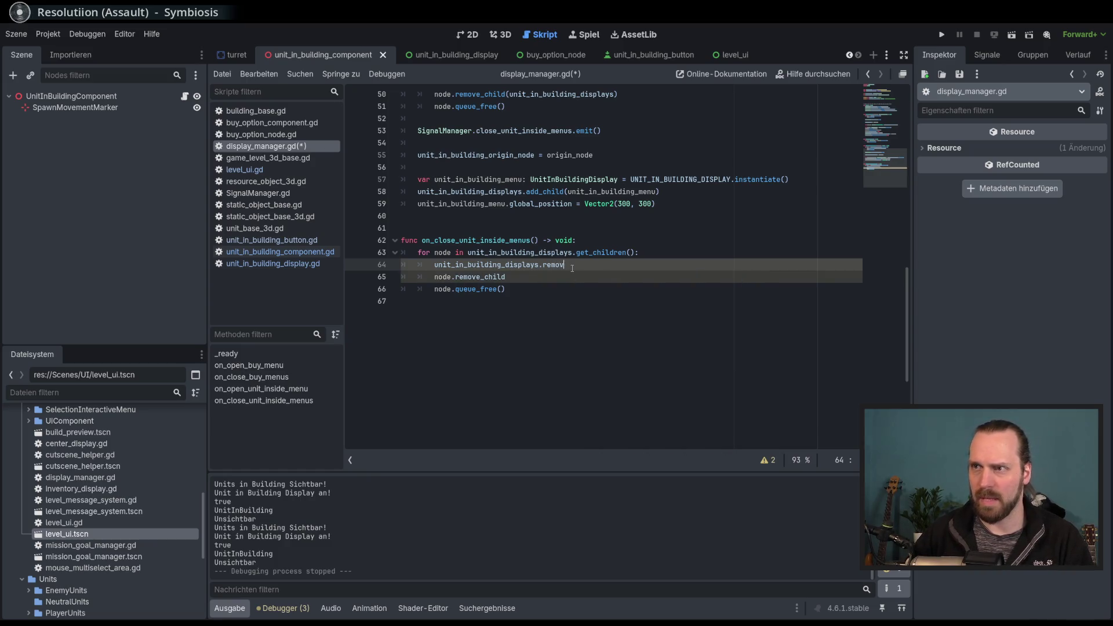
text(e:)
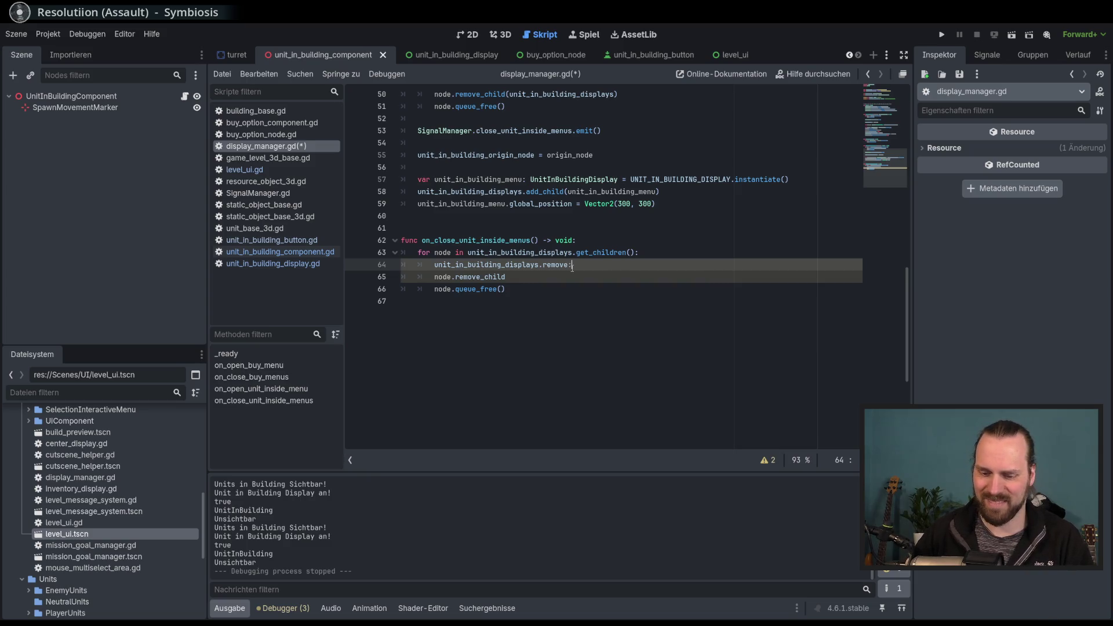
text(il)
key(BackSpace)
key(BackSpace)
key(BackSpace)
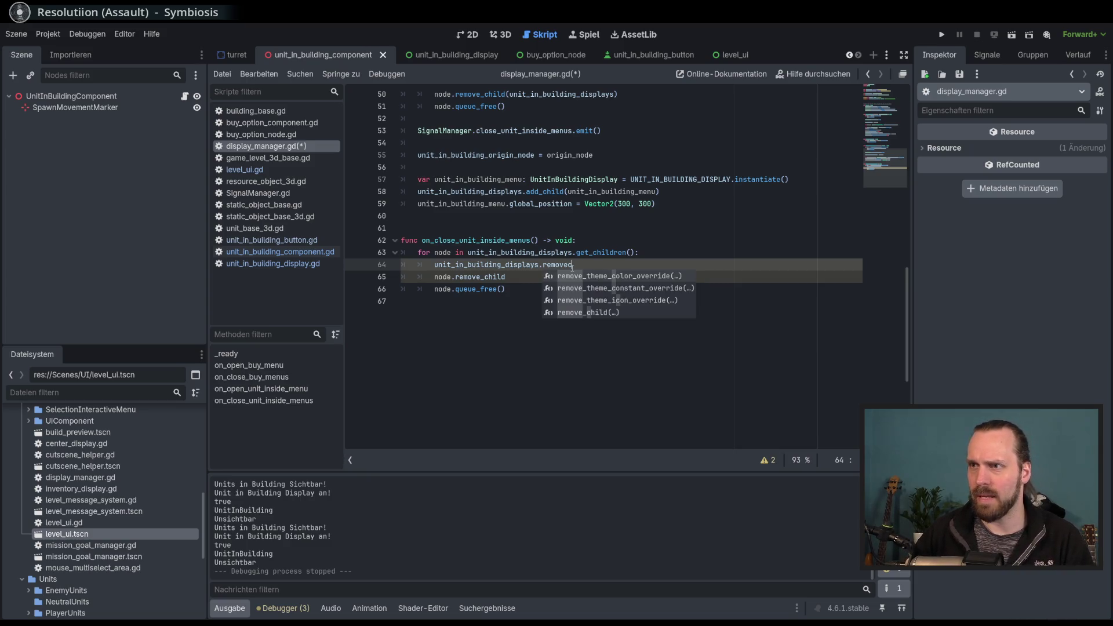
text(hil)
key(Return)
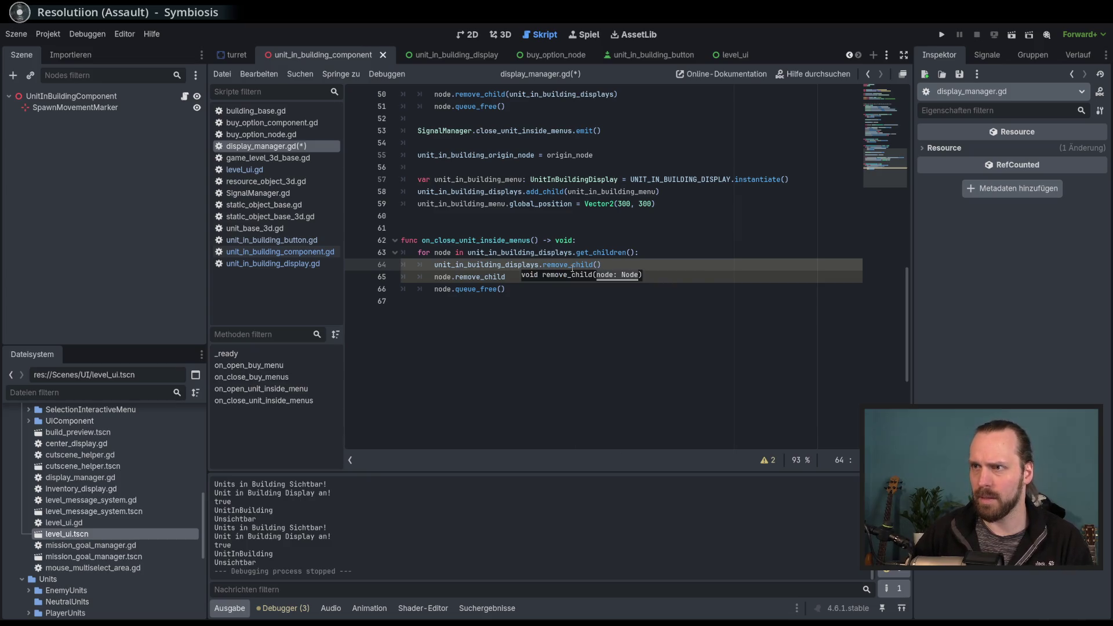
double_click(442, 276)
key(ctrl+x)
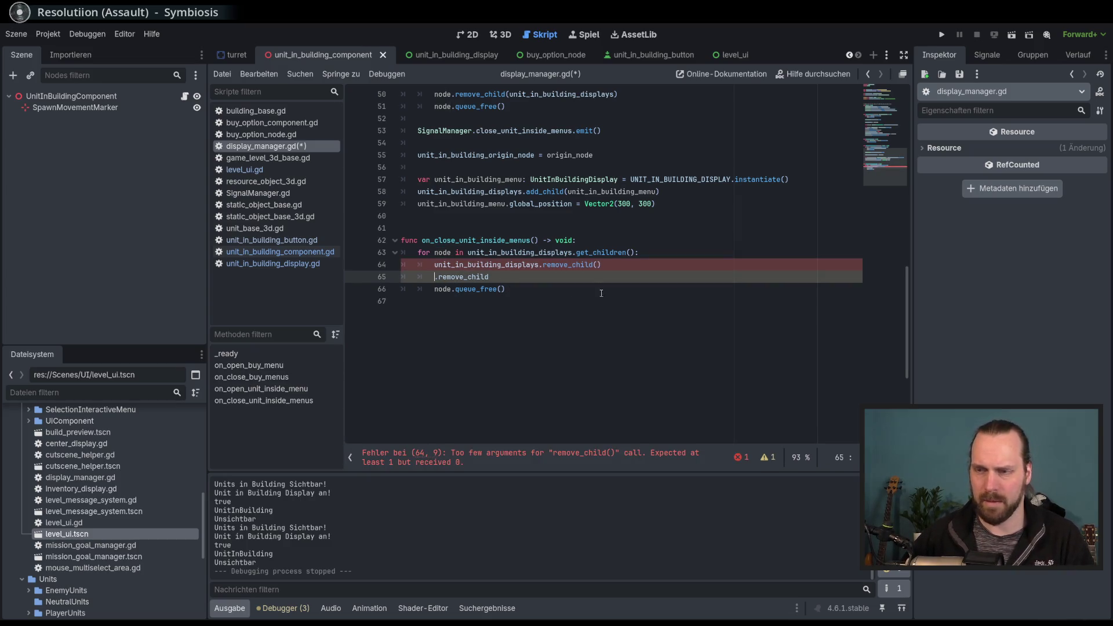
click(597, 264)
key(ctrl+v)
Delete the leftover .remove_child line, save the script, and run the game with F5.
drag(661, 276, 623, 264)
key(BackSpace)
key(ctrl+s)
key(F5)
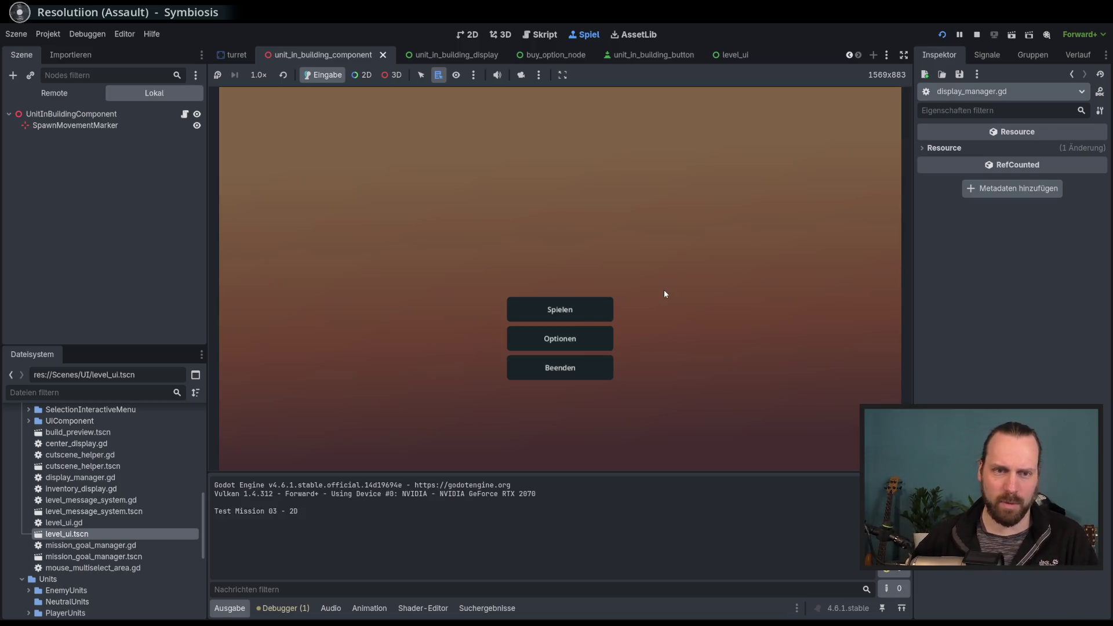
Start Test Mission - 3D, buy a unit for the building, and toggle its unit-in-building display.
click(609, 310)
click(347, 233)
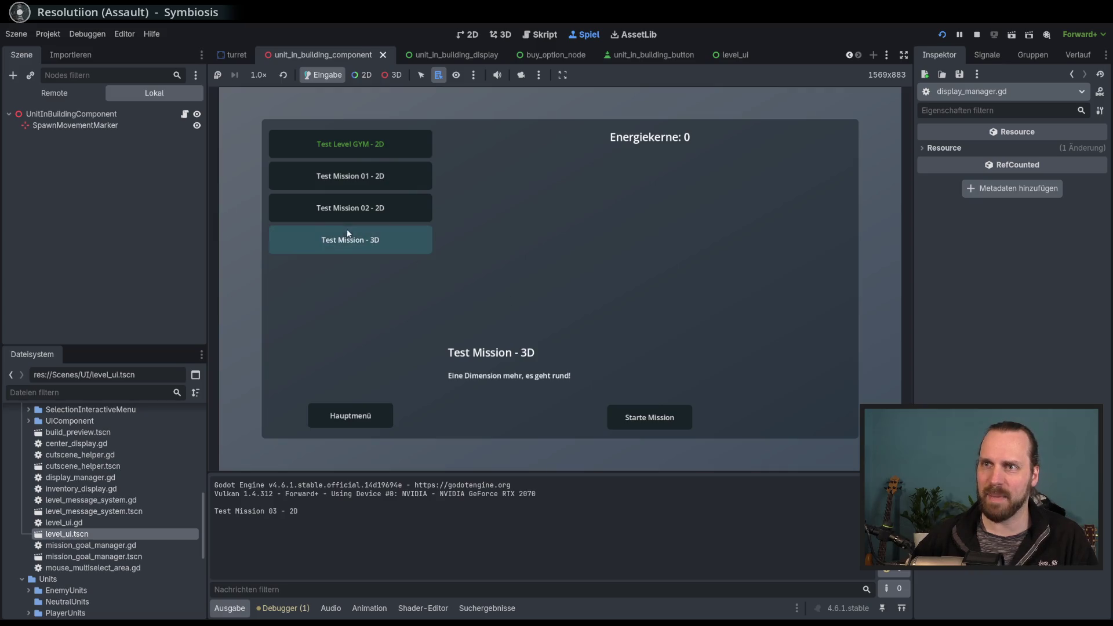
click(647, 422)
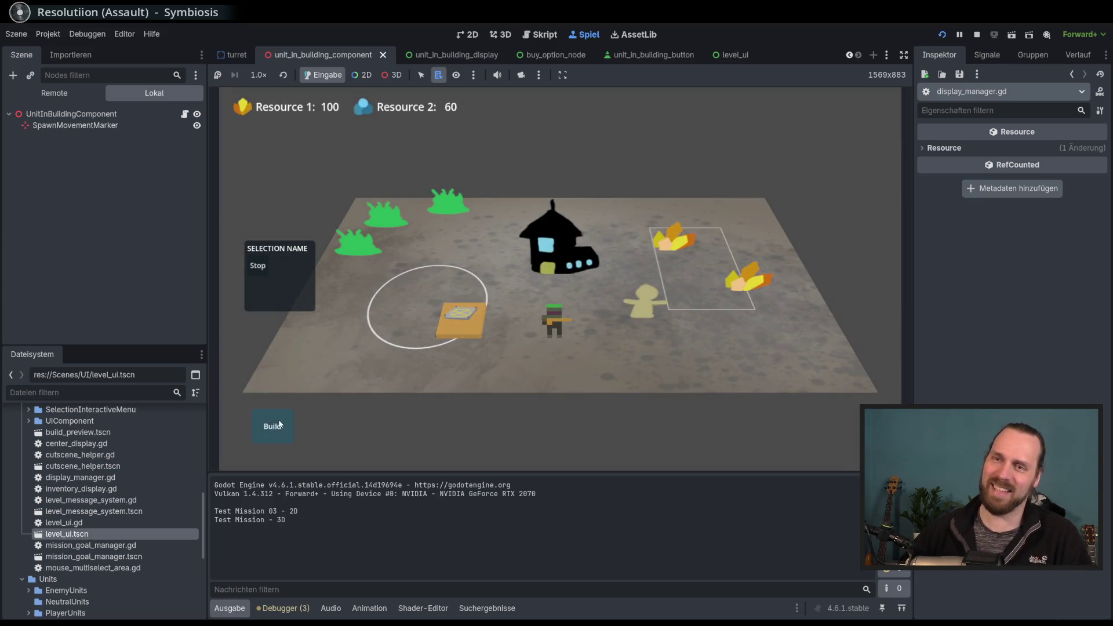
click(273, 426)
click(281, 383)
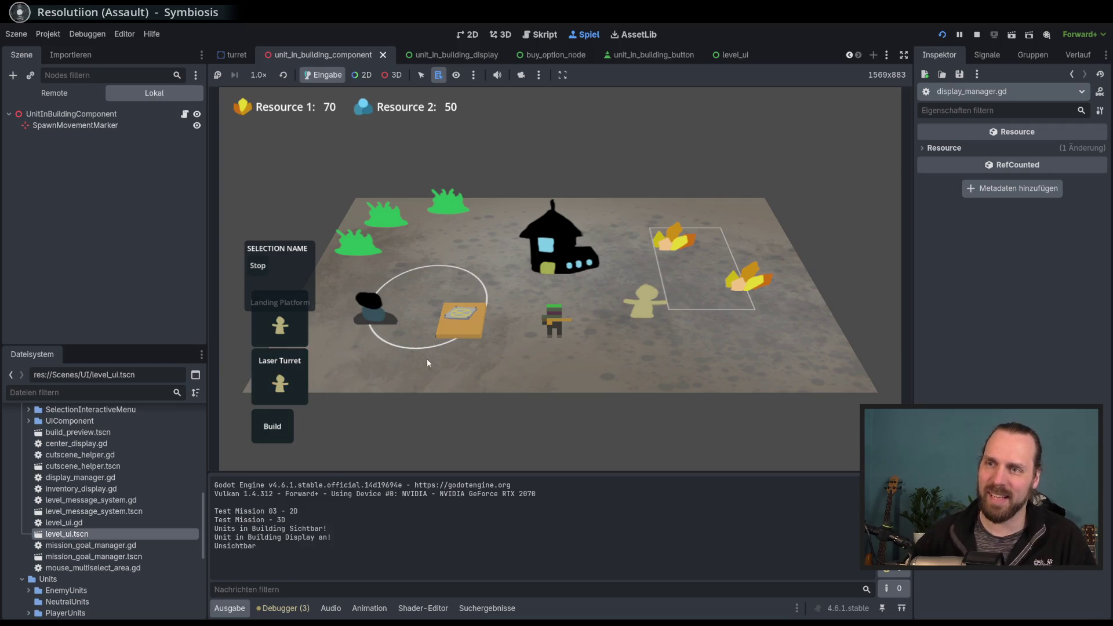
click(421, 359)
click(414, 361)
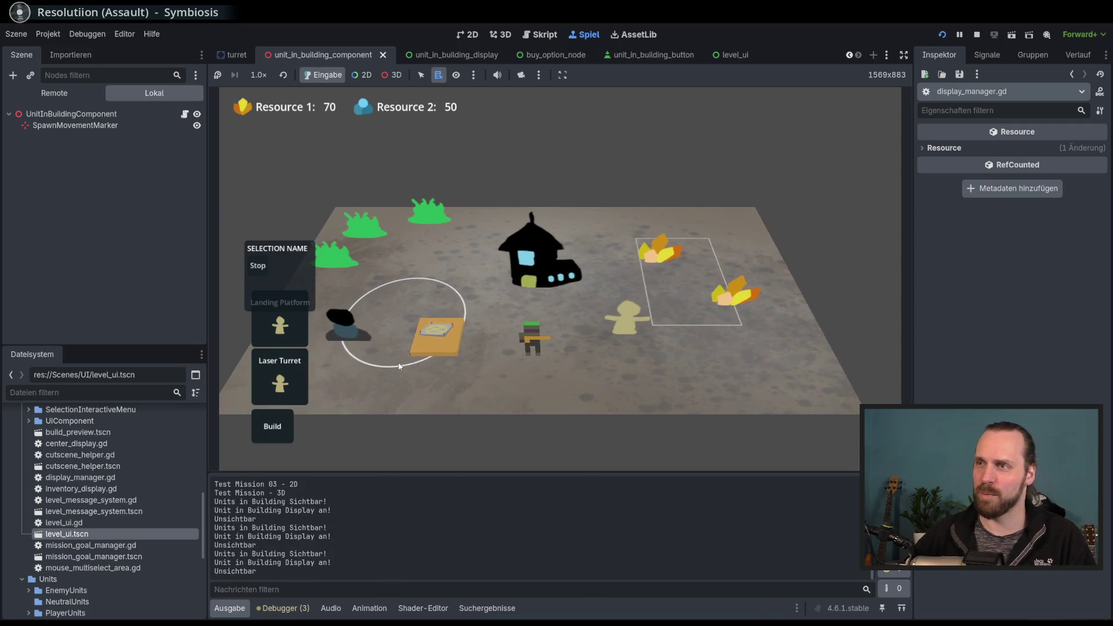
Select the dark unit to show its unit menu.
scroll(471, 399, up, 3)
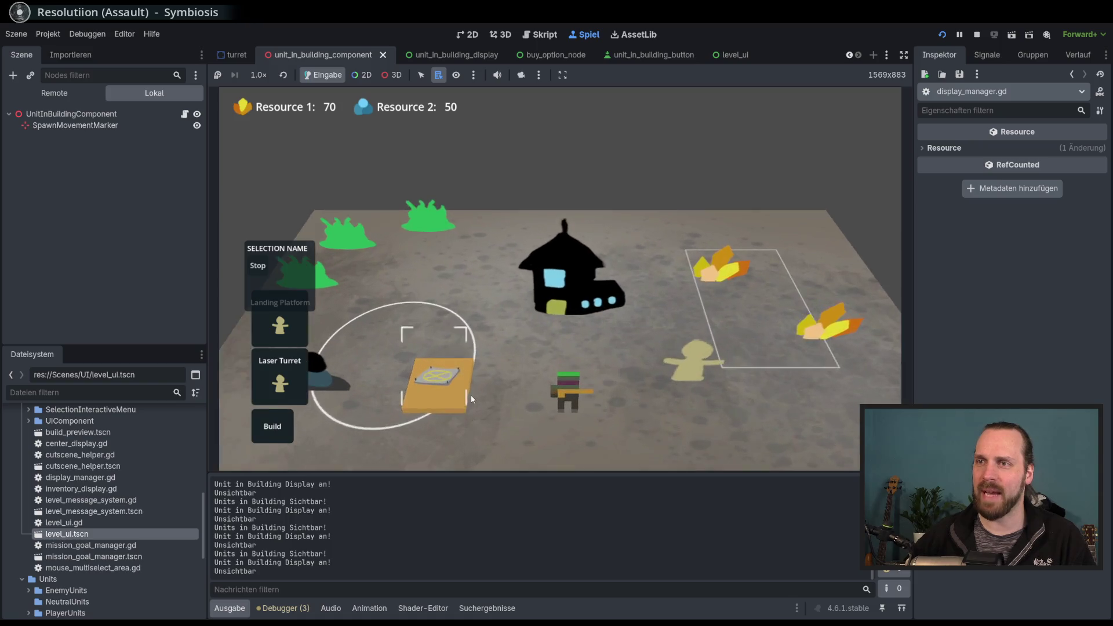
scroll(470, 394, down, 3)
click(456, 308)
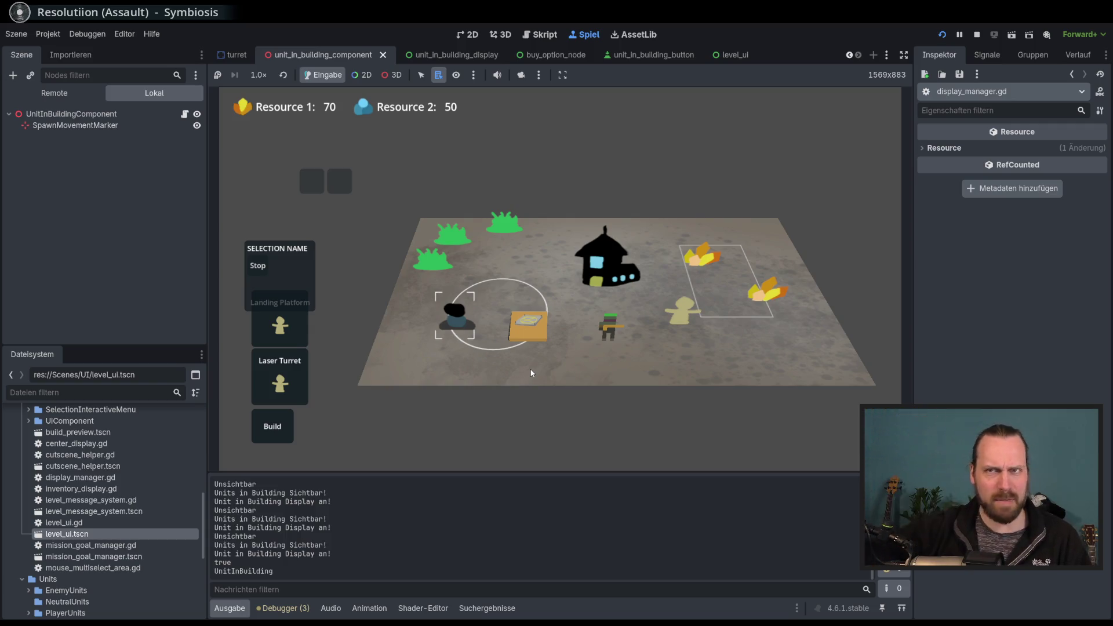
scroll(593, 312, up, 2)
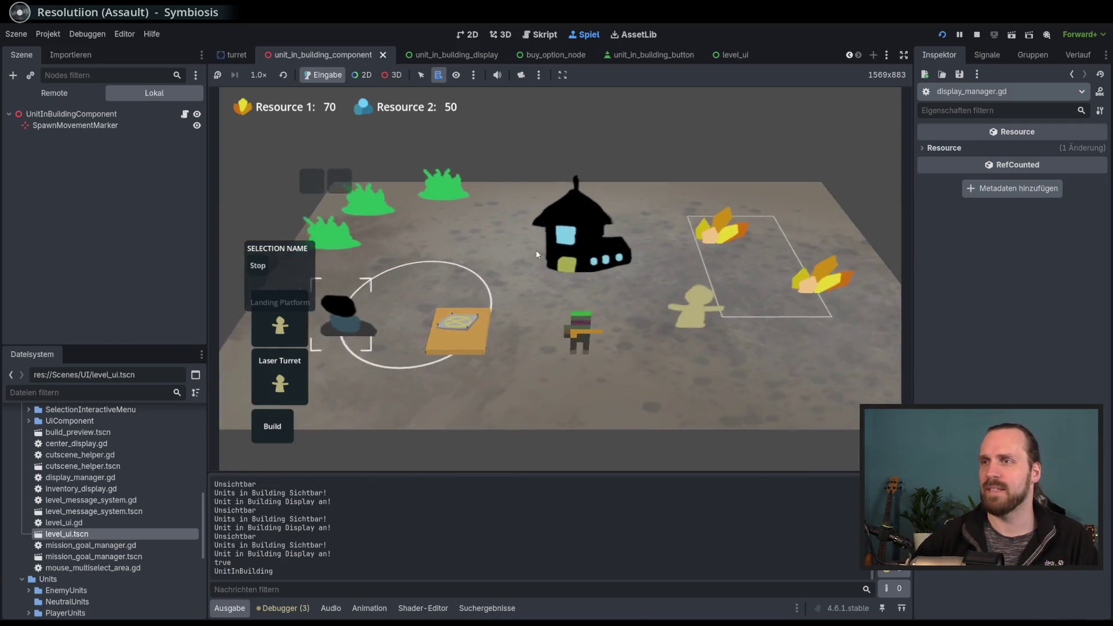
scroll(536, 254, down, 3)
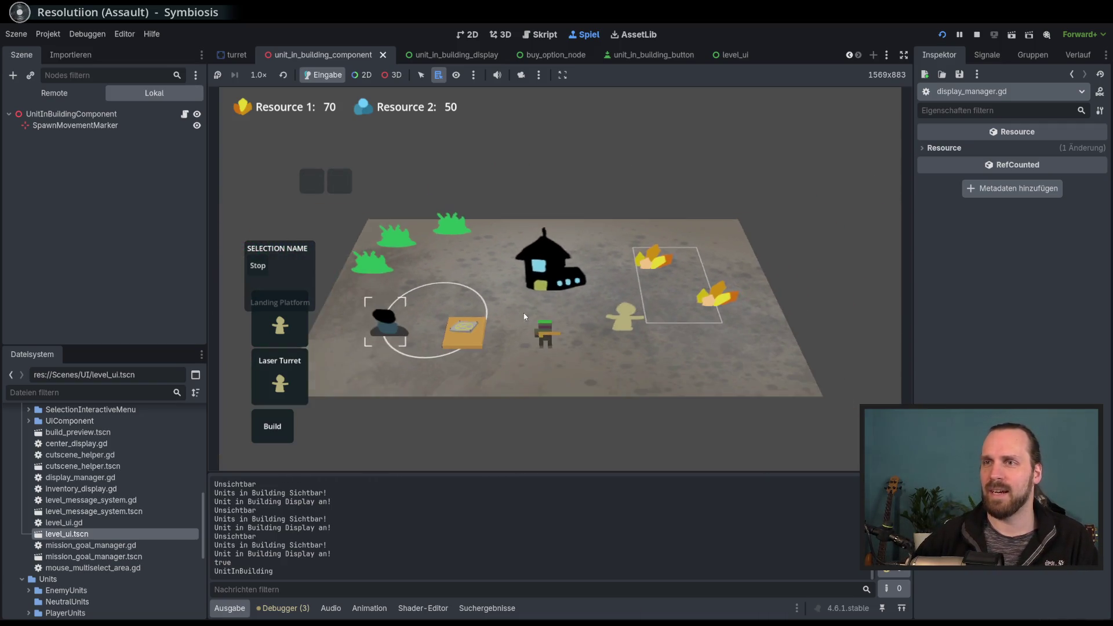
Select and deselect the soldier and the dark unit to close their menus, then stop the game.
click(586, 330)
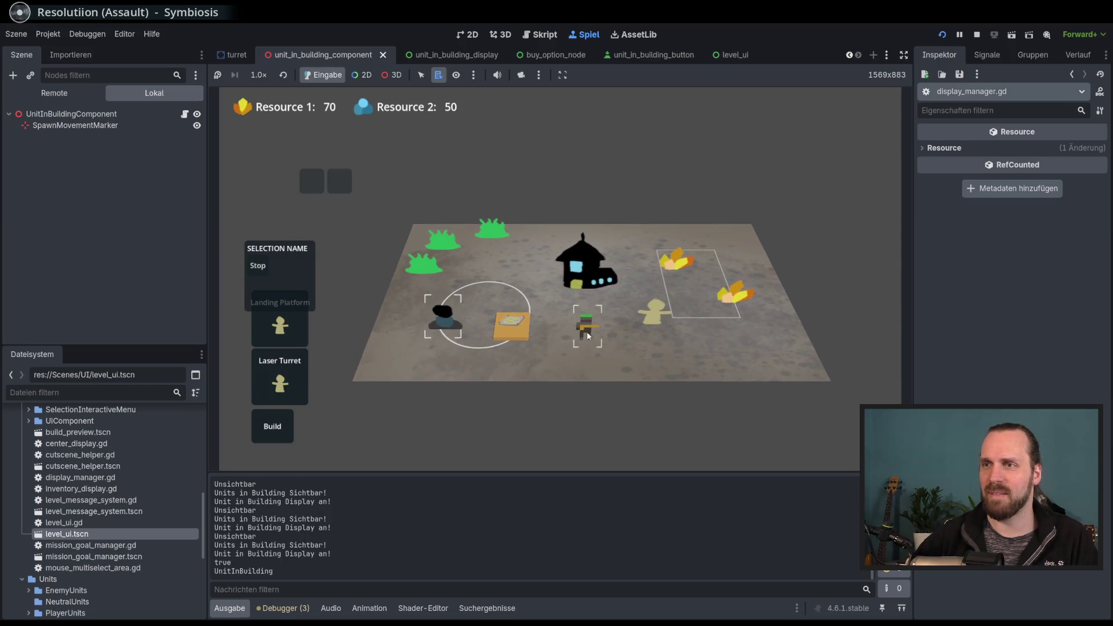
click(538, 351)
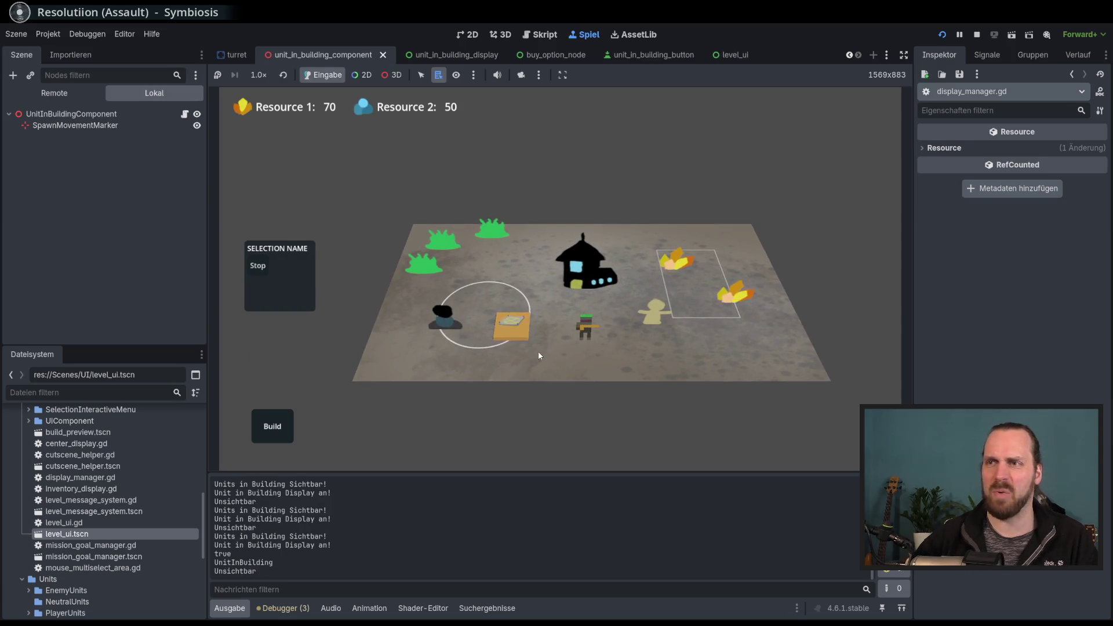
scroll(538, 351, up, 1)
click(553, 391)
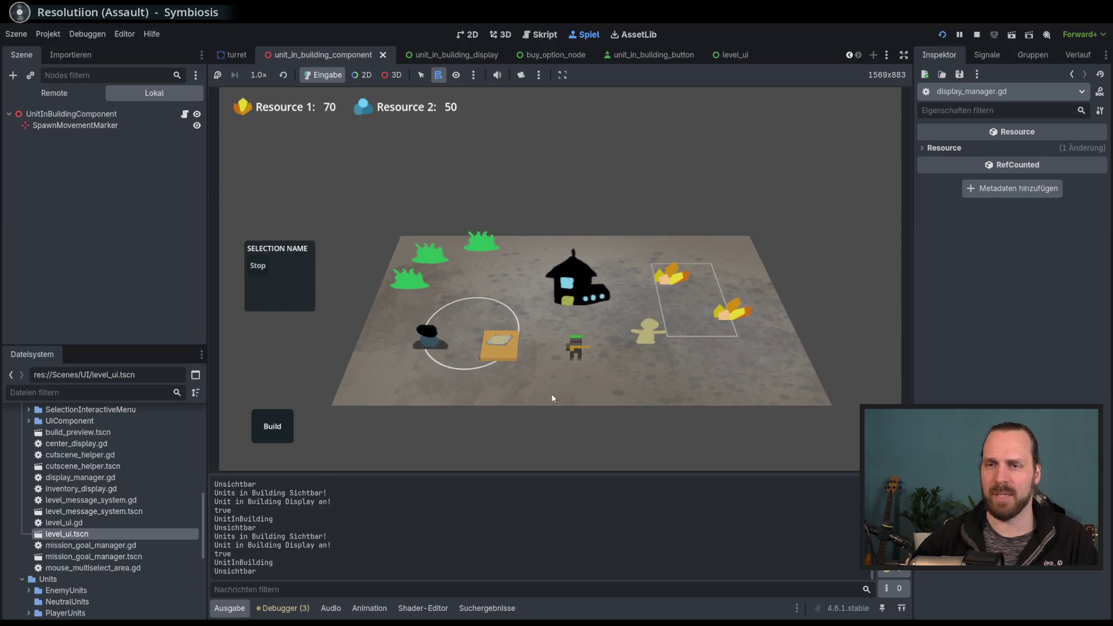
scroll(574, 374, up, 2)
scroll(623, 330, down, 3)
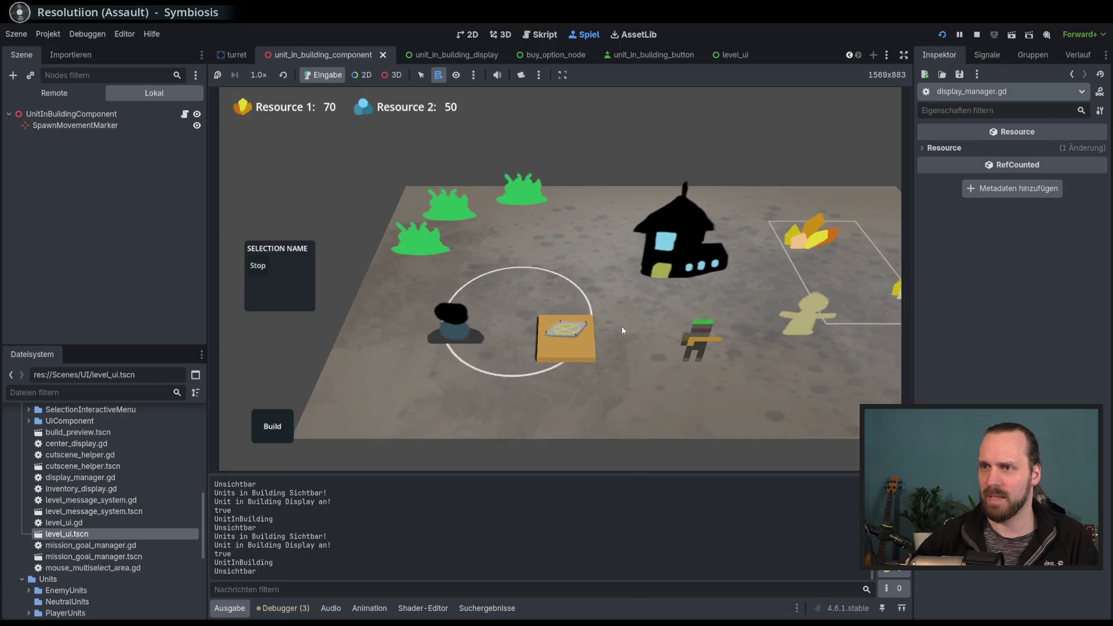
scroll(609, 371, up, 4)
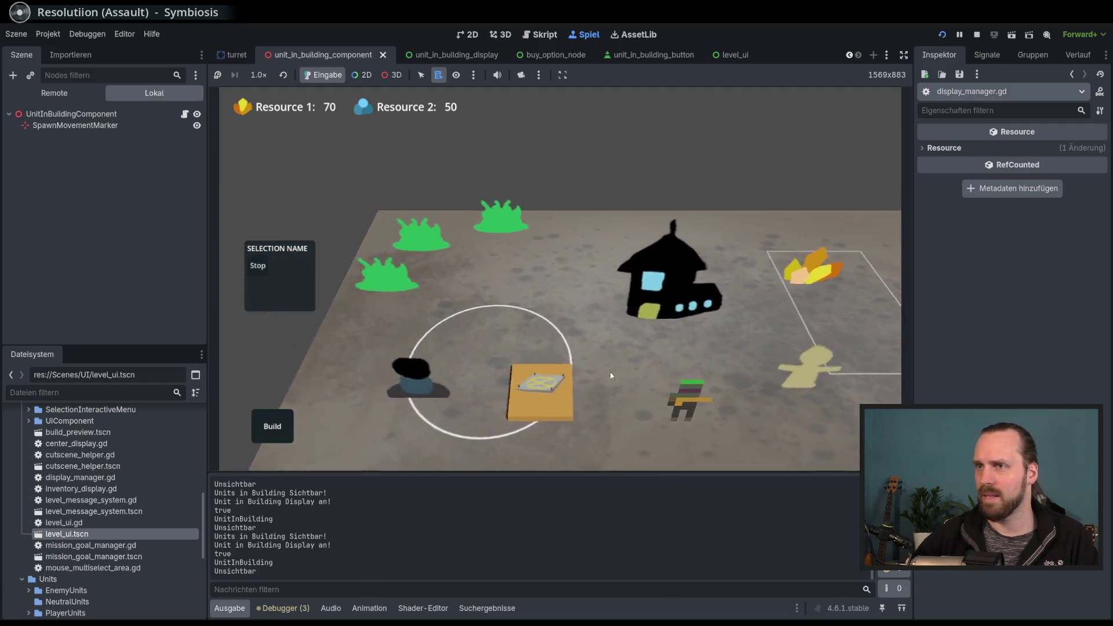
scroll(609, 376, down, 4)
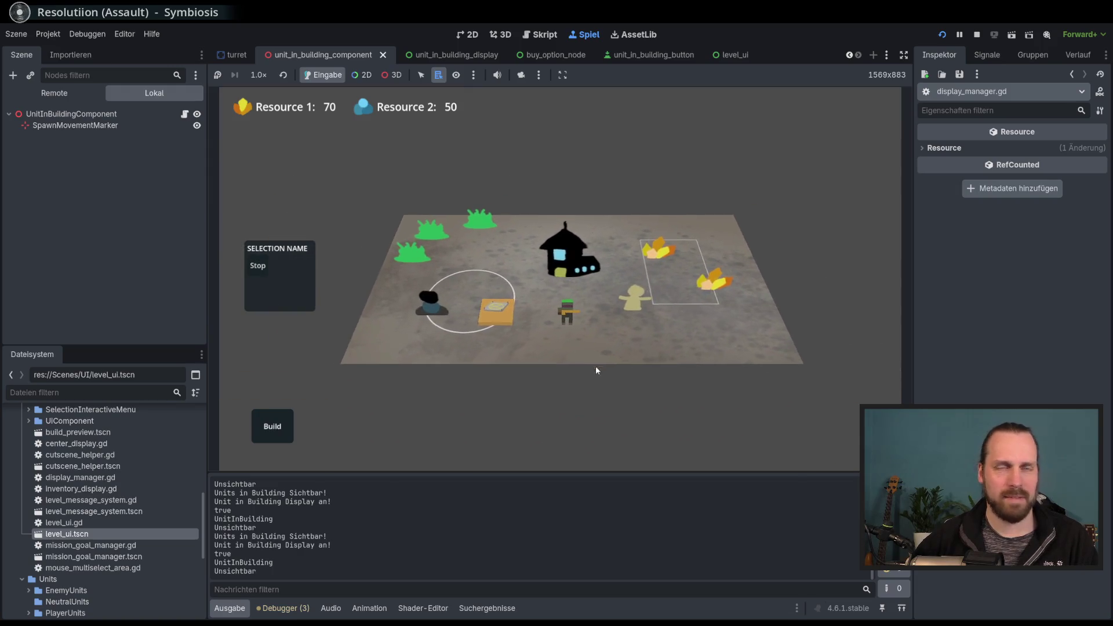
click(977, 35)
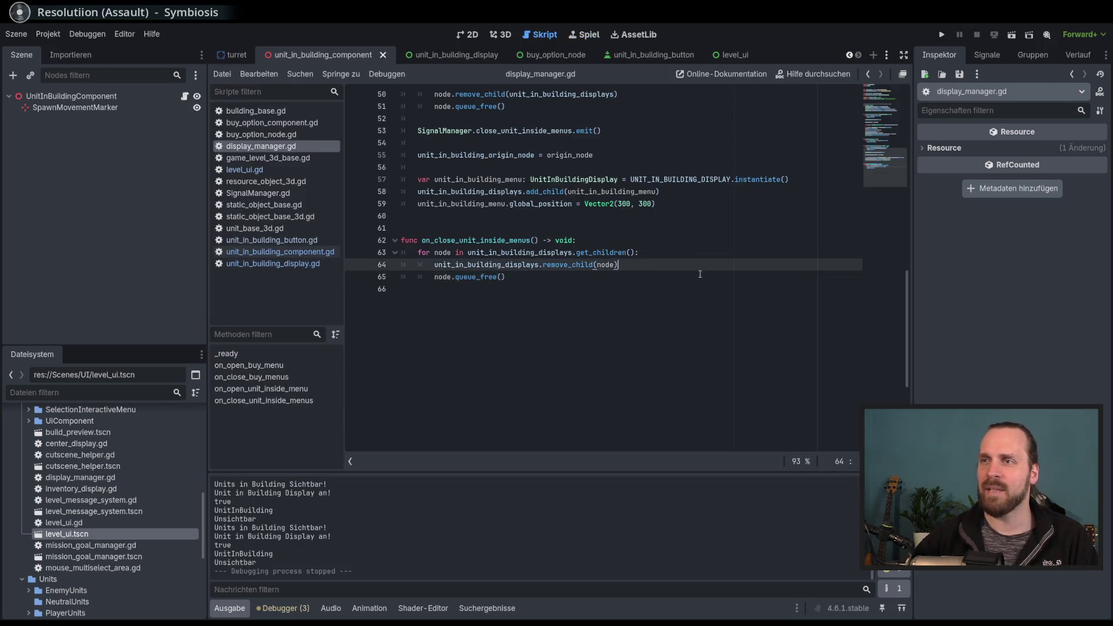
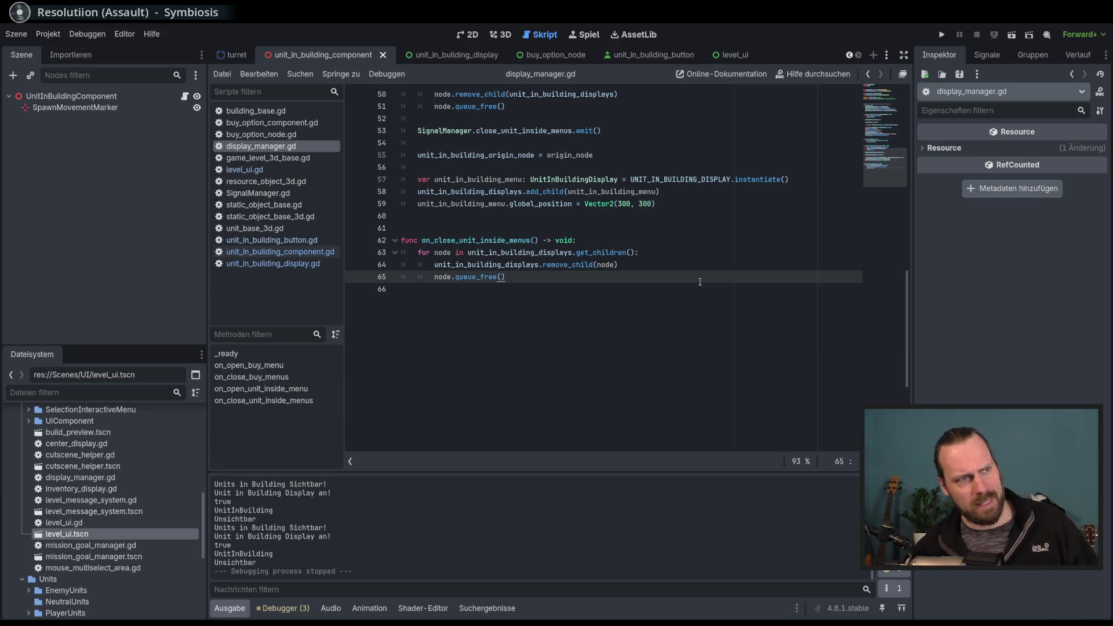
Narrow the left dock and the script list to give display_manager.gd's code more width.
key(Up)
key(End)
key(Down)
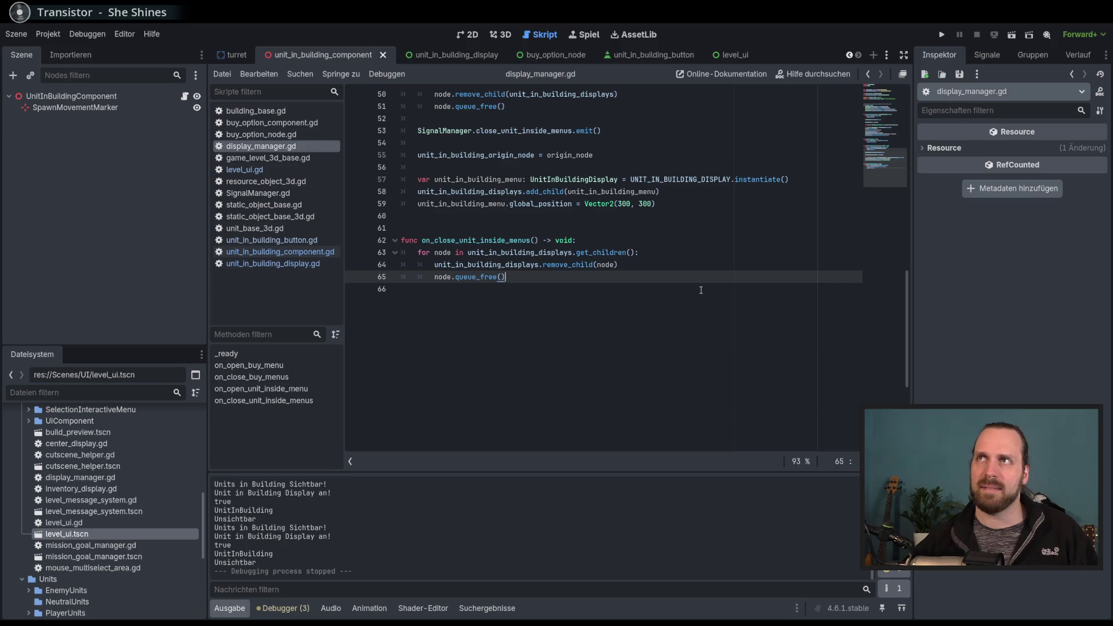
drag(207, 313, 186, 312)
drag(323, 316, 314, 314)
Review on_close_unit_inside_menus, moving between its header, remove_child and queue_free lines.
key(Up)
key(Up)
key(Up)
scroll(581, 318, up, 4)
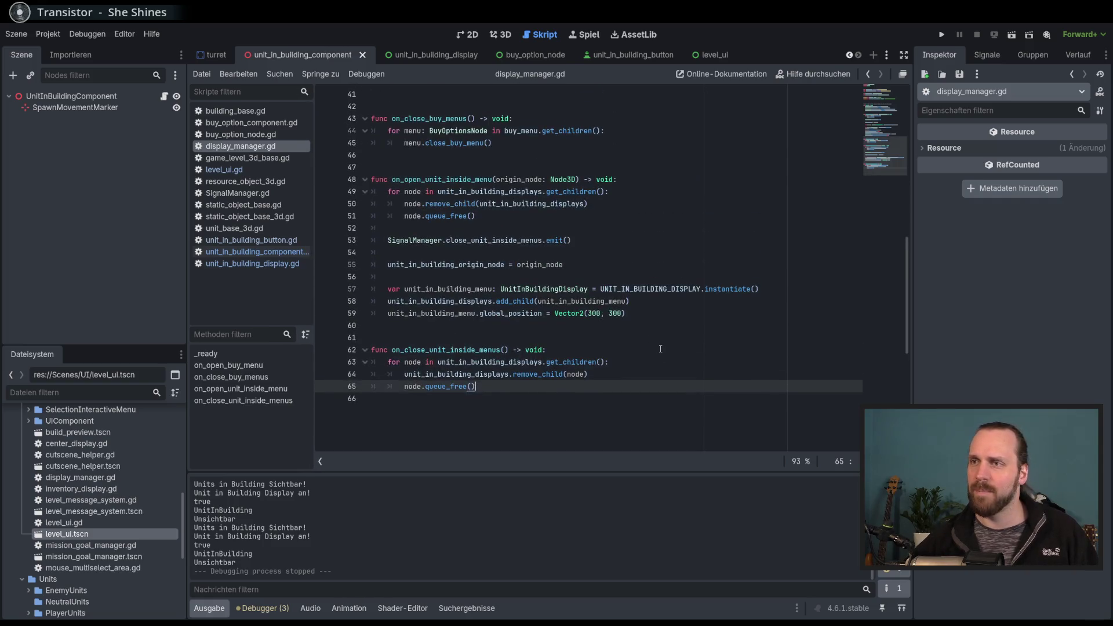
scroll(682, 413, down, 2)
key(Down)
key(Down)
key(Down)
key(Up)
key(Up)
key(Up)
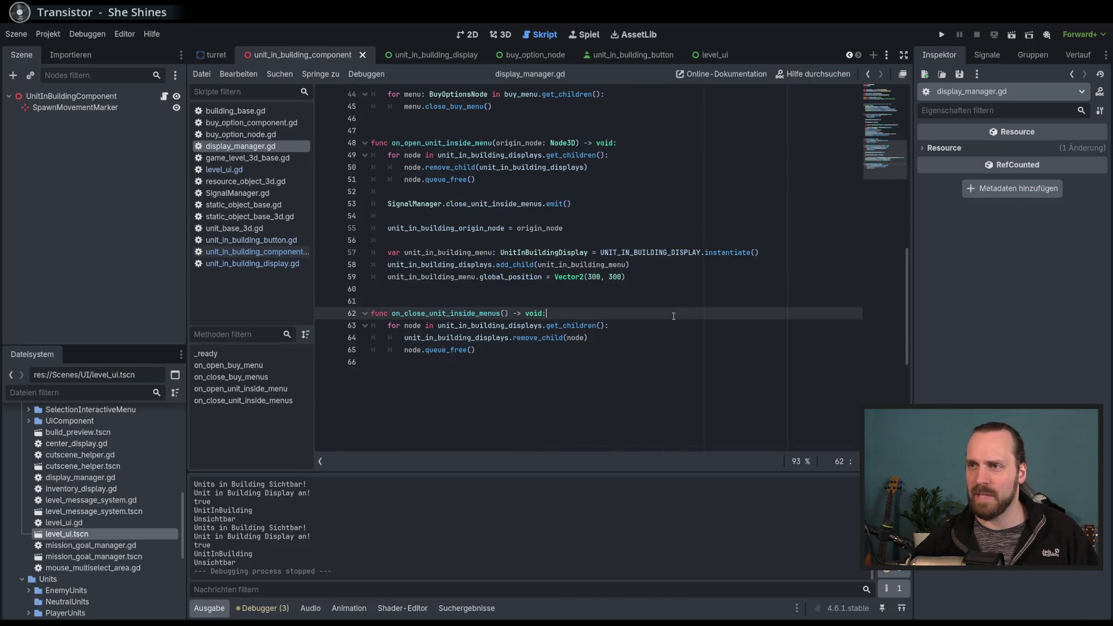
key(Down)
key(Down)
scroll(905, 320, up, 15)
scroll(902, 316, down, 13)
scroll(901, 316, down, 1)
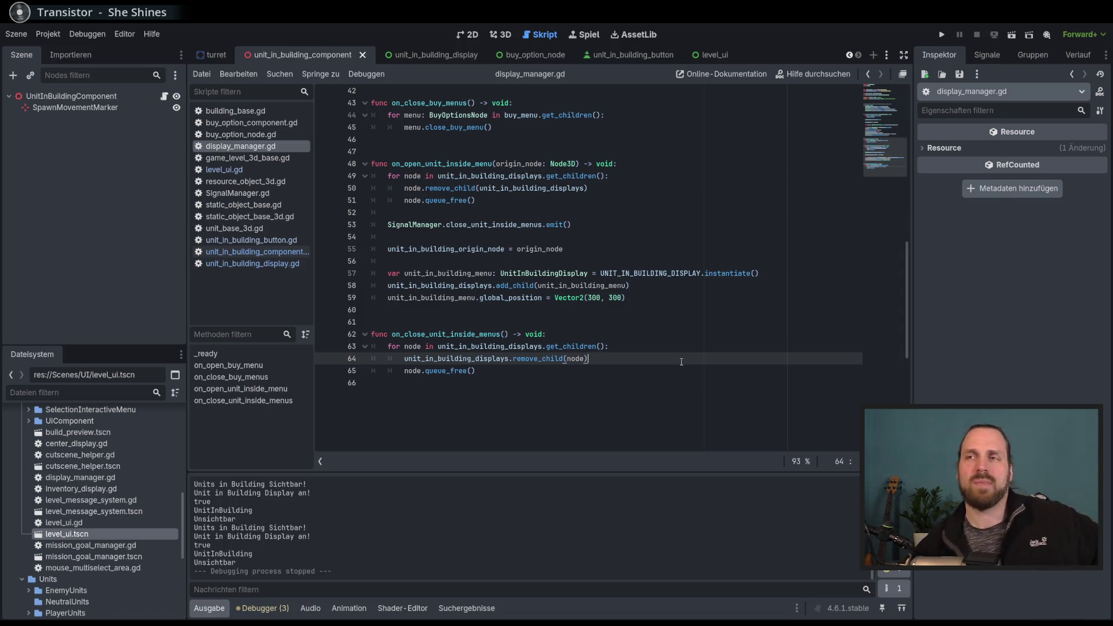
Check the get_children loop, function header, remove_child line and global_position assignment.
click(707, 346)
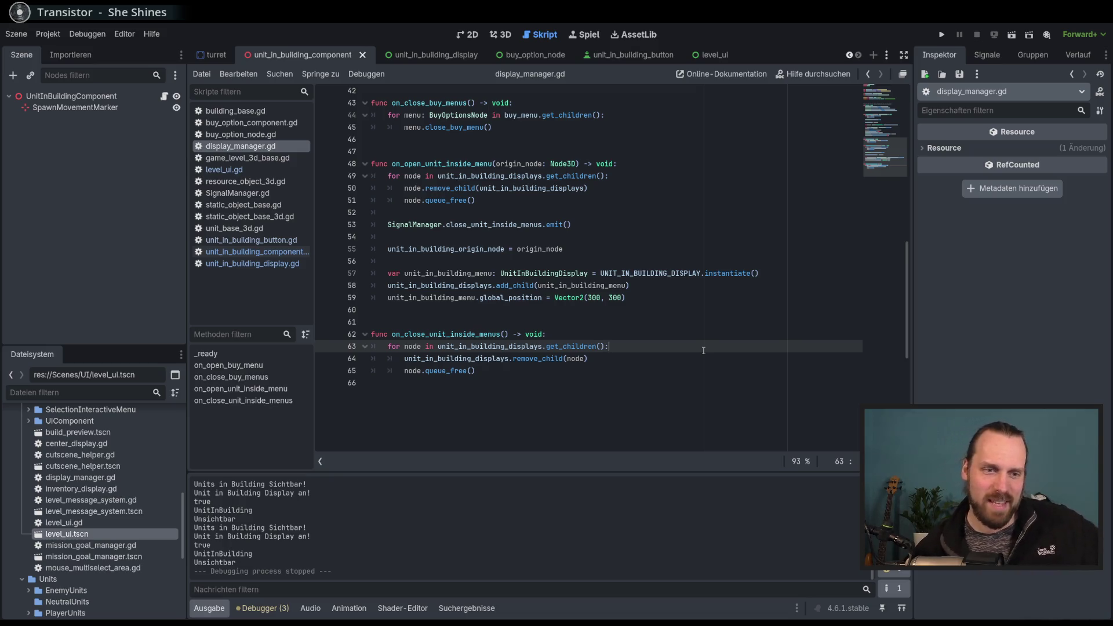
scroll(702, 350, up, 4)
scroll(703, 350, down, 5)
click(710, 286)
click(704, 297)
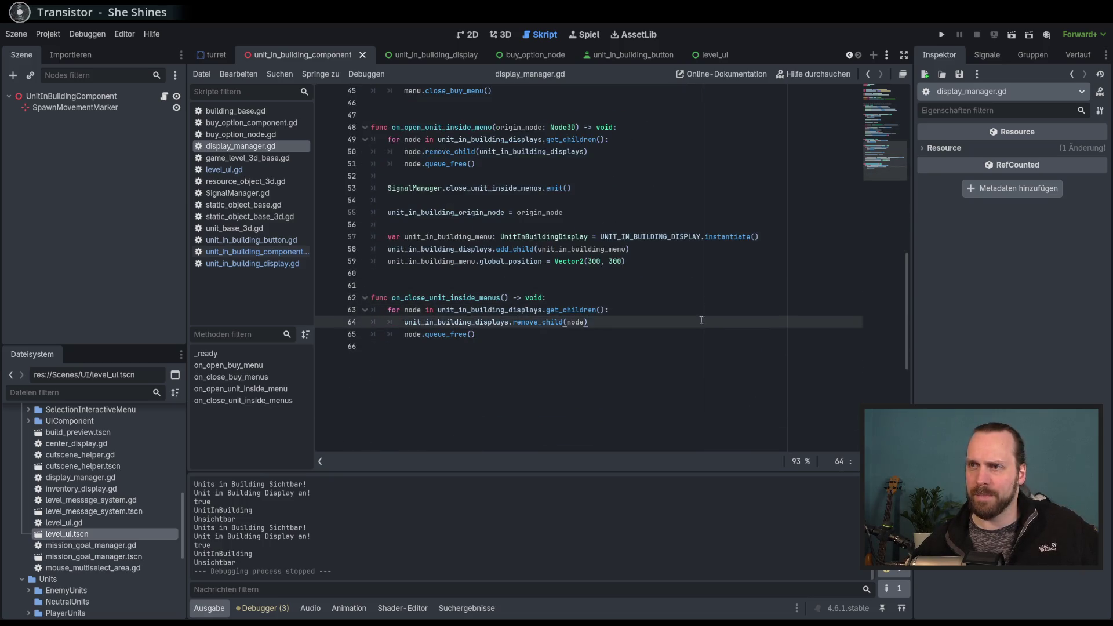
click(692, 321)
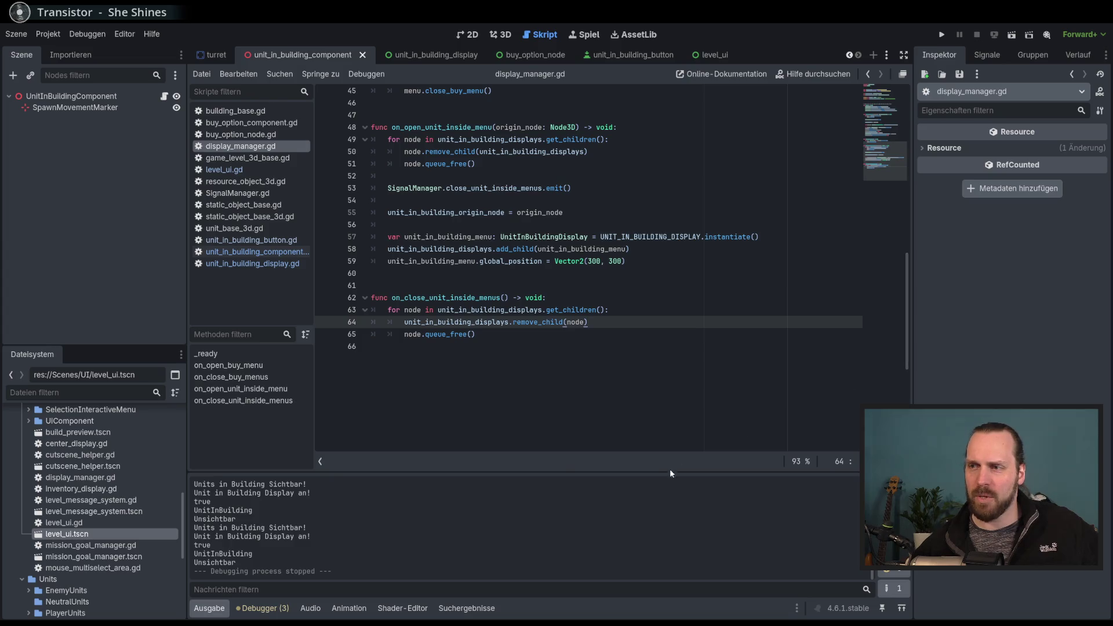
scroll(909, 332, up, 2)
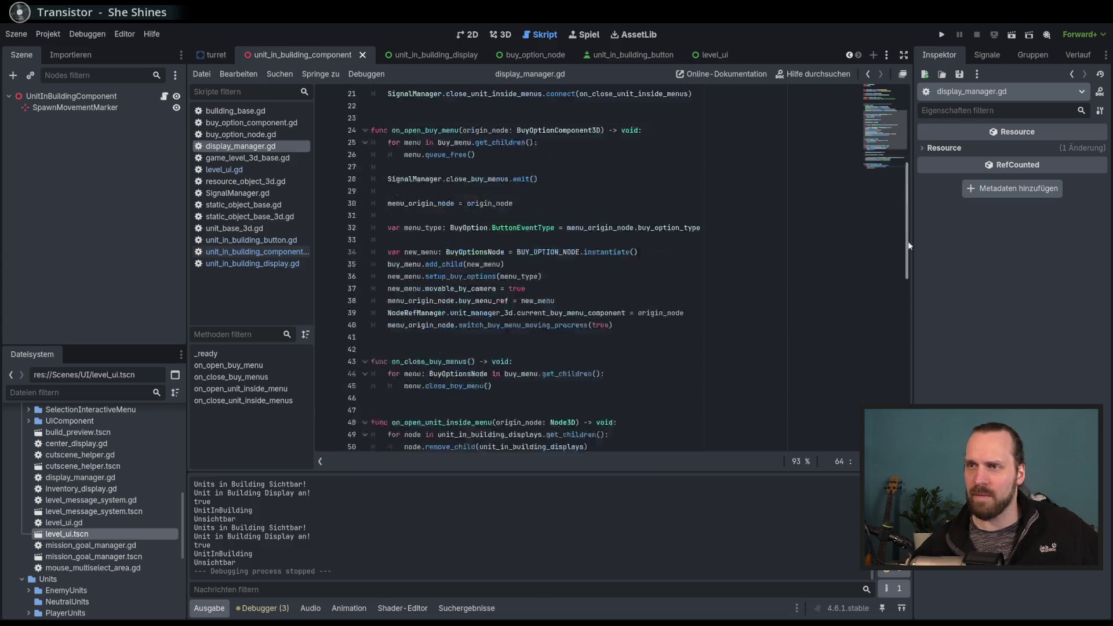
scroll(910, 333, down, 1)
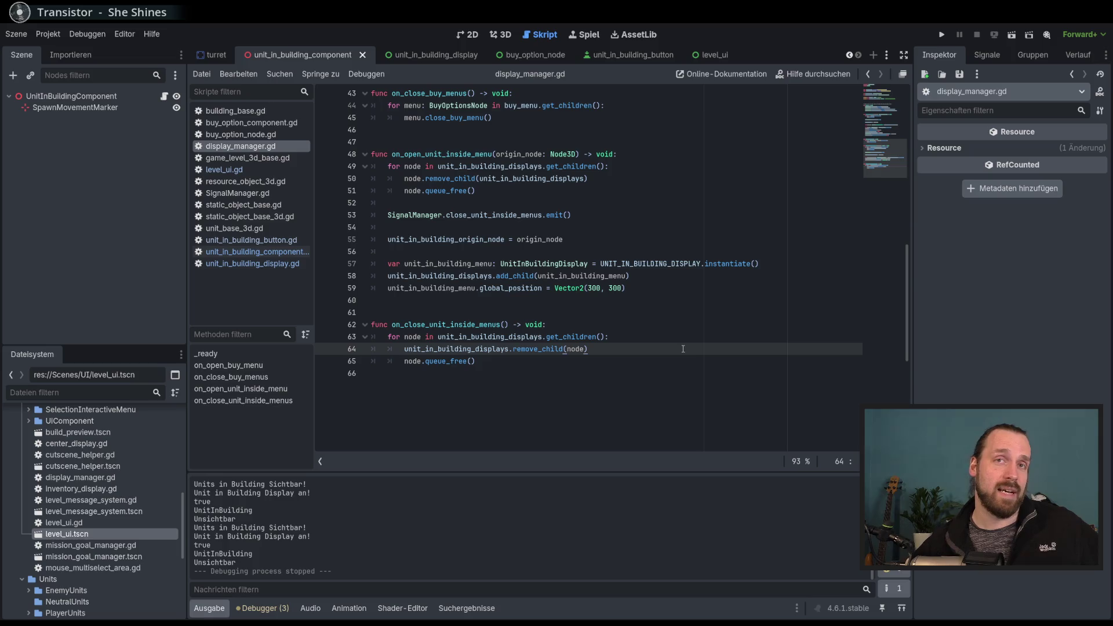
click(670, 346)
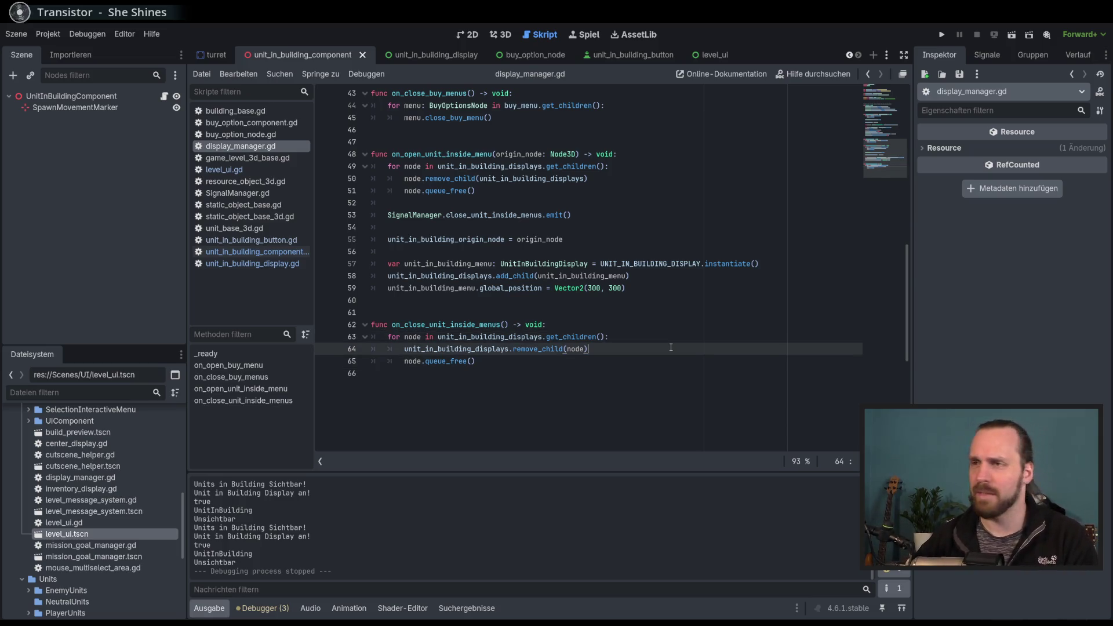
scroll(670, 346, down, 4)
scroll(667, 330, up, 5)
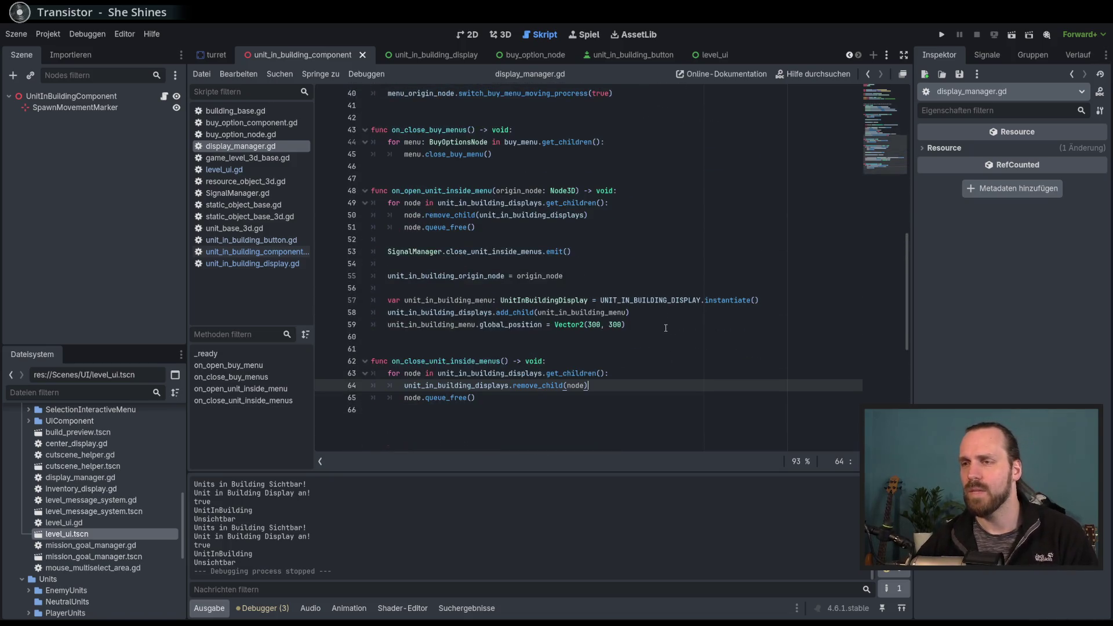
scroll(636, 343, up, 3)
click(632, 360)
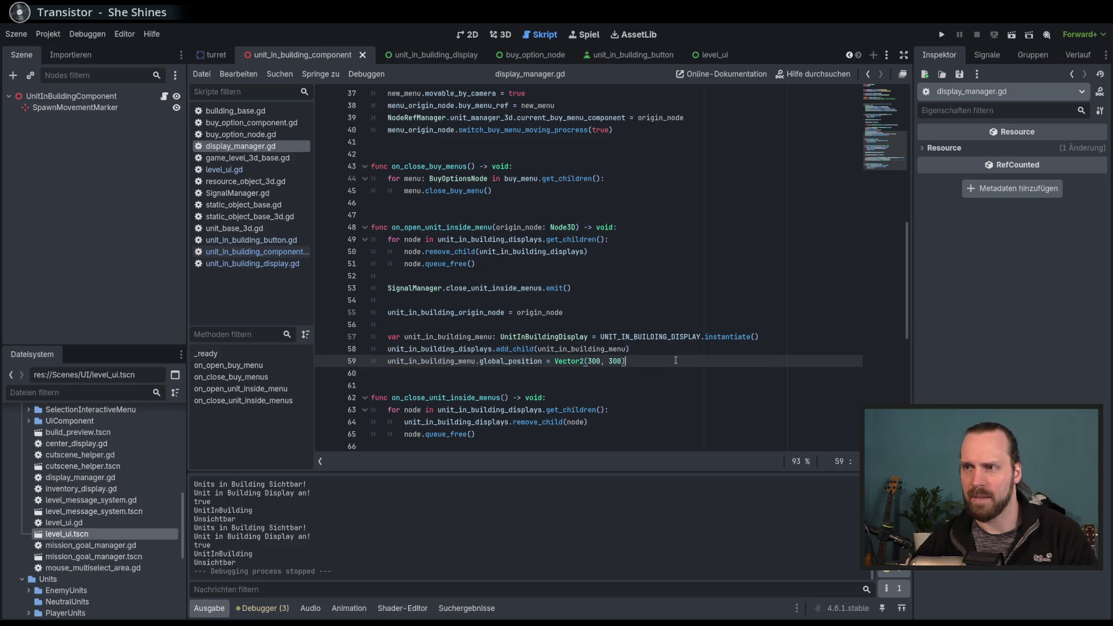
key(F5)
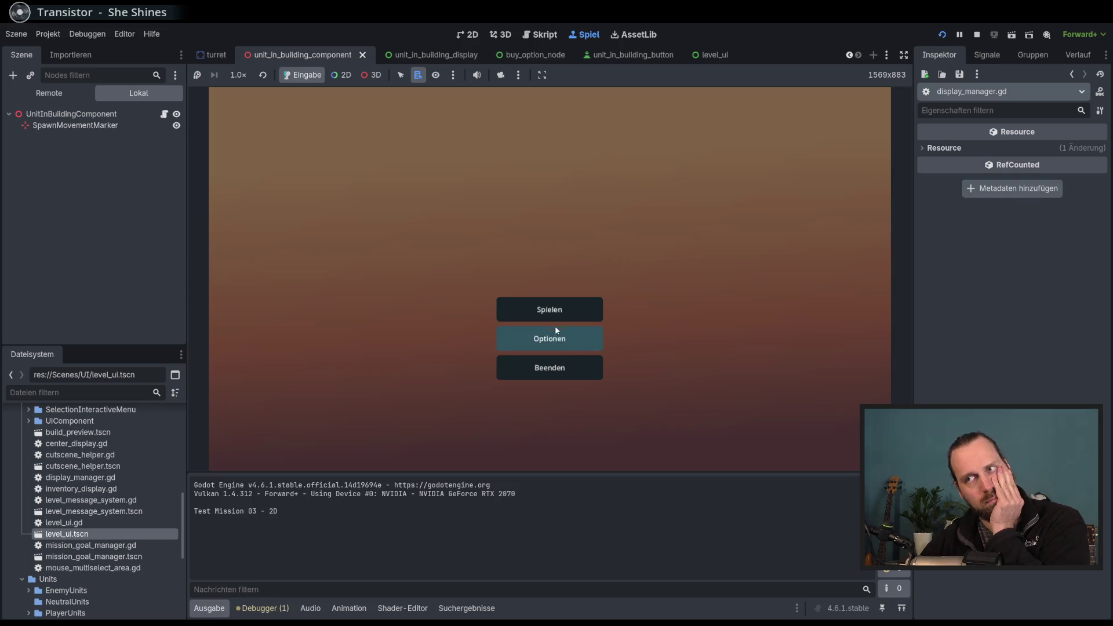
click(551, 311)
click(336, 240)
click(640, 417)
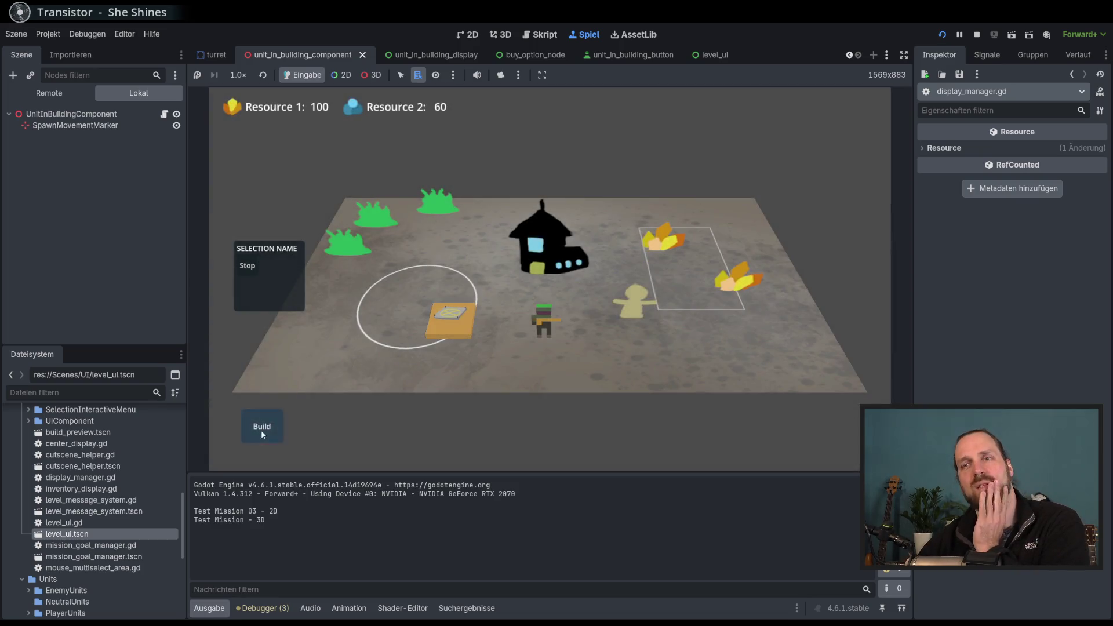
click(261, 426)
click(269, 377)
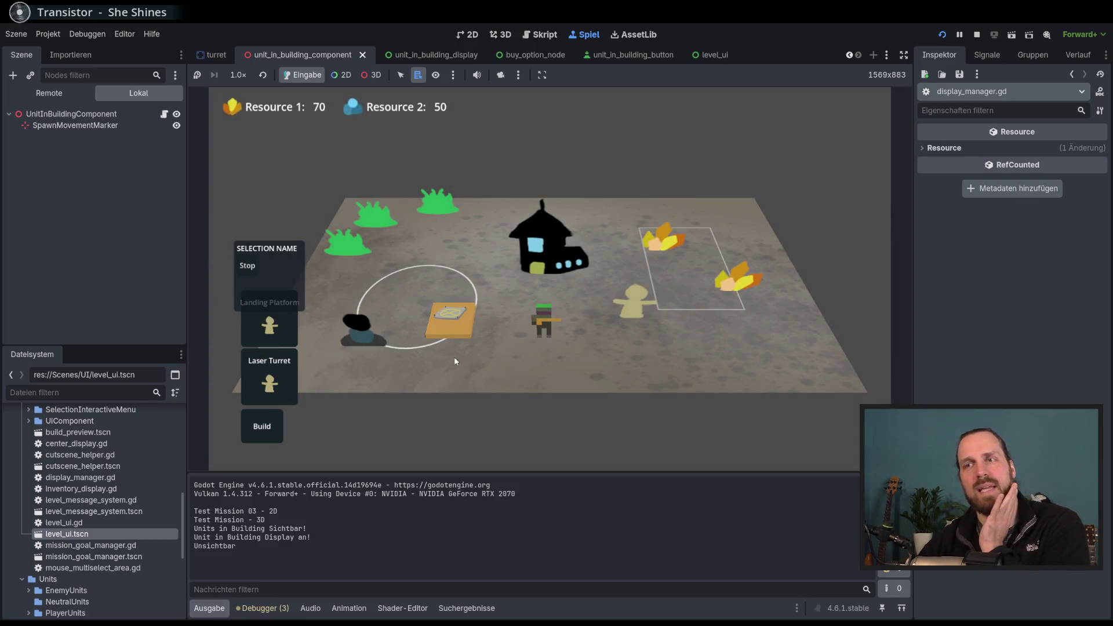
click(357, 325)
click(377, 351)
click(381, 351)
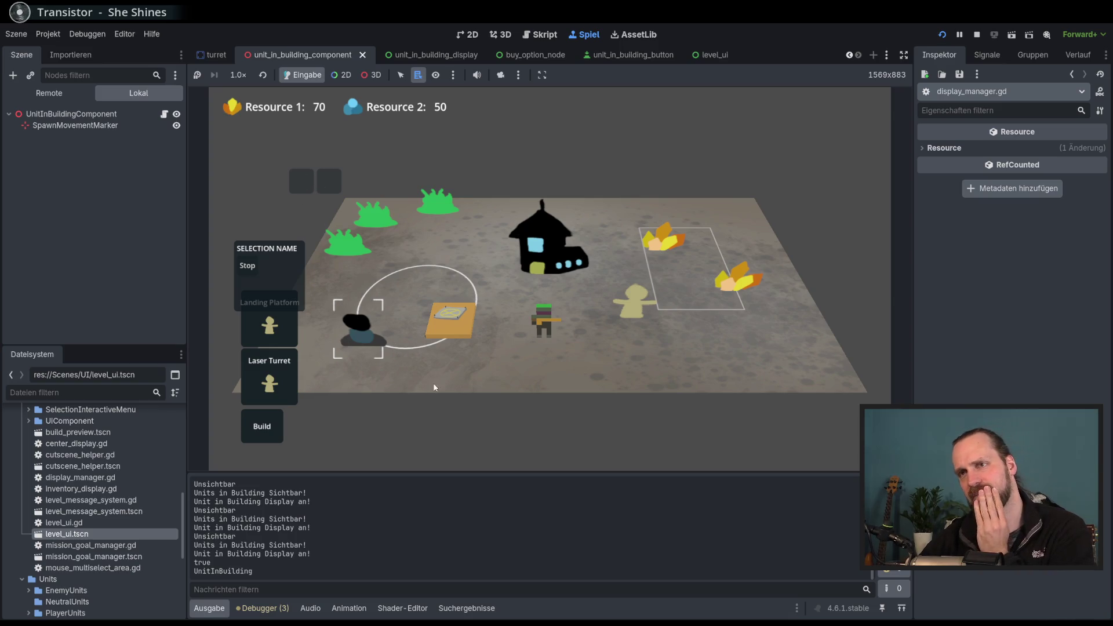
click(442, 370)
key(F8)
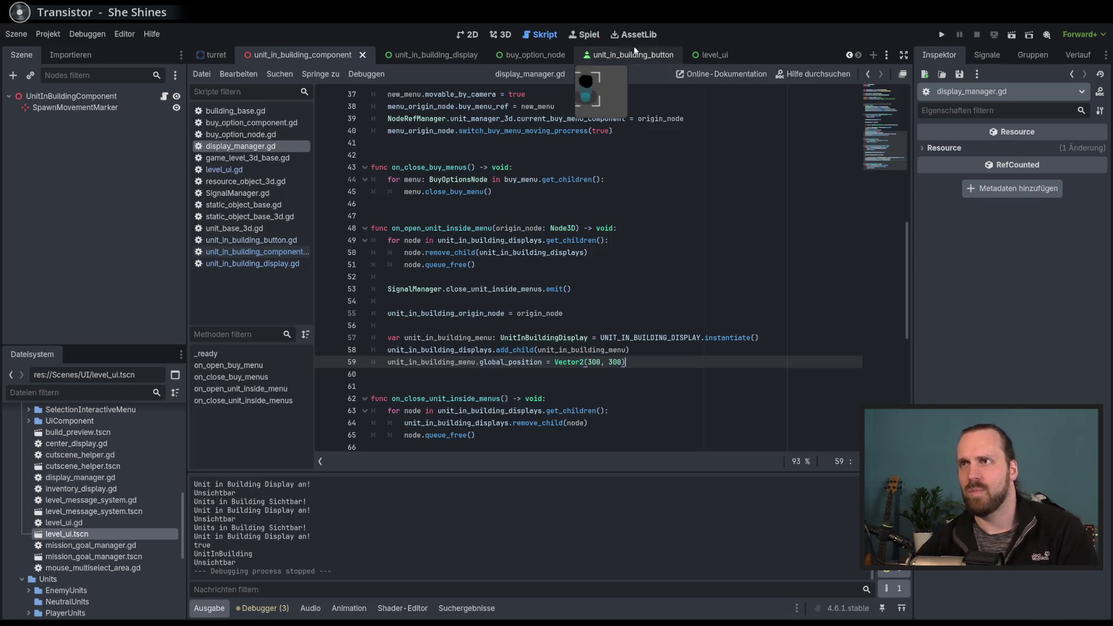
Switch through the scene tabs to unit_in_building_display and select UnitButtonGrid.
click(634, 56)
click(468, 34)
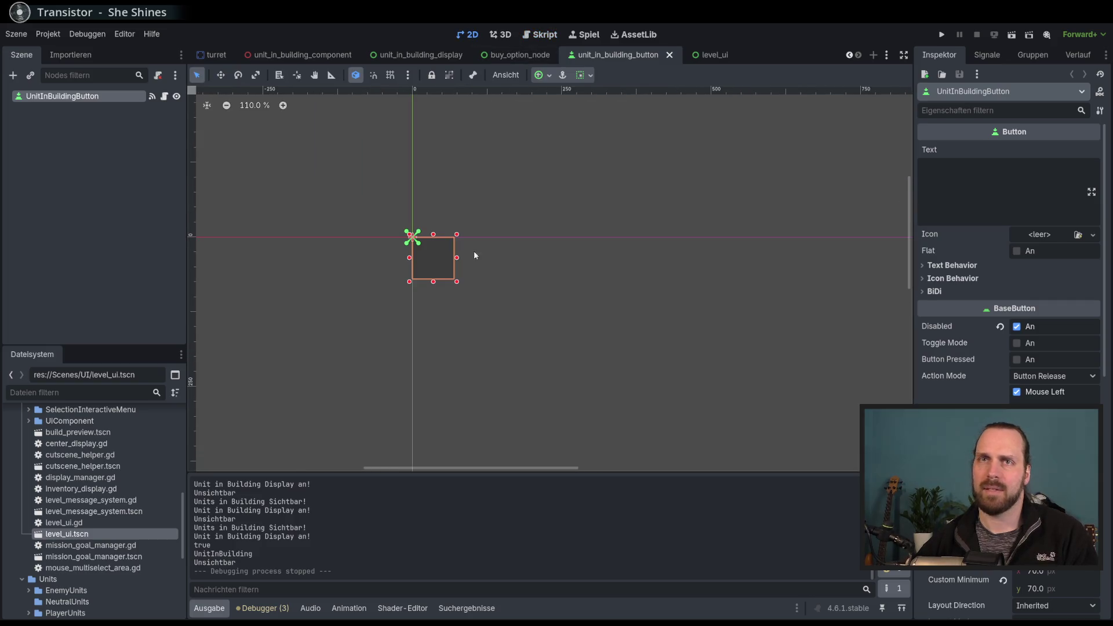
click(516, 55)
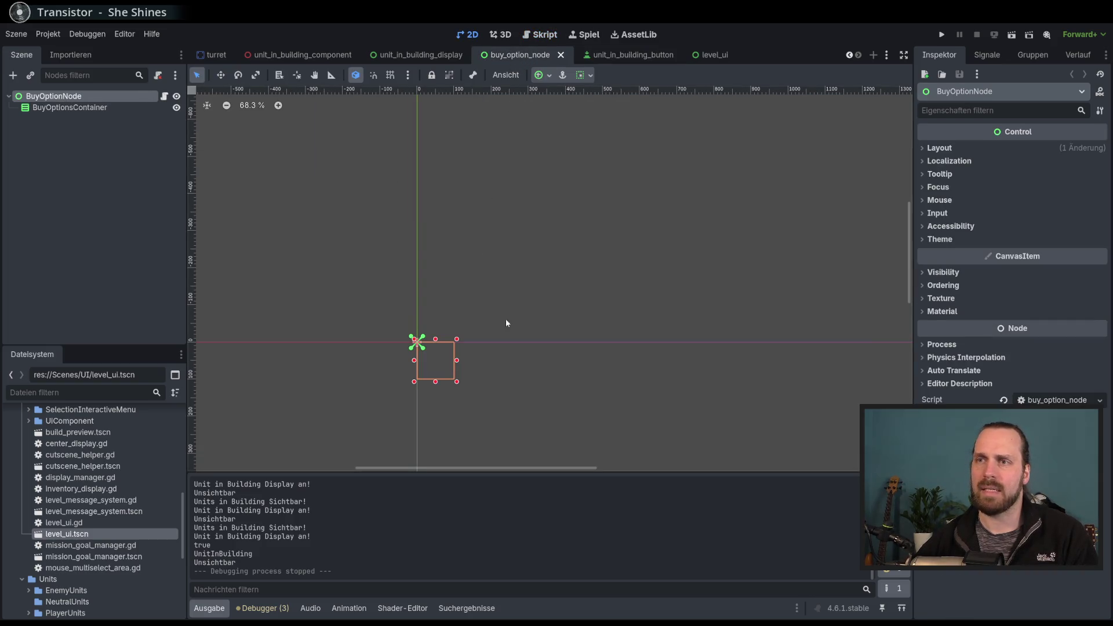
click(423, 59)
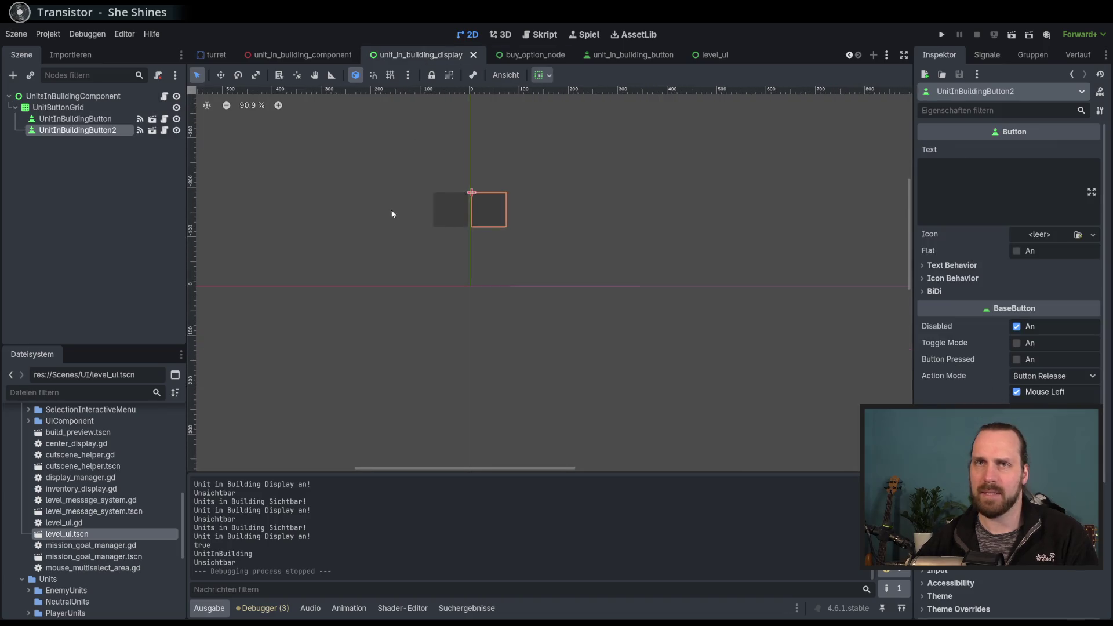
click(74, 108)
key(Down)
key(Up)
key(Up)
Delete UnitInBuildingButton and UnitInBuildingButton2, confirming each, then reselect the root node.
click(113, 117)
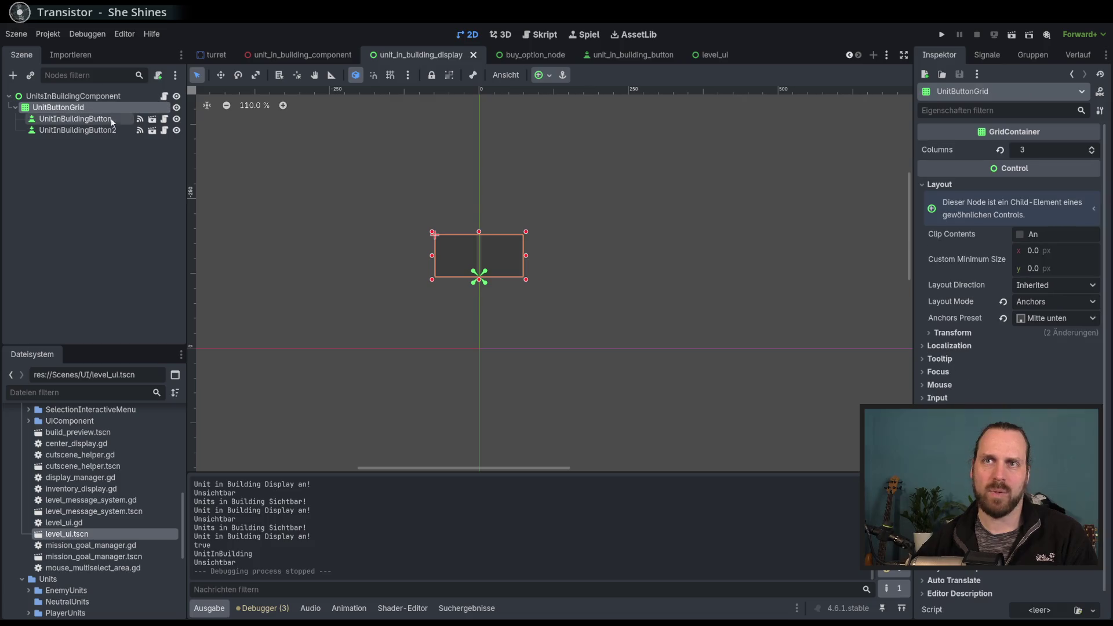
key(Delete)
key(Return)
click(87, 120)
key(Delete)
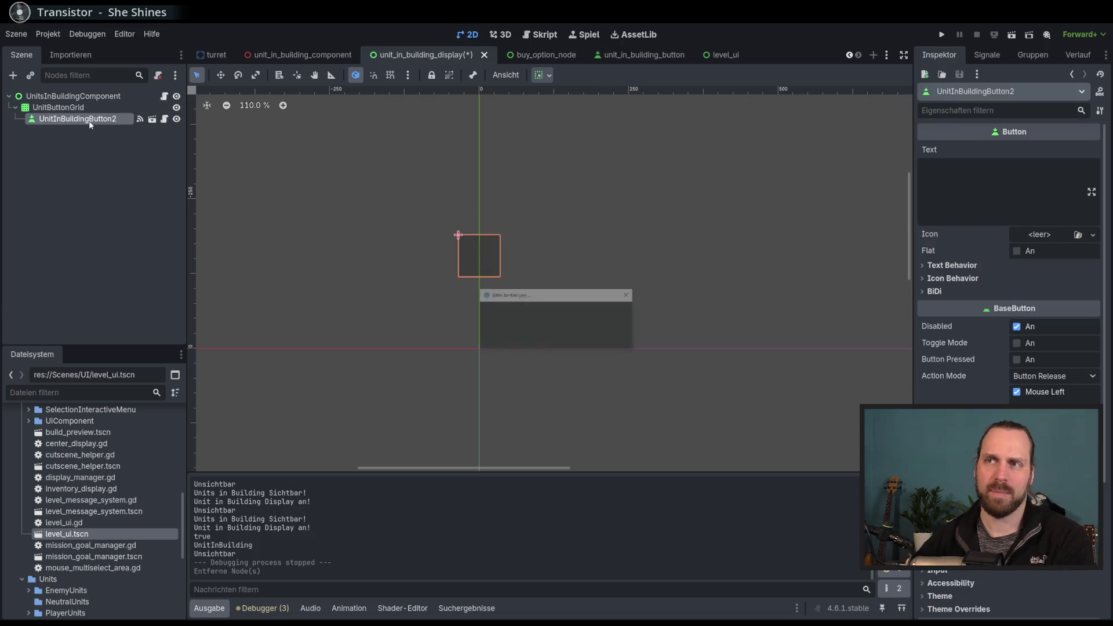
key(Return)
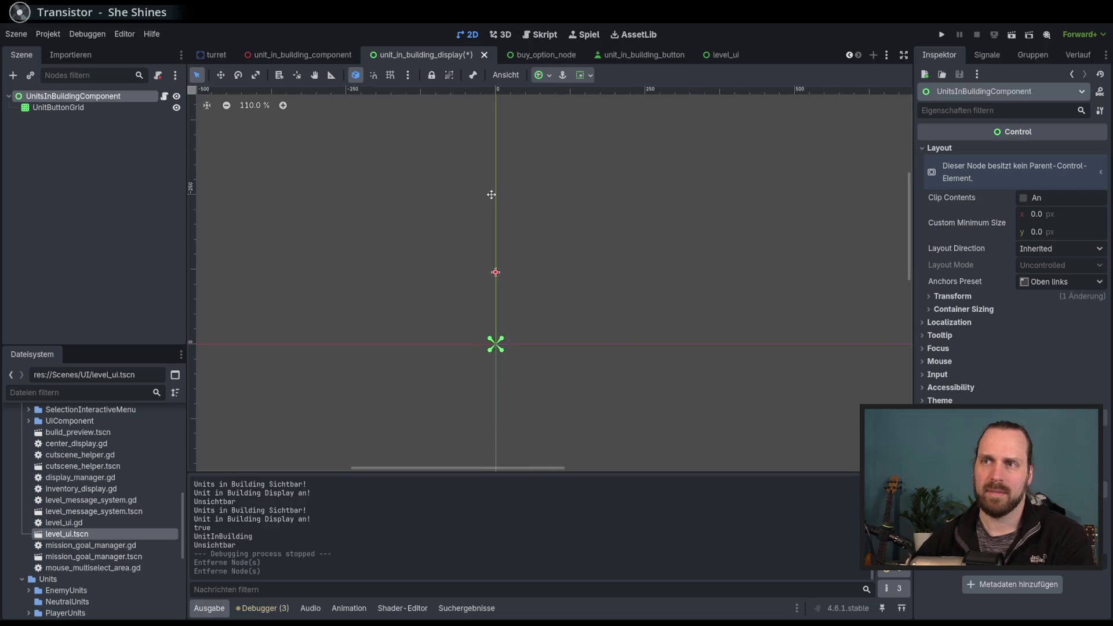
click(77, 106)
click(89, 135)
Add a PanelContainer under the root and nest UnitButtonGrid inside it.
click(58, 96)
click(12, 75)
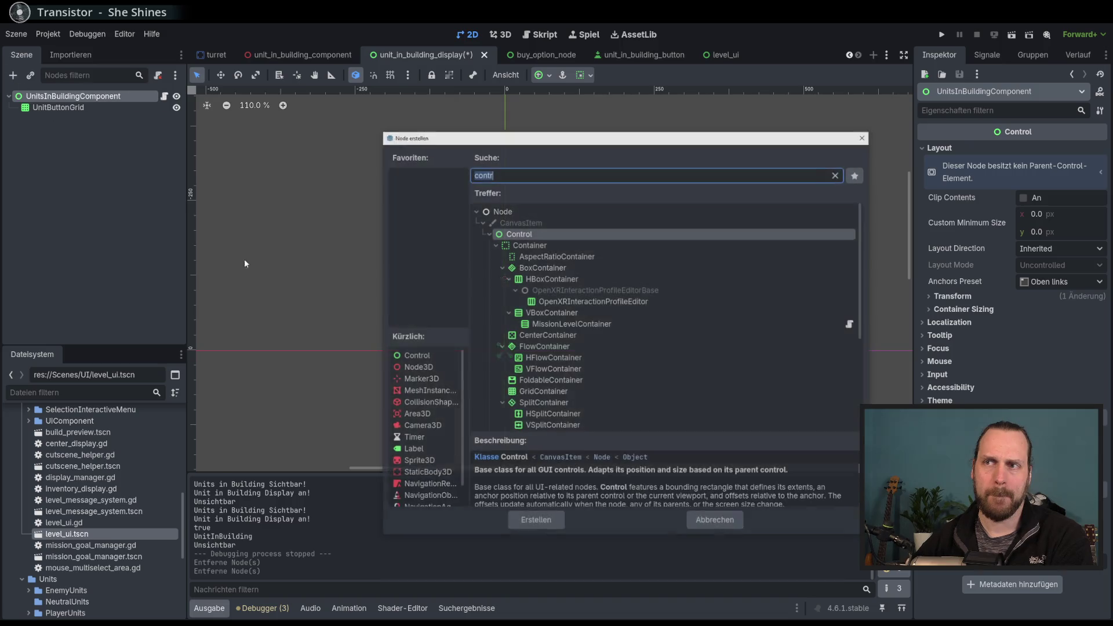
text(conta)
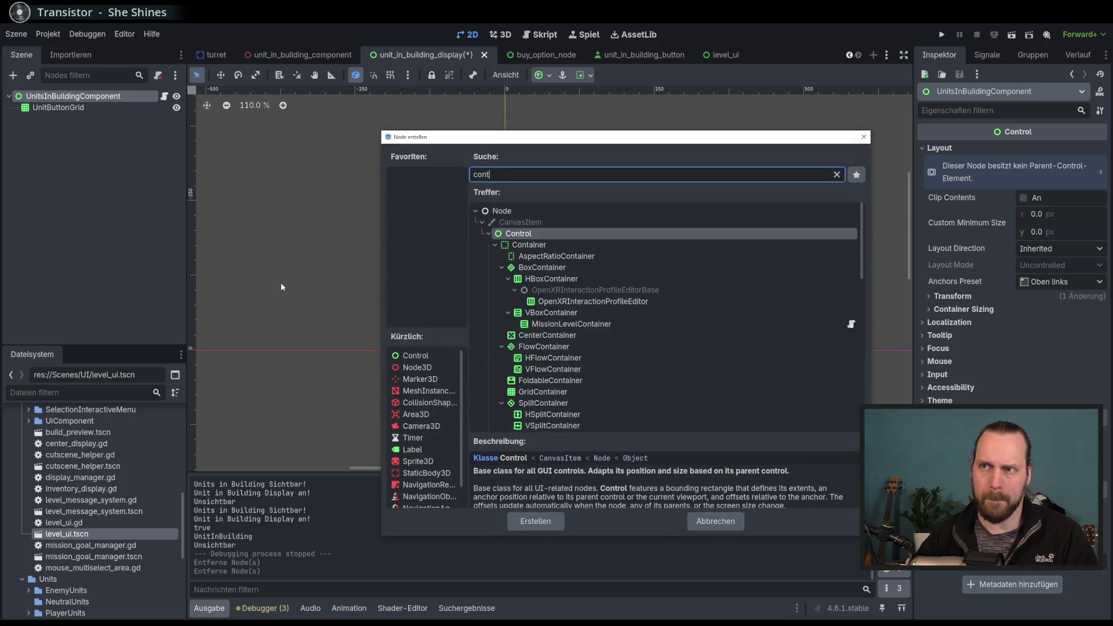
key(BackSpace)
key(BackSpace)
key(BackSpace)
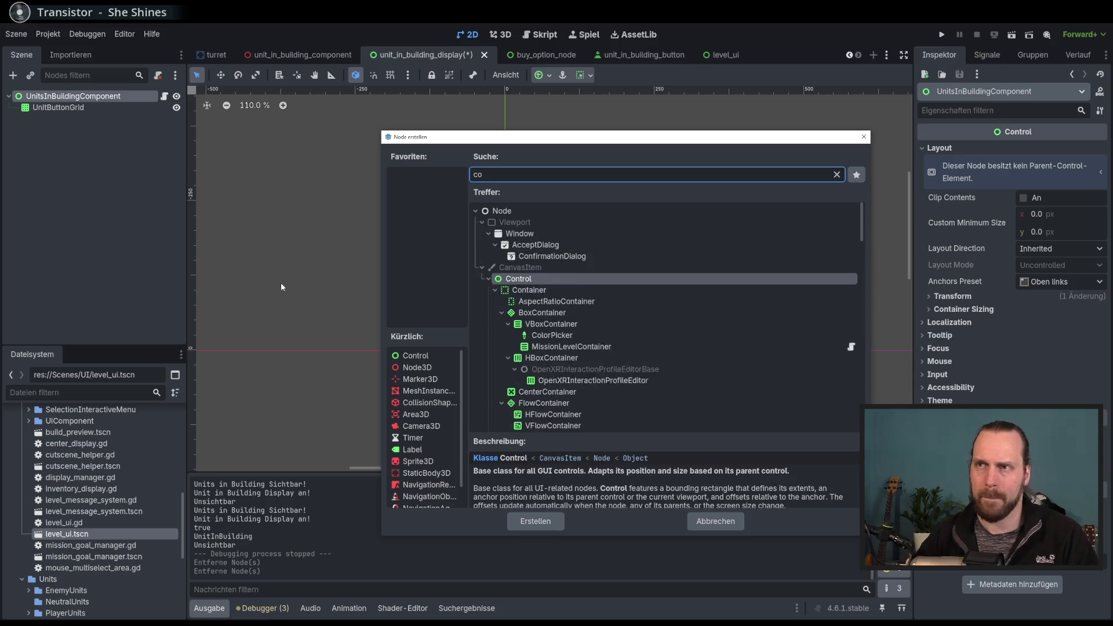
text(panel)
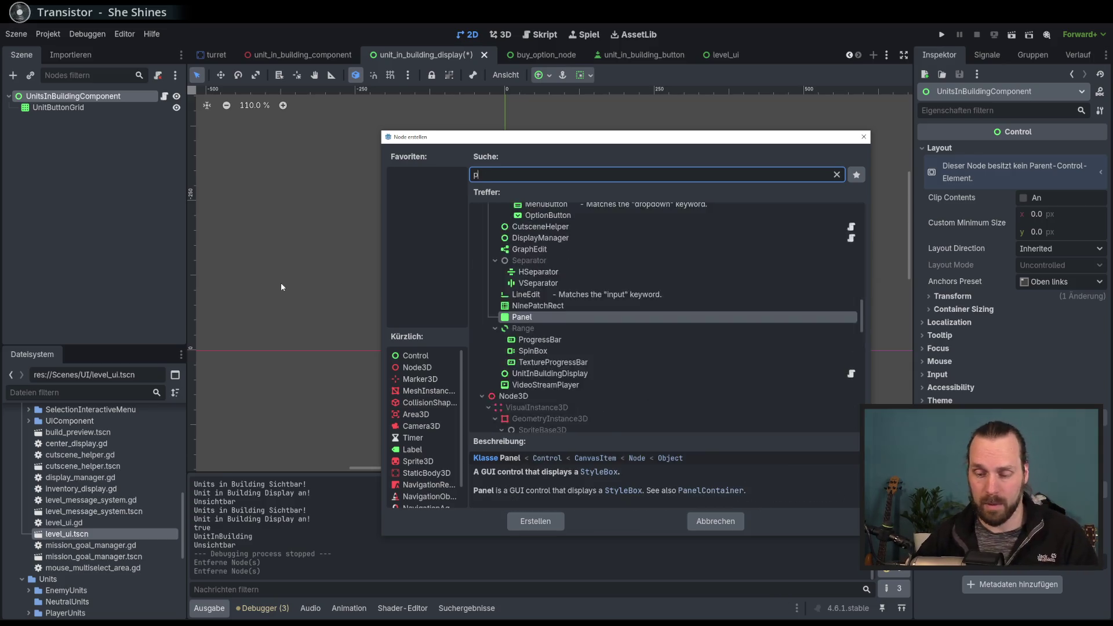
key(Up)
key(Return)
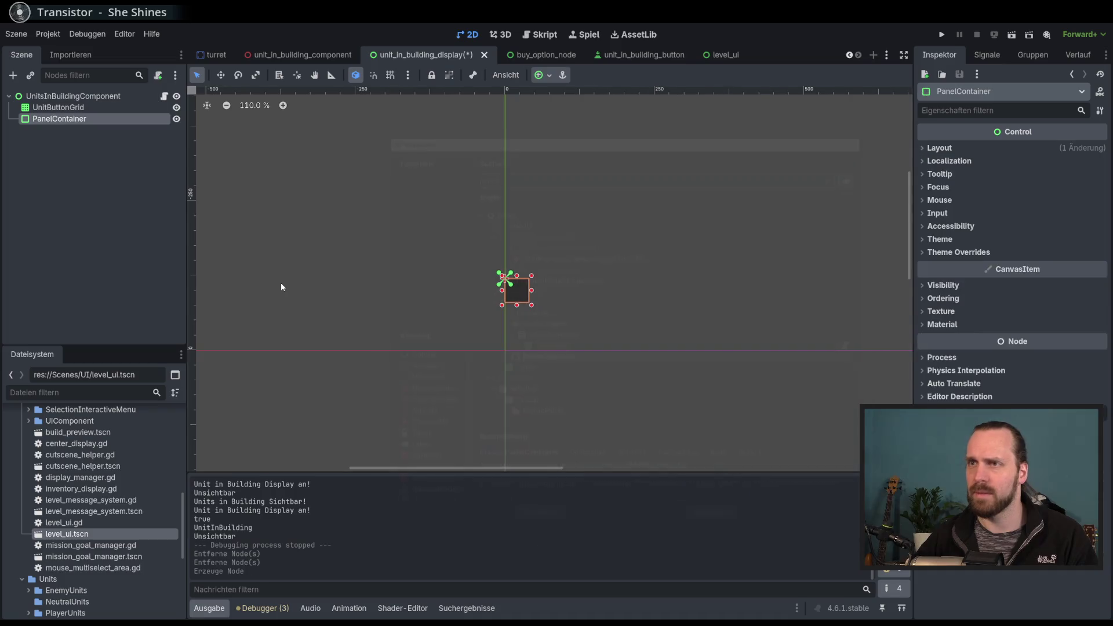
mouse_move(65, 119)
mouse_down()
mouse_move(65, 103)
mouse_move(53, 107)
mouse_up()
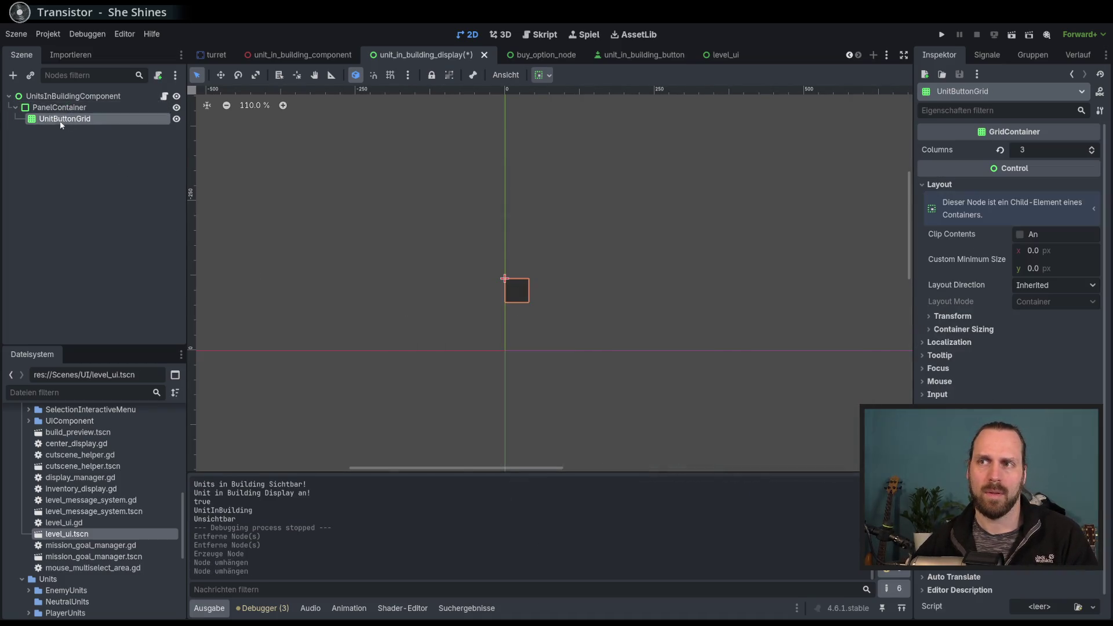
click(59, 108)
Give the panel a 200 px minimum width and anchor it top-centre.
click(959, 148)
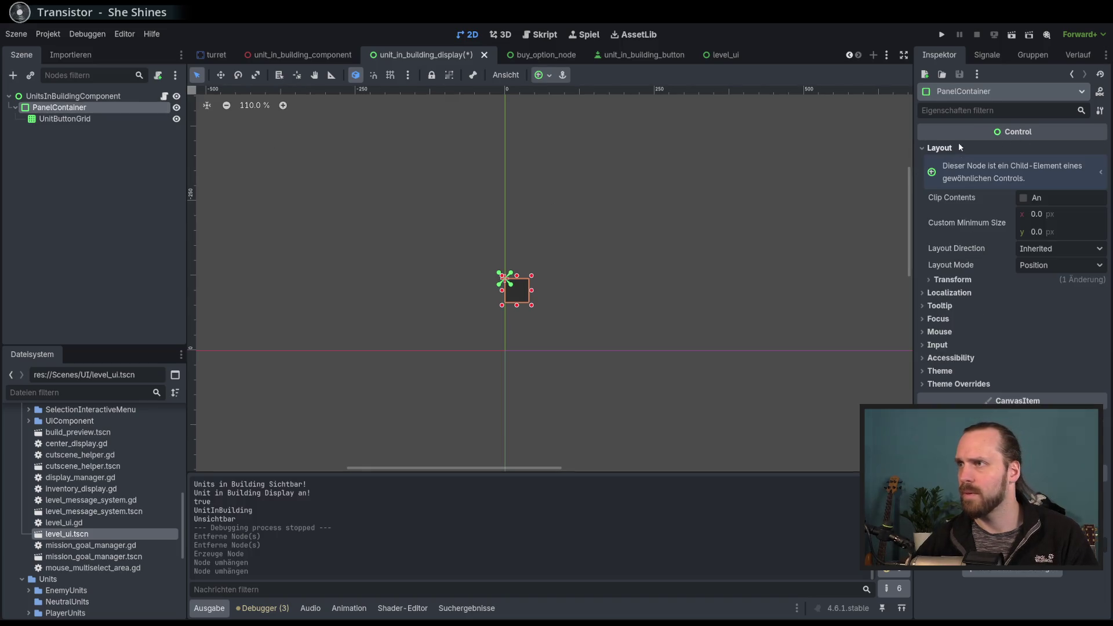
click(1037, 214)
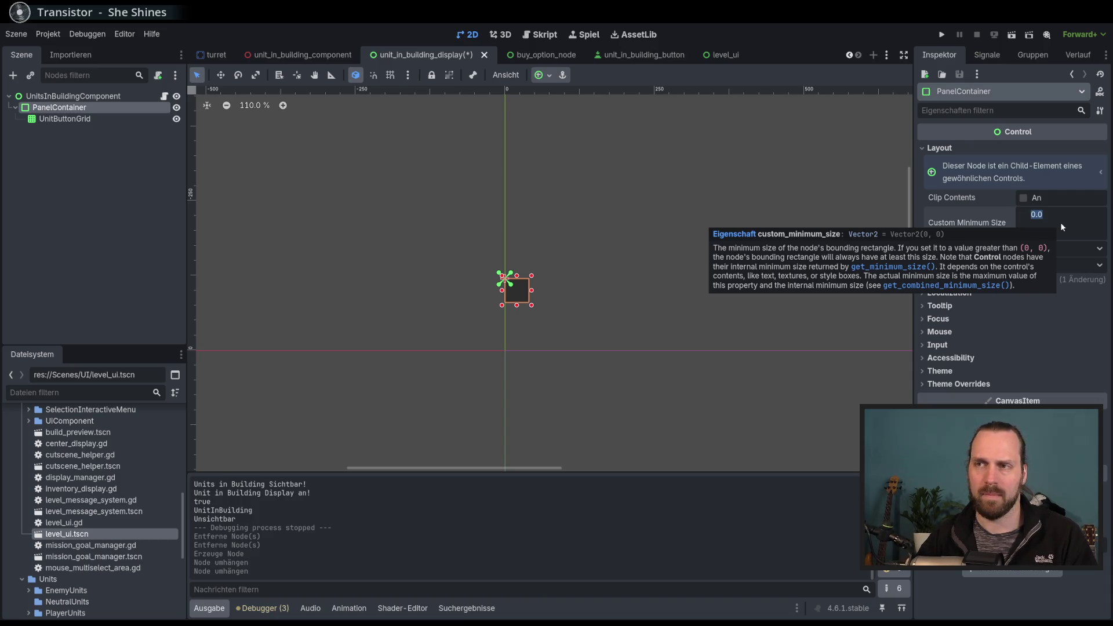
text(200)
key(Return)
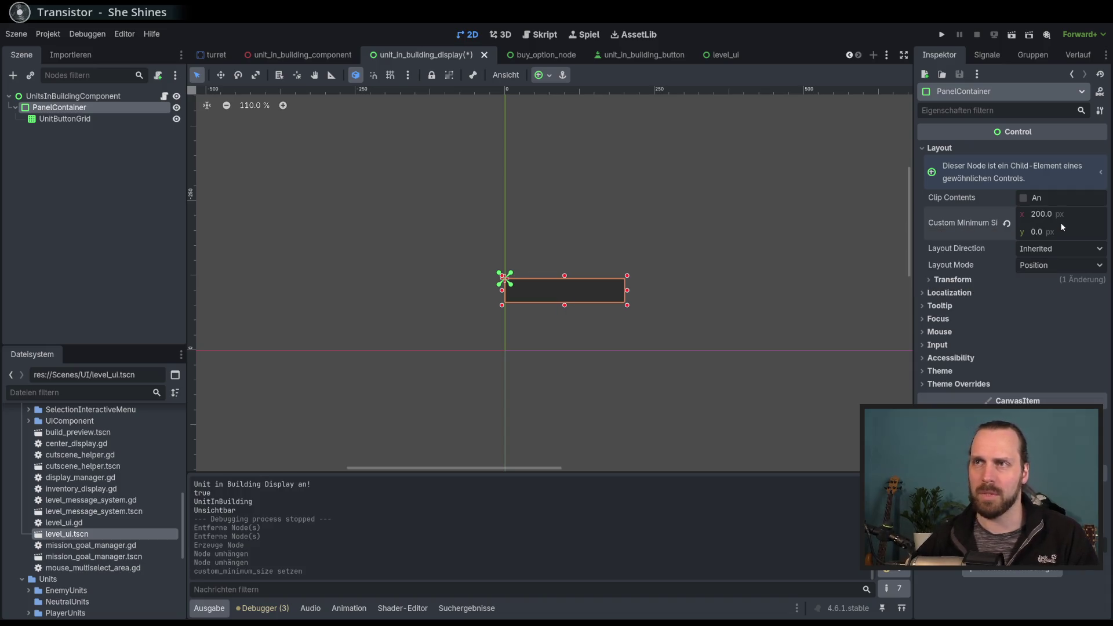
click(544, 76)
click(591, 115)
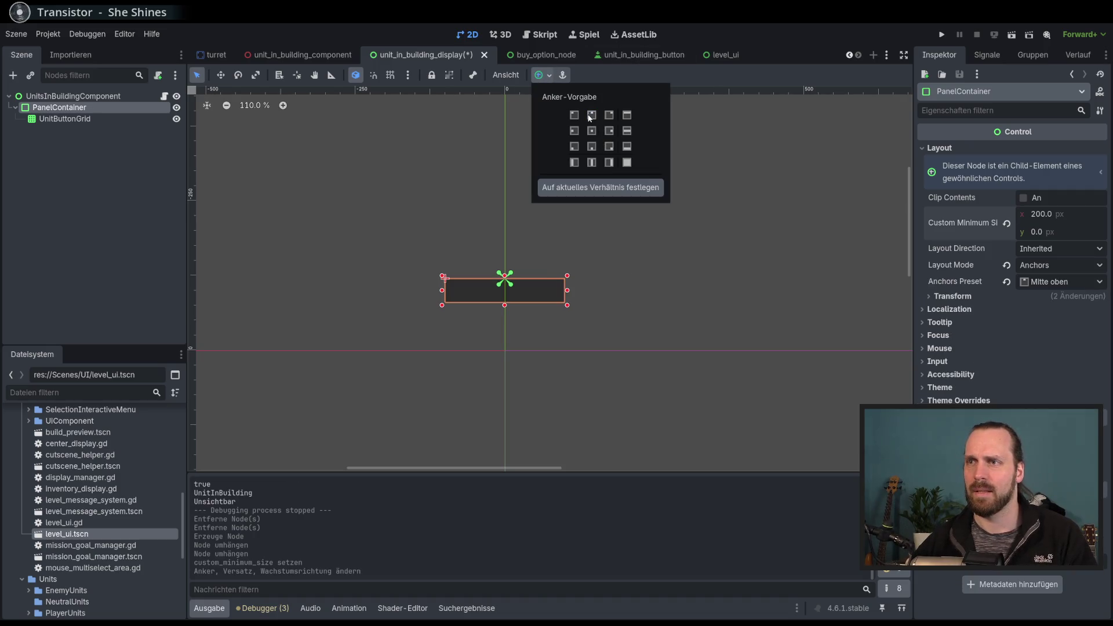
click(76, 119)
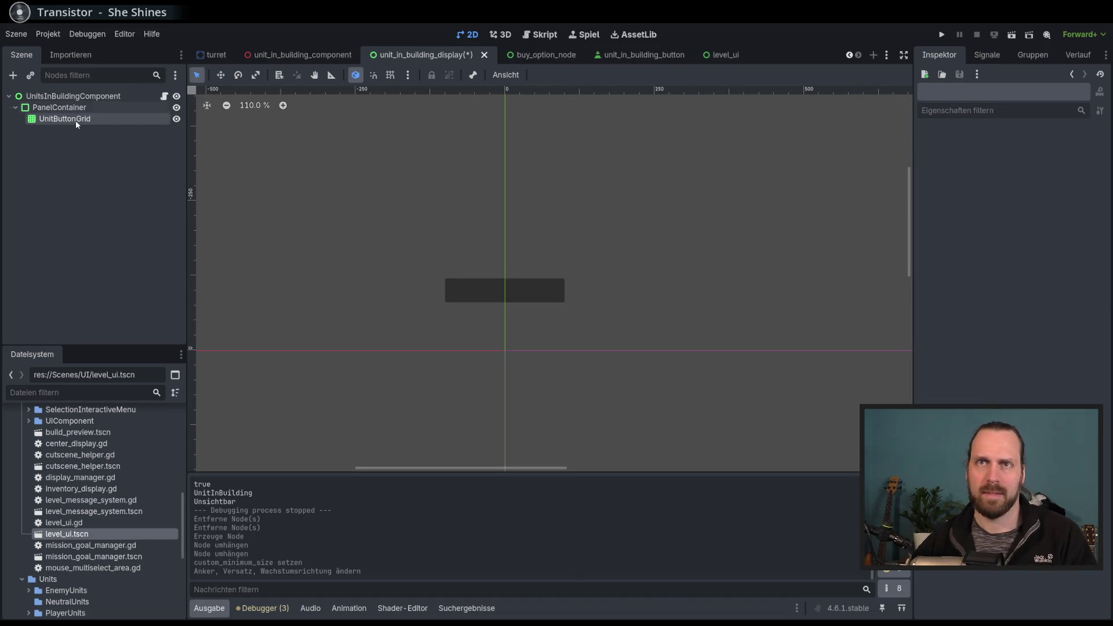
click(75, 107)
Change the minimum width to 100 px, reset the size, and re-apply top-centre anchoring.
click(1052, 216)
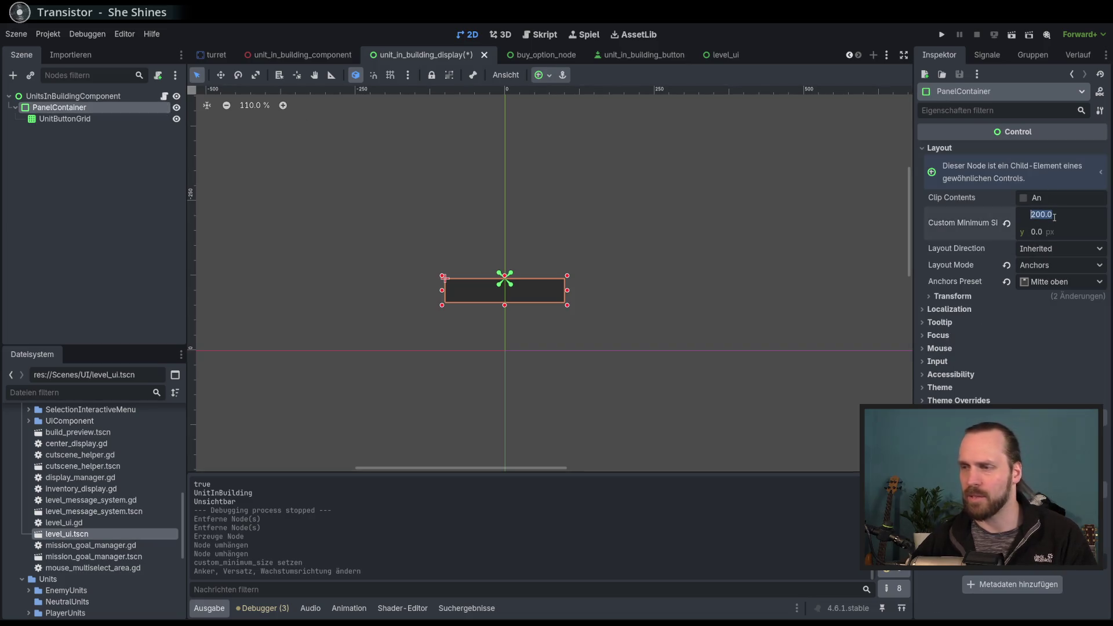
text(100)
key(Return)
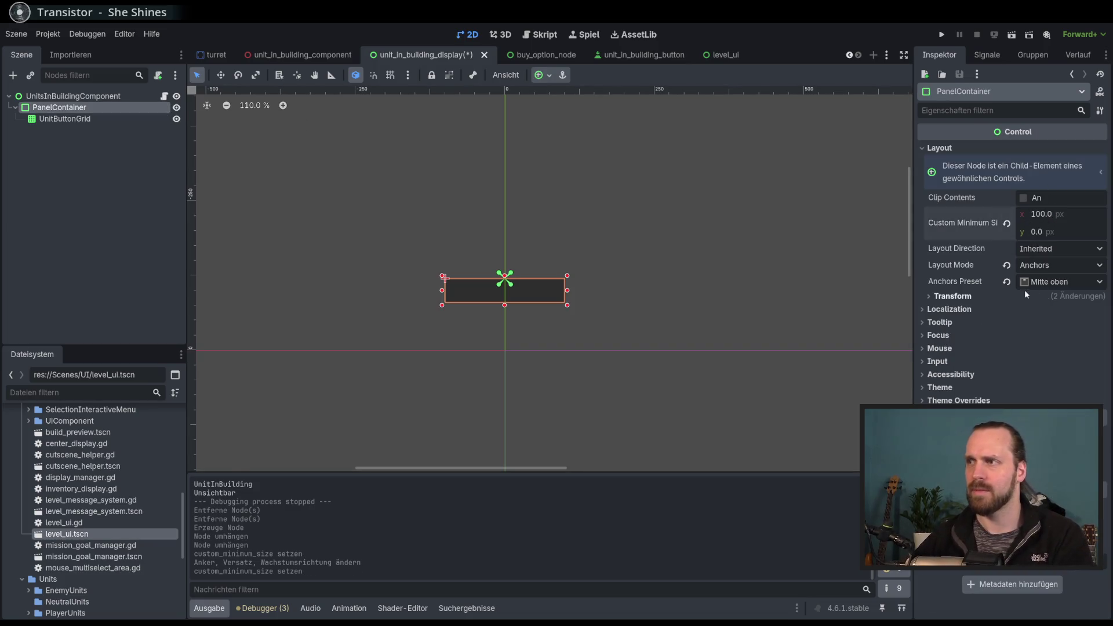
click(952, 297)
click(1006, 319)
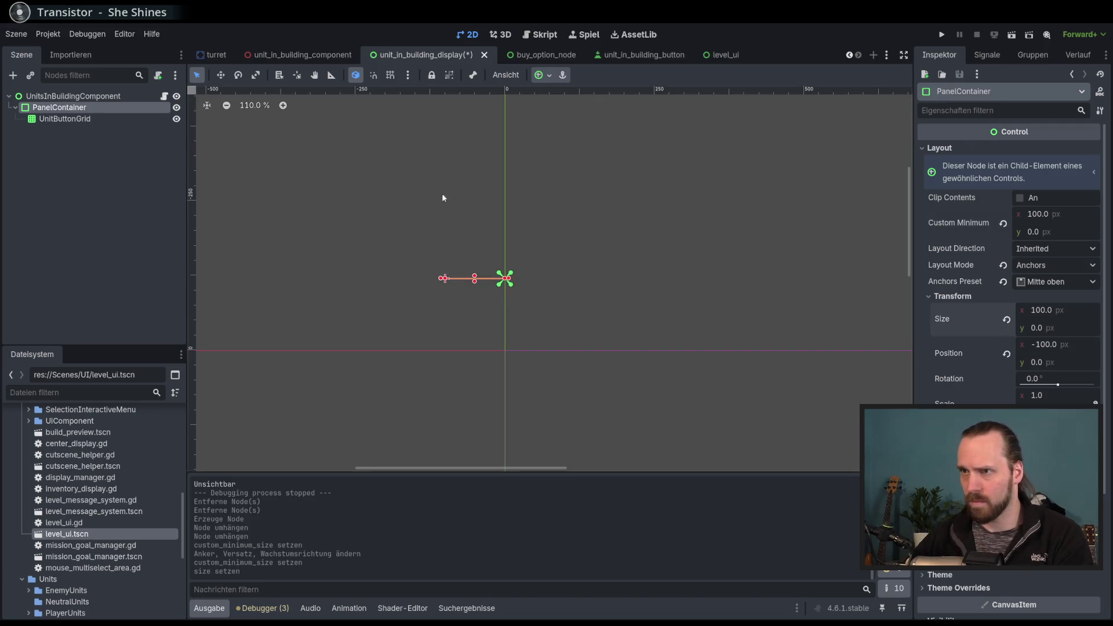
click(545, 76)
click(590, 115)
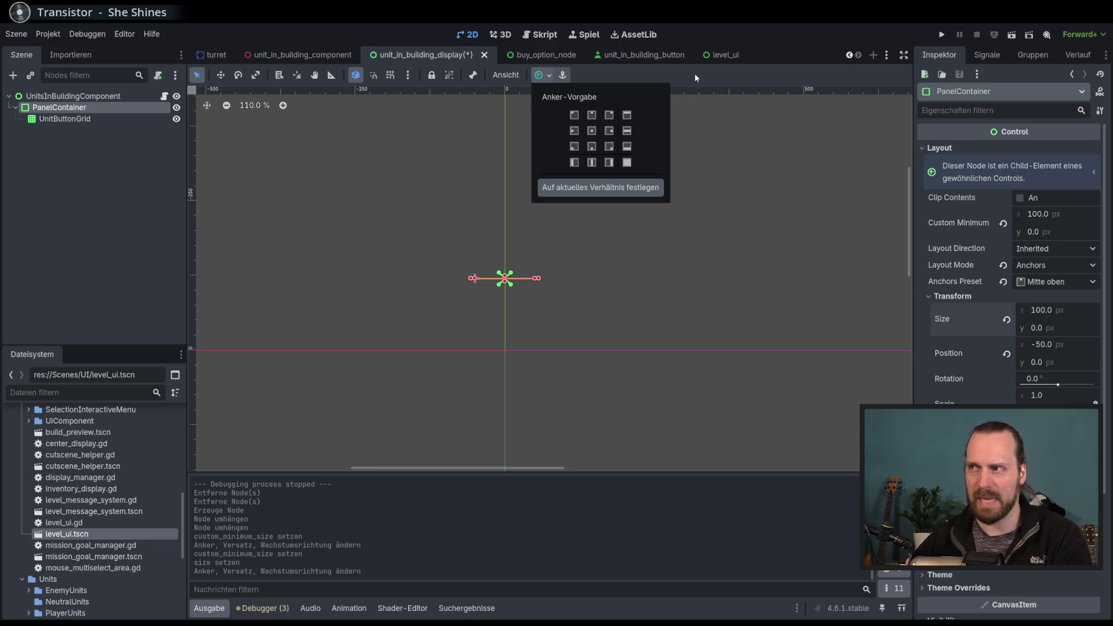
click(698, 91)
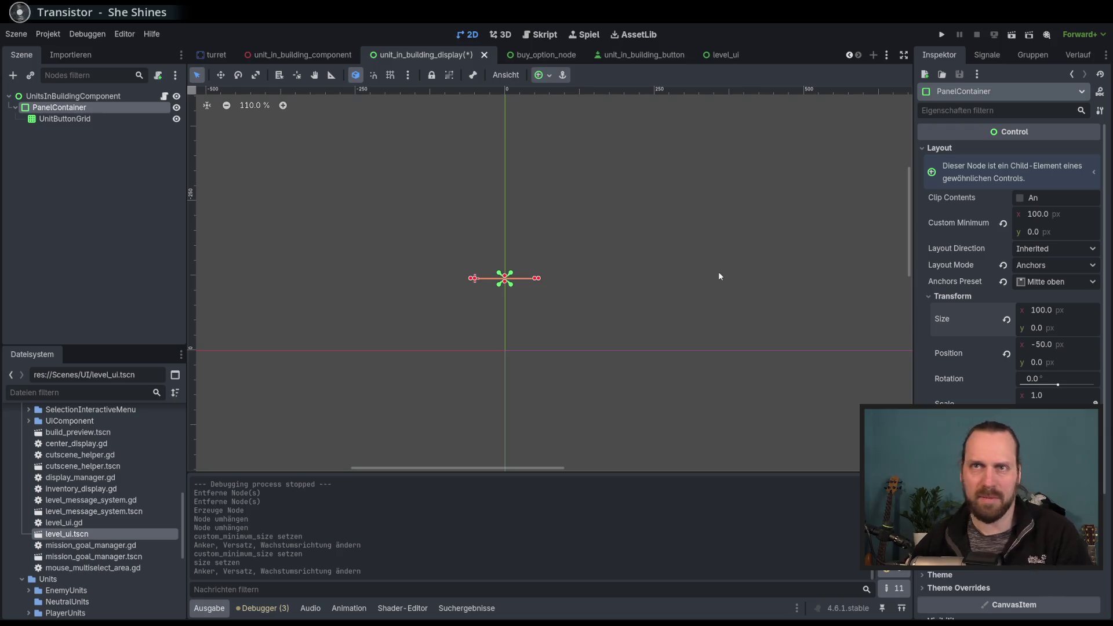
Save the unit_in_building_display scene with Ctrl+S.
click(64, 119)
click(59, 108)
right_click(59, 108)
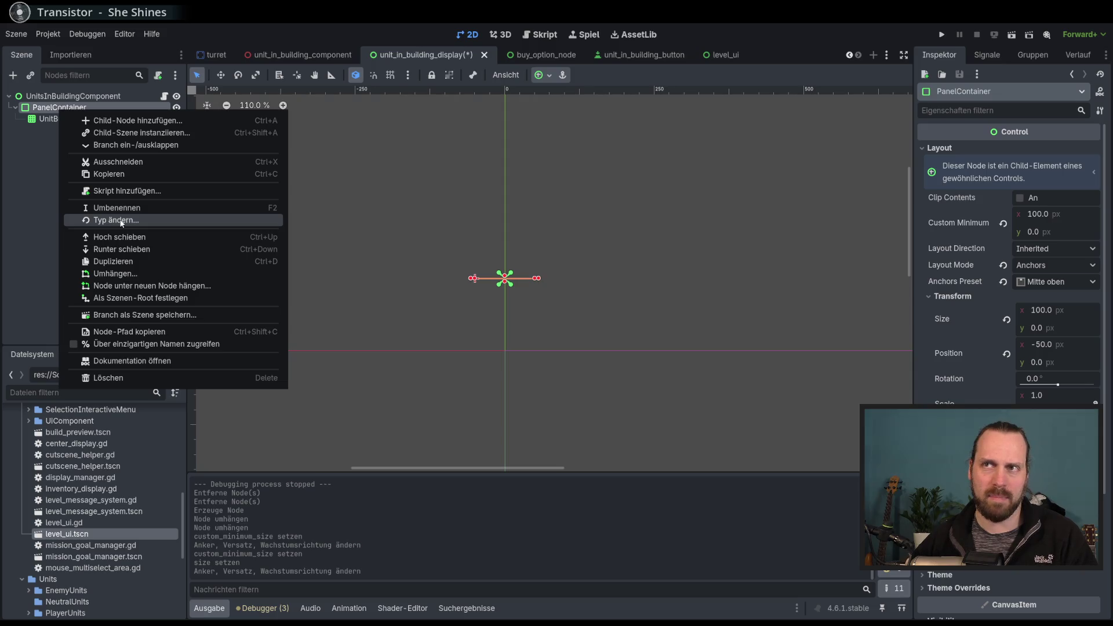
key(Escape)
key(ctrl+s)
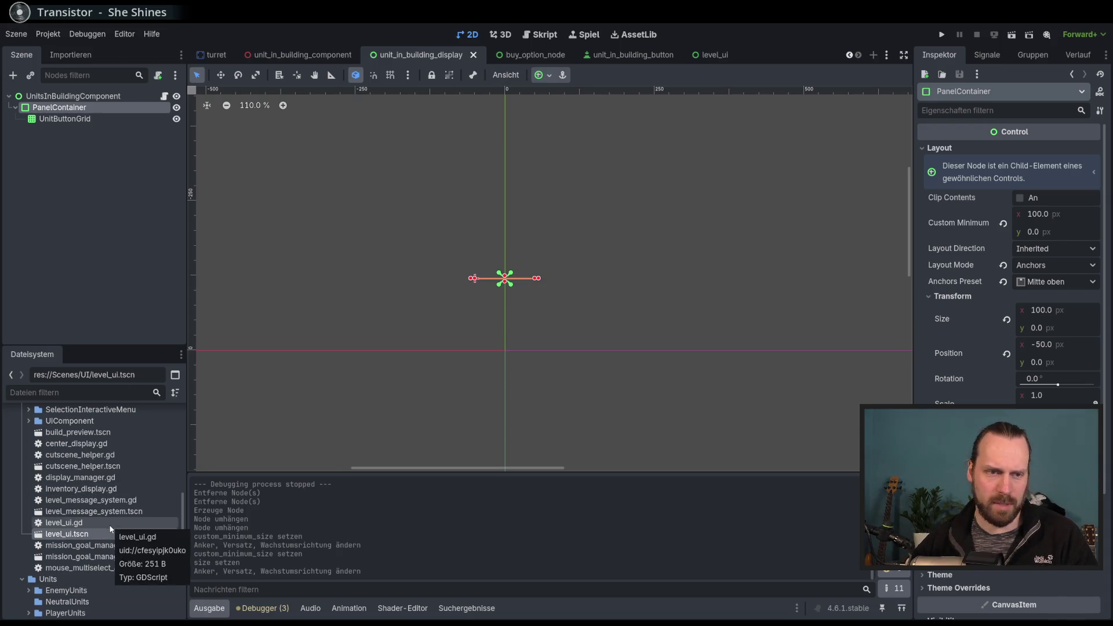
Filter the FileSystem to open display_manager.gd and the level_message_box scene.
scroll(110, 498, up, 5)
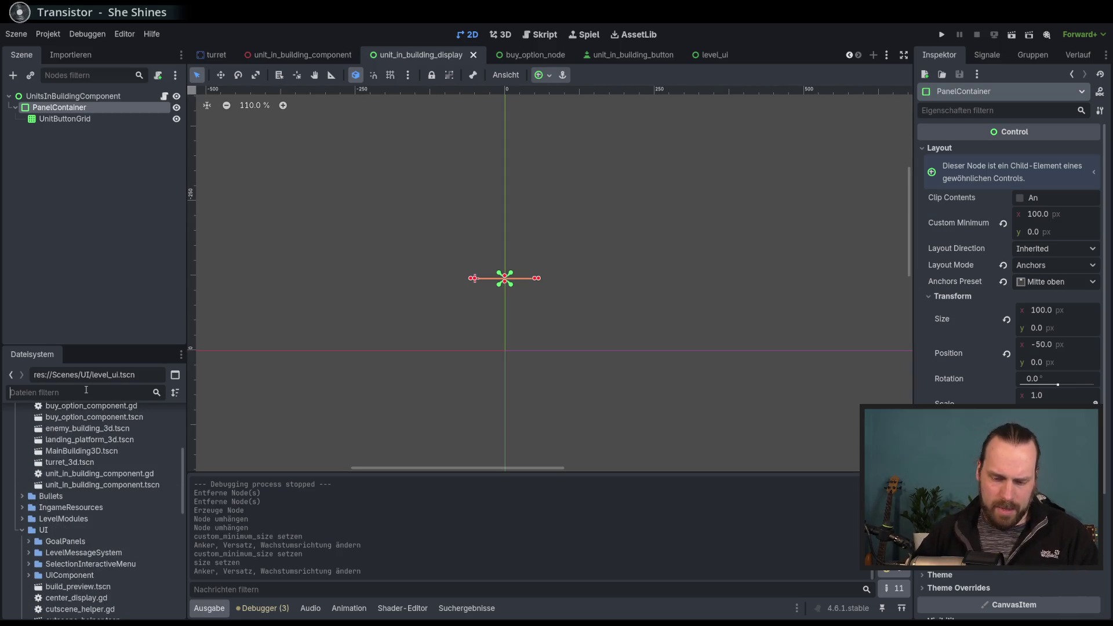
text(display)
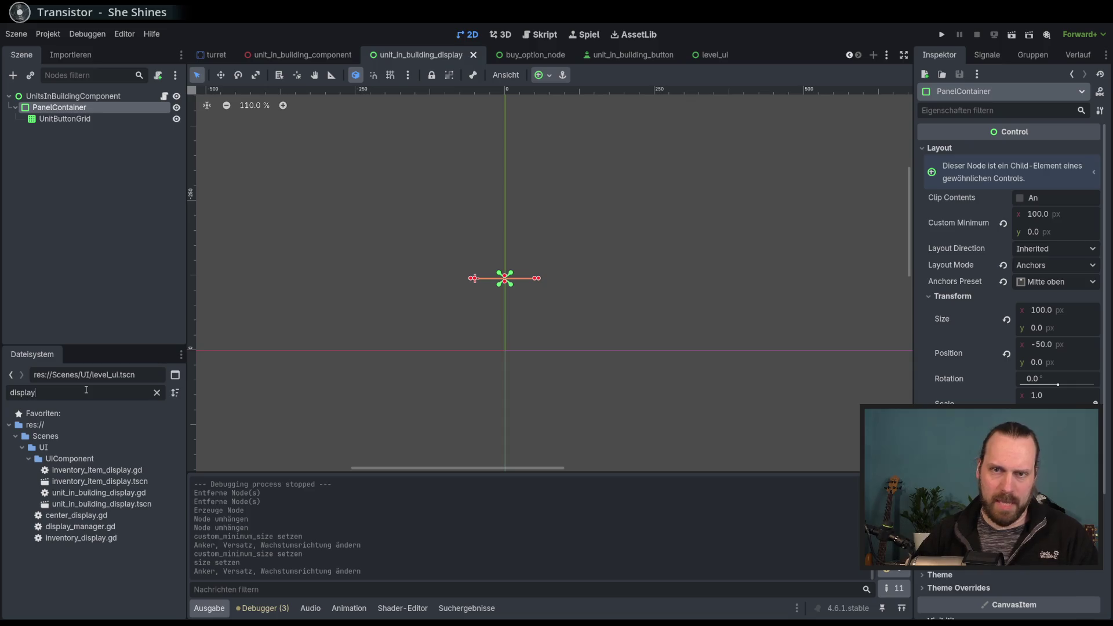
double_click(108, 529)
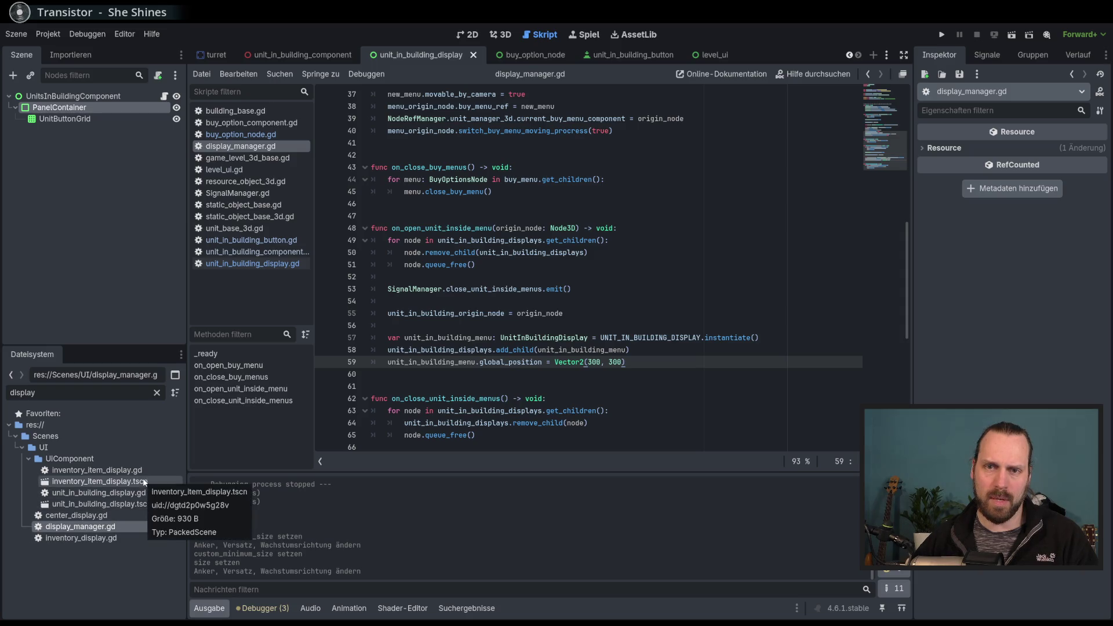
double_click(78, 393)
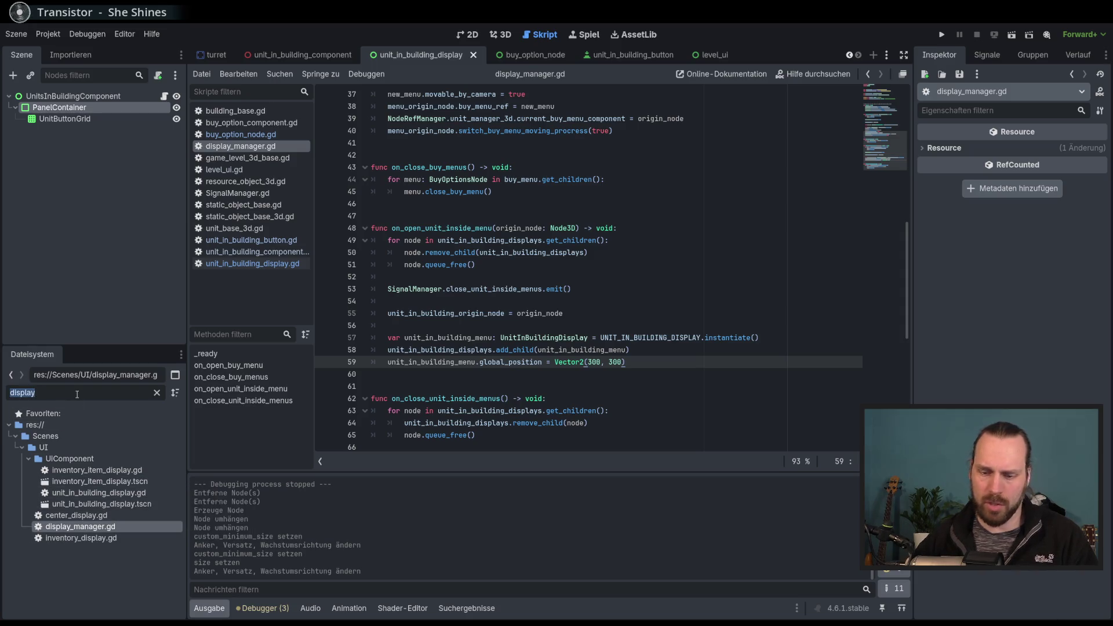
text(message)
click(113, 481)
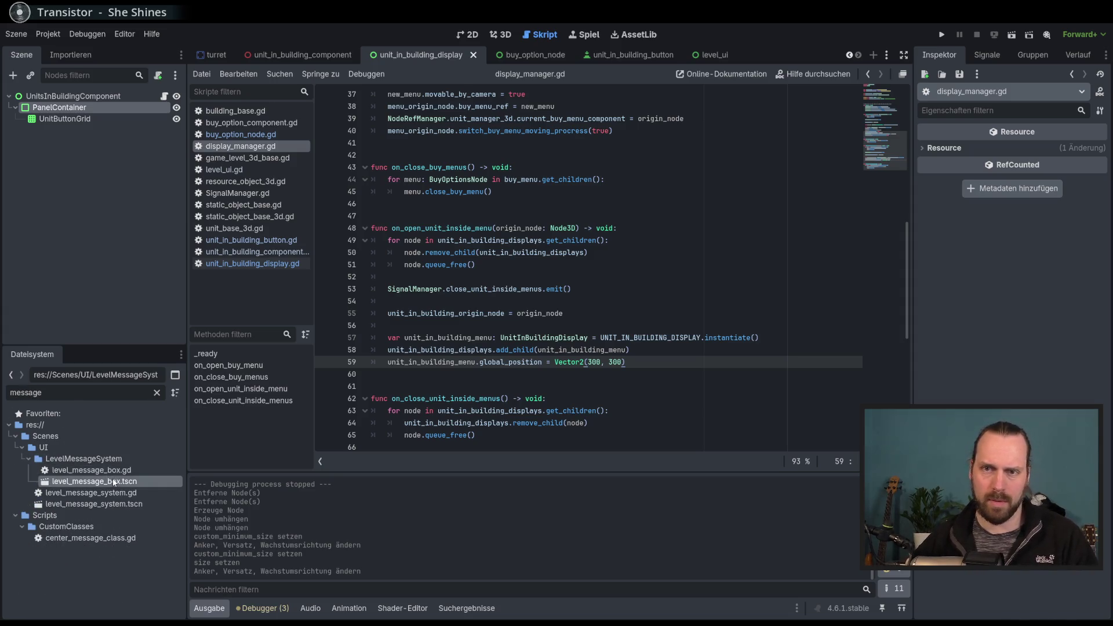
double_click(114, 481)
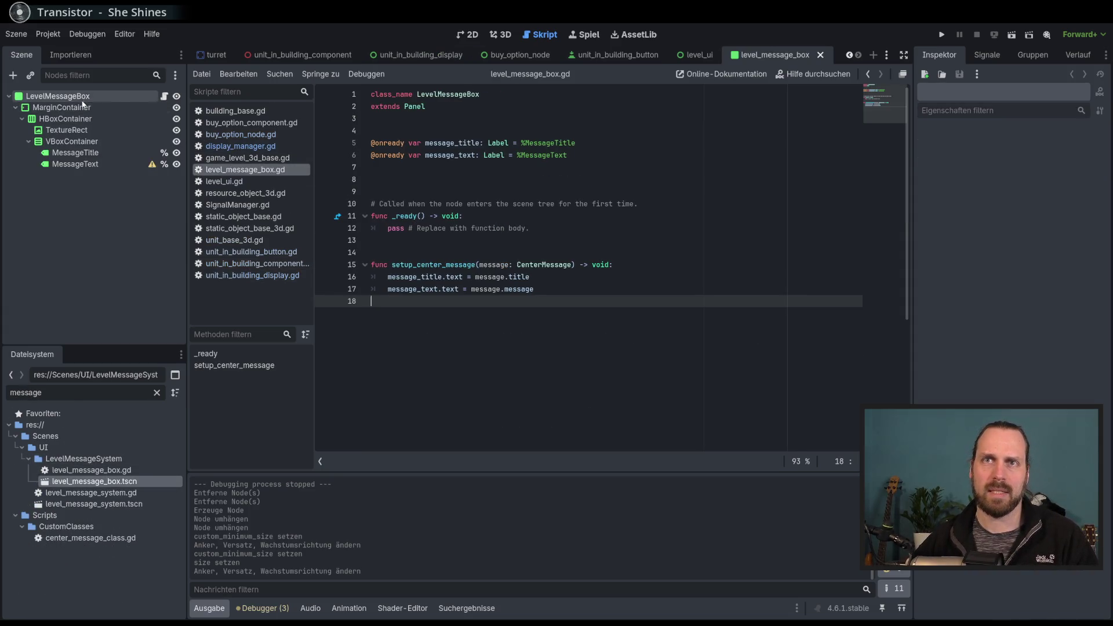
Check LevelMessageBox's node type, then view the unit_in_building_button scene in 2D.
right_click(22, 99)
click(96, 249)
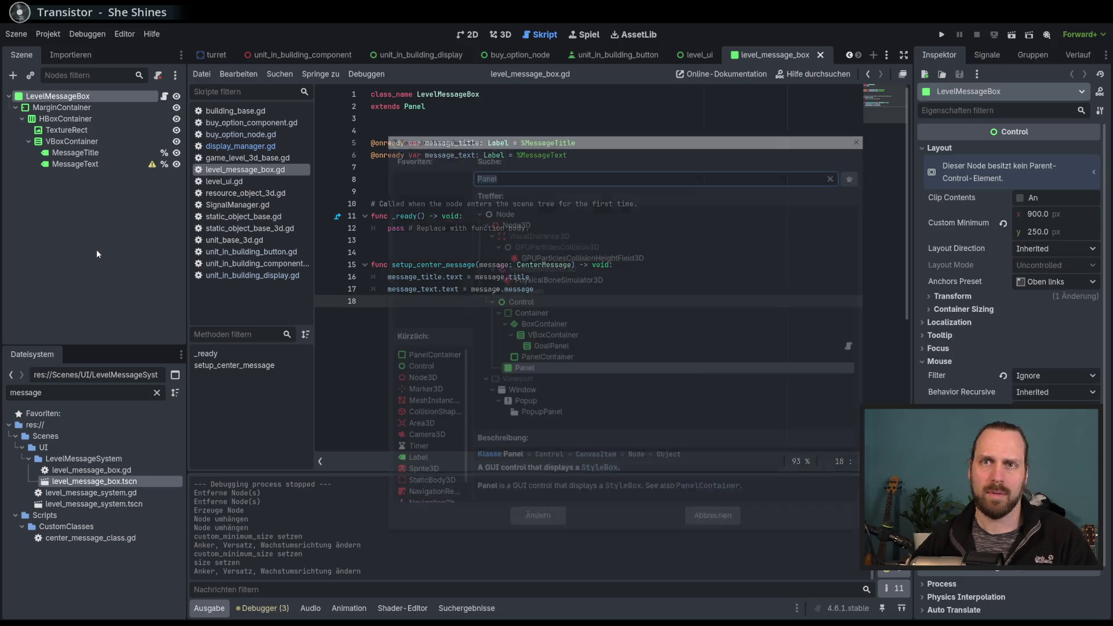
click(731, 521)
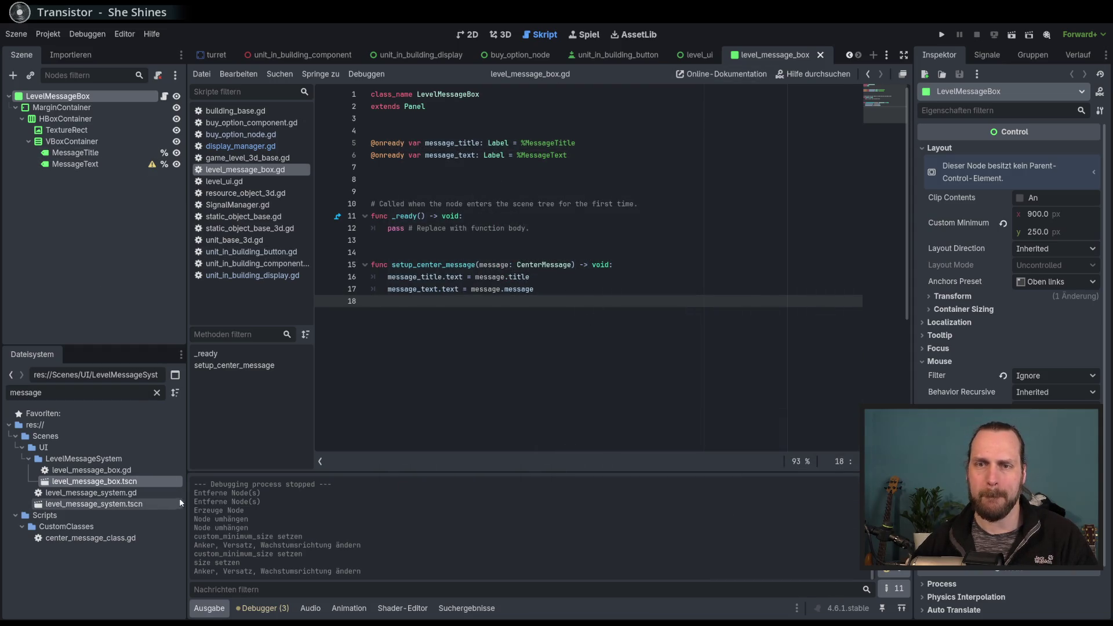
click(608, 58)
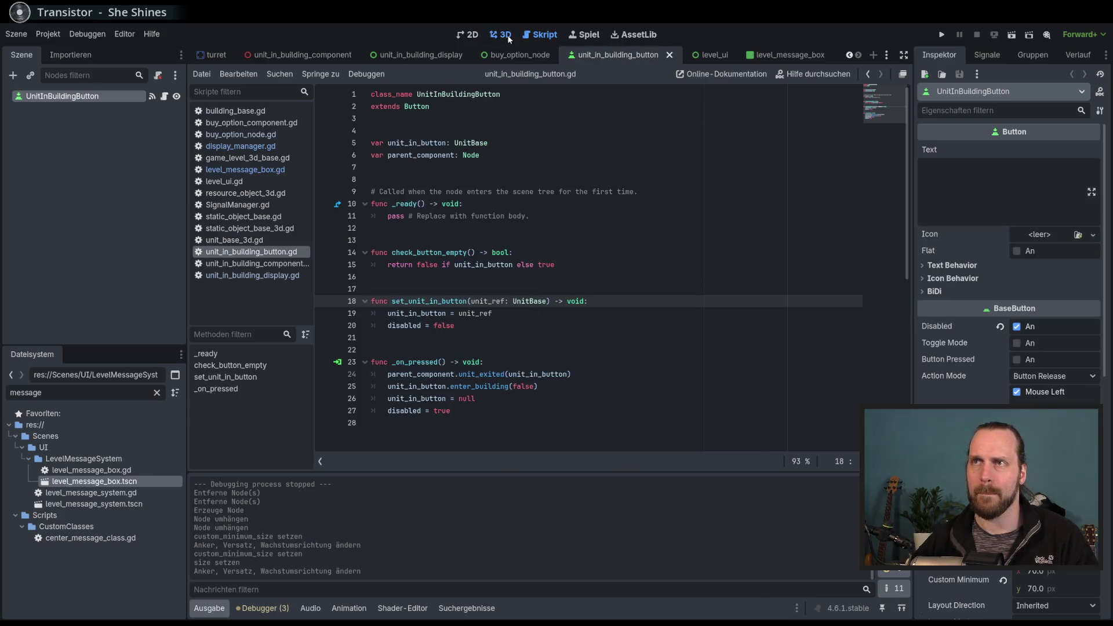
click(502, 35)
click(468, 34)
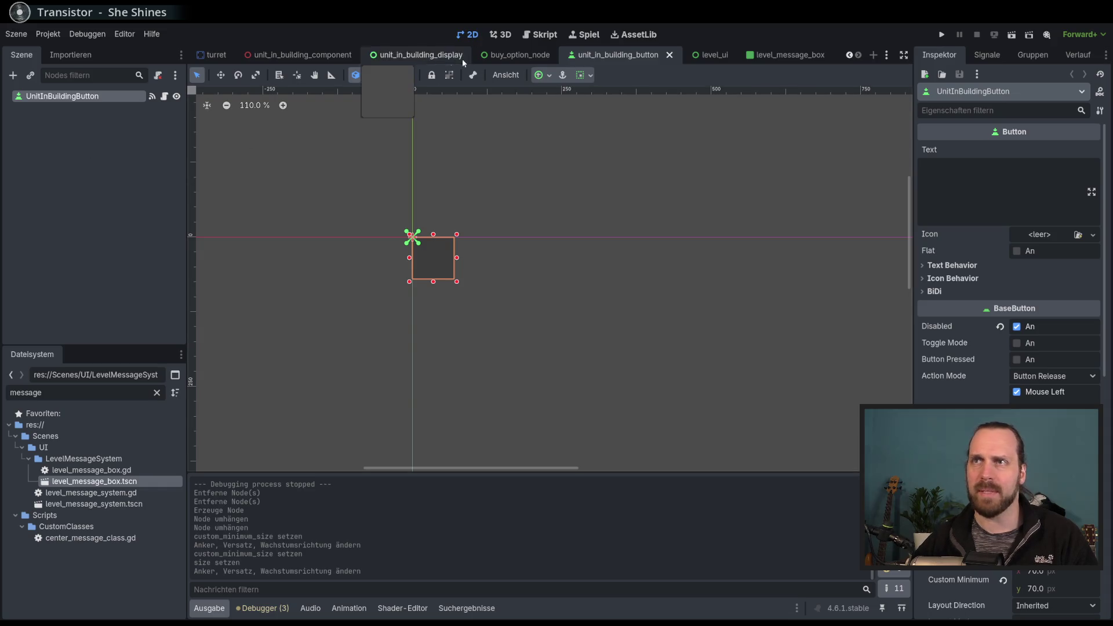
click(421, 55)
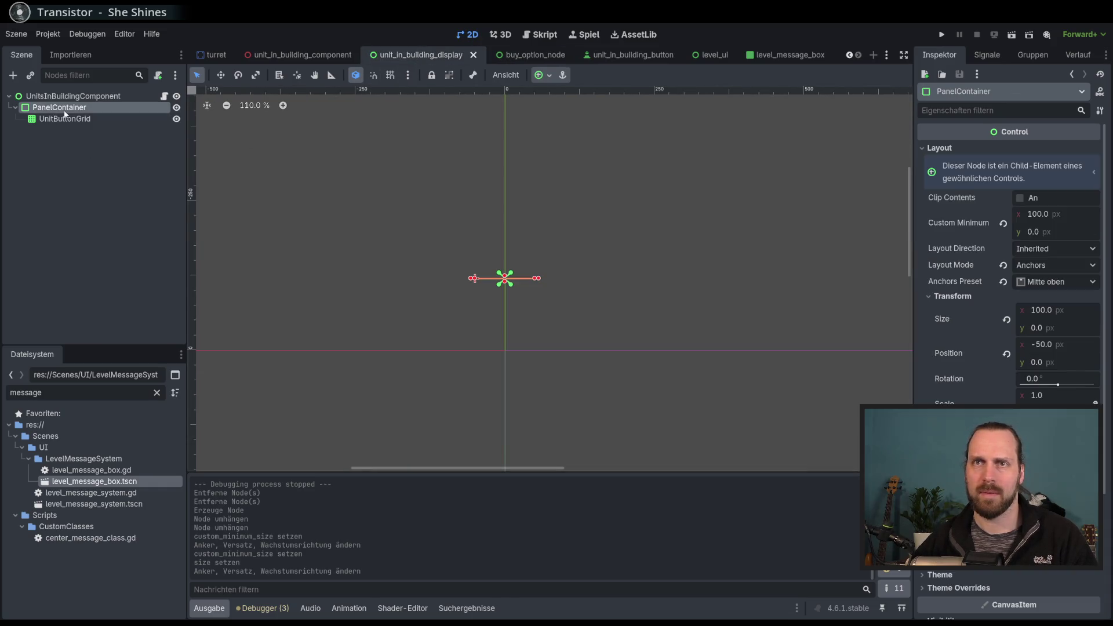
Change PanelContainer's node type to Panel.
right_click(64, 110)
click(153, 221)
text(Panekl)
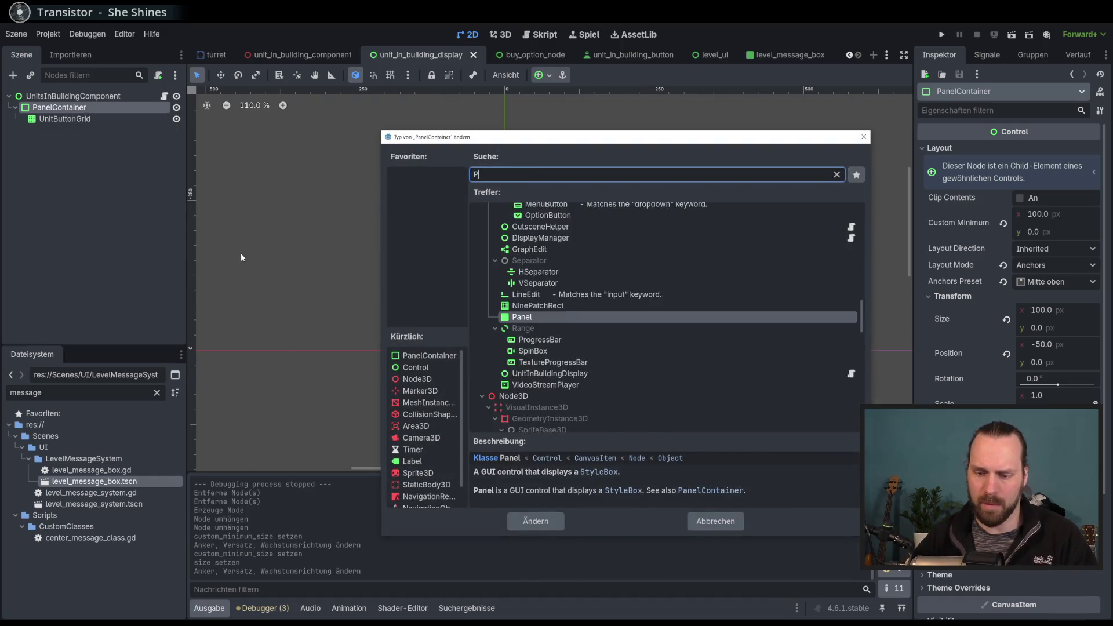
key(BackSpace)
text(l)
key(Return)
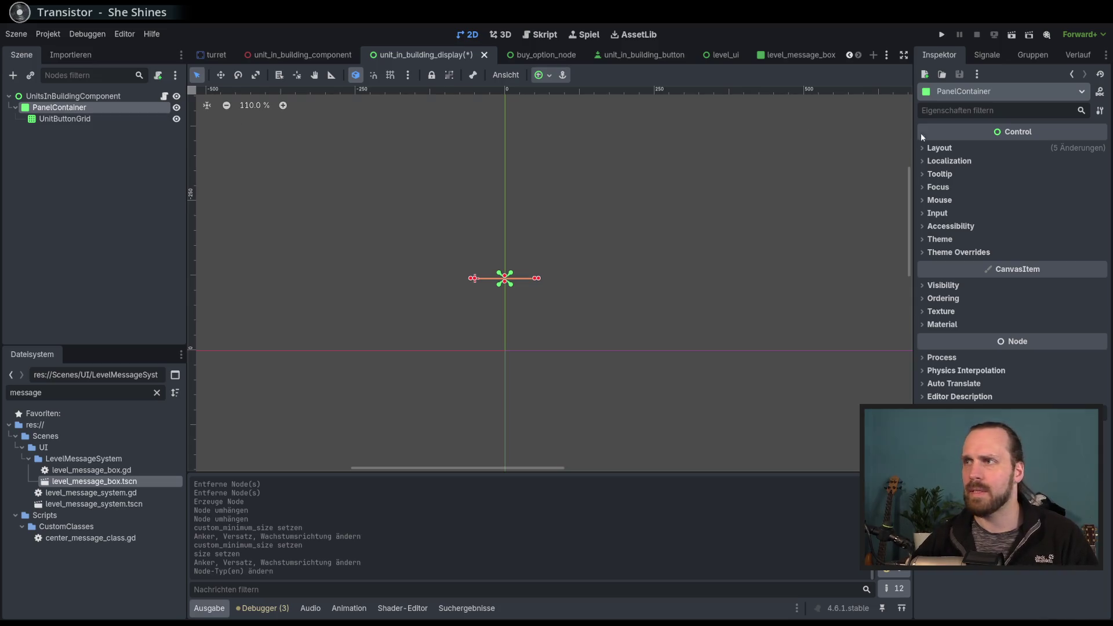
Set the panel's minimum height to 50 px and save the scene.
click(950, 148)
click(1057, 235)
text(10)
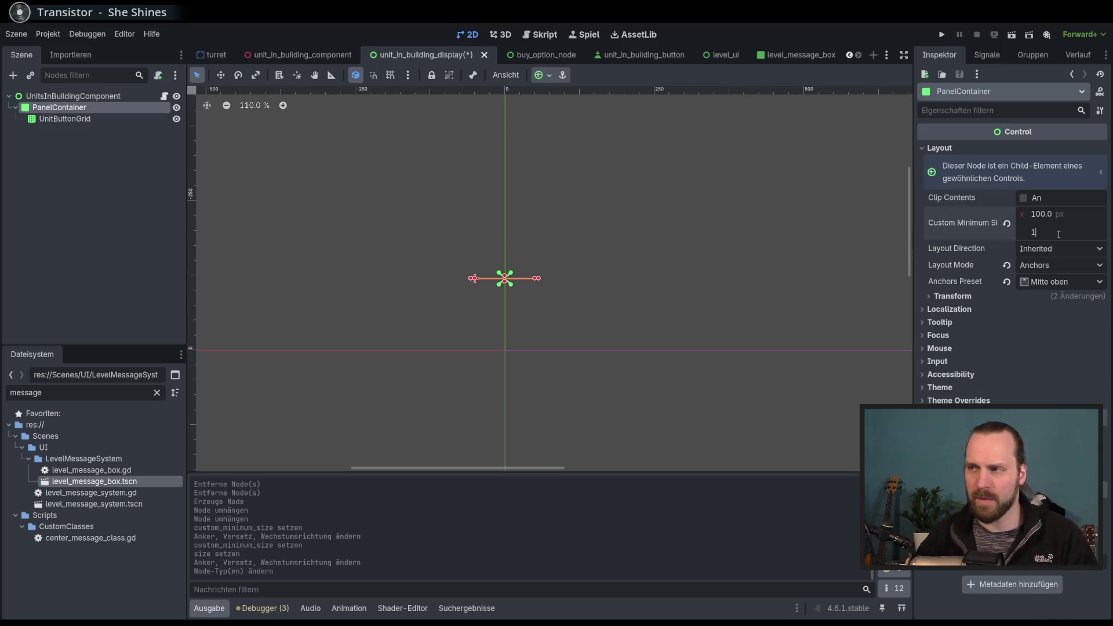
key(BackSpace)
text(50)
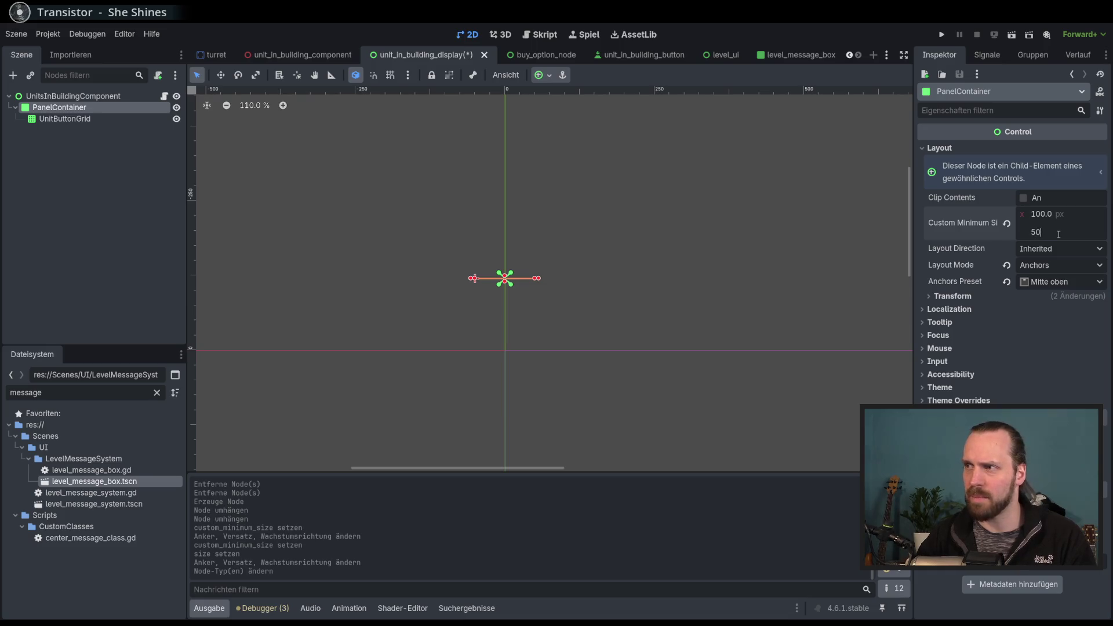
key(Return)
key(ctrl+s)
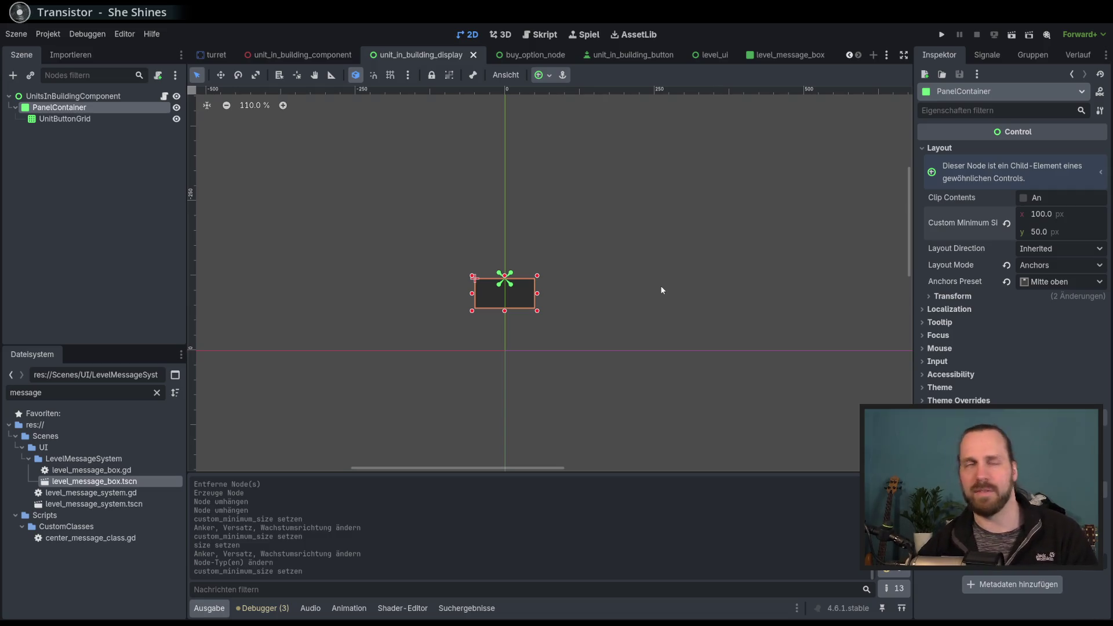
Inspect UnitButtonGrid's grid settings and PanelContainer's properties.
click(92, 145)
click(75, 118)
click(59, 107)
click(56, 119)
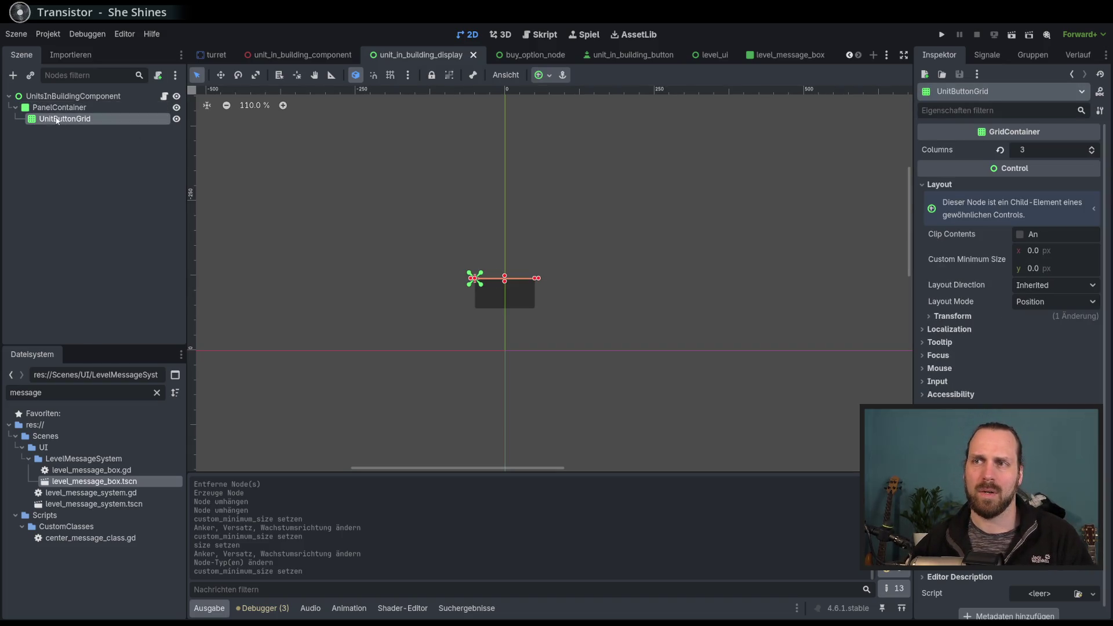
Apply the Full Rect anchor preset so UnitButtonGrid fills its panel.
click(543, 75)
click(627, 164)
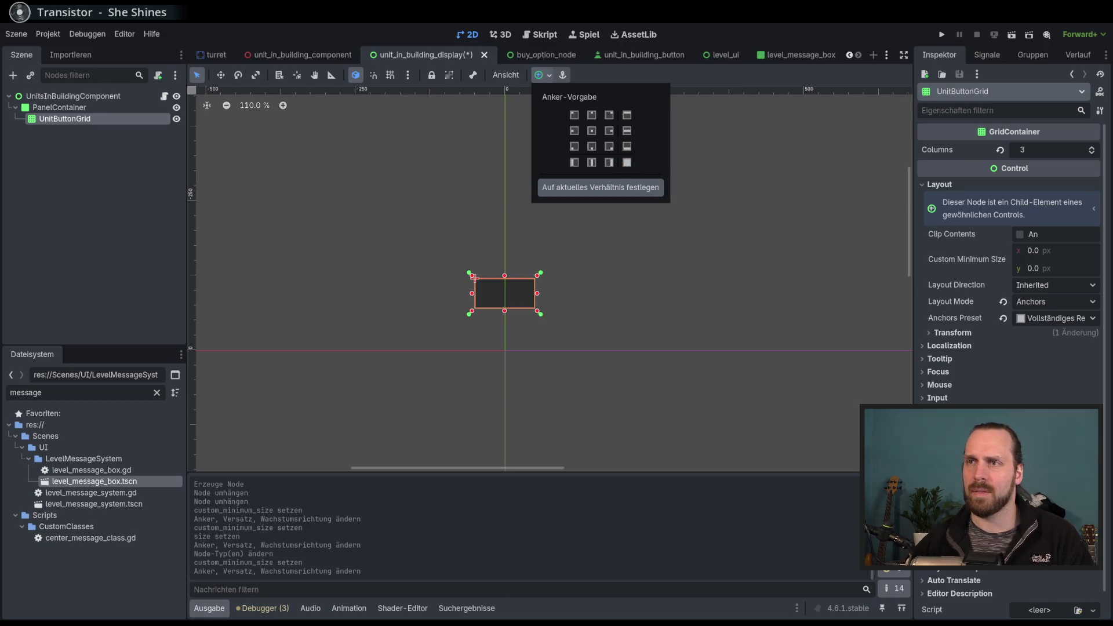
click(143, 208)
click(93, 173)
Instance unit_in_building_button.tscn under UnitButtonGrid and duplicate it with Ctrl+D.
click(76, 119)
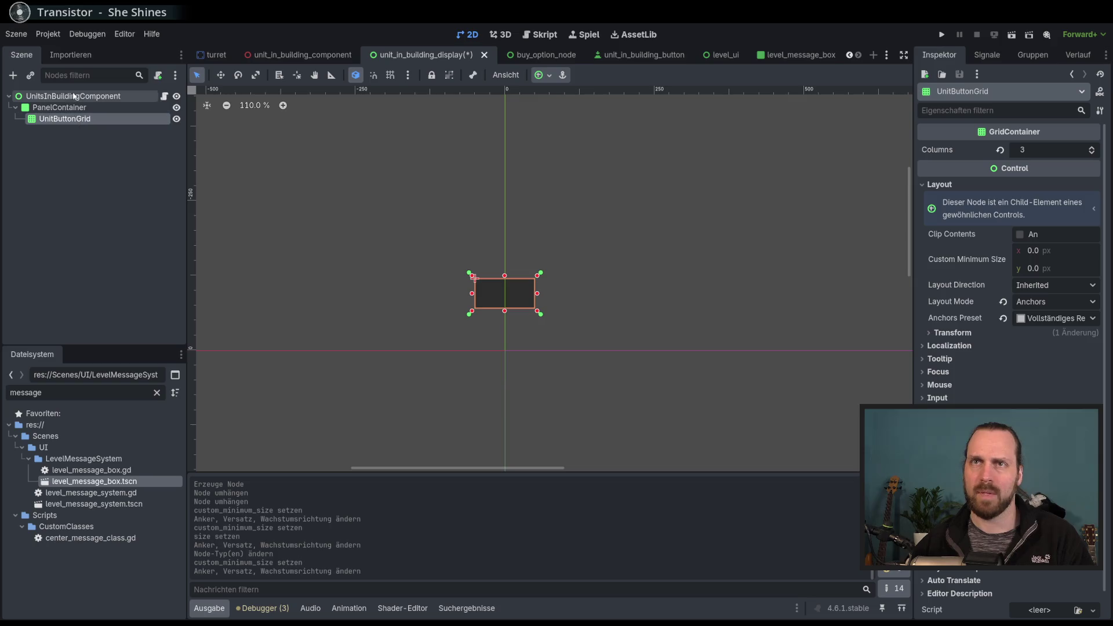
click(32, 75)
text(unit_)
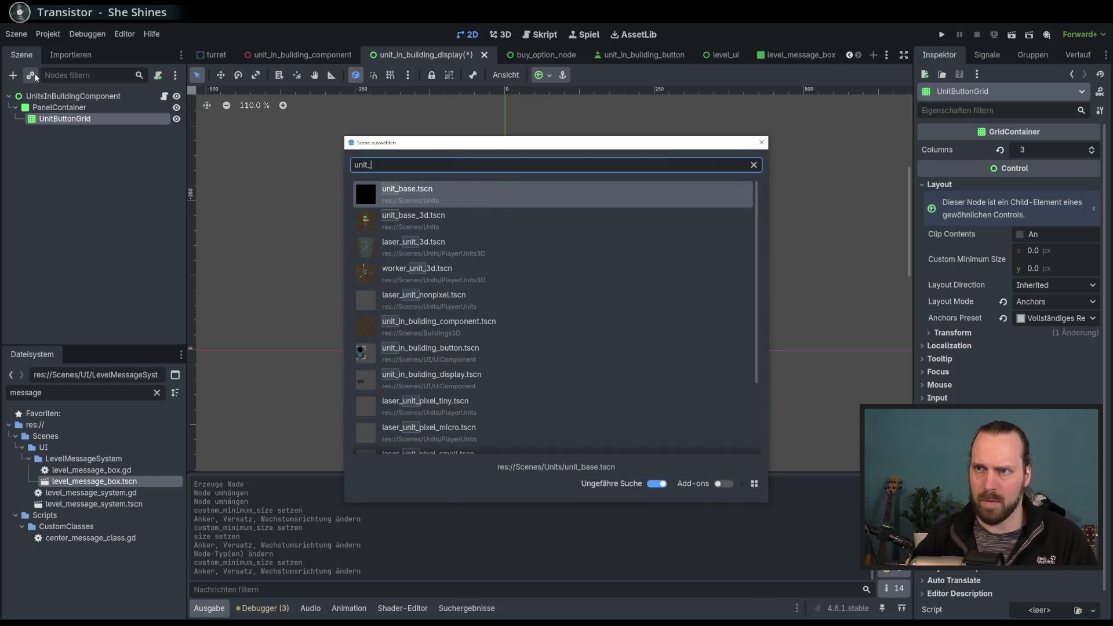
text(in)
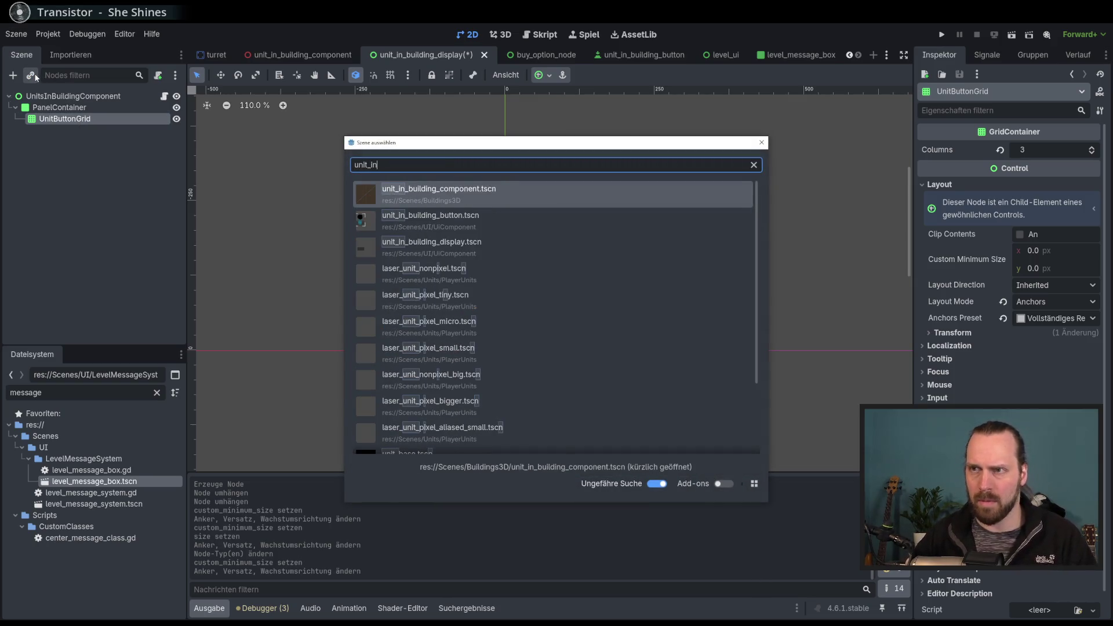
key(Down)
key(Return)
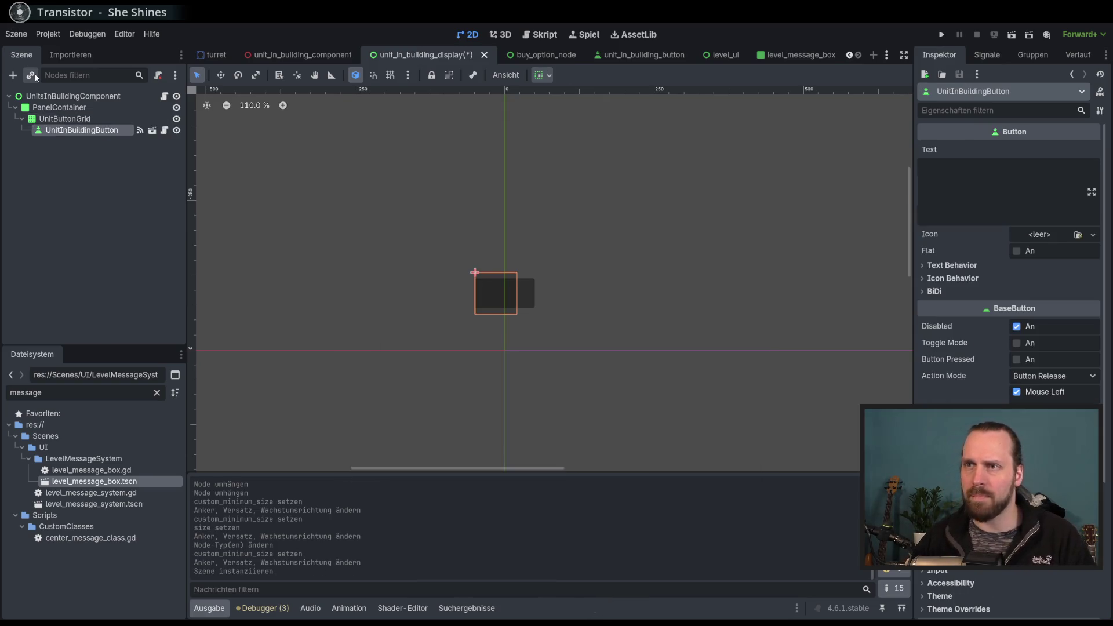
click(65, 119)
click(82, 130)
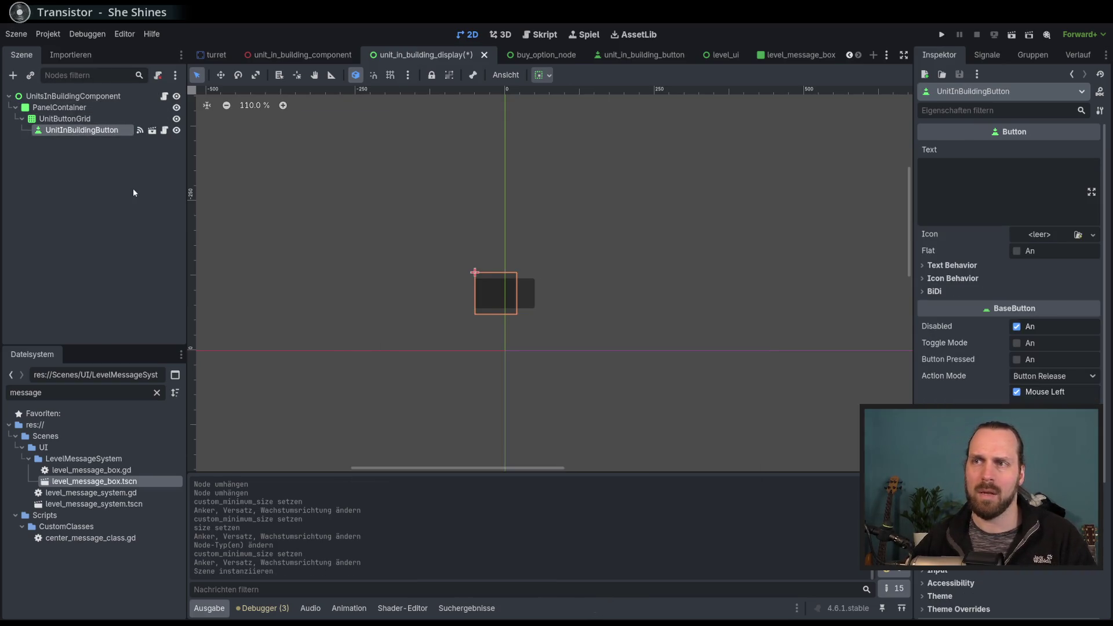
key(ctrl+d)
key(ctrl+d)
key(ctrl+d)
key(ctrl+d)
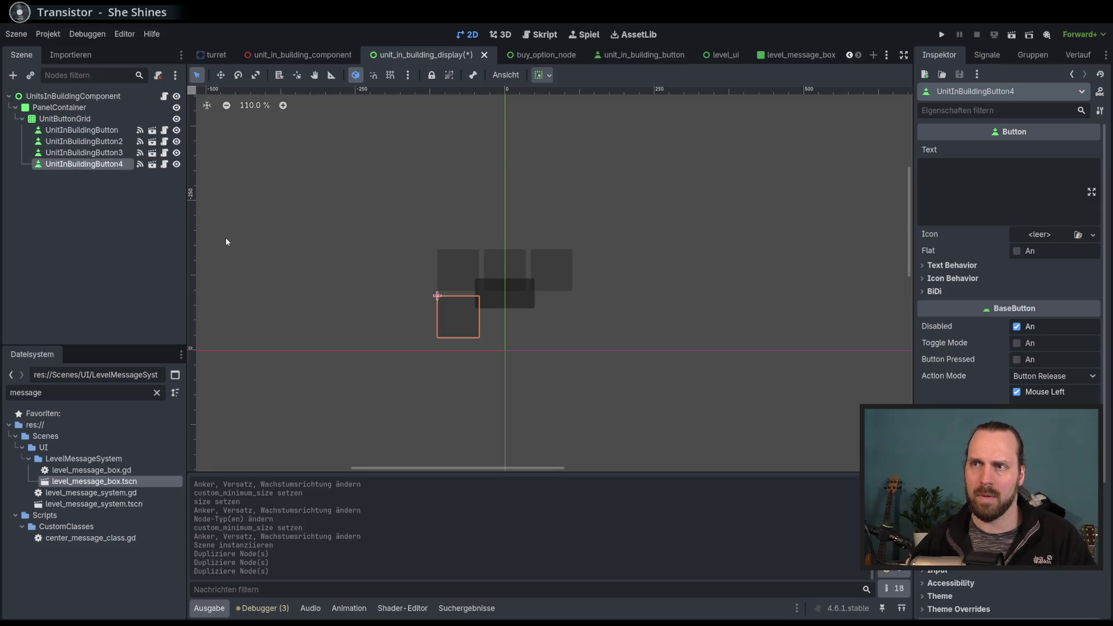
click(59, 107)
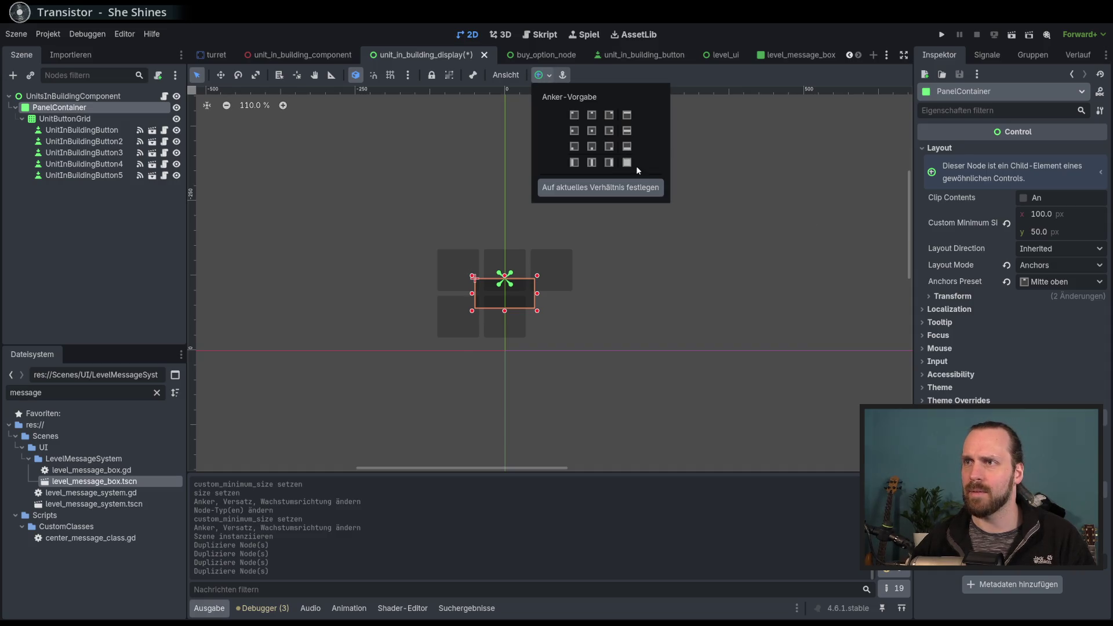
Anchor PanelContainer to fill its parent and reset its minimum size to zero.
click(626, 163)
click(622, 161)
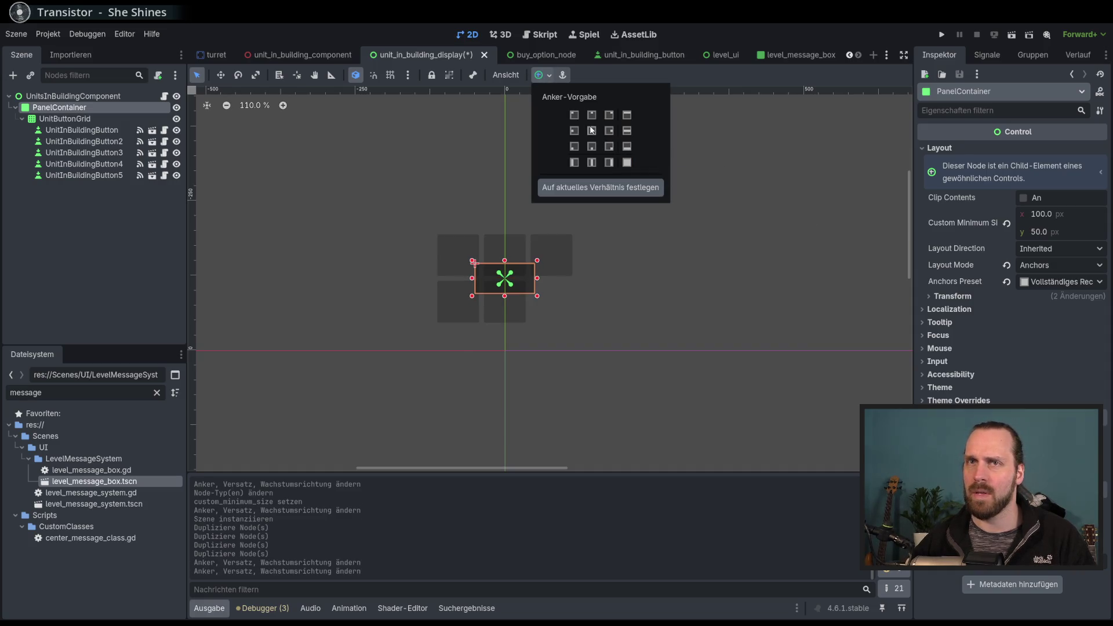
click(422, 24)
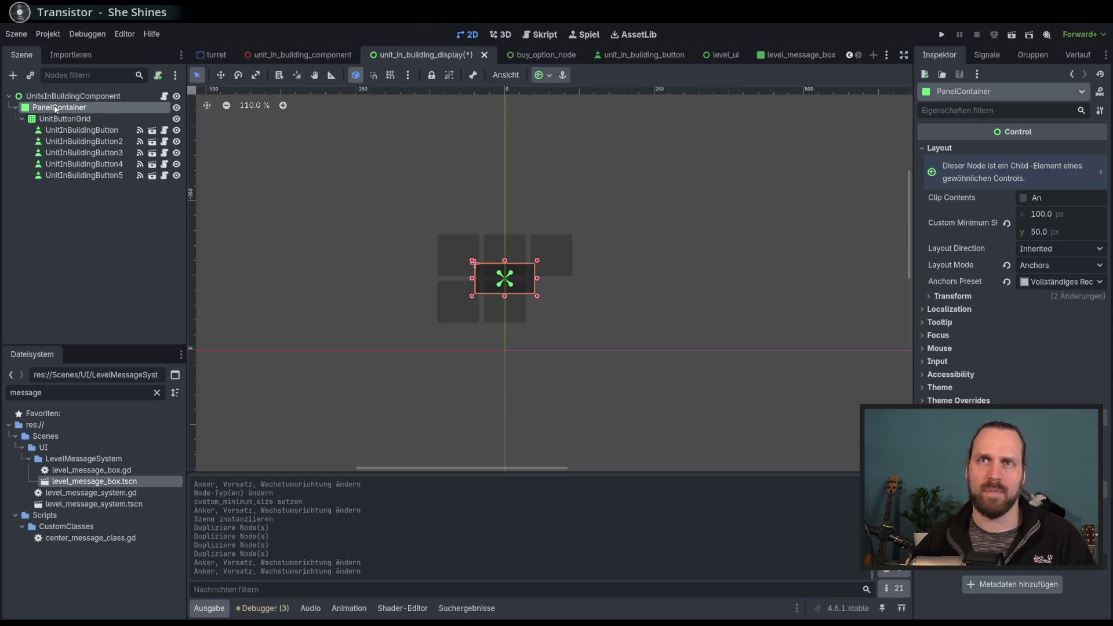
click(70, 120)
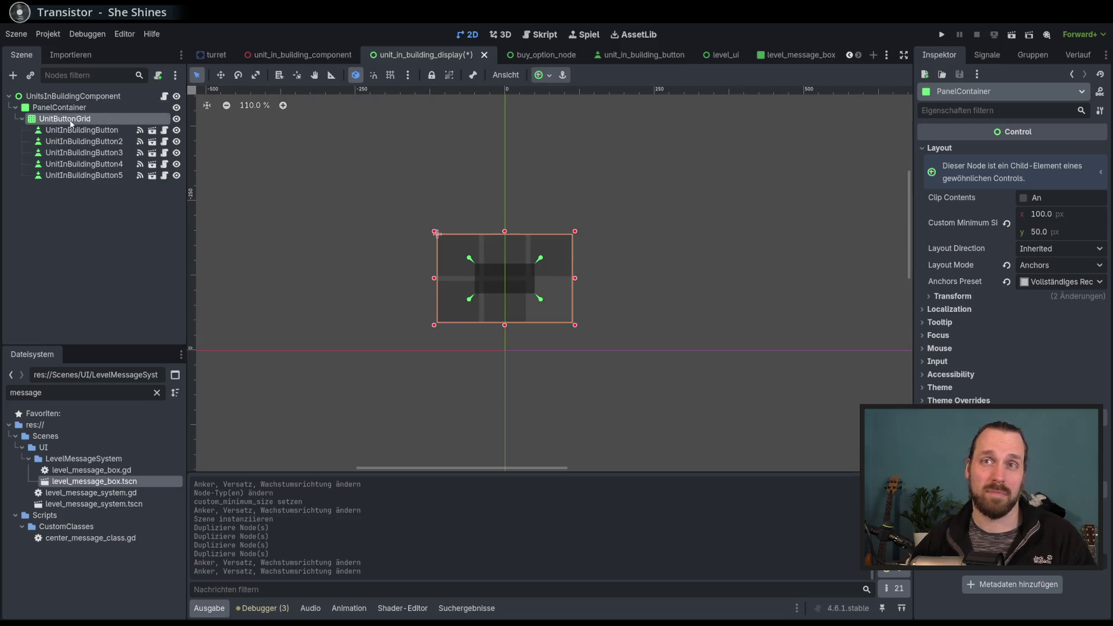
click(60, 108)
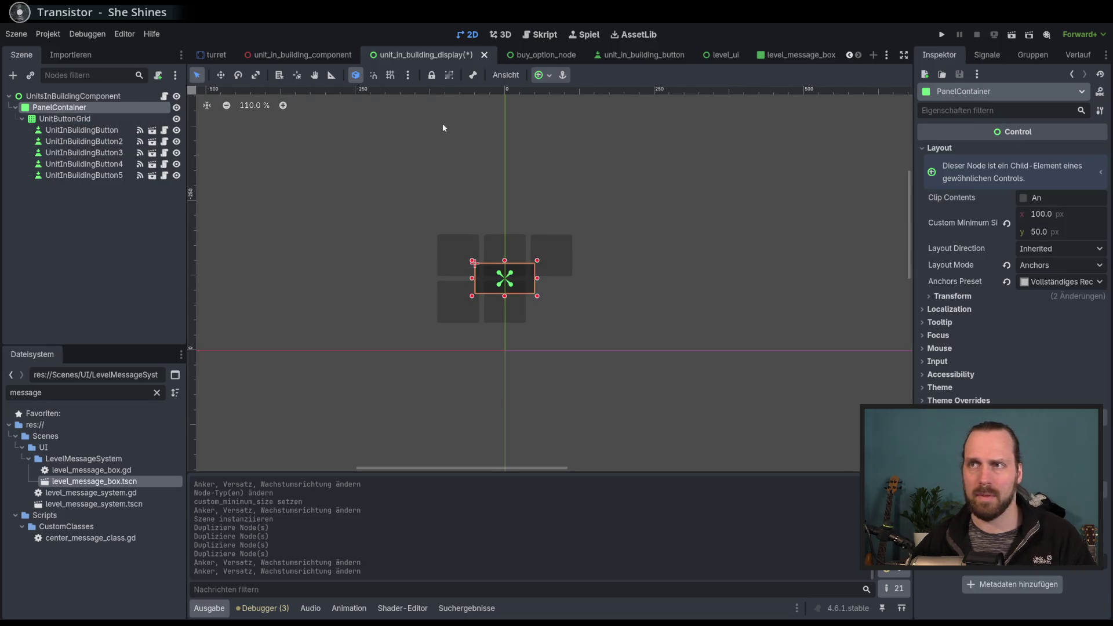
click(1005, 222)
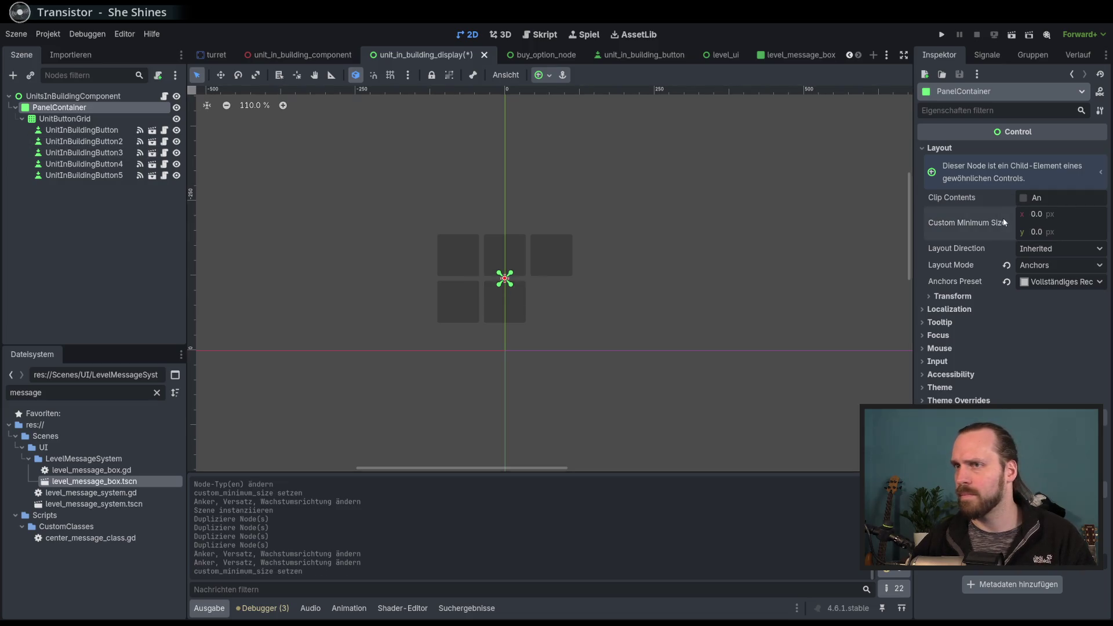
Toggle PanelContainer's layout mode between Position and Anchors, ending on Anchors.
click(1049, 267)
click(1038, 280)
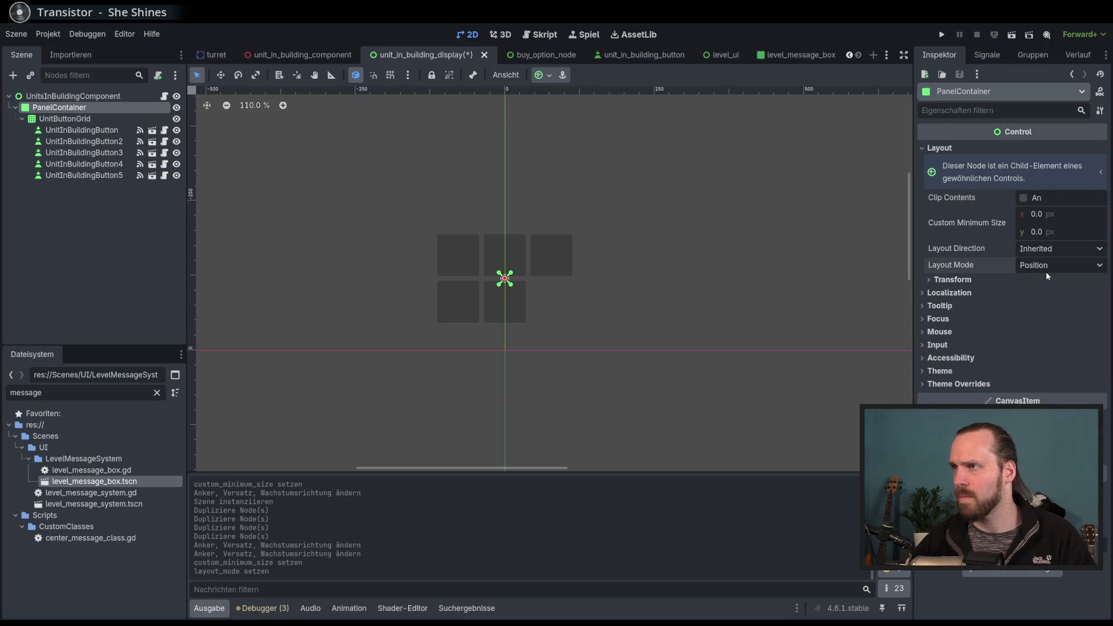
click(1047, 262)
click(1040, 294)
click(1043, 248)
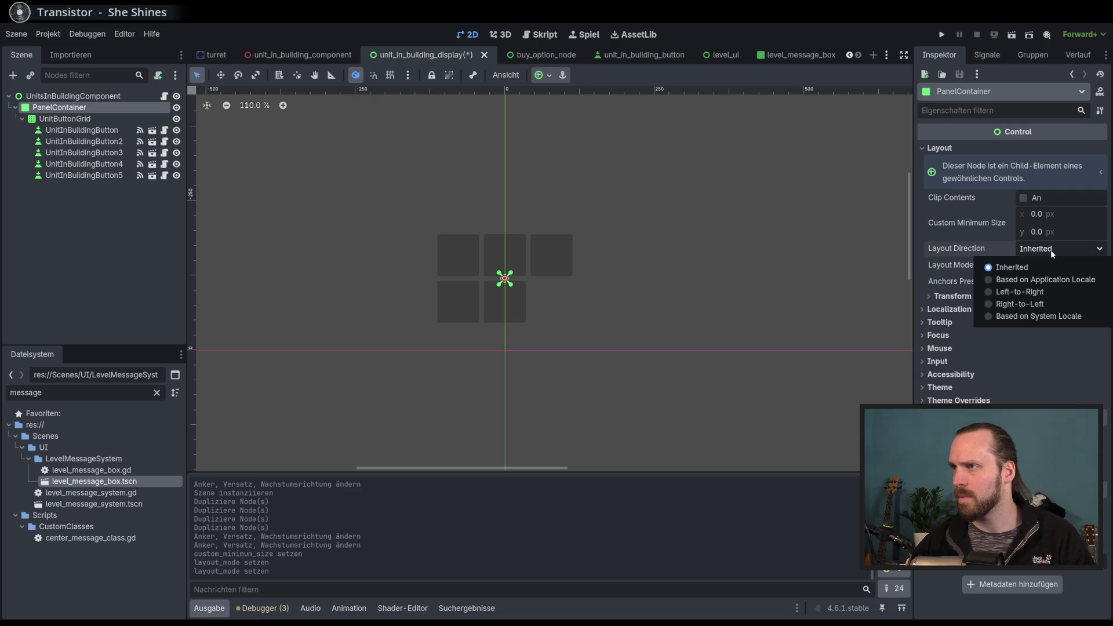
click(1045, 251)
click(1027, 265)
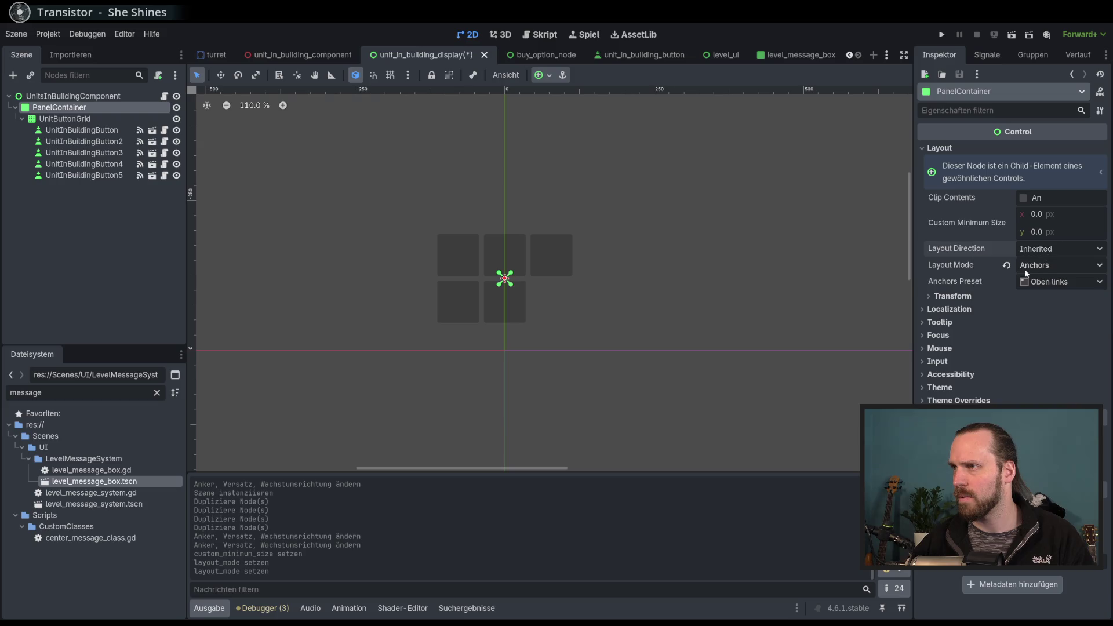
click(1026, 281)
click(1037, 265)
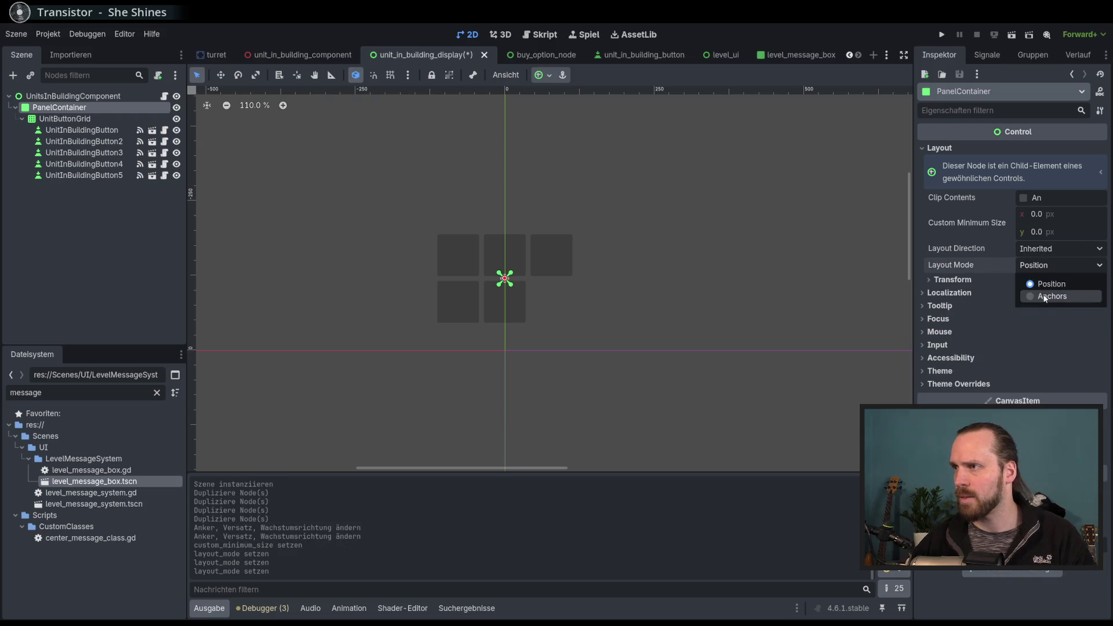
click(1045, 299)
Give PanelContainer the Full Rect anchor preset, then reset its layout mode to Position.
click(1043, 282)
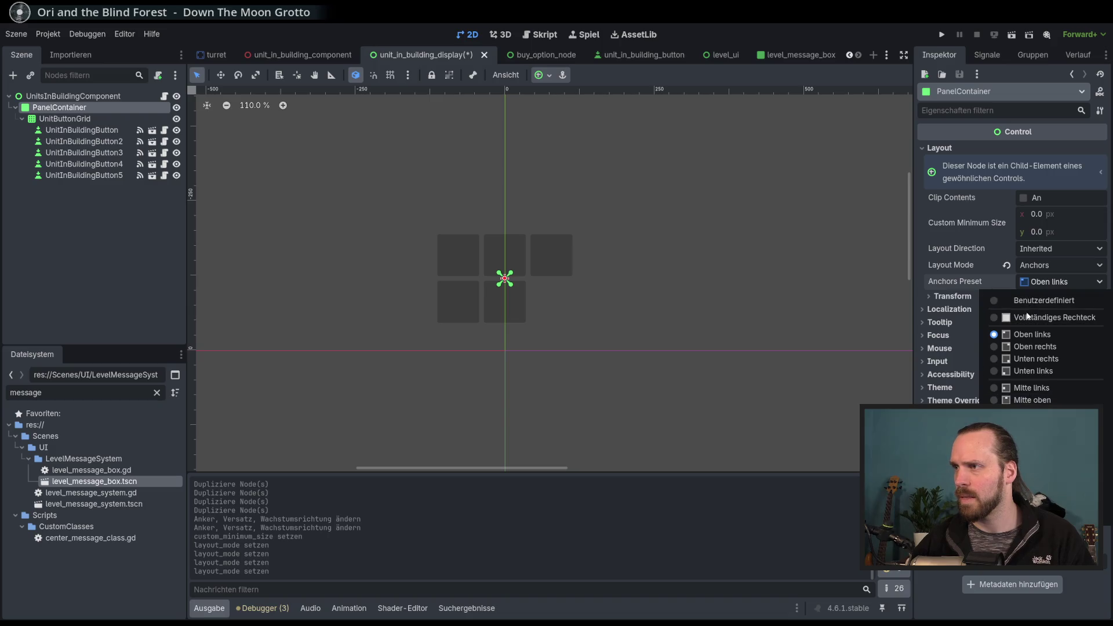
click(1054, 317)
click(63, 118)
click(58, 107)
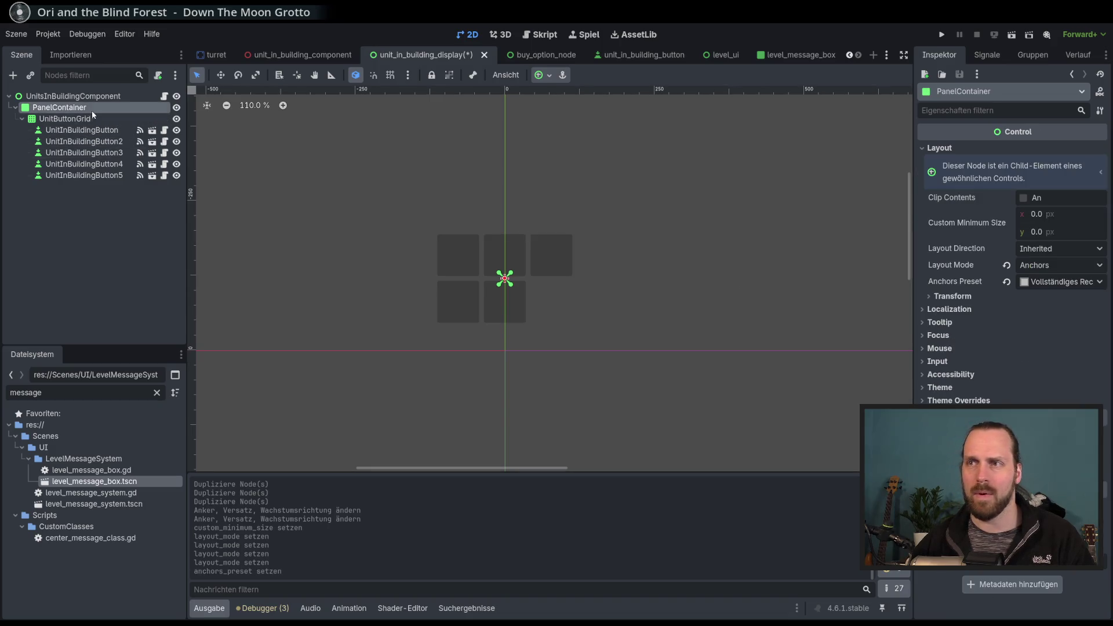
click(1006, 266)
click(951, 280)
click(951, 280)
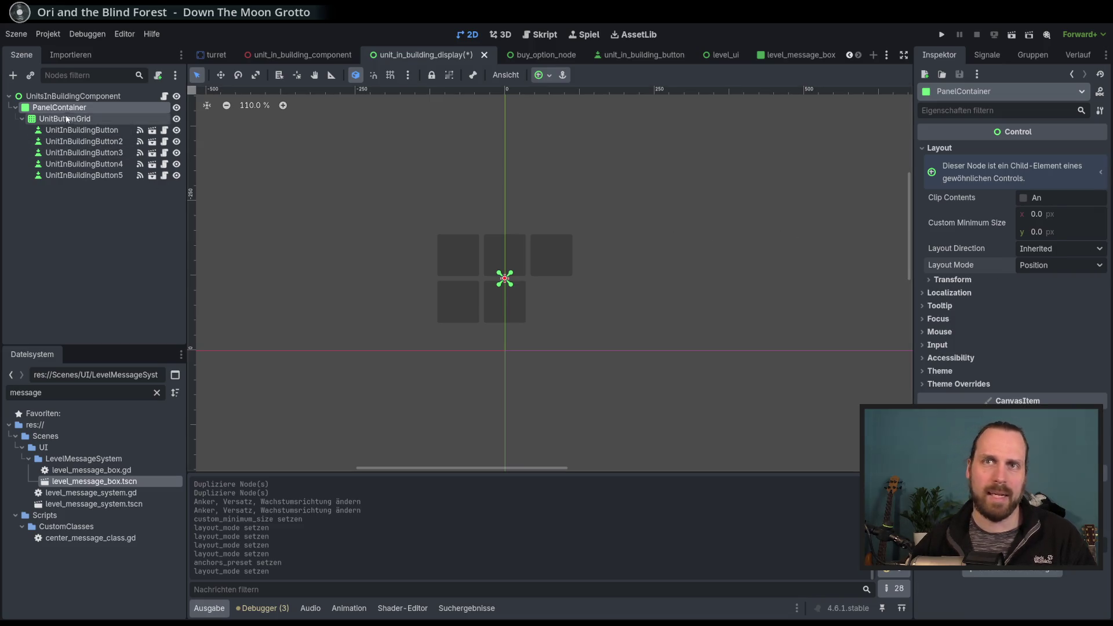
Change PanelContainer's node type to Panel and make it fill its parent.
right_click(65, 108)
click(119, 217)
text(pane)
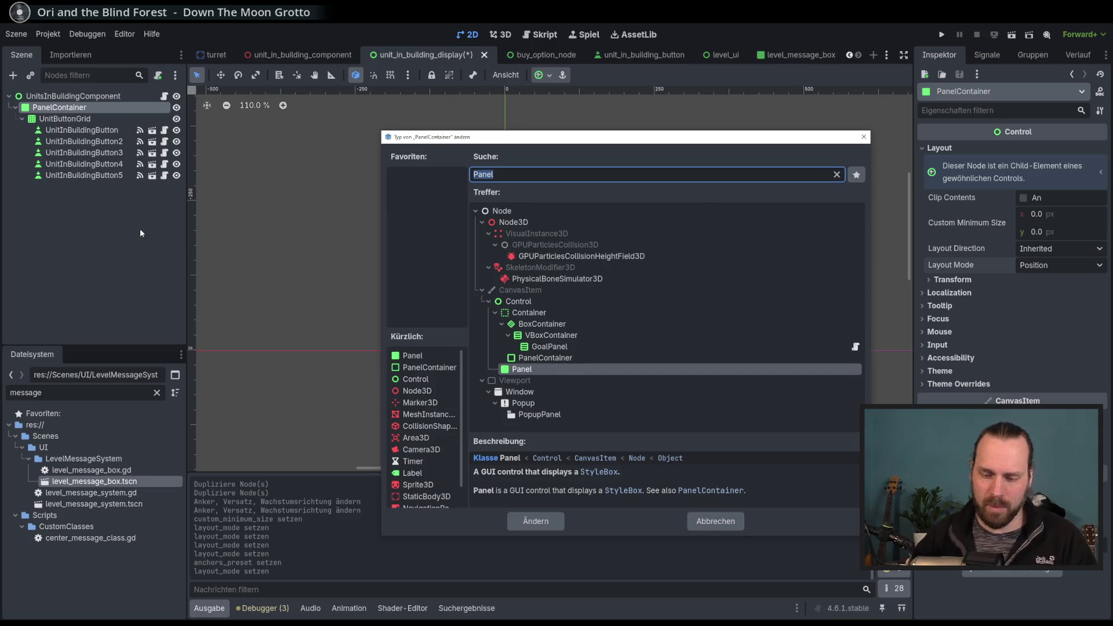
key(Return)
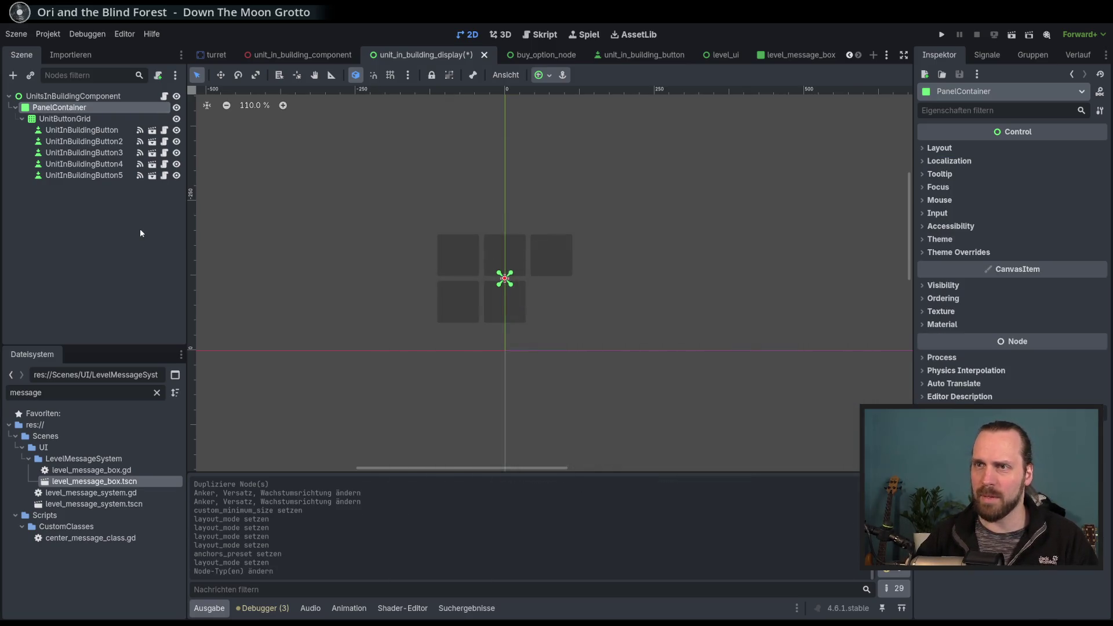
click(945, 149)
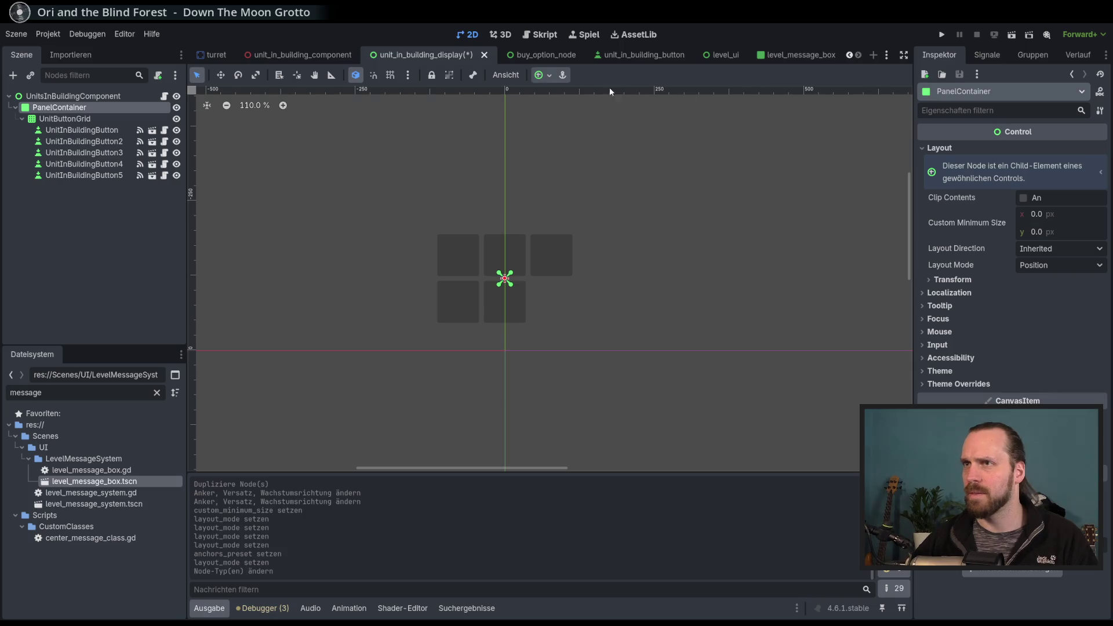
click(541, 75)
click(627, 163)
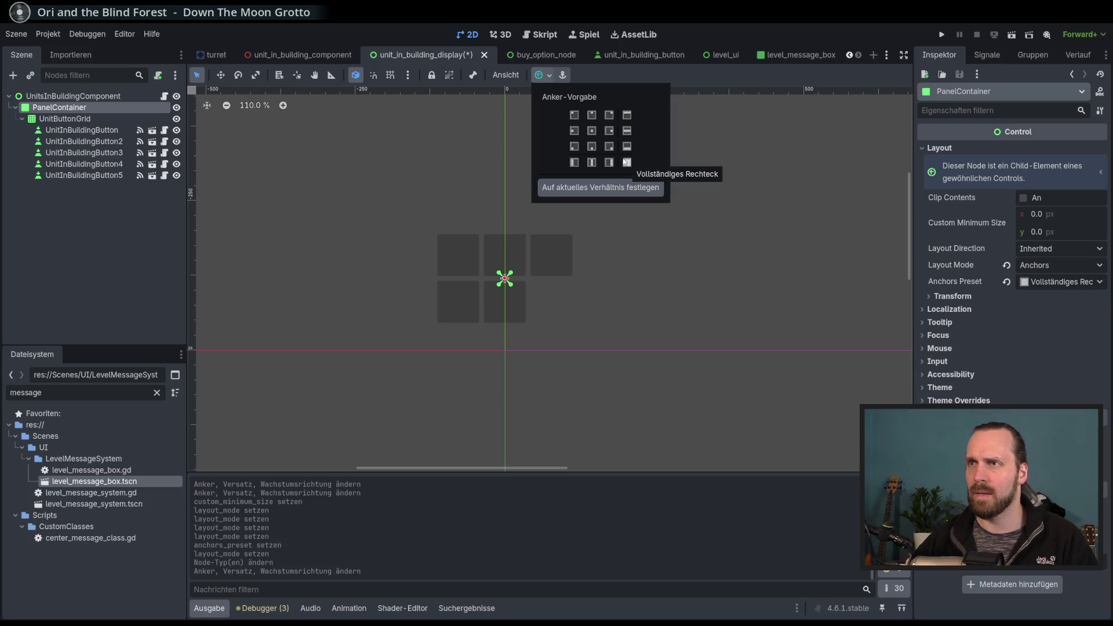
Reset PanelContainer's anchor preset and layout mode to their defaults.
click(56, 120)
click(57, 108)
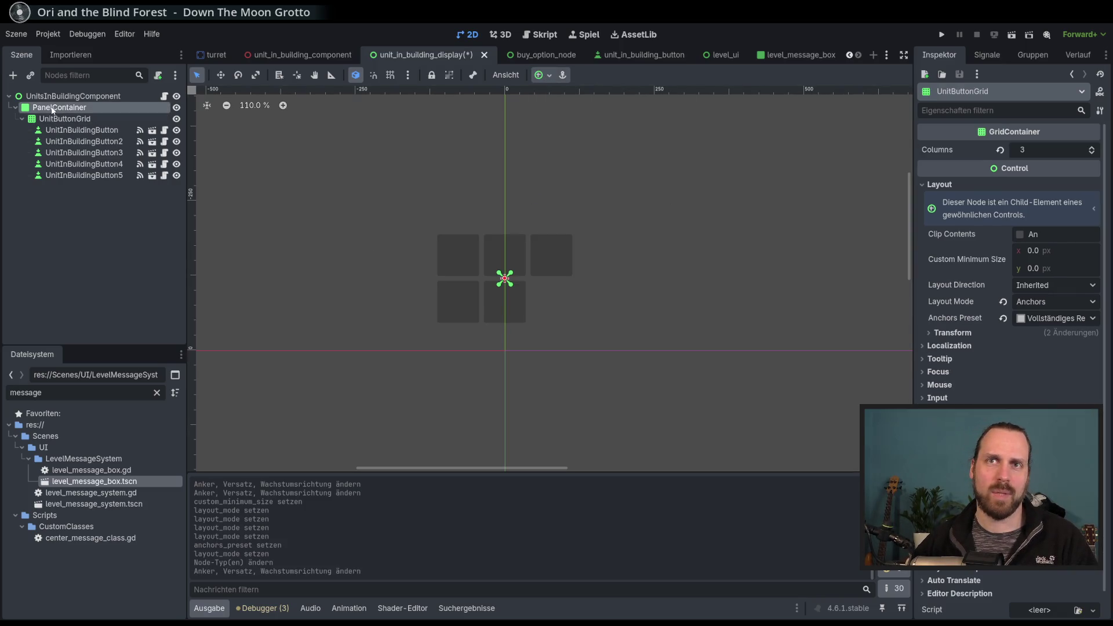
click(56, 119)
click(67, 109)
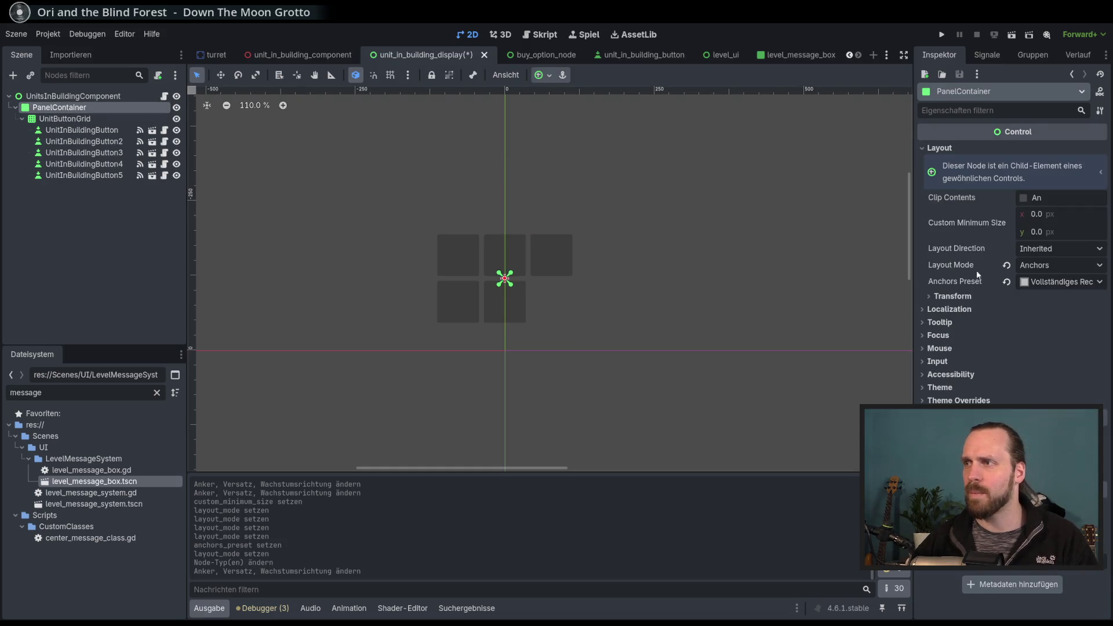
click(1006, 282)
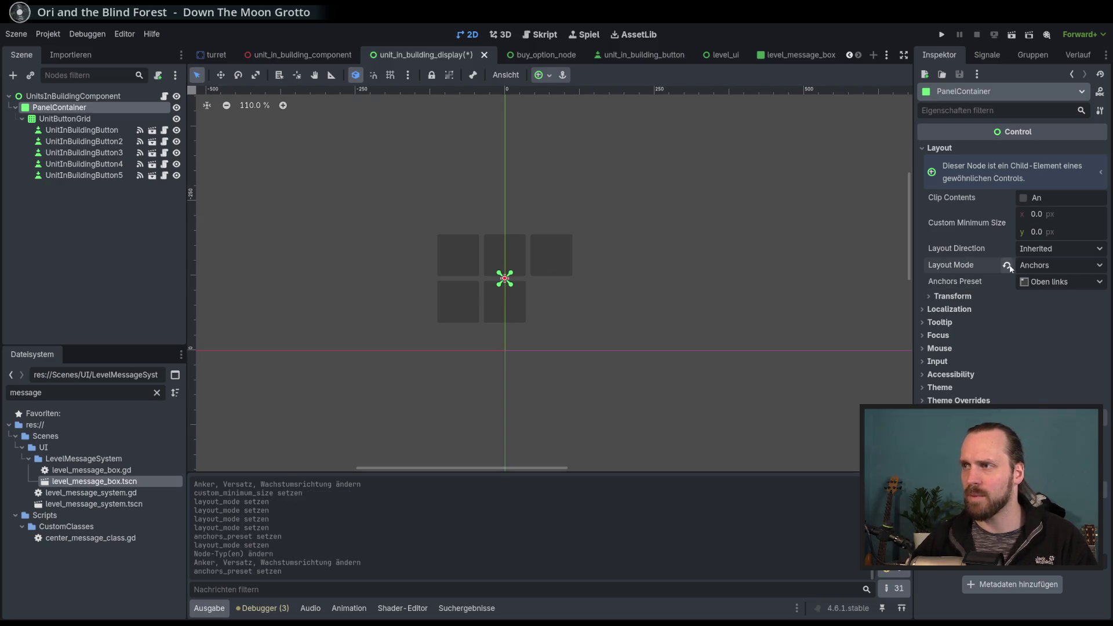
click(1007, 266)
Reset UnitButtonGrid's layout to Position, then apply the Center anchor preset.
click(64, 119)
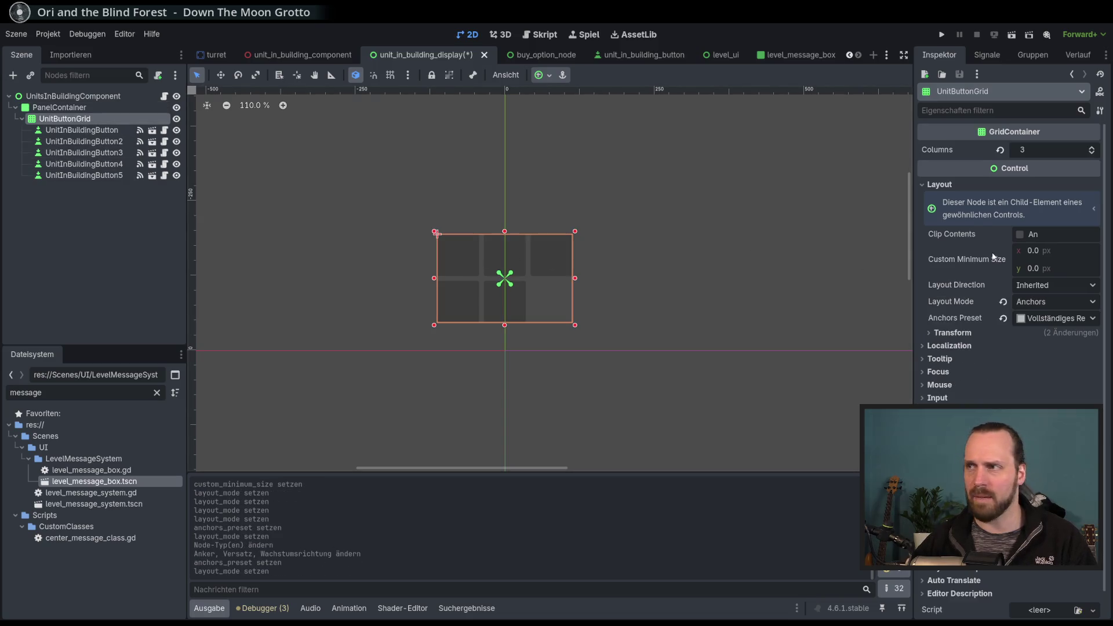
click(1003, 318)
click(1003, 302)
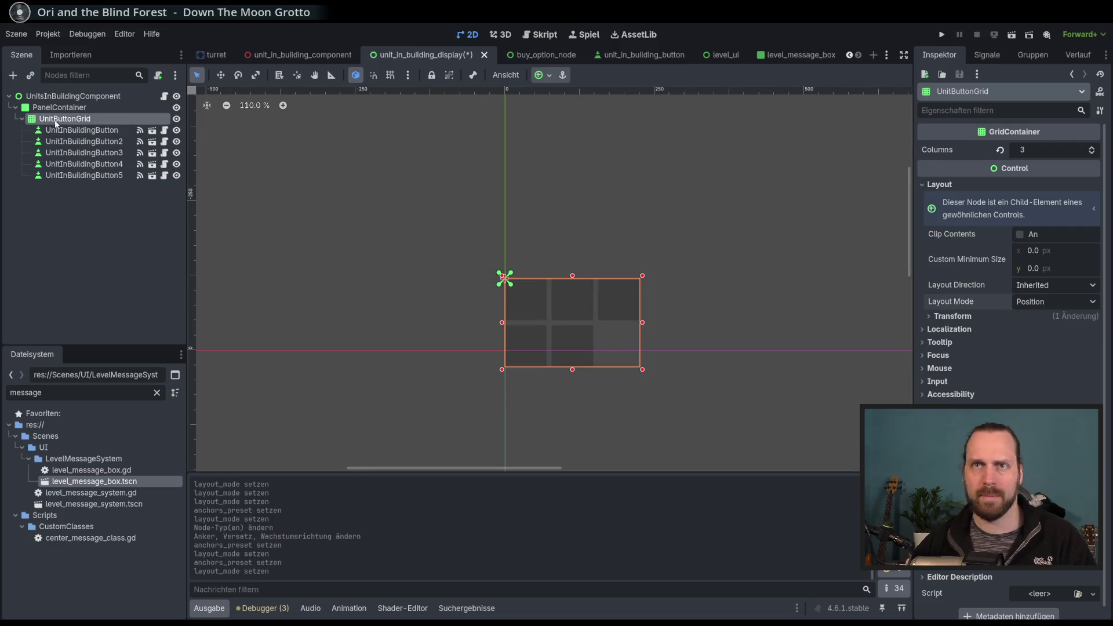
click(546, 75)
click(591, 130)
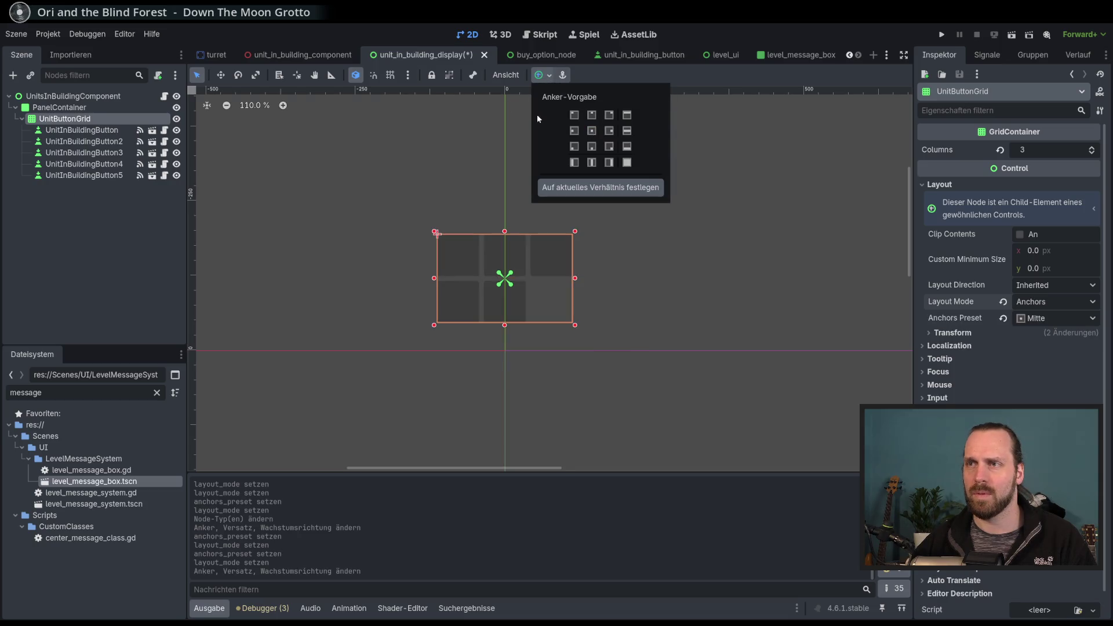
click(403, 25)
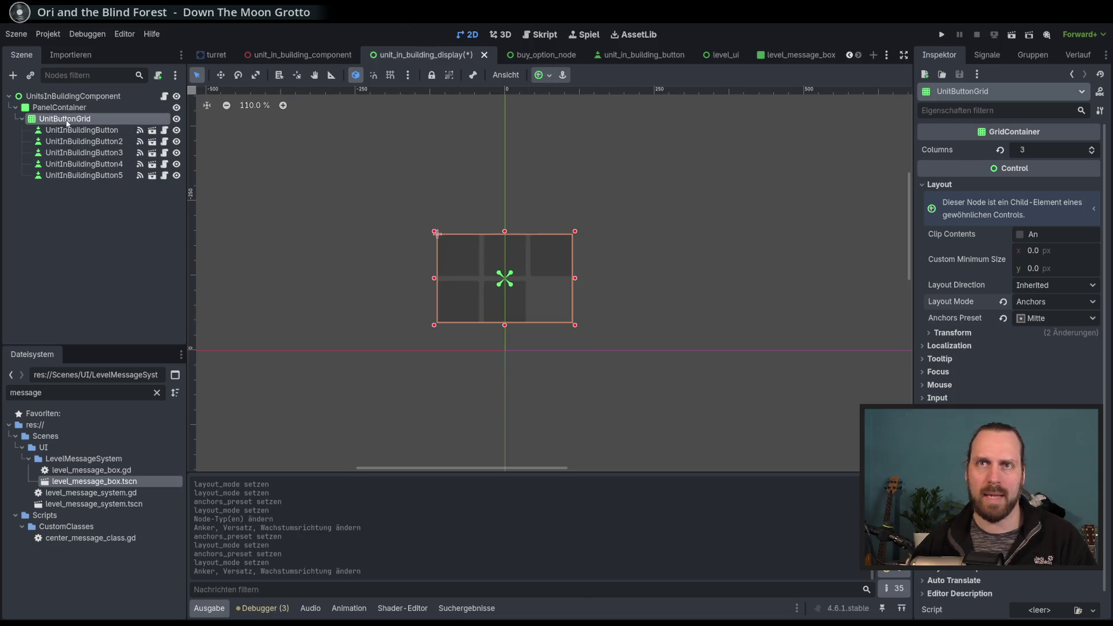
click(37, 108)
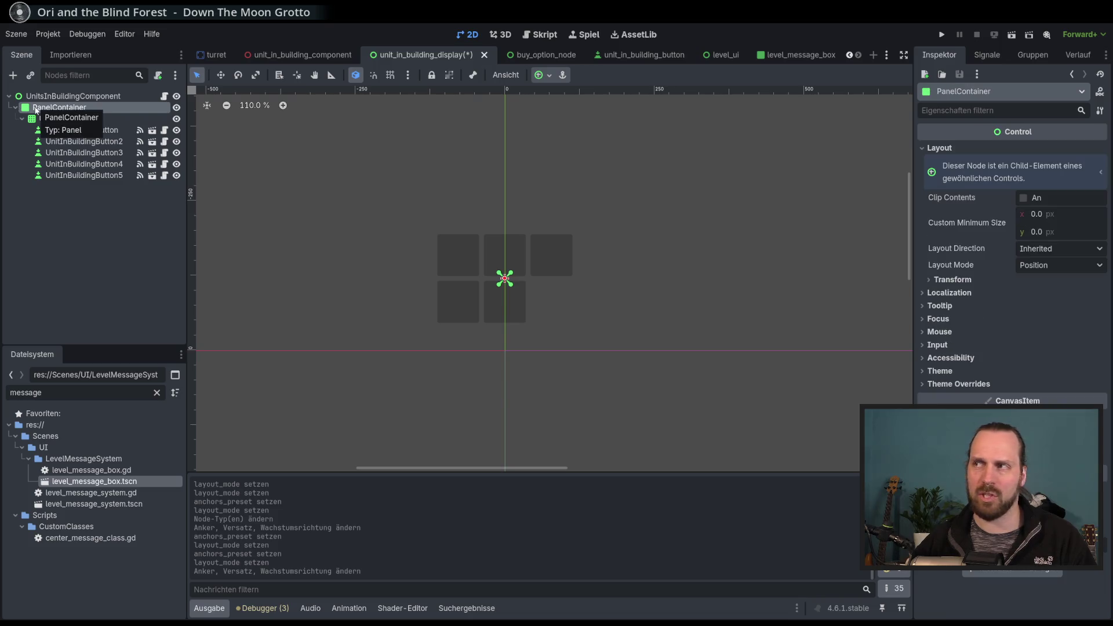
click(29, 97)
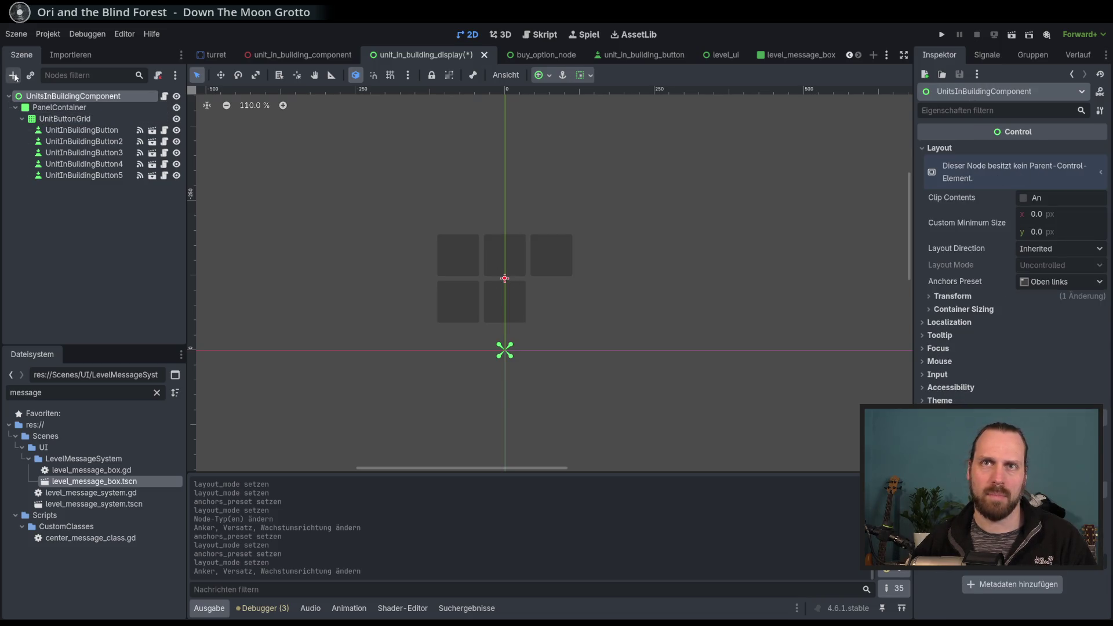
click(13, 75)
key(Up)
key(Up)
key(Up)
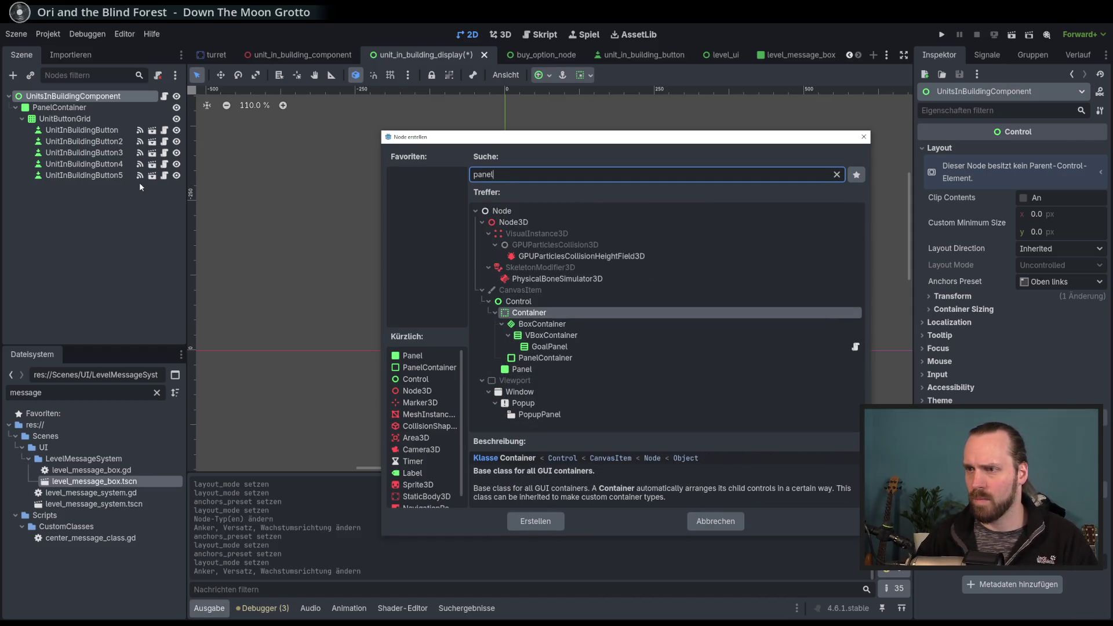
key(Return)
drag(51, 187, 60, 104)
key(Delete)
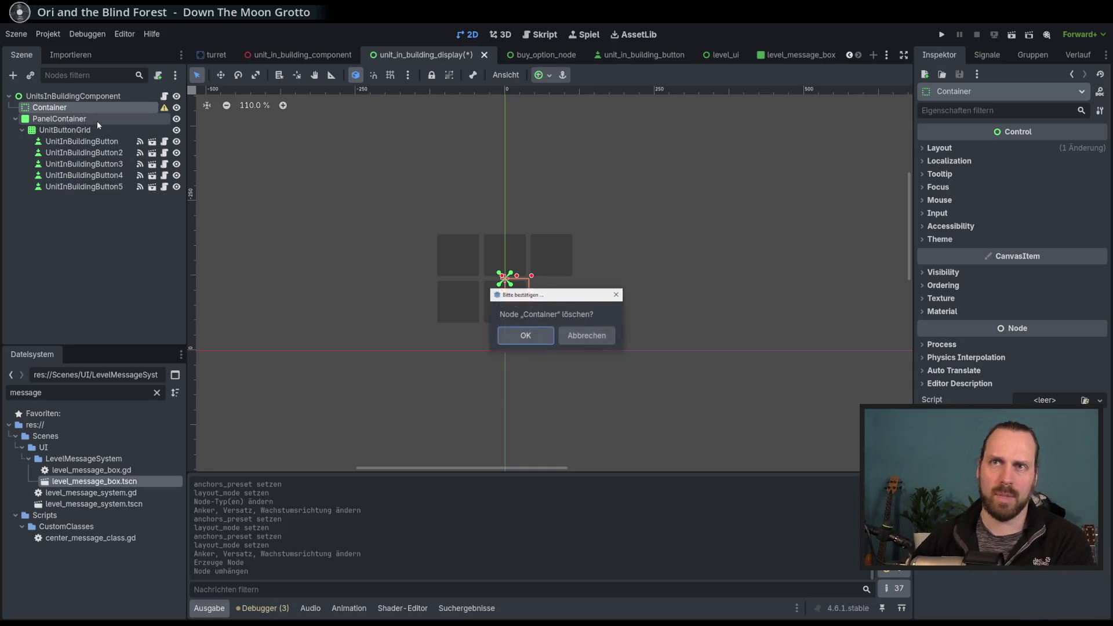
key(Return)
click(13, 75)
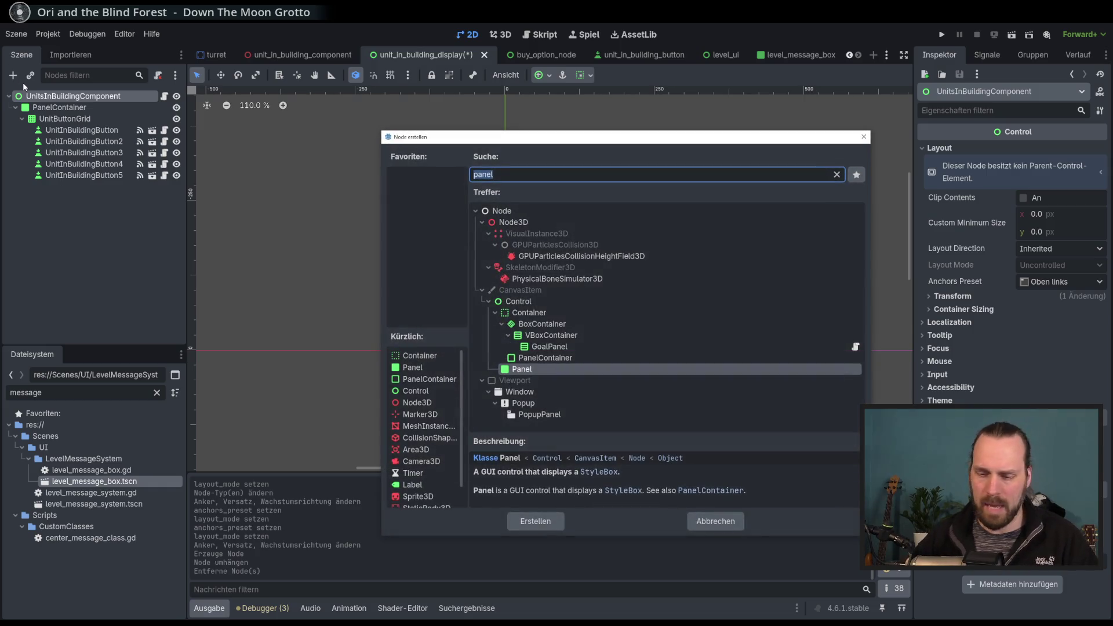
text(conta)
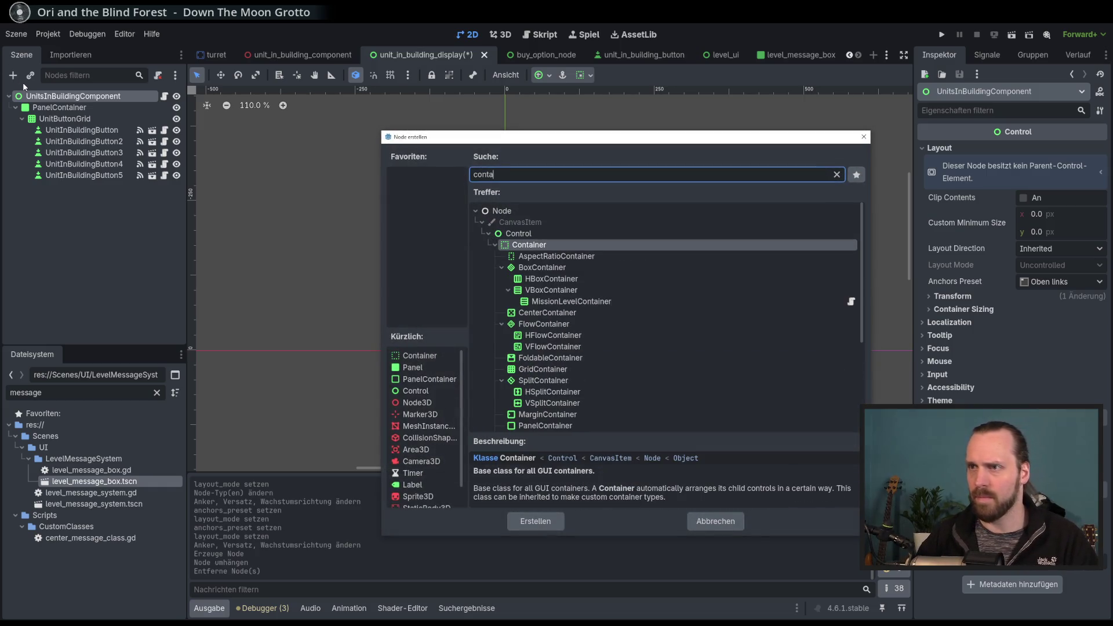
key(BackSpace)
key(BackSpace)
key(BackSpace)
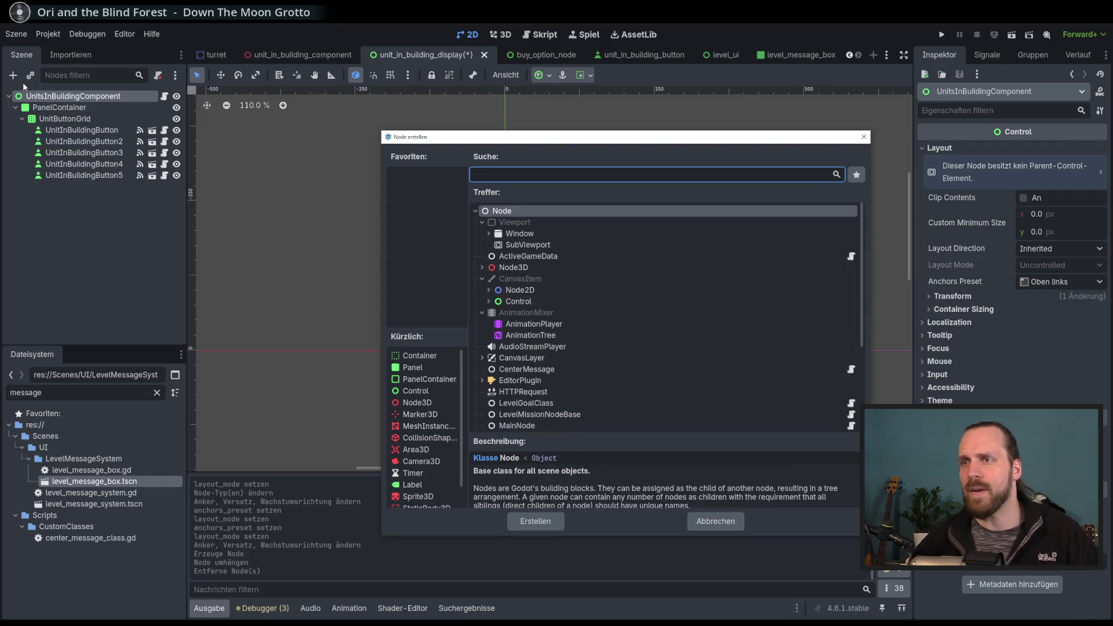
click(489, 301)
scroll(556, 290, down, 3)
scroll(539, 261, up, 2)
click(494, 257)
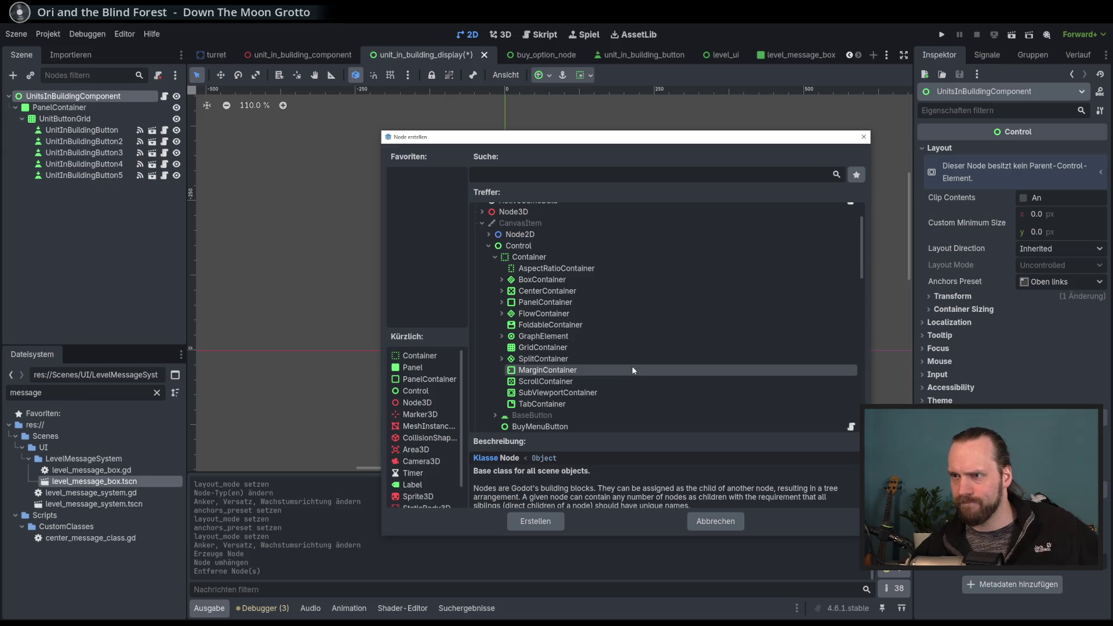
click(715, 521)
click(65, 118)
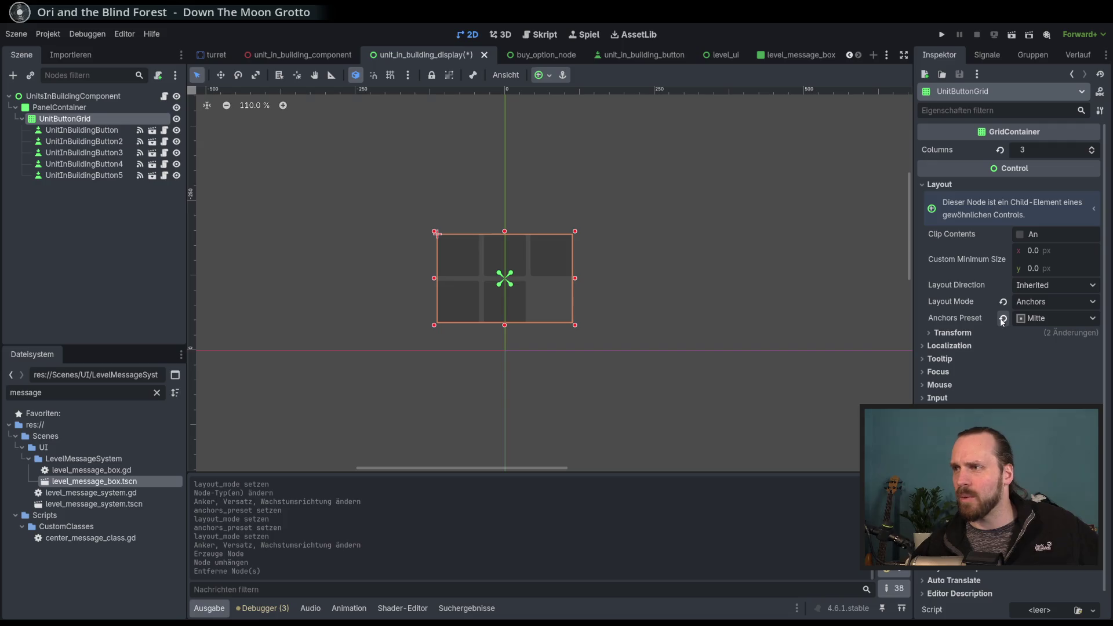
scroll(985, 359, down, 1)
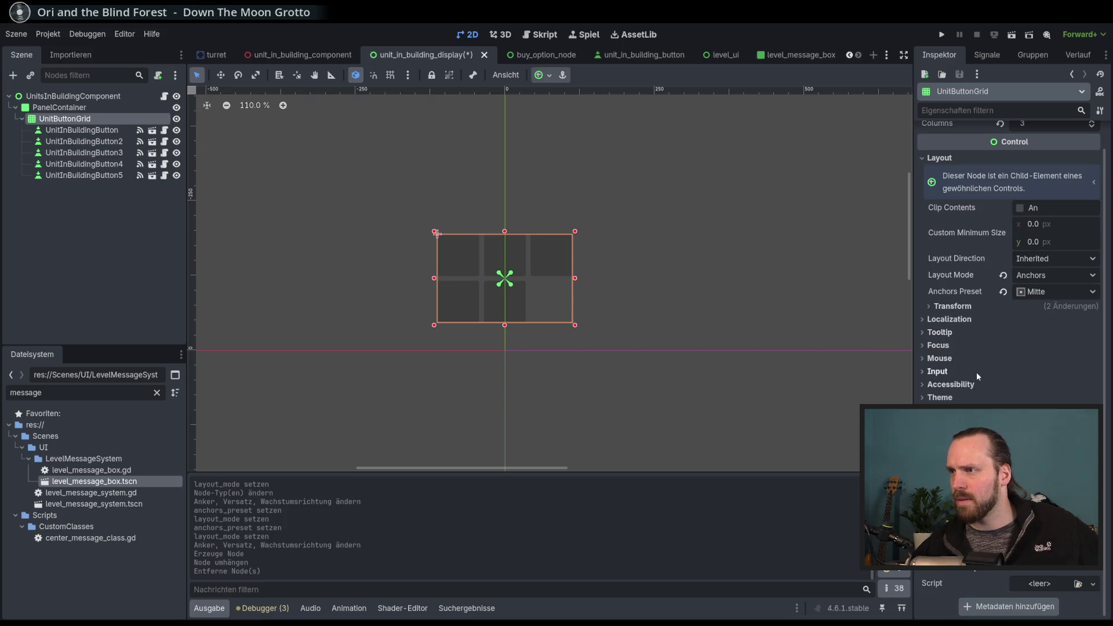
click(945, 398)
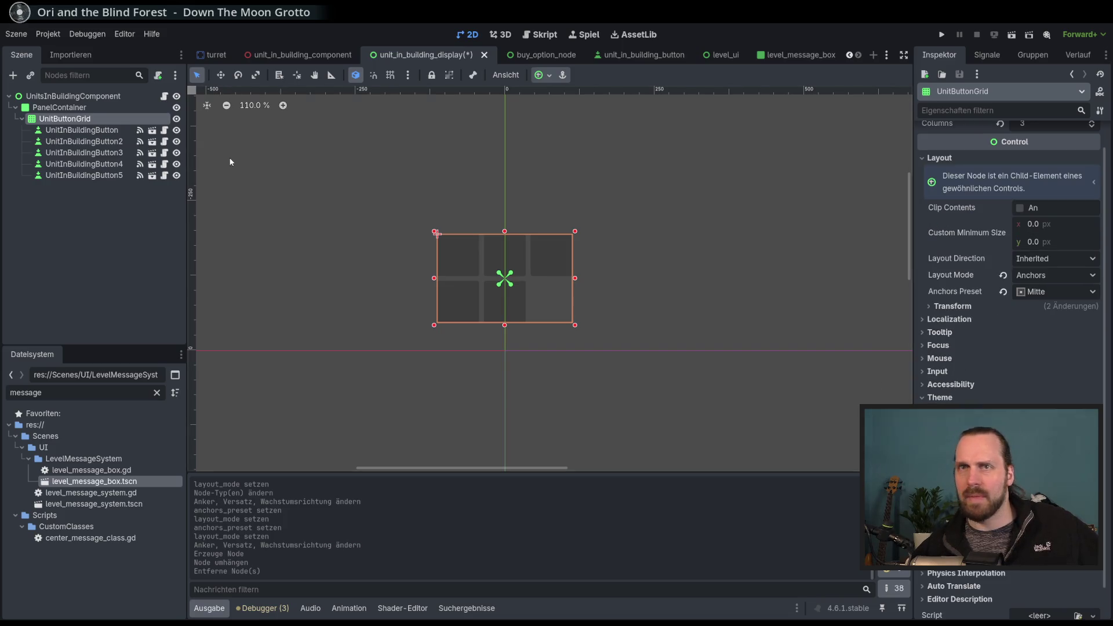
drag(70, 118, 60, 108)
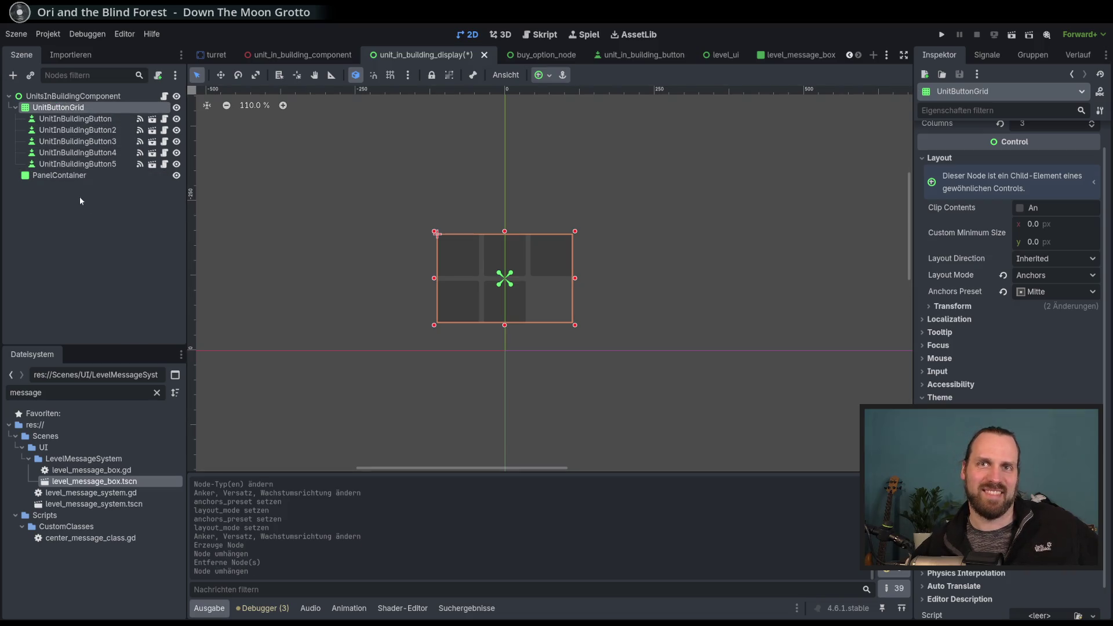
click(64, 175)
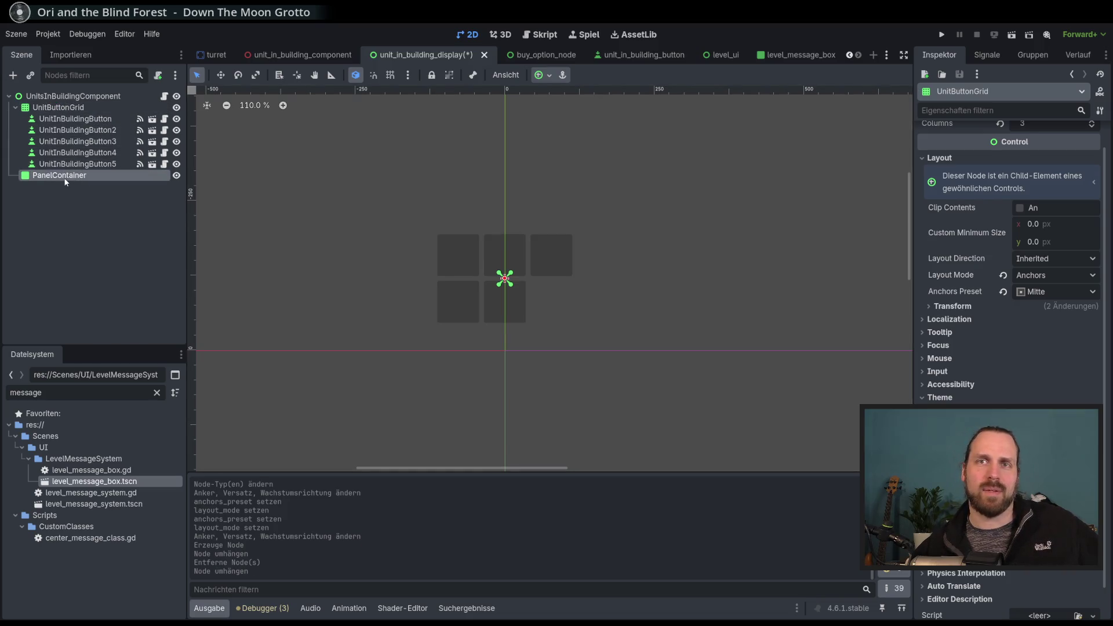
drag(58, 108, 66, 175)
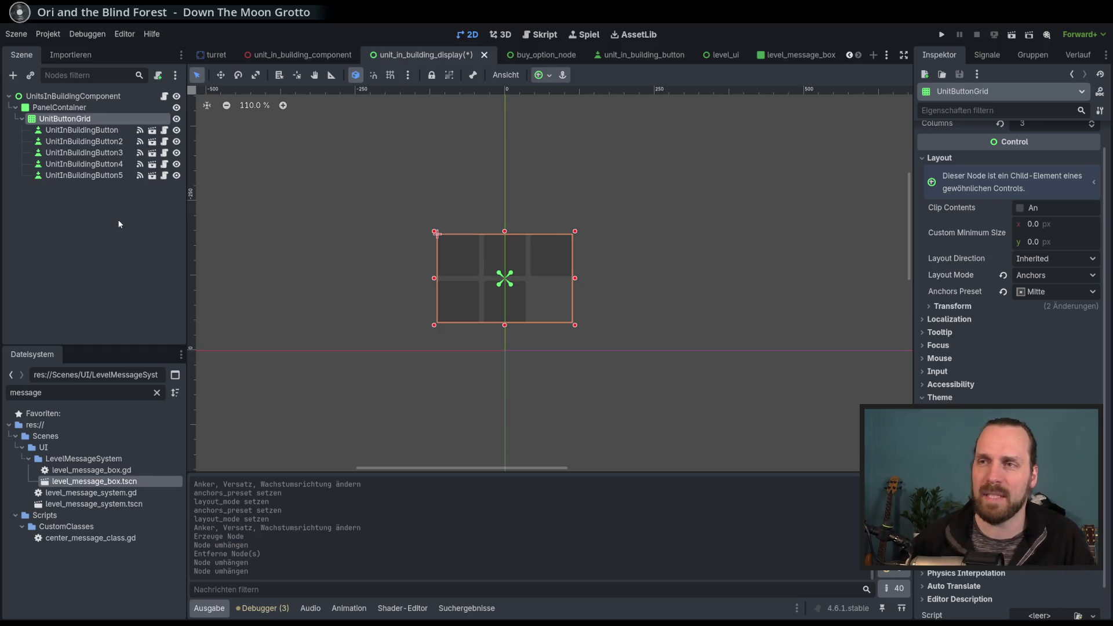
scroll(416, 273, down, 1)
mouse_move(416, 273)
mouse_down()
mouse_move(441, 256)
mouse_move(426, 269)
mouse_up()
click(84, 175)
click(84, 164)
click(64, 118)
click(60, 107)
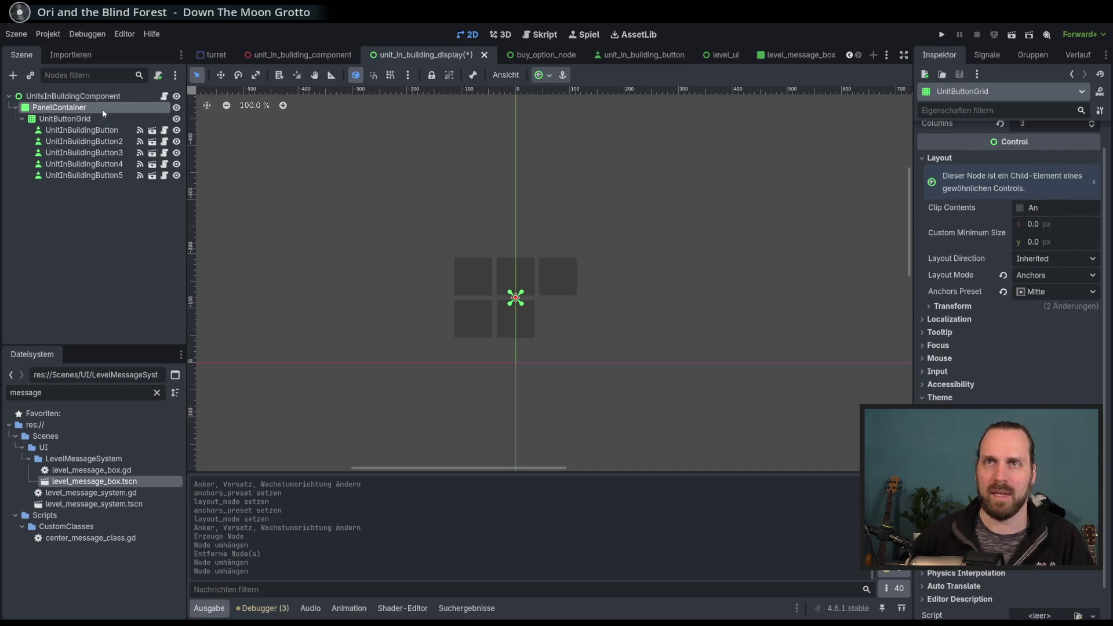
click(104, 118)
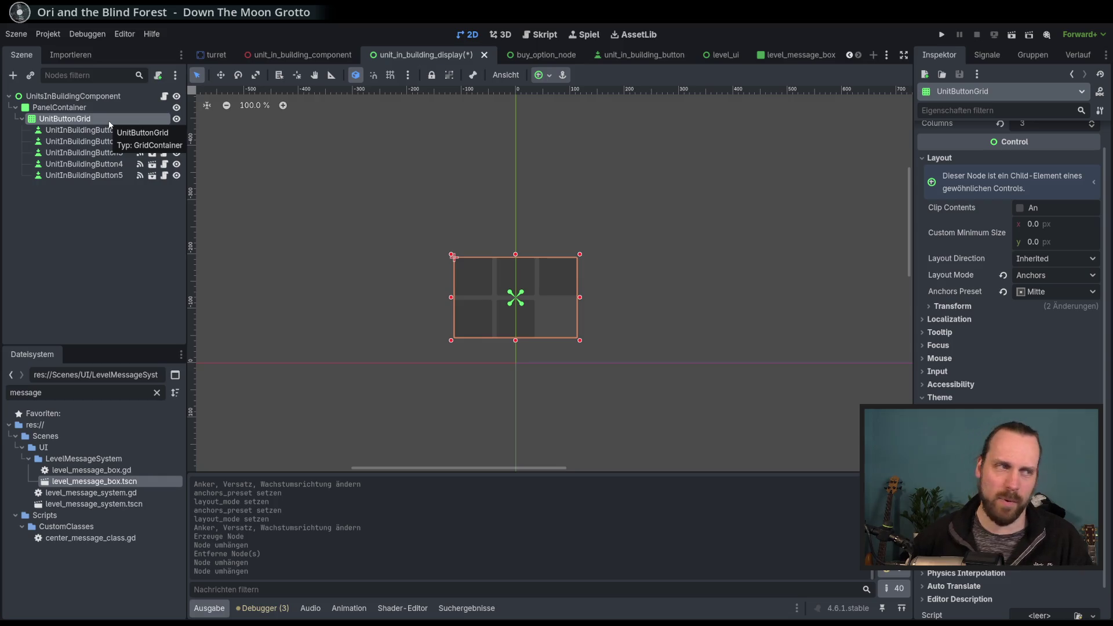
click(109, 128)
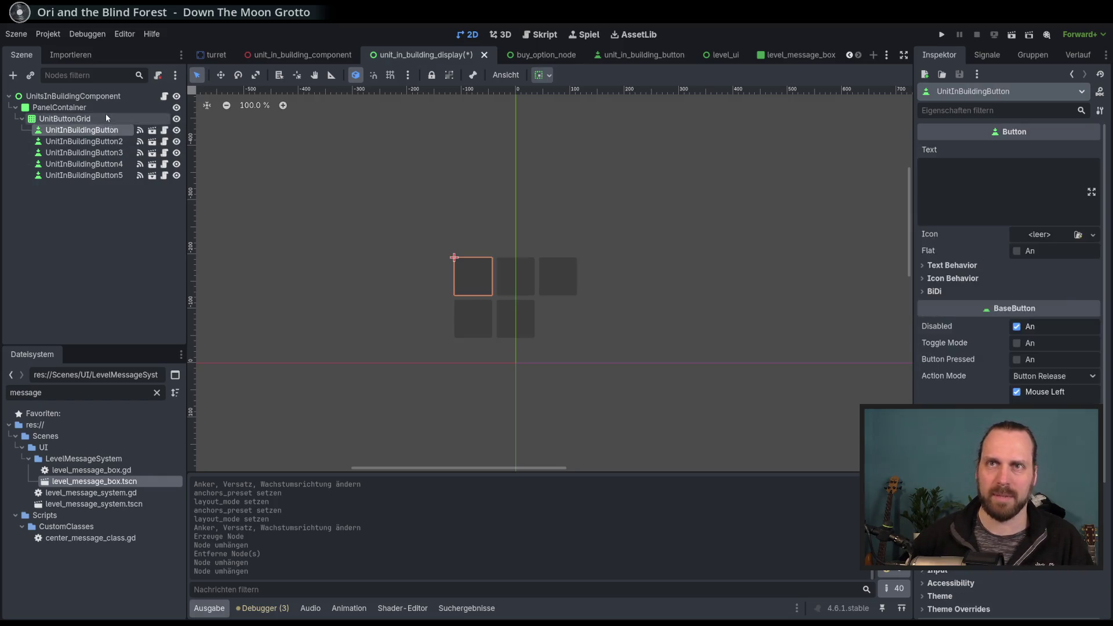
click(110, 107)
click(119, 118)
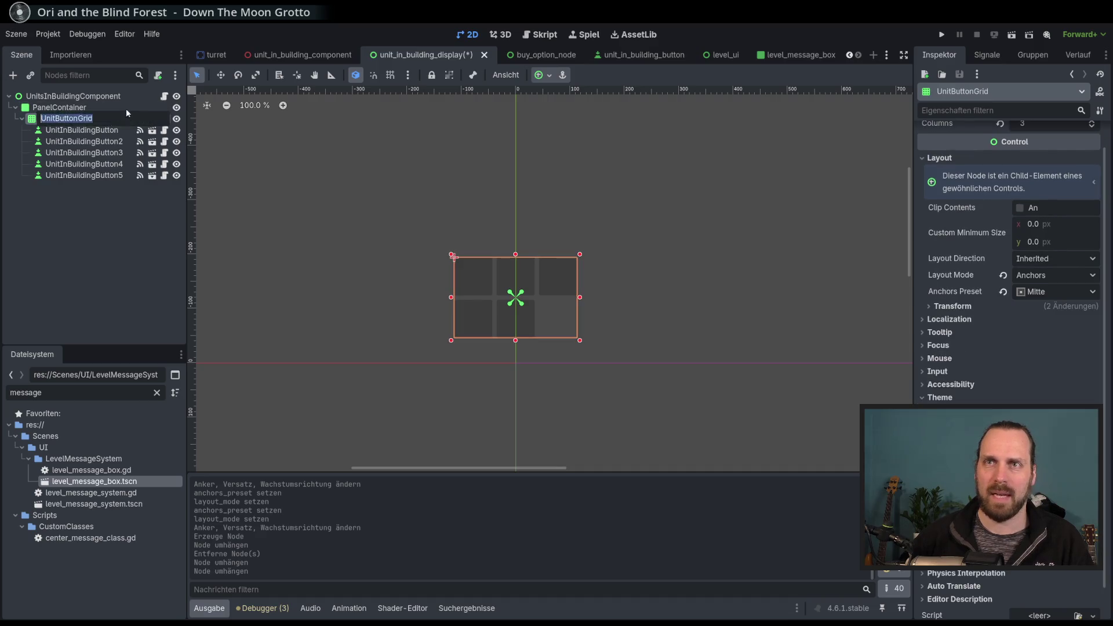
click(127, 109)
click(125, 117)
click(124, 106)
click(129, 118)
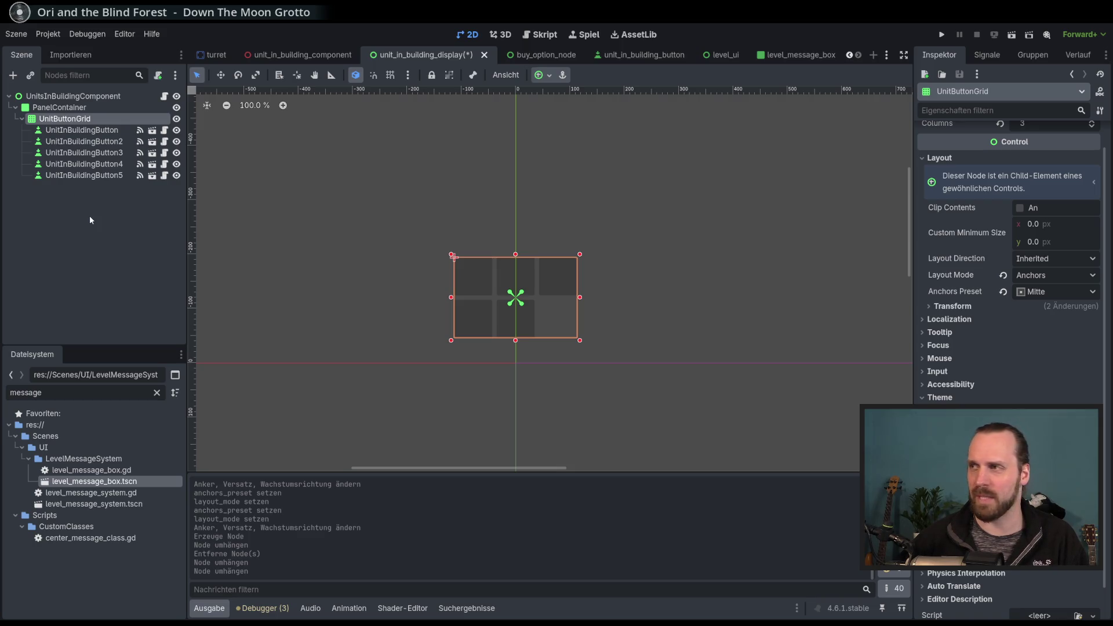
key(Up)
key(Down)
key(Up)
click(88, 120)
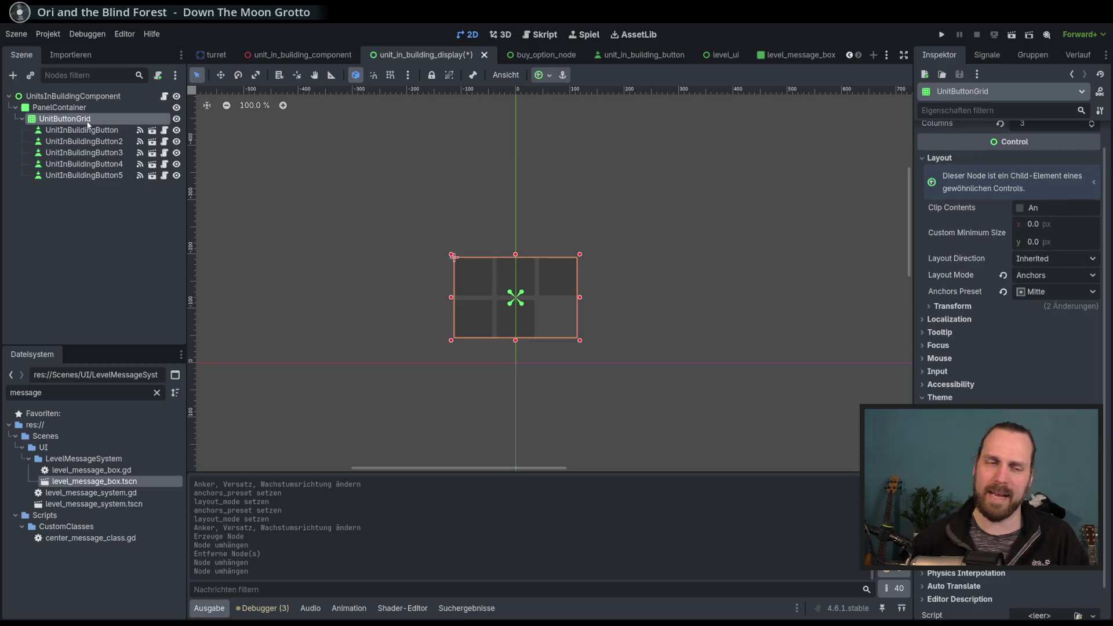
key(Up)
key(Down)
Move the selection between UnitButtonGrid and PanelContainer in the Scene dock.
key(Up)
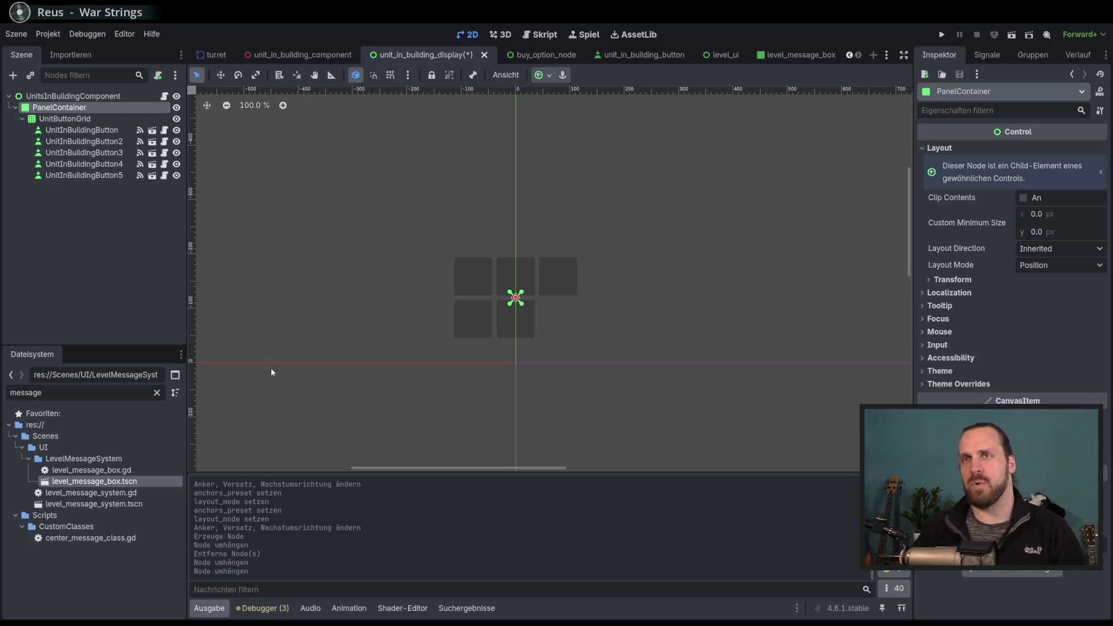
scroll(442, 328, down, 3)
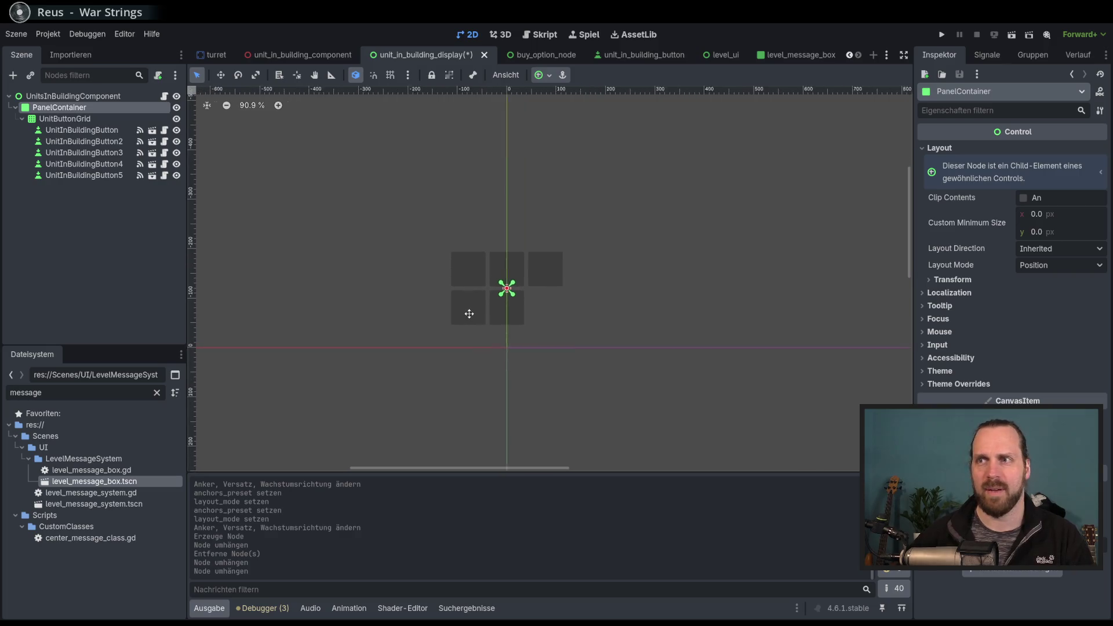
Save the unit_in_building_display scene with Ctrl+S.
scroll(444, 322, up, 2)
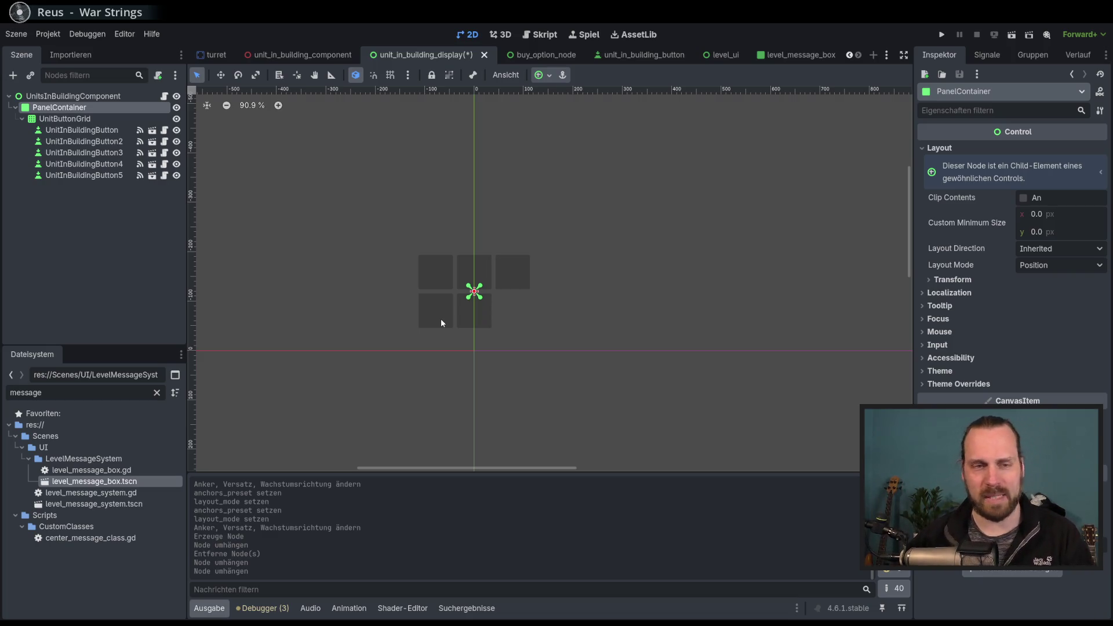
scroll(430, 255, down, 2)
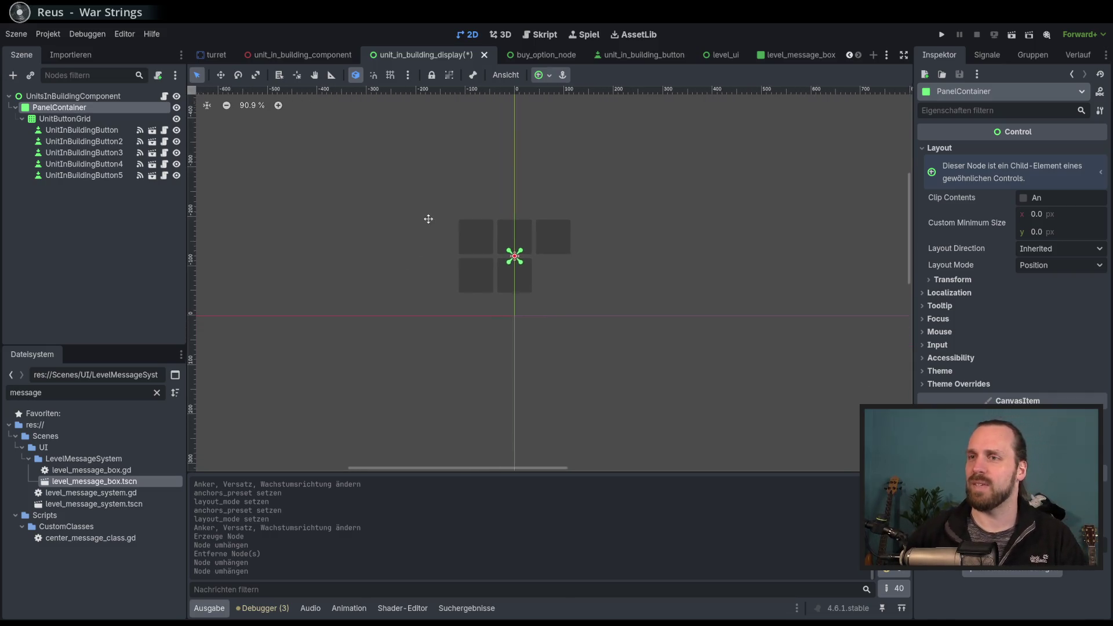
scroll(394, 282, up, 2)
key(ctrl+s)
Pan the 2D canvas so the button grid is framed in view.
drag(436, 265, 420, 270)
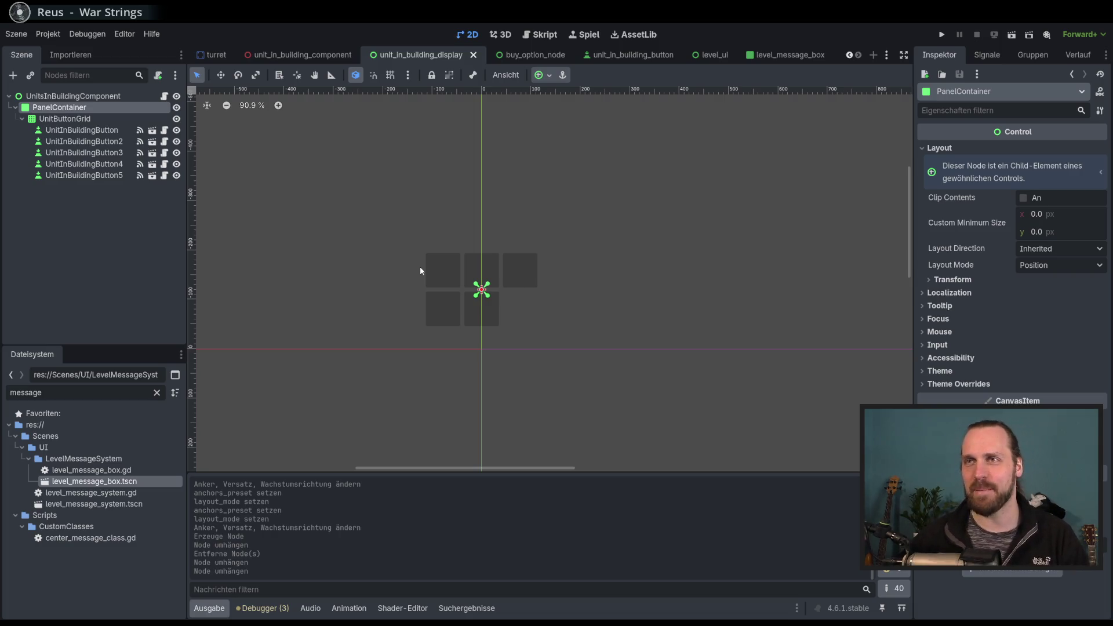
scroll(521, 284, left, 2)
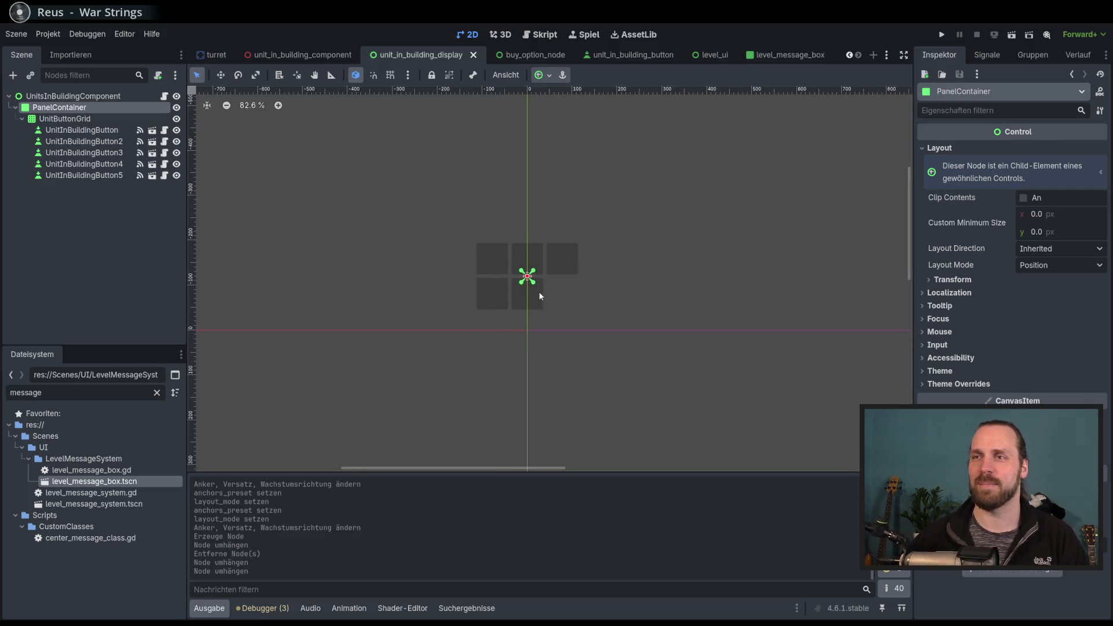
drag(553, 299, 544, 308)
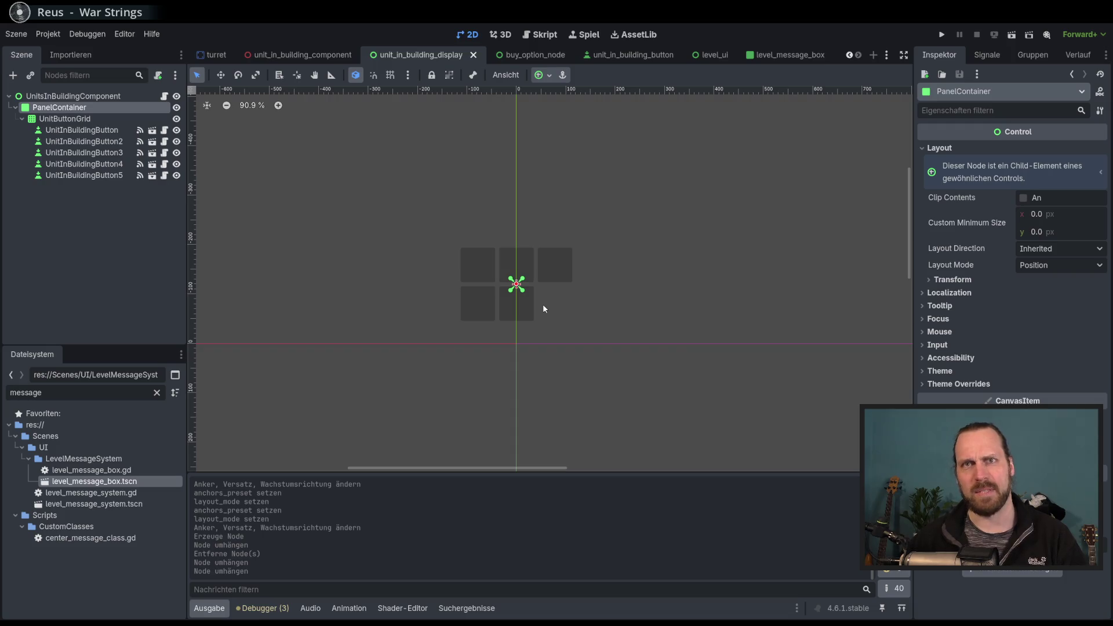
drag(574, 294, 566, 290)
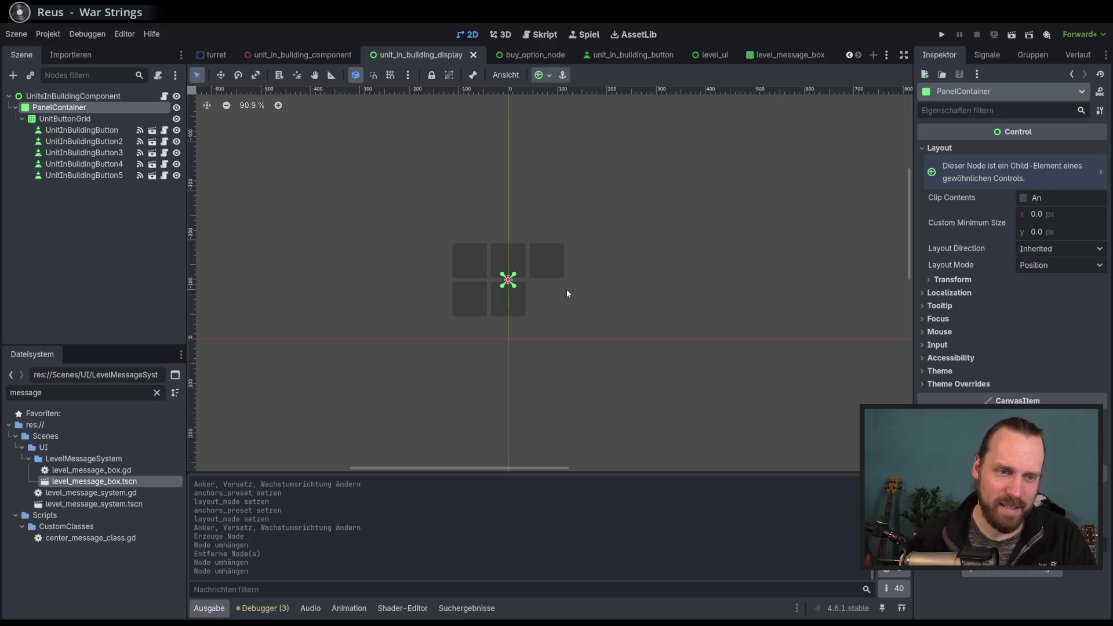
click(876, 61)
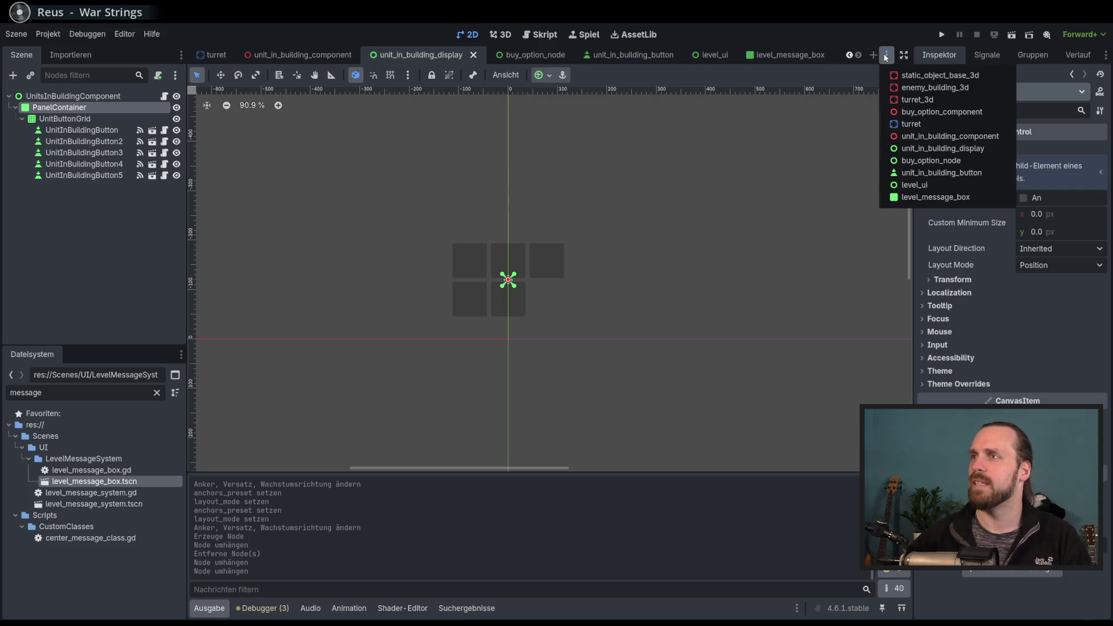
click(614, 204)
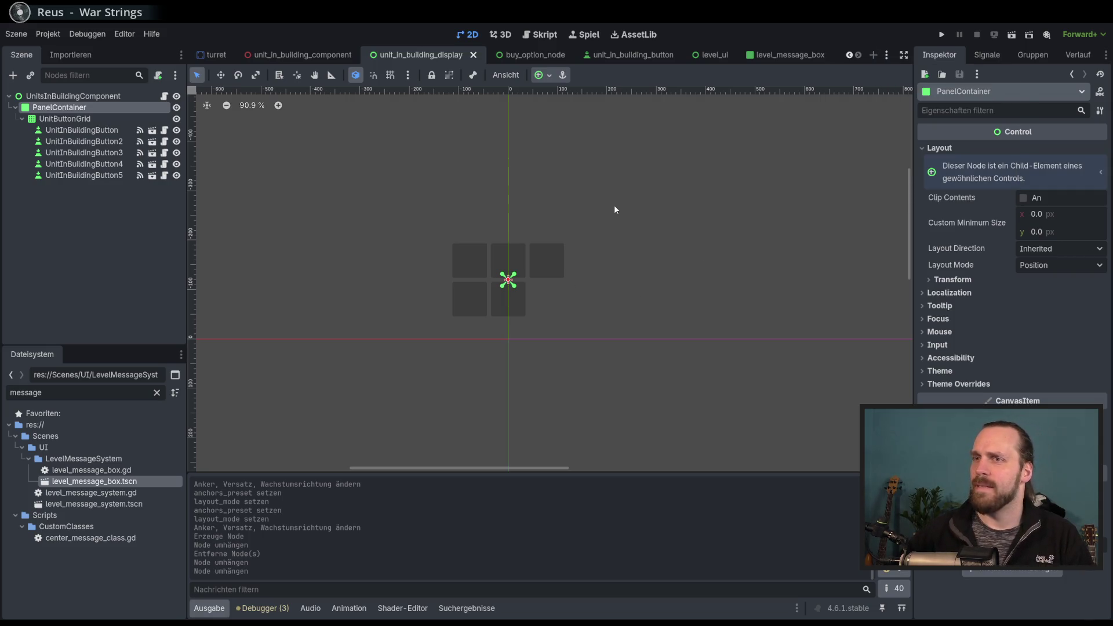
Clear the node selection and run the project with F5.
click(84, 142)
click(84, 175)
click(124, 221)
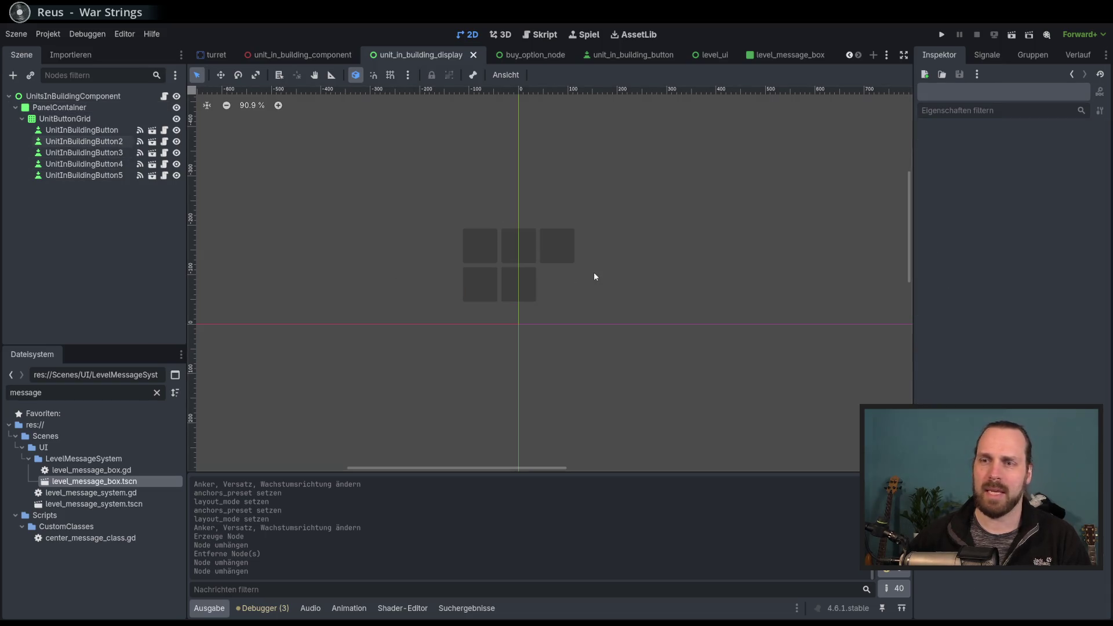
key(F5)
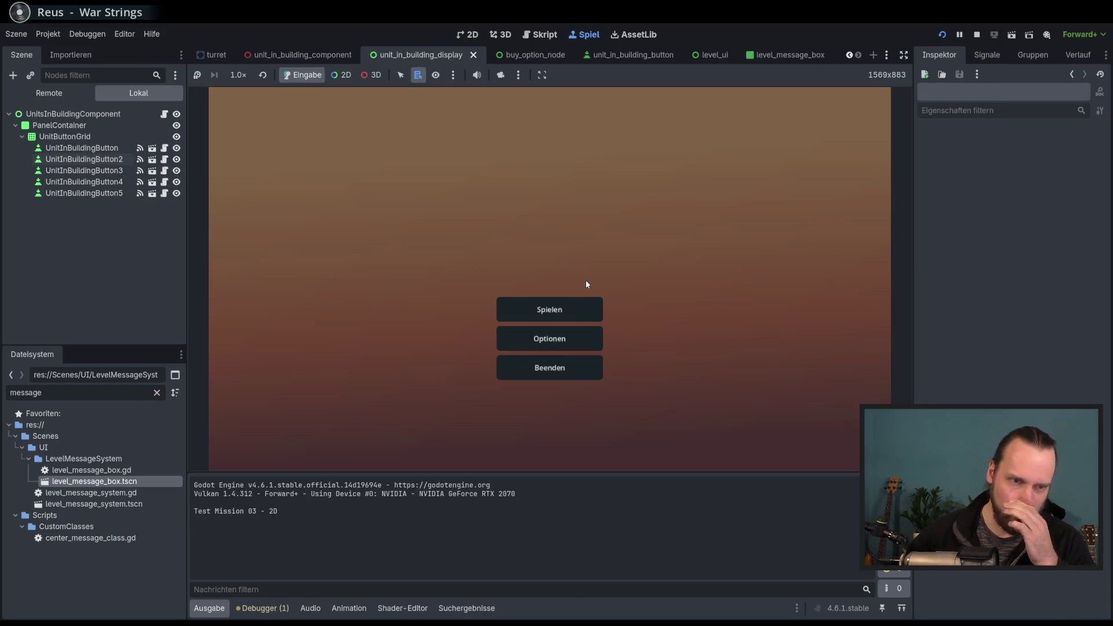
Start Test Mission - 3D and build a Laser Turret in the build circle.
click(572, 302)
click(373, 246)
click(640, 416)
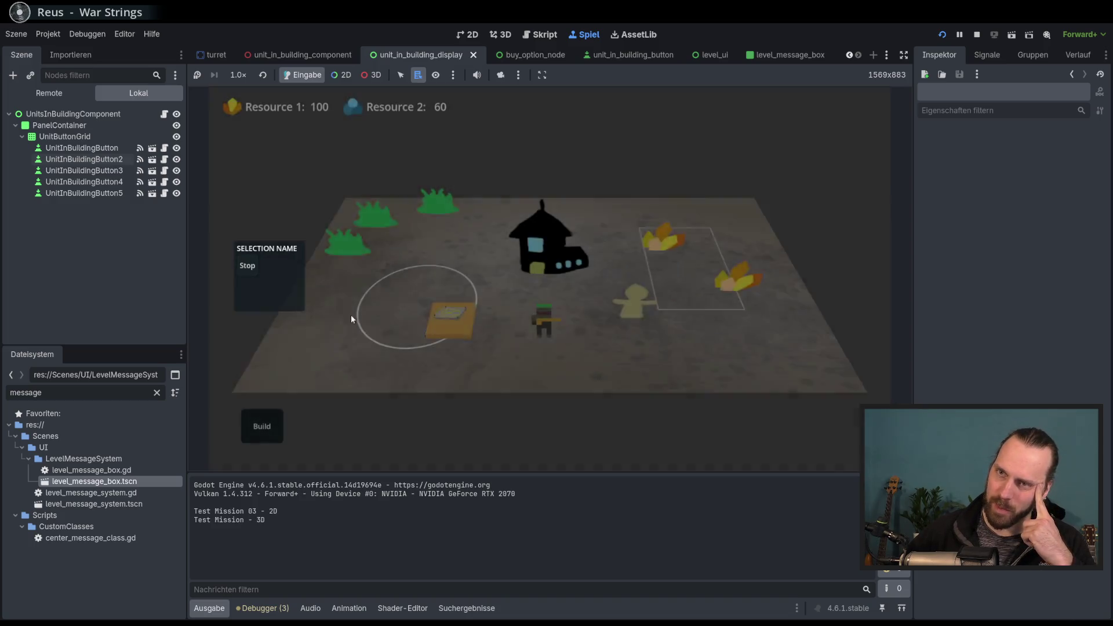
click(262, 426)
click(270, 380)
click(404, 344)
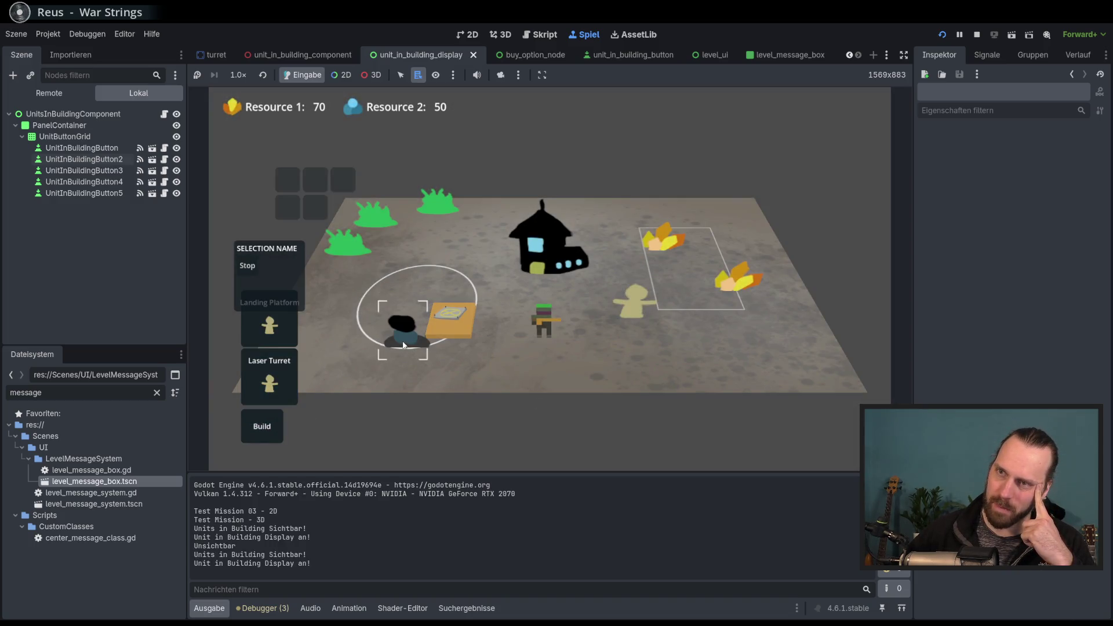
Select the Laser Turret to inspect its unit-slot panel, then stop the game with F8.
click(343, 238)
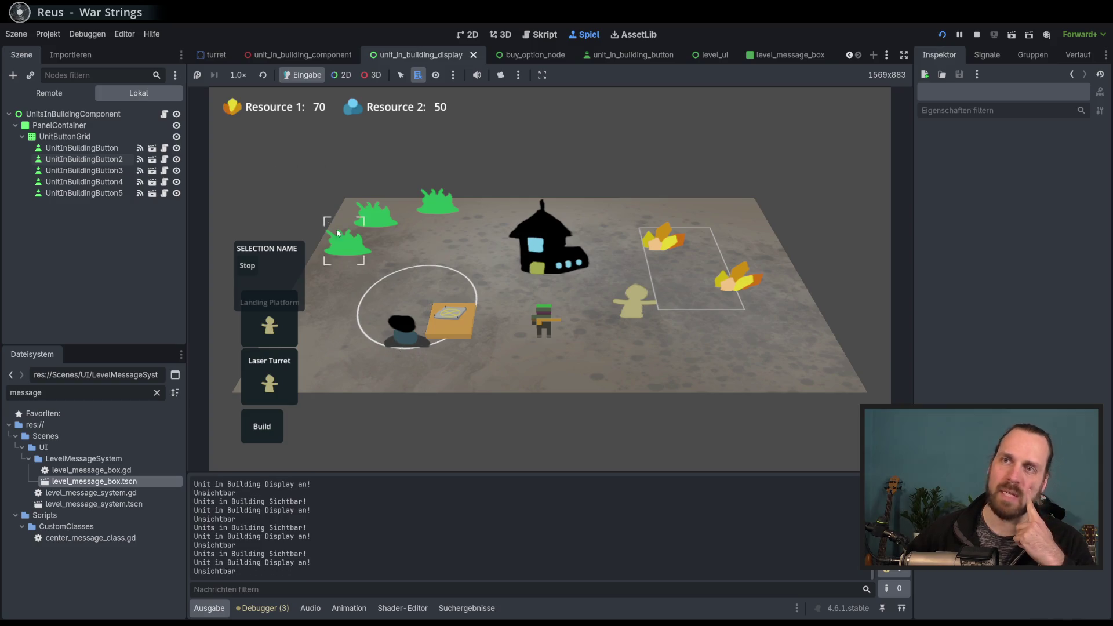
key(a)
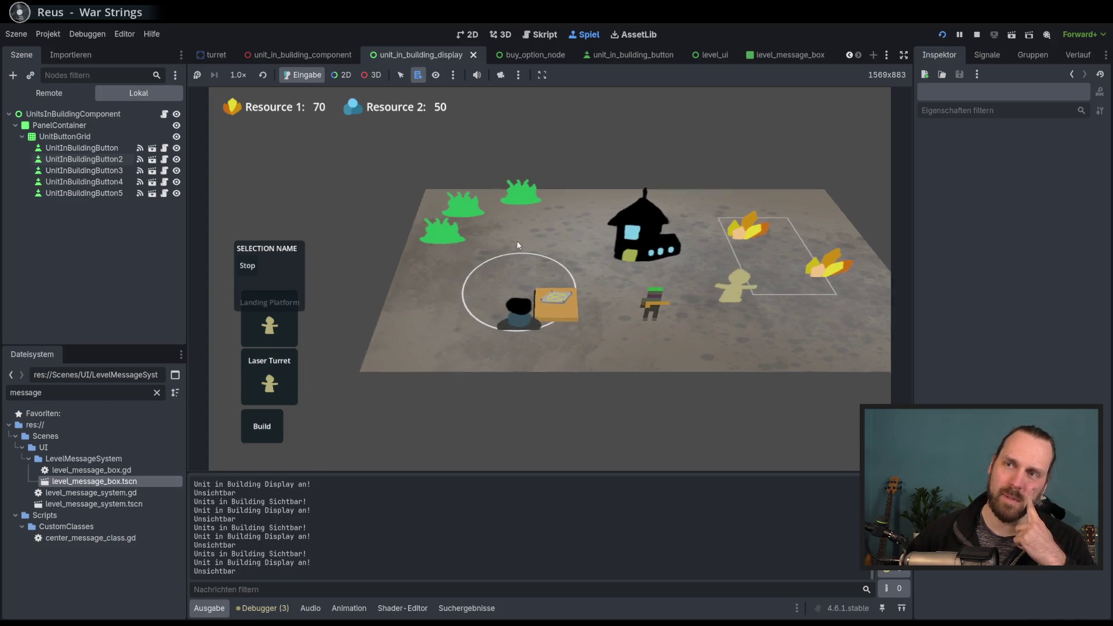
click(586, 331)
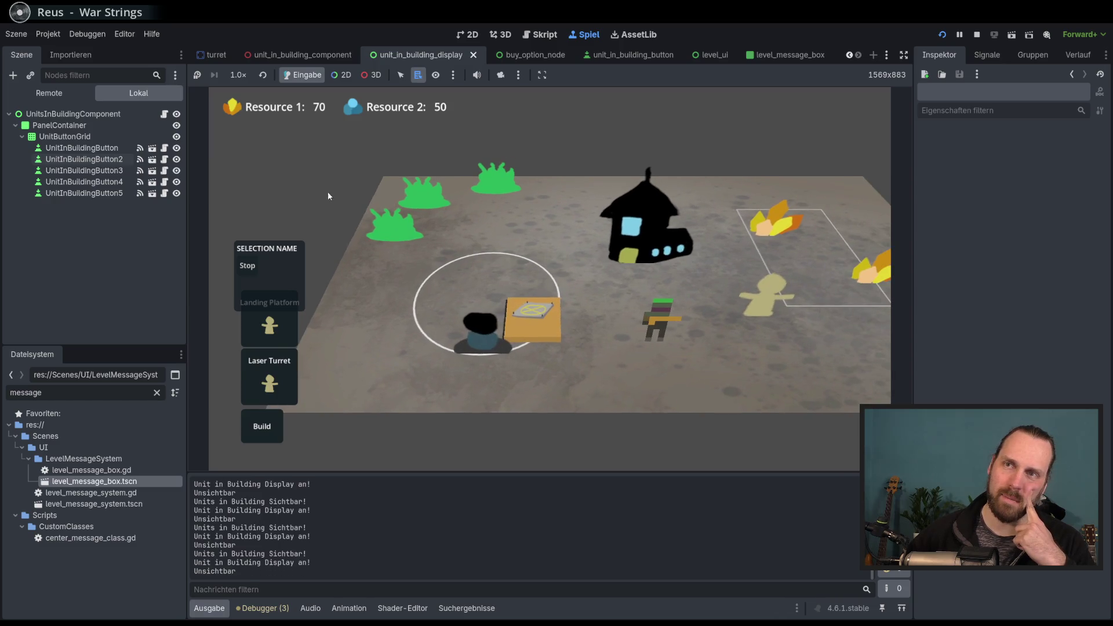
click(487, 336)
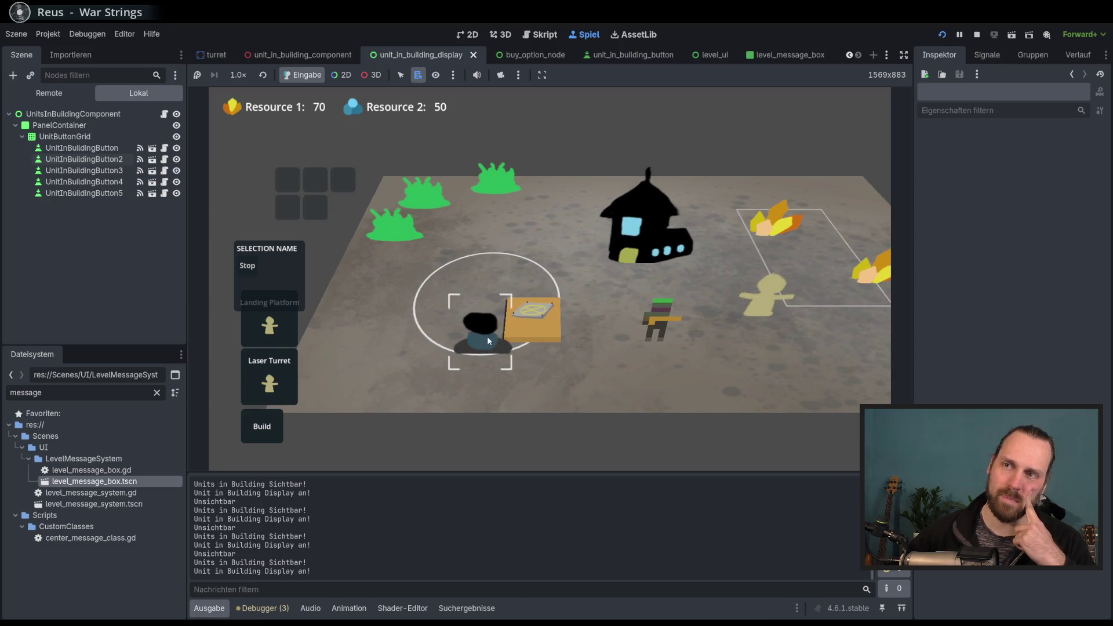
click(364, 239)
click(454, 316)
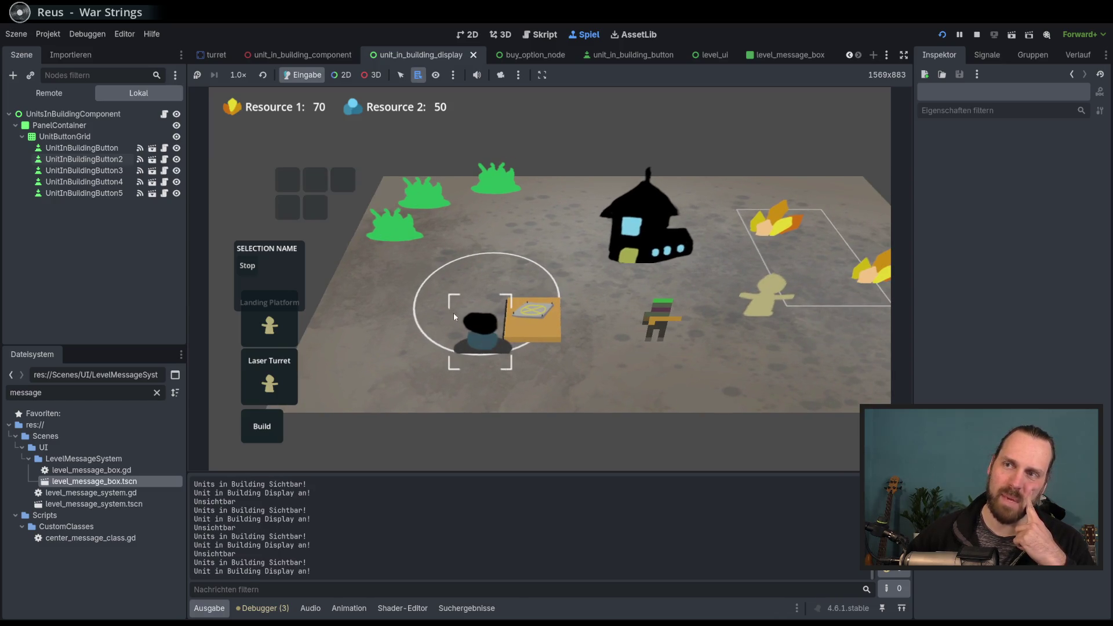
click(460, 366)
click(471, 339)
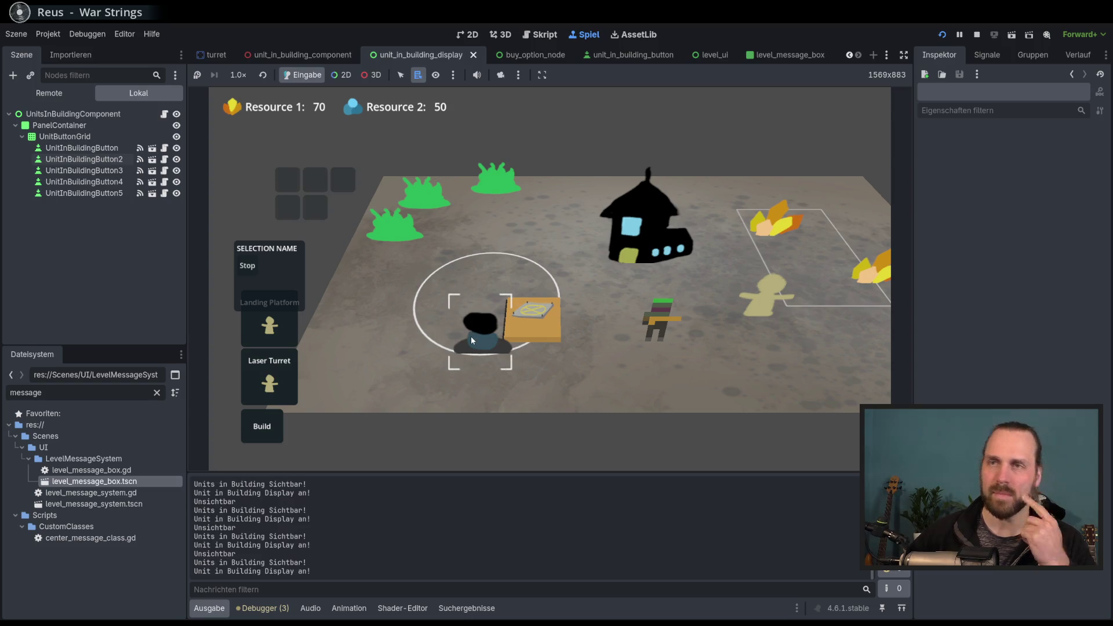
key(F8)
click(87, 108)
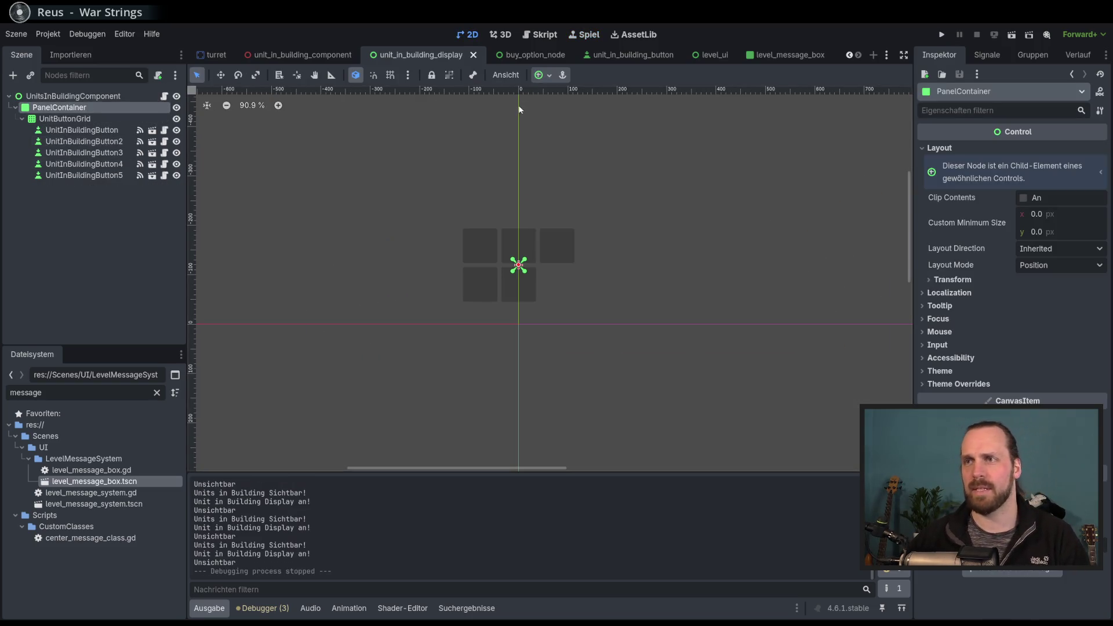
Set PanelContainer's Transform size to 200 × 100 px.
click(1058, 218)
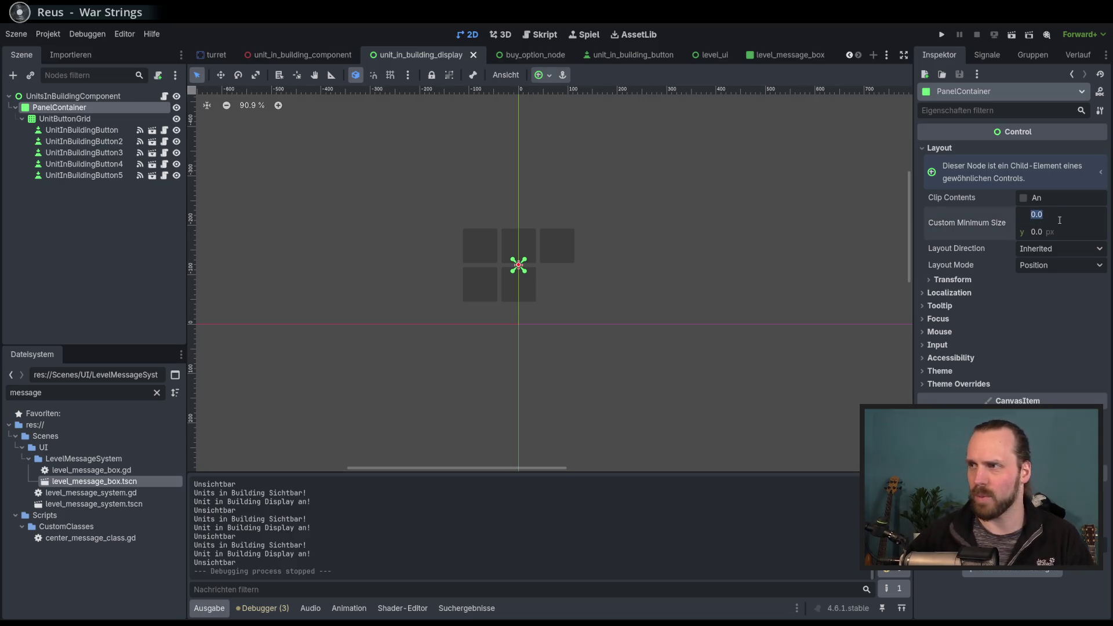
click(976, 279)
click(1073, 294)
text(100)
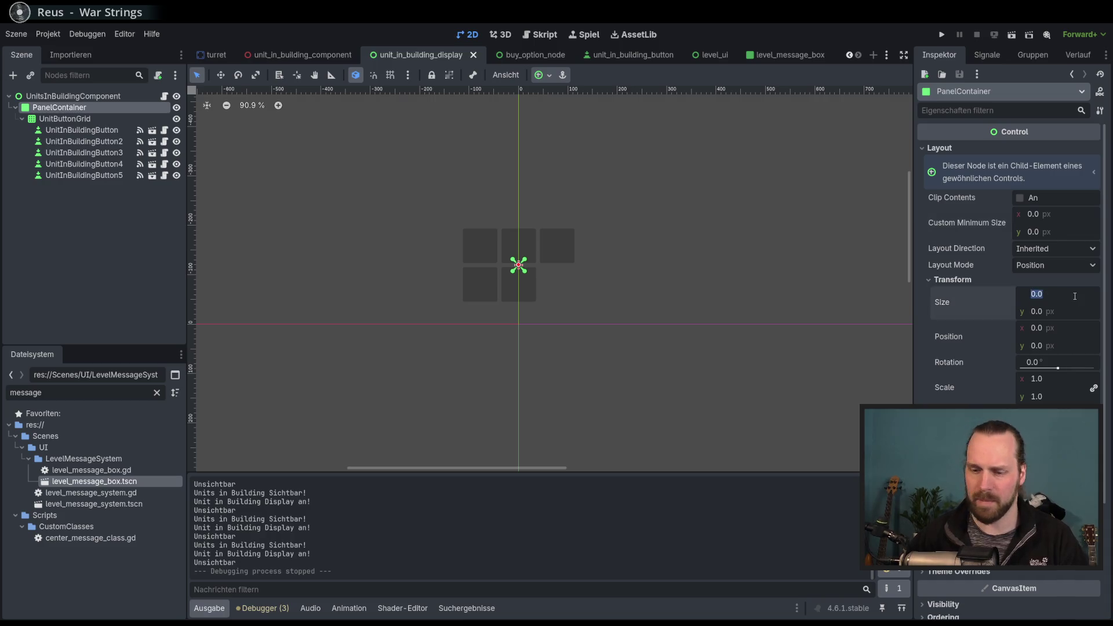
key(Tab)
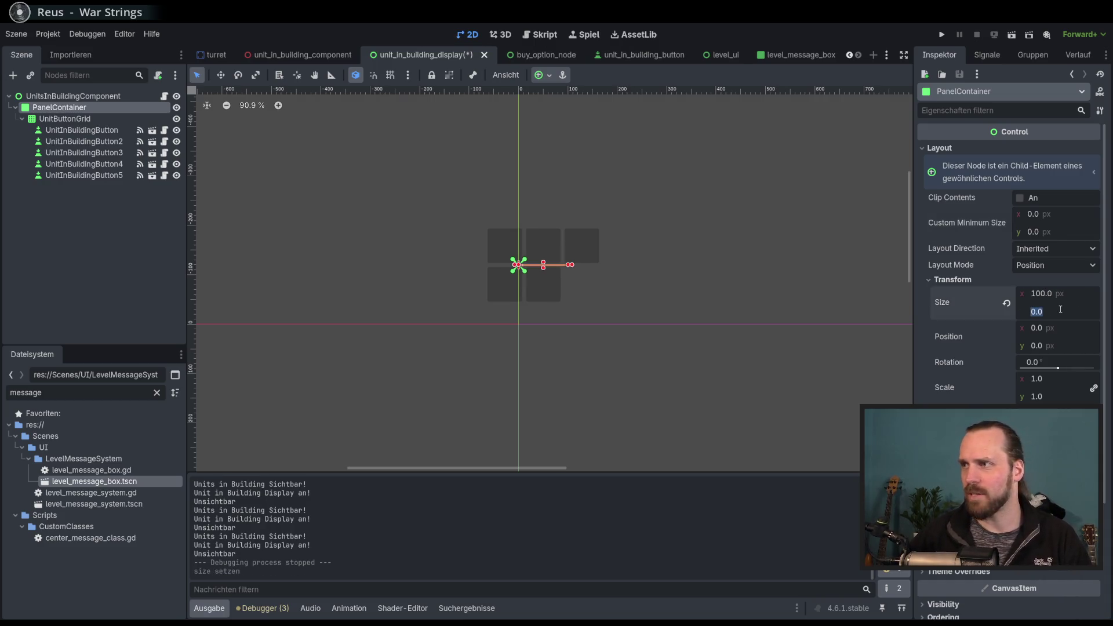
text(200)
key(Return)
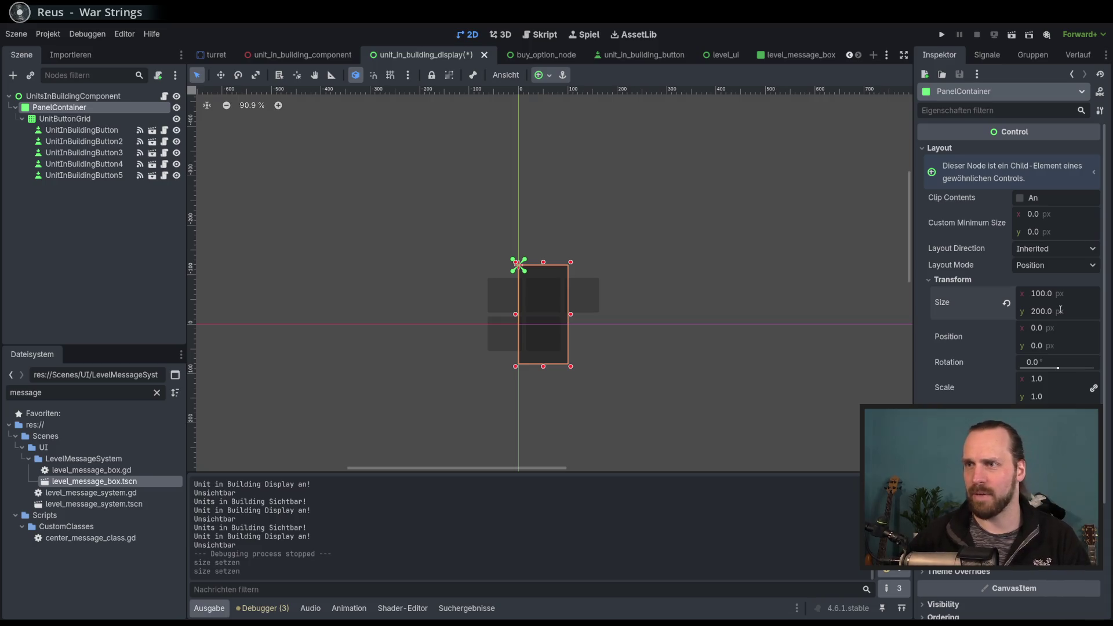
click(1043, 293)
text(200)
key(Return)
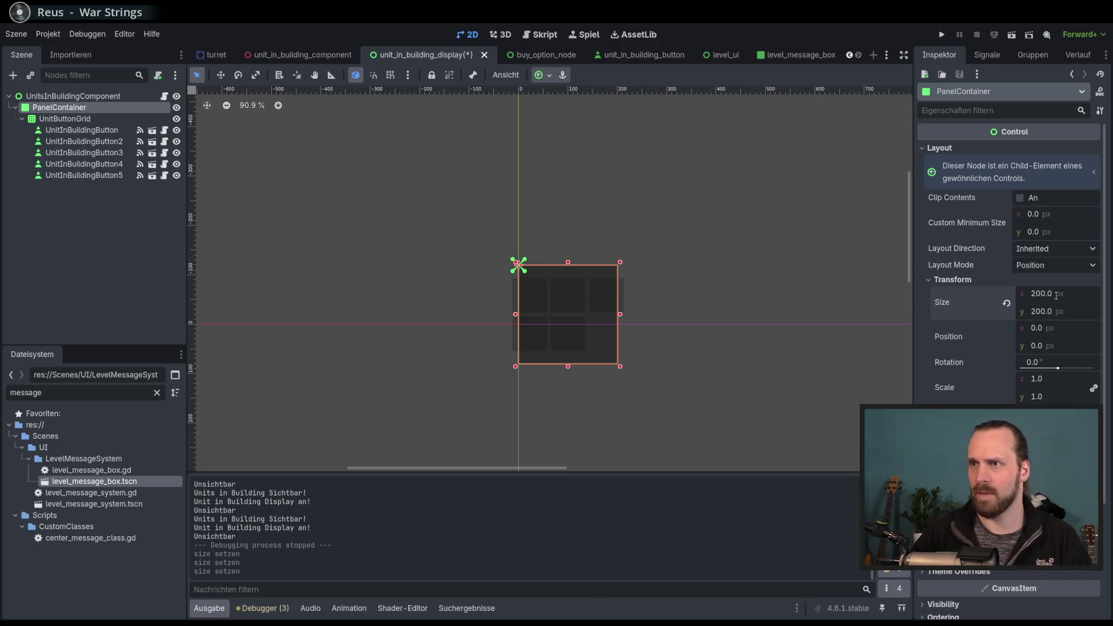
click(1061, 309)
text(100)
key(Return)
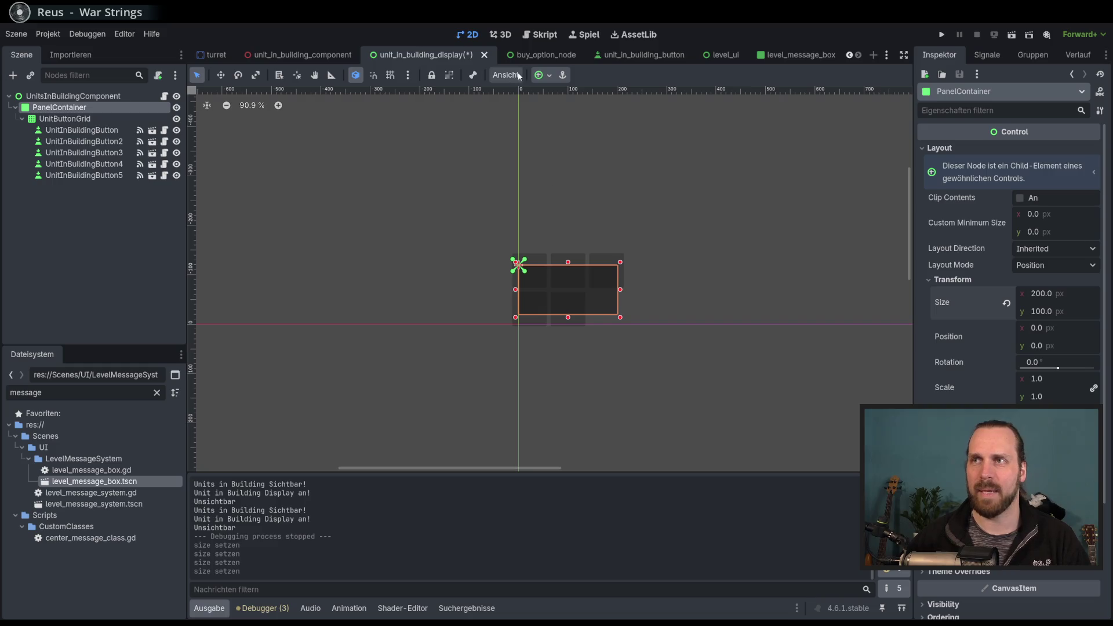
Apply the Center anchor preset to PanelContainer.
click(543, 75)
click(591, 131)
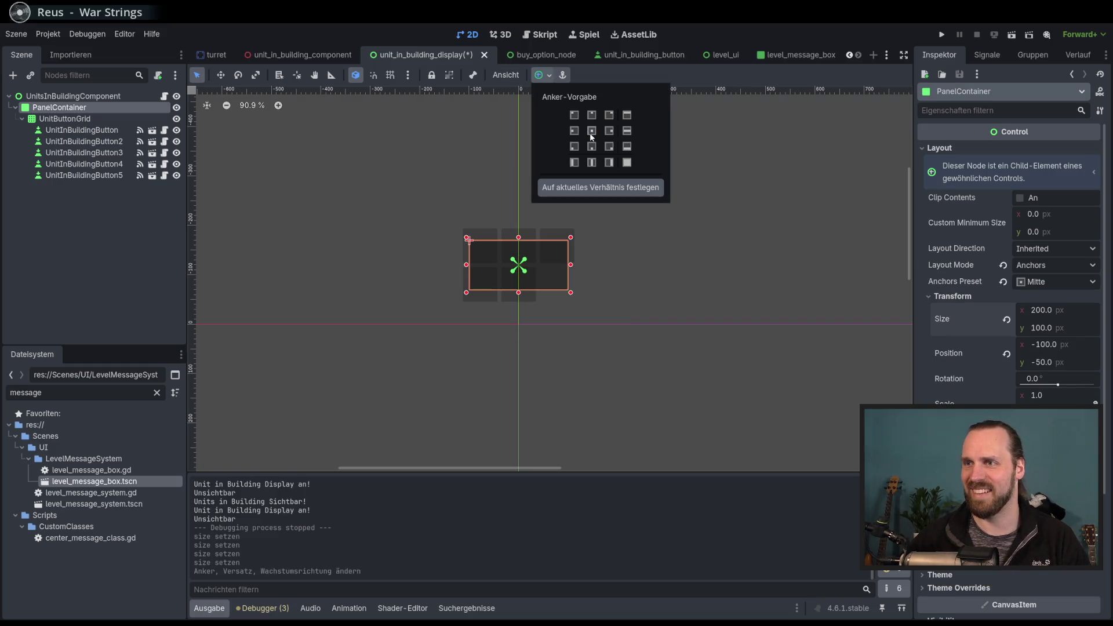
click(583, 83)
click(77, 119)
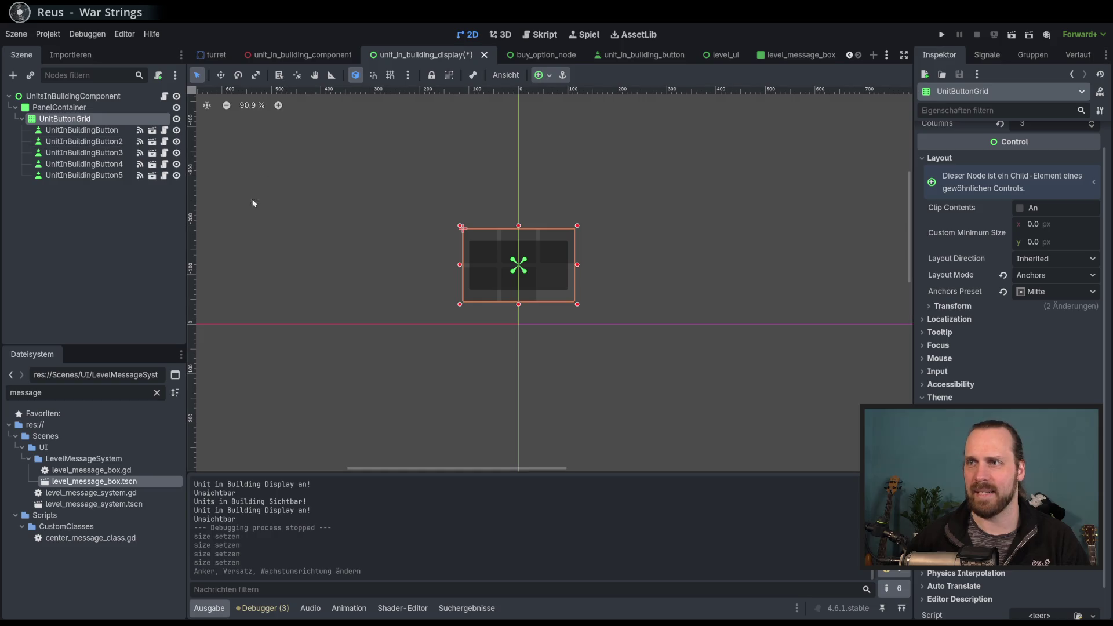
Delete UnitInBuildingButton3, 4 and 5 from UnitButtonGrid.
click(104, 228)
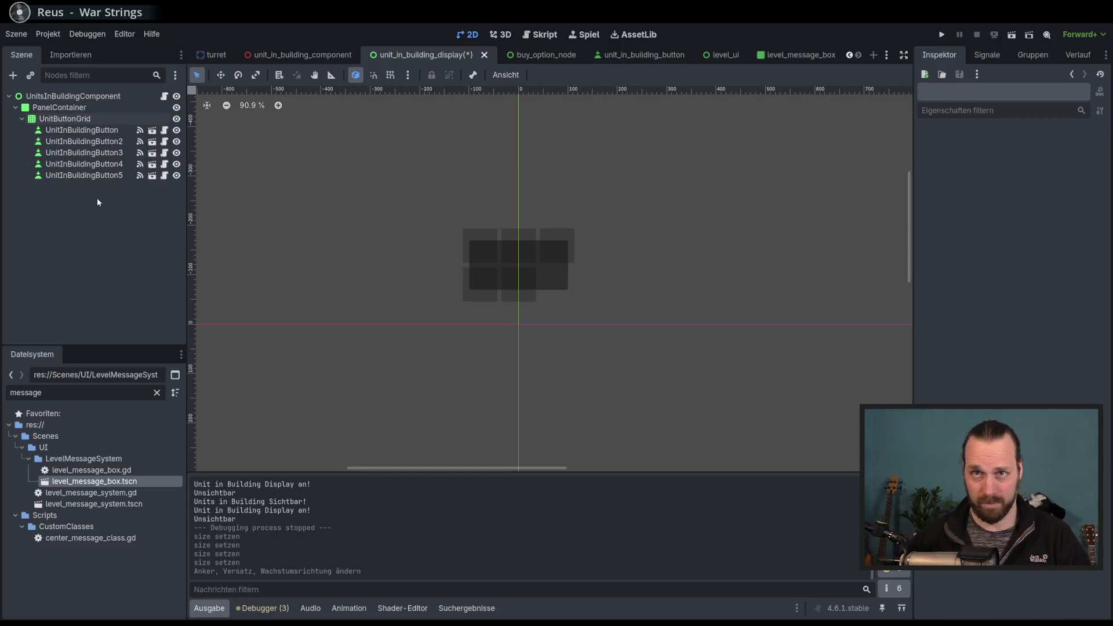
click(87, 153)
shift+click(98, 175)
key(Delete)
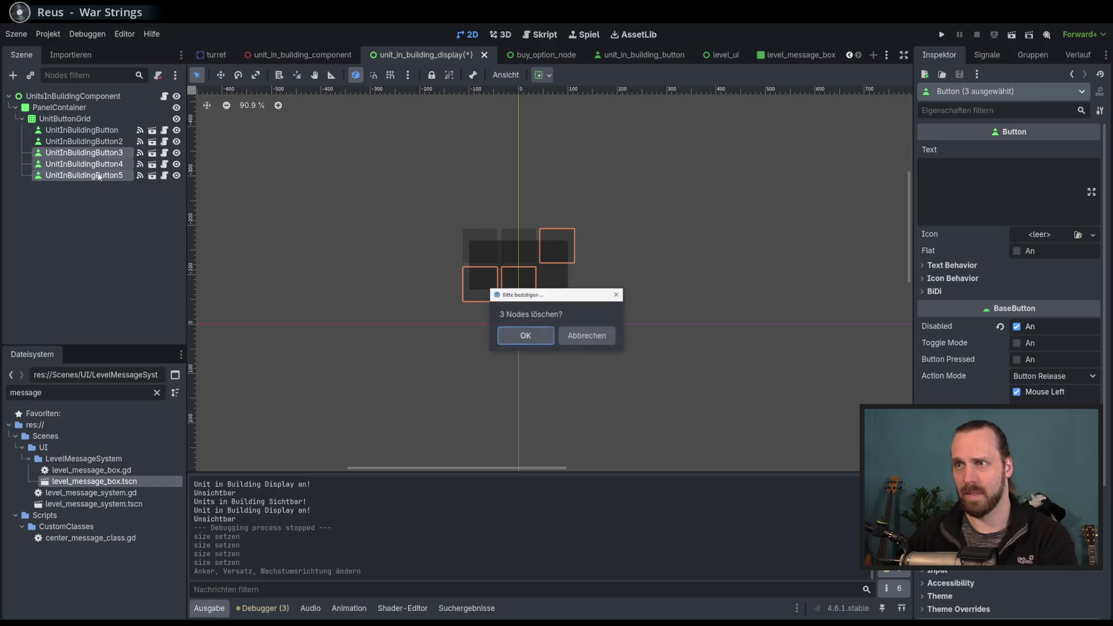
key(Return)
Give UnitButtonGrid the Full Rect anchor preset so it fills the panel.
click(75, 118)
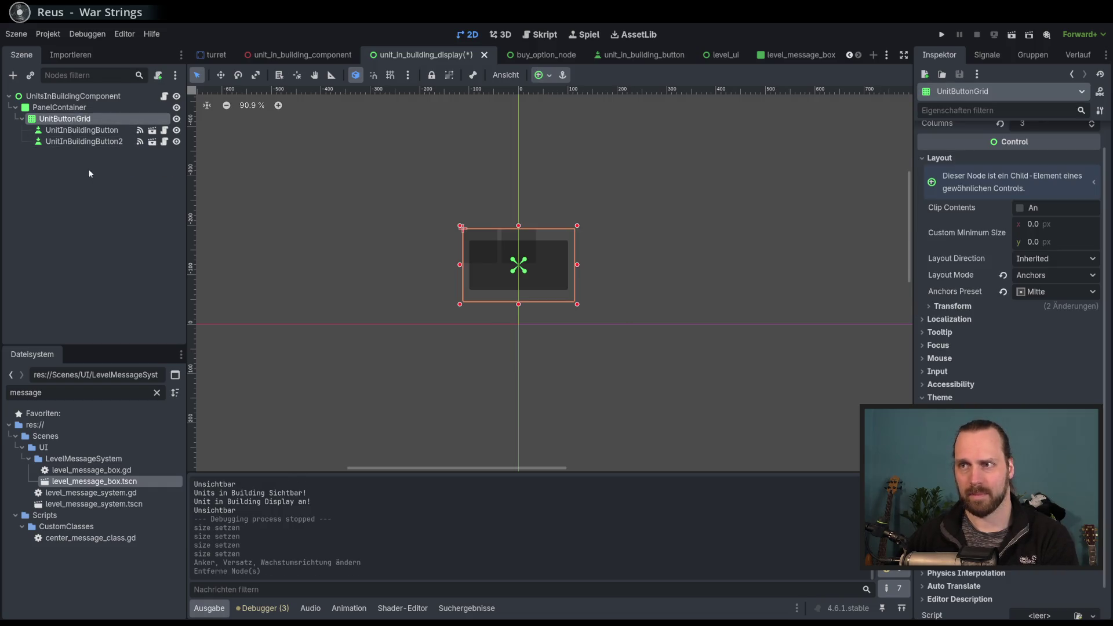
click(534, 77)
click(627, 162)
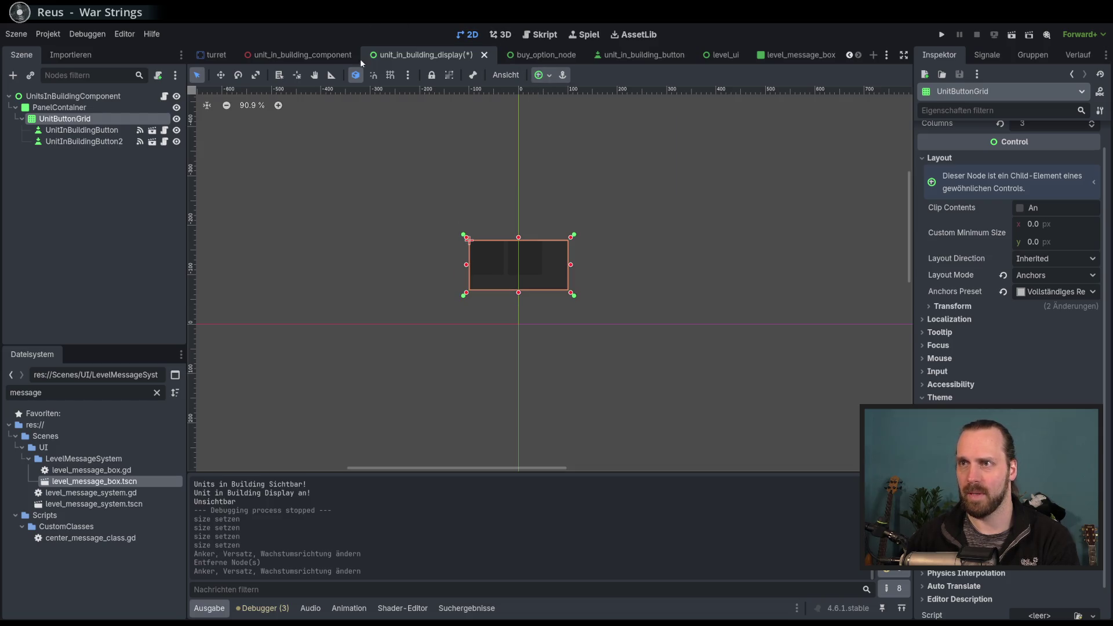
click(114, 227)
click(65, 119)
click(59, 107)
click(65, 118)
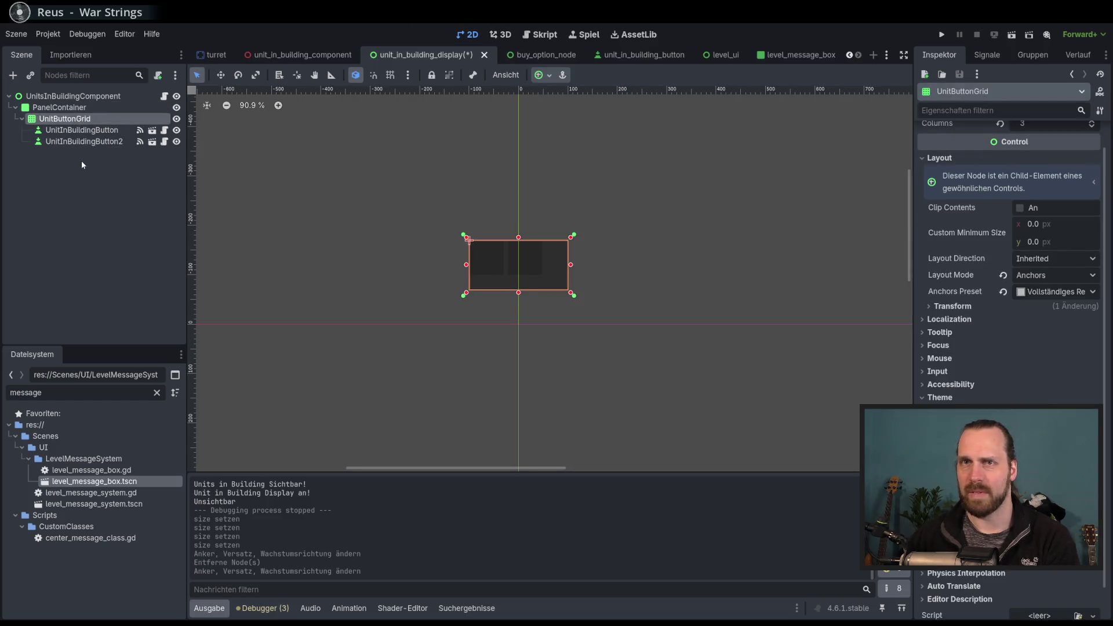
click(81, 165)
click(72, 108)
click(92, 183)
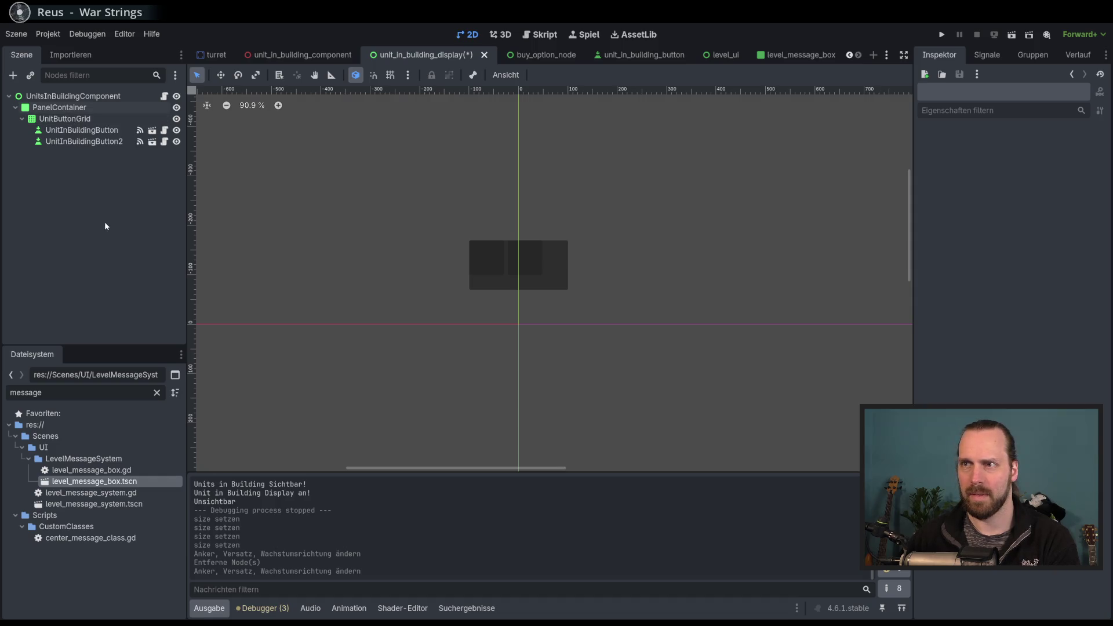
Delete the two remaining UnitInBuildingButton nodes and run the project with F5.
click(76, 130)
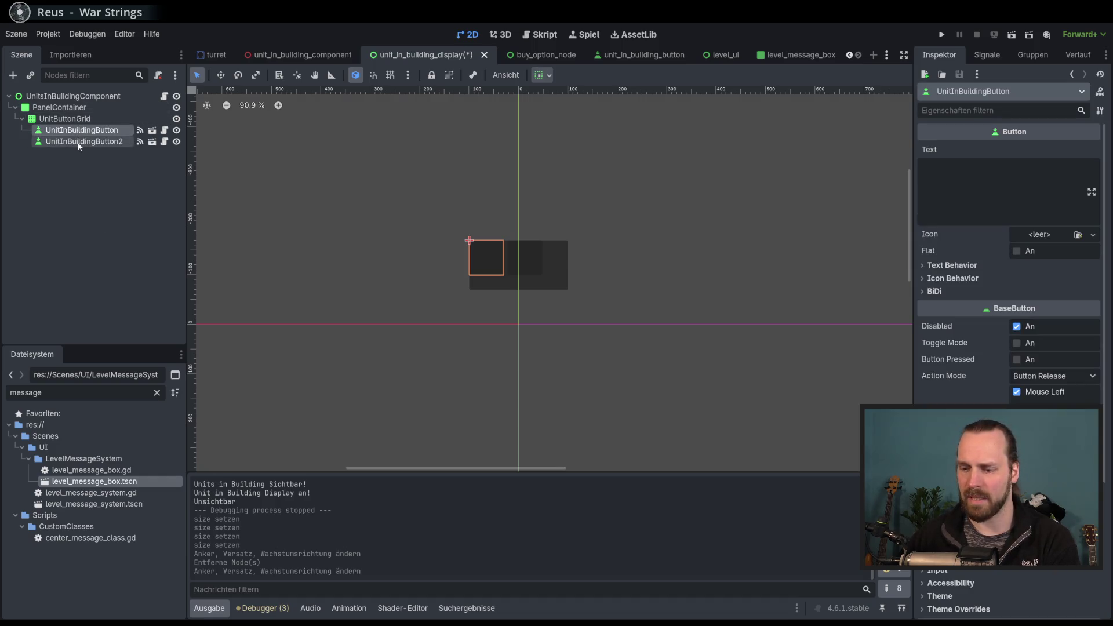
shift+click(79, 142)
key(Delete)
key(Return)
key(F5)
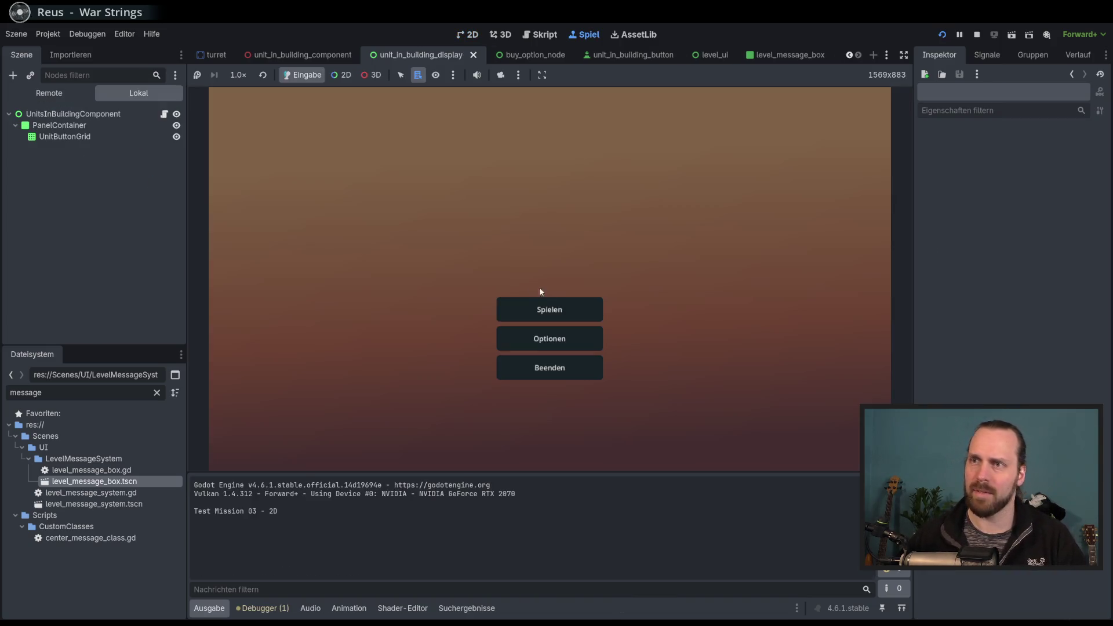
Enter the 3D test mission, build a turret next to the platform and select it.
click(548, 308)
click(312, 238)
click(606, 409)
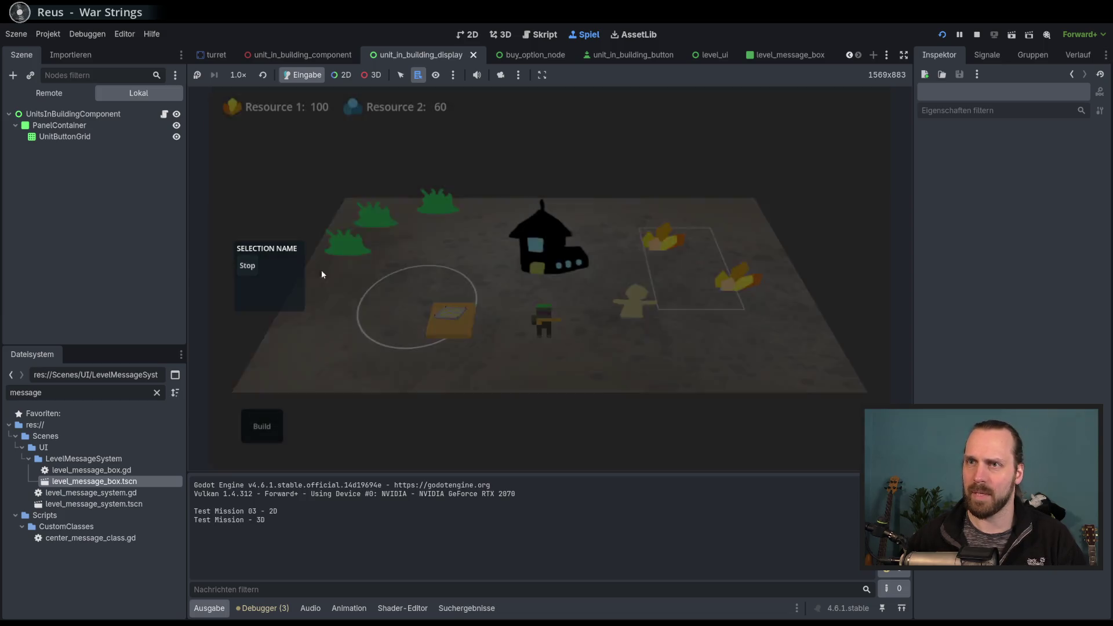
click(371, 307)
click(386, 296)
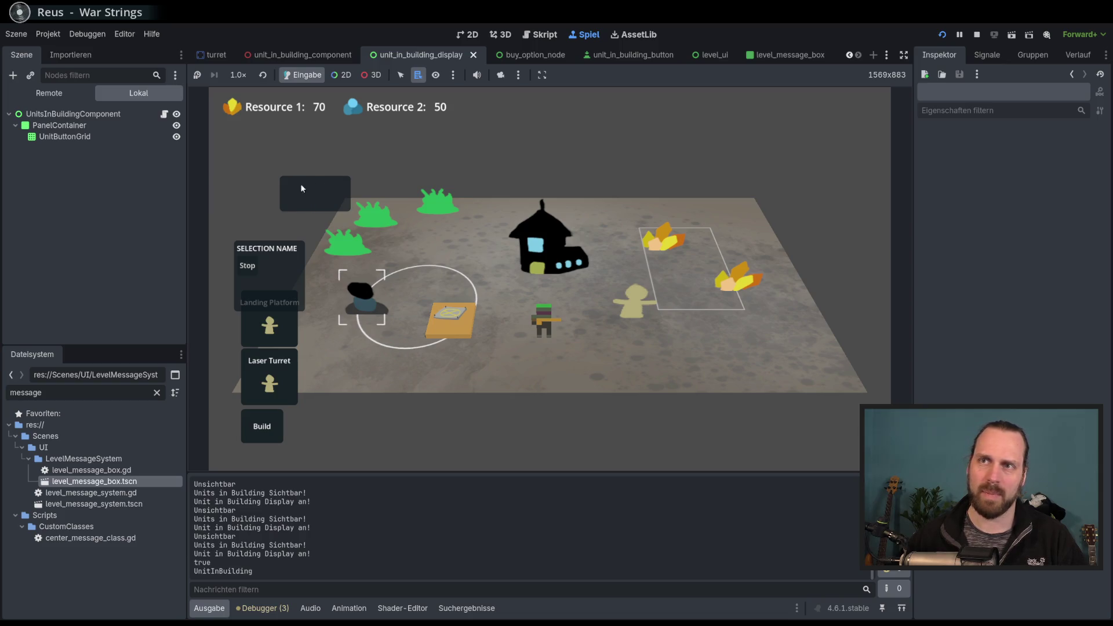
Send the soldier into the turret and reselect the turret to check its units panel.
click(551, 328)
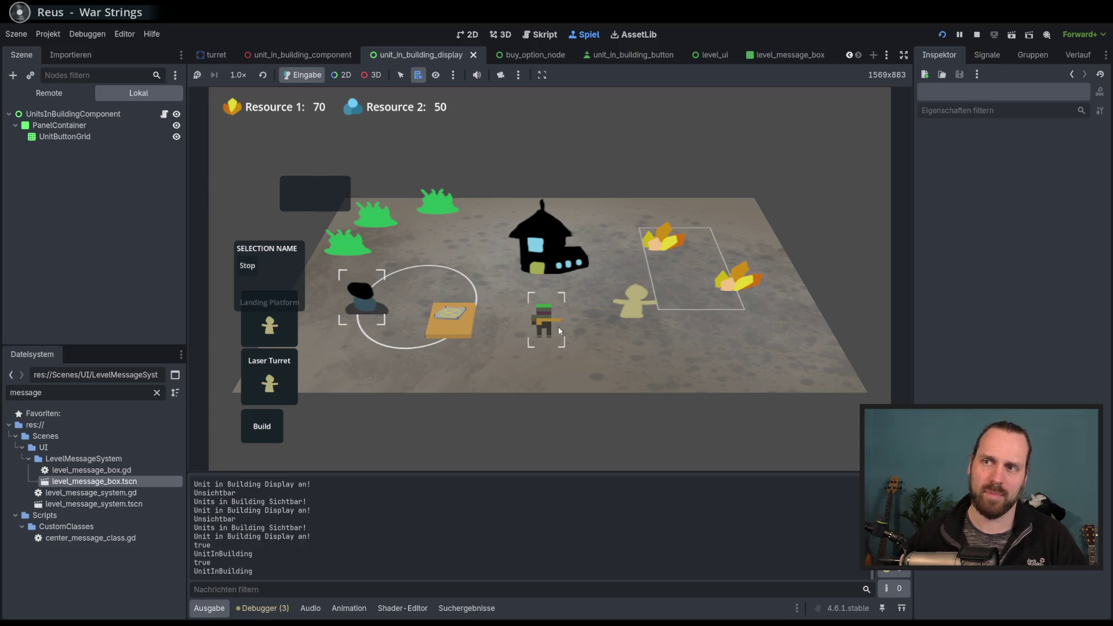
click(373, 308)
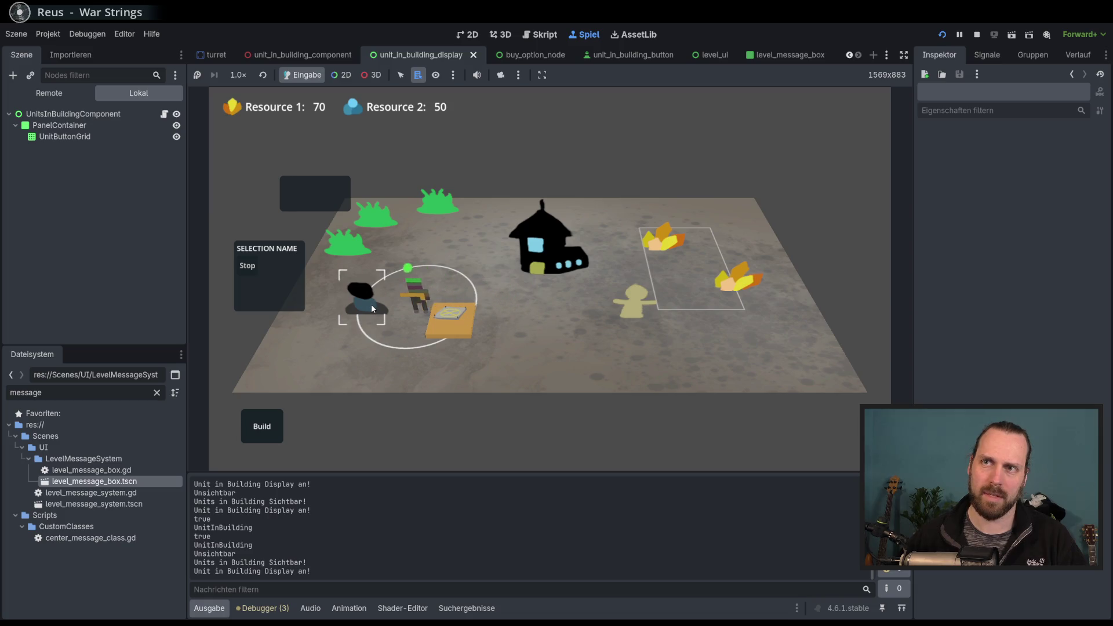
click(402, 367)
click(371, 310)
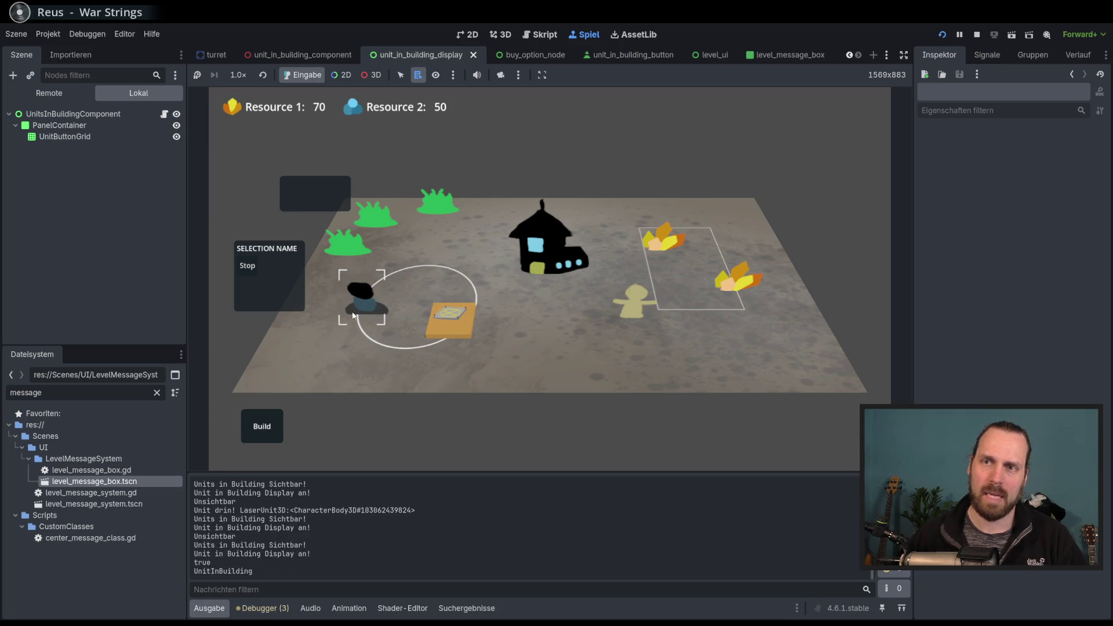
double_click(365, 302)
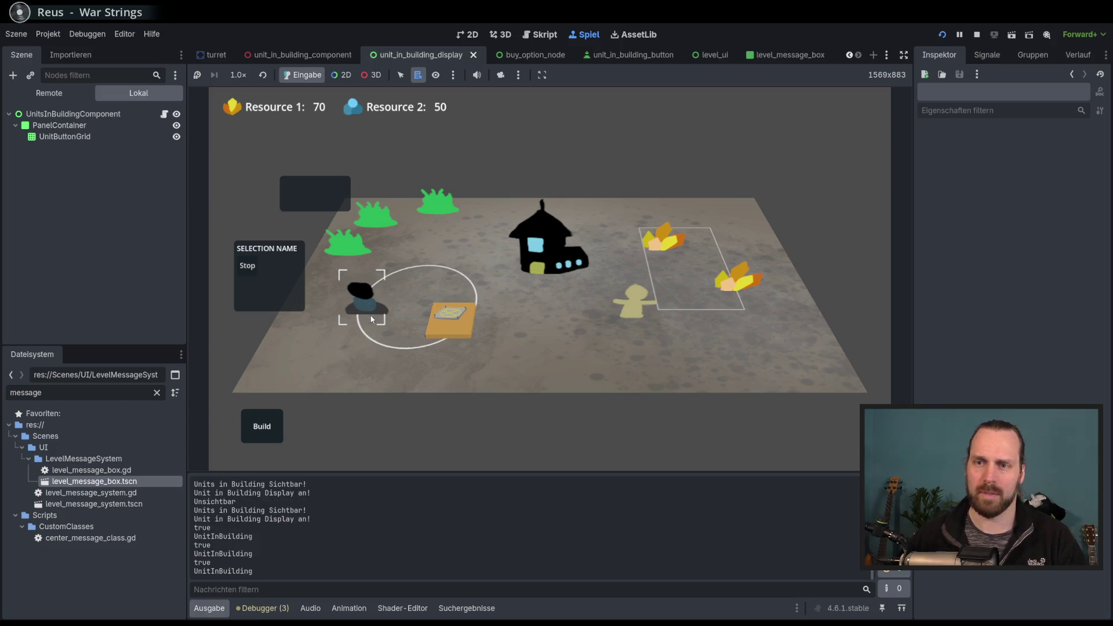
click(365, 303)
Buy a new unit from the platform, send it into the turret, then make a unit leave.
click(414, 347)
click(459, 322)
click(459, 322)
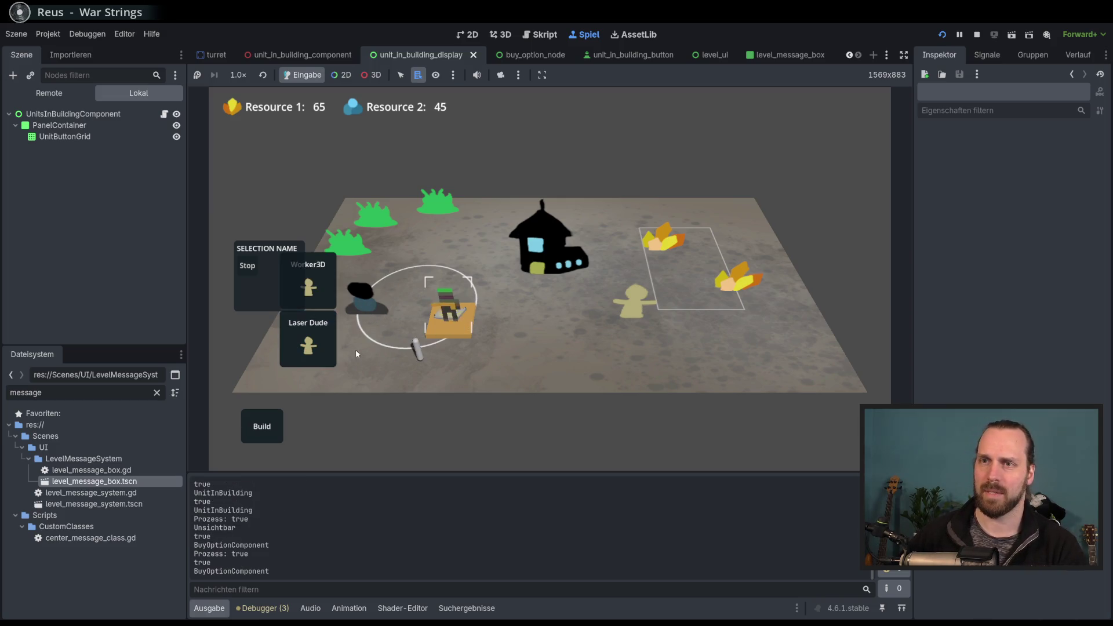
click(436, 335)
click(367, 298)
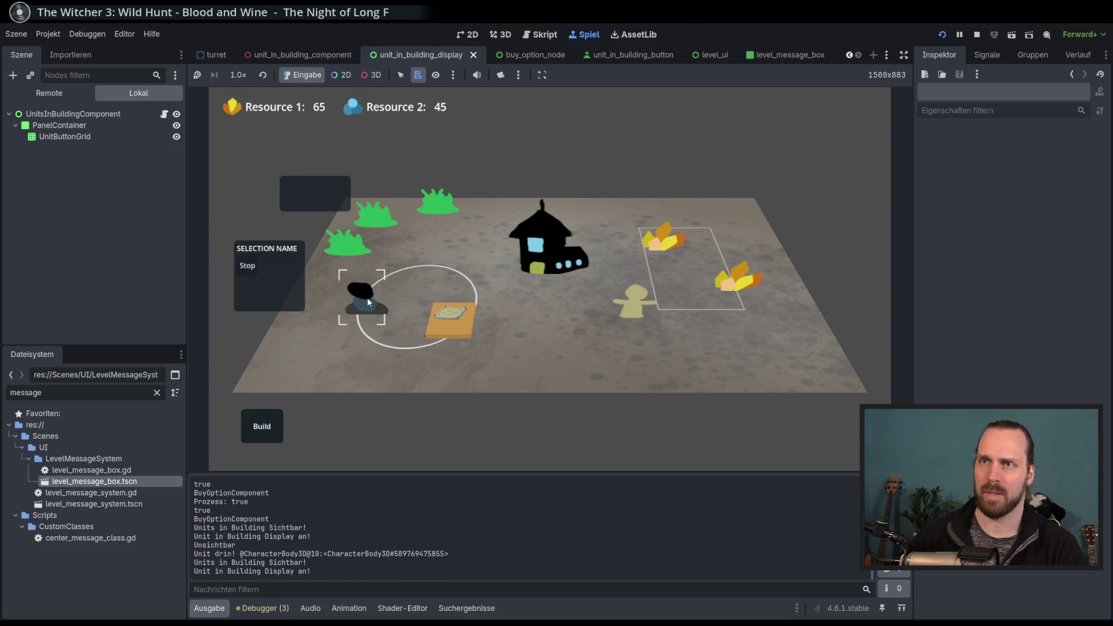
click(422, 332)
click(371, 301)
click(370, 301)
Buy a worker unit at the orange platform and send it away from the platform.
click(452, 329)
click(262, 426)
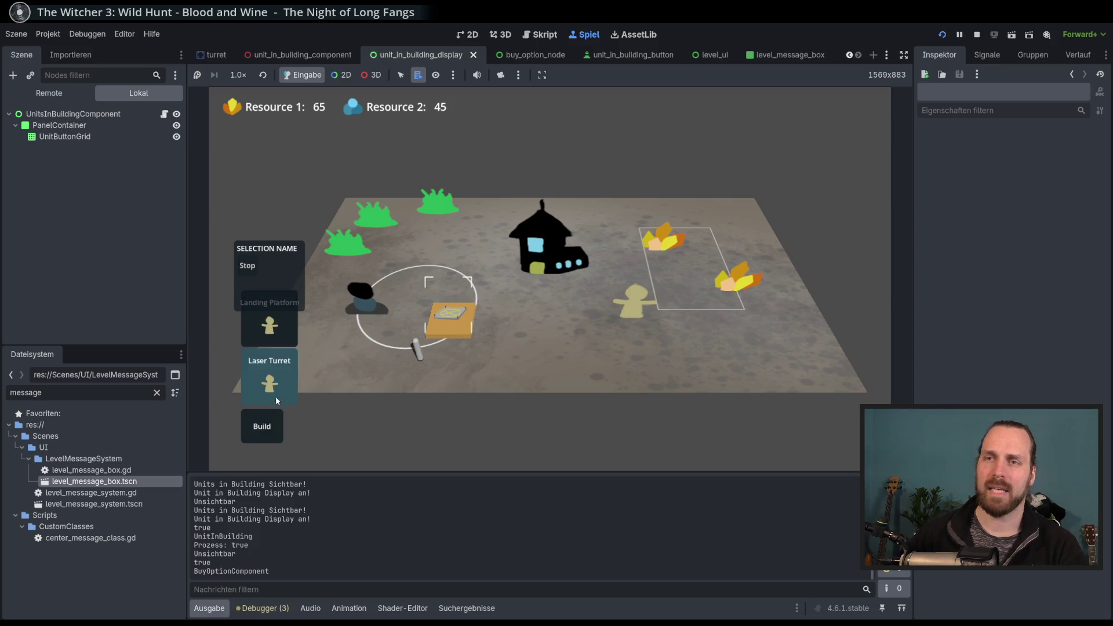
click(270, 377)
click(451, 372)
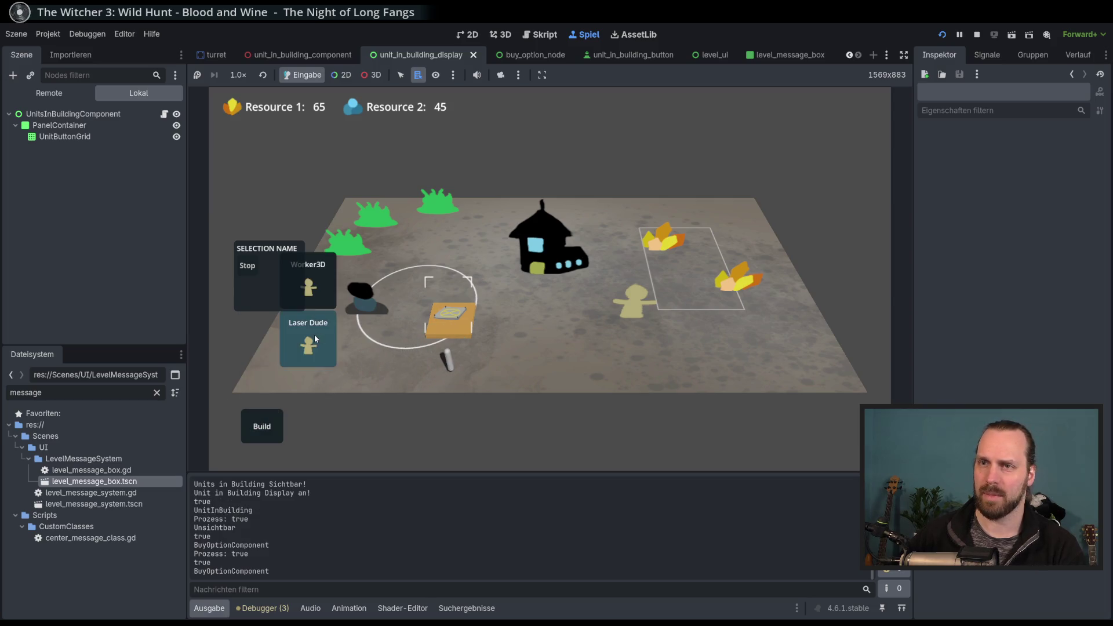
click(443, 335)
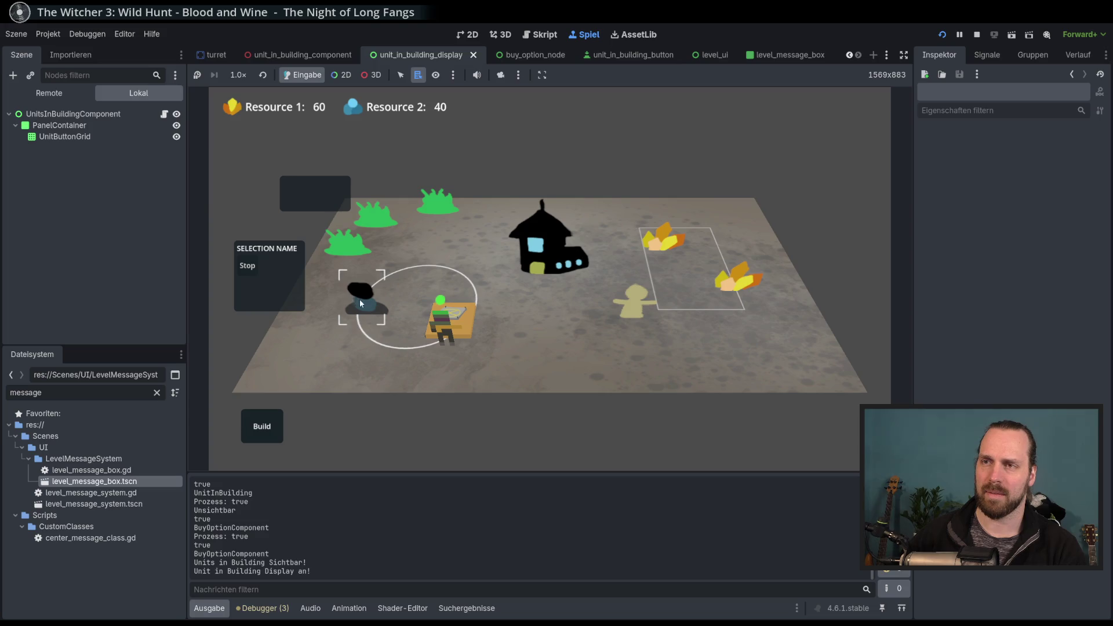
click(358, 298)
Select and deselect the turret repeatedly to test its units panel showing and hiding.
click(380, 302)
click(537, 325)
click(386, 307)
click(661, 348)
click(384, 306)
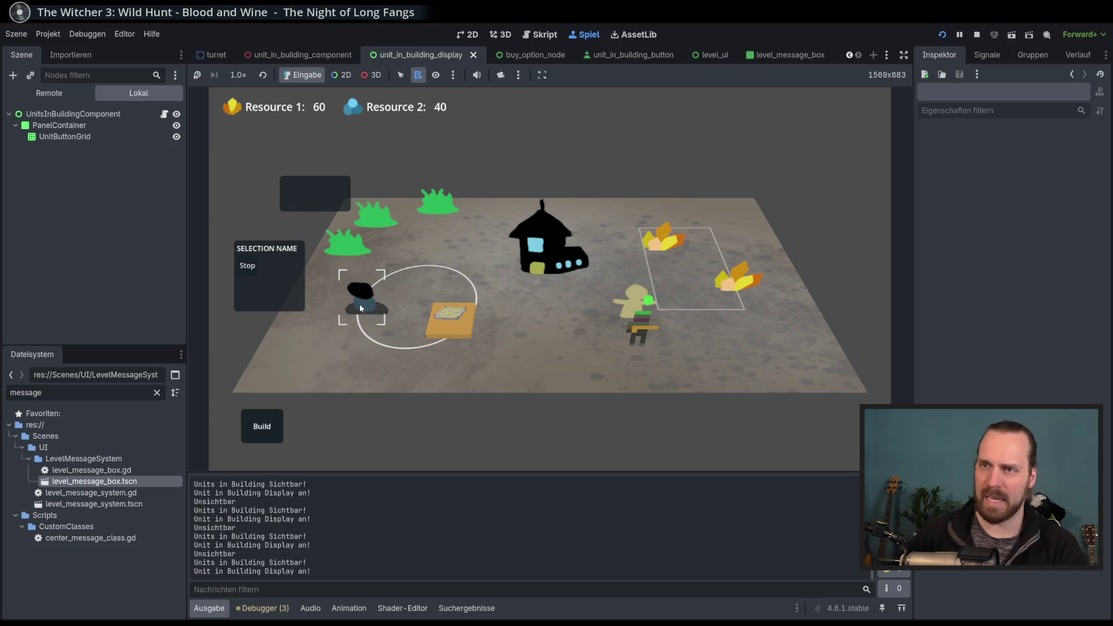
click(582, 336)
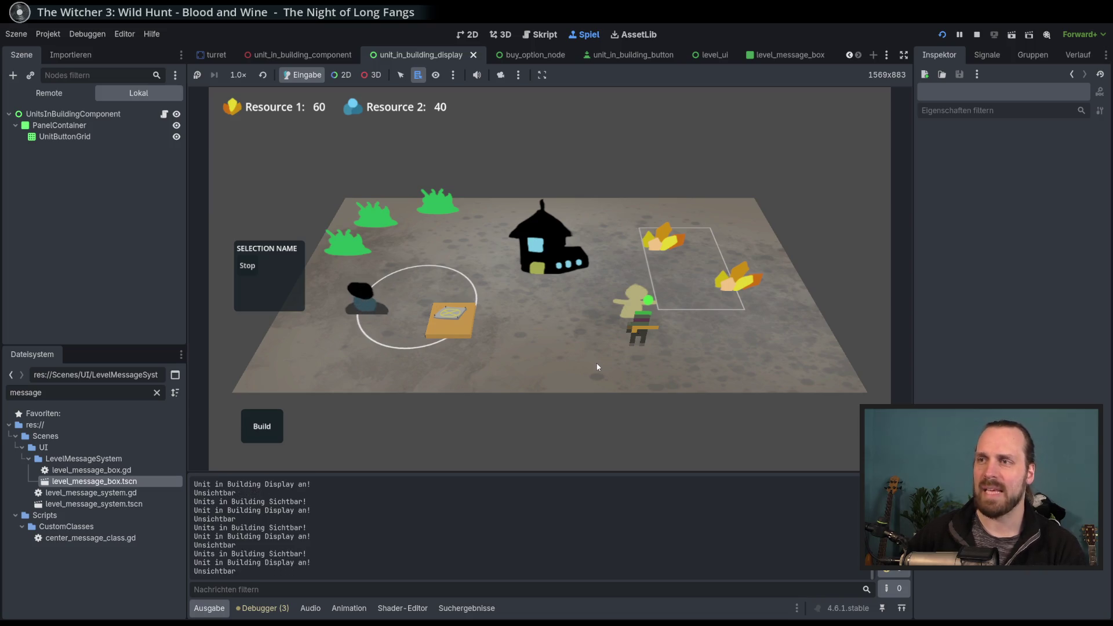
click(388, 313)
click(521, 402)
click(379, 309)
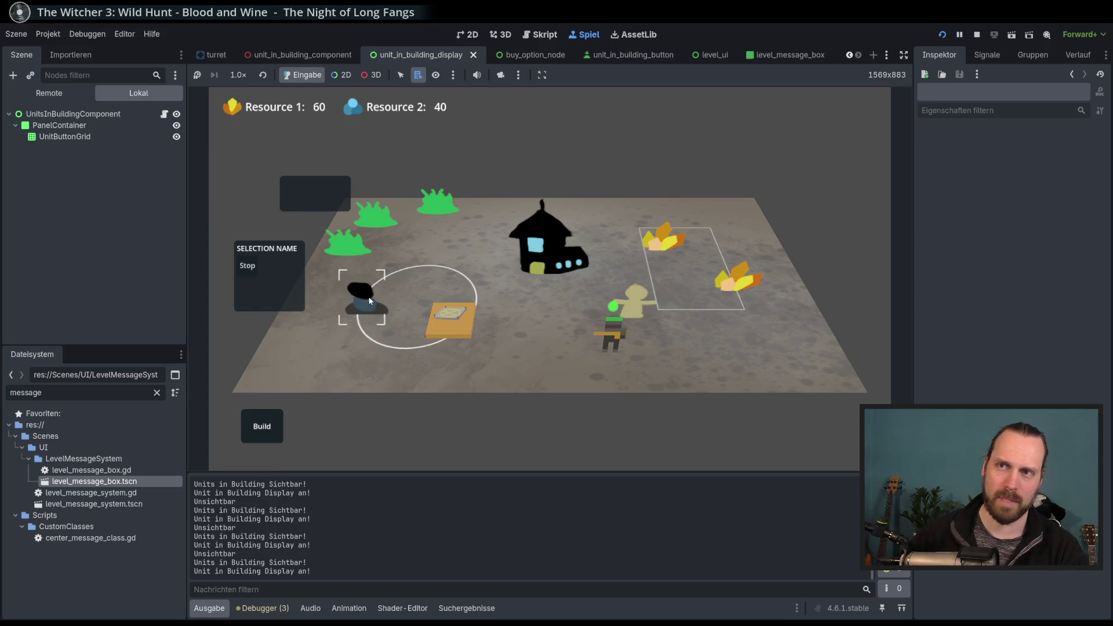
click(394, 348)
click(366, 299)
click(414, 379)
Send the worker into the turret, release it, send it back, then restart the game.
click(364, 301)
click(561, 262)
click(389, 300)
click(379, 302)
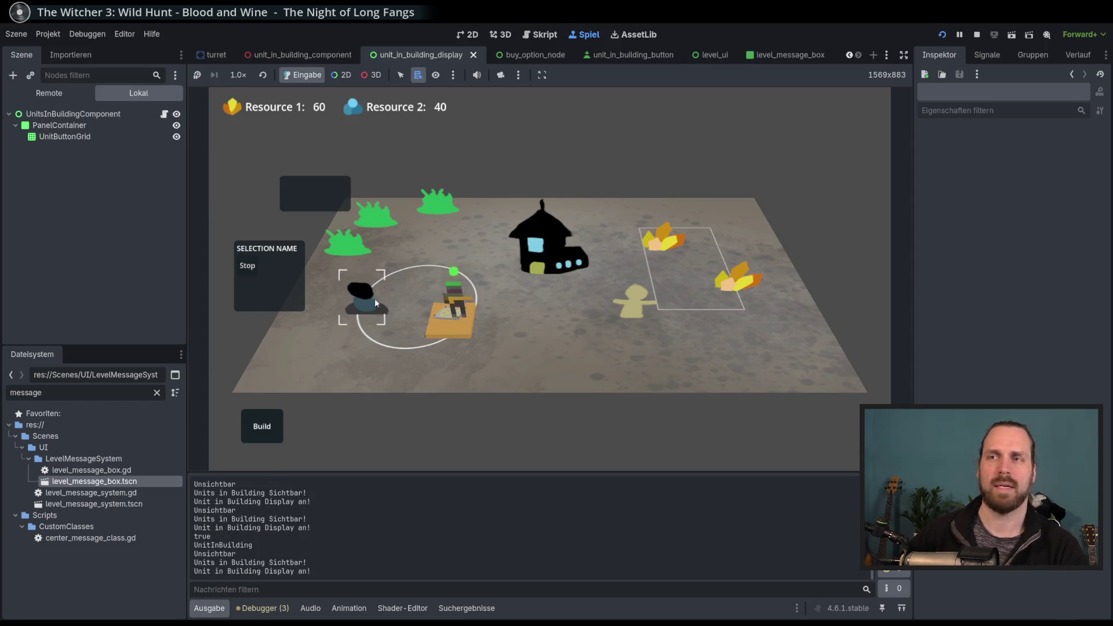
click(379, 301)
click(370, 294)
key(F5)
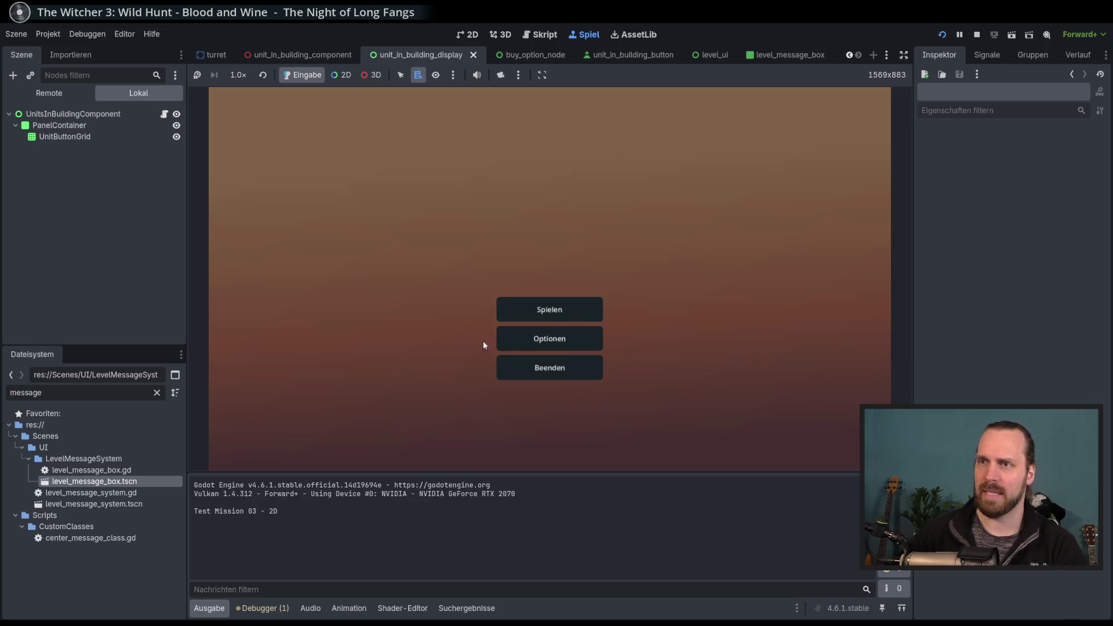
Rerun the 3D test mission, move the soldier, select the dark turret, then stop the game.
click(522, 309)
click(382, 238)
click(641, 416)
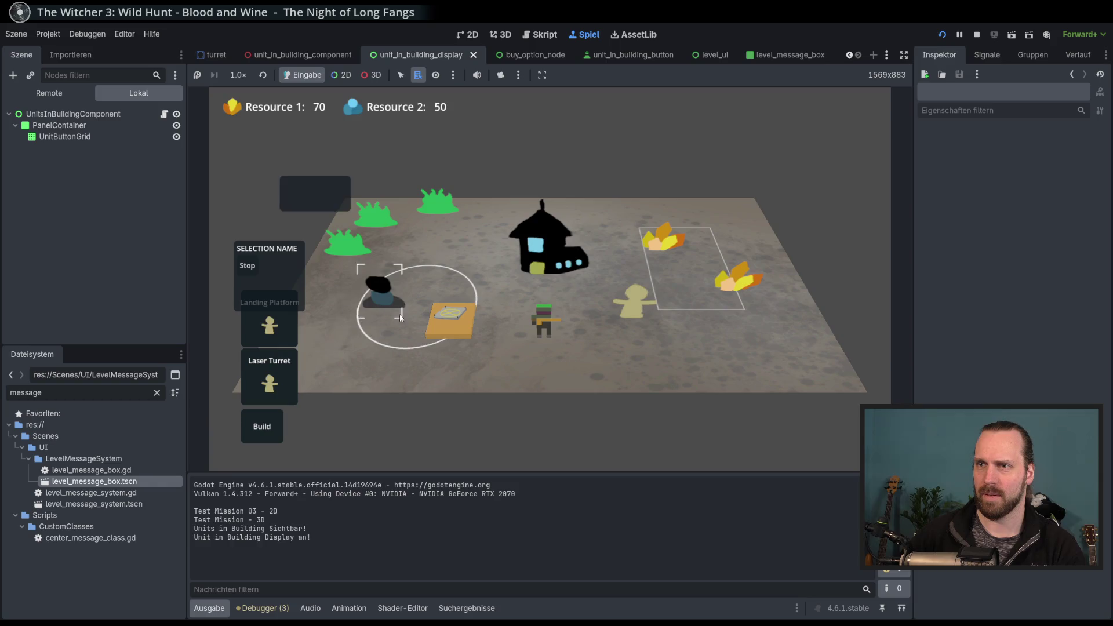
click(549, 326)
right_click(721, 360)
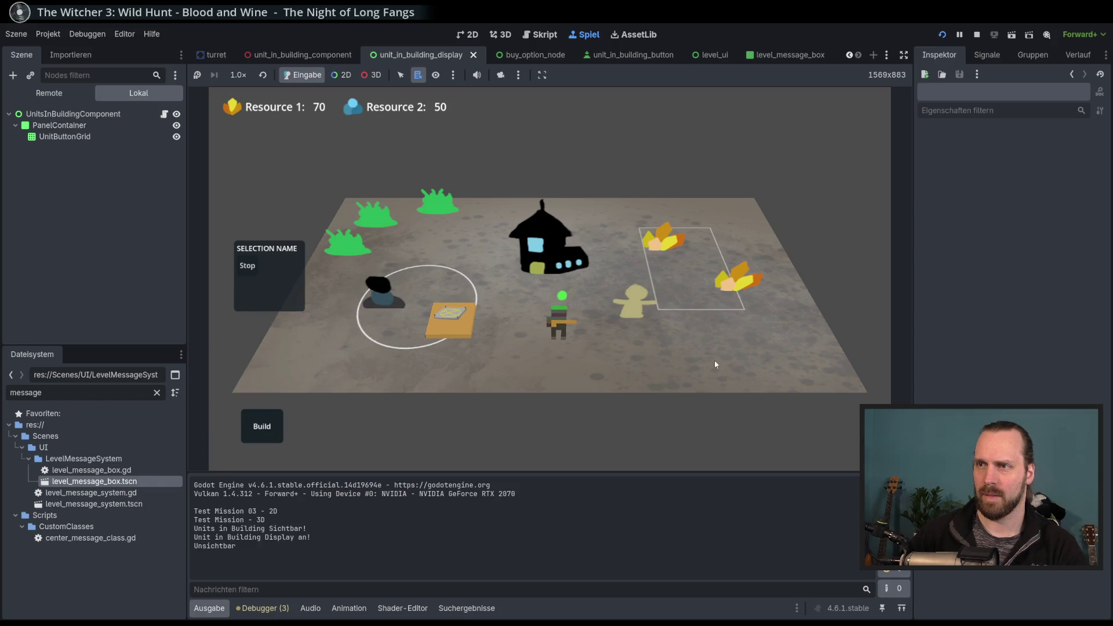
click(382, 297)
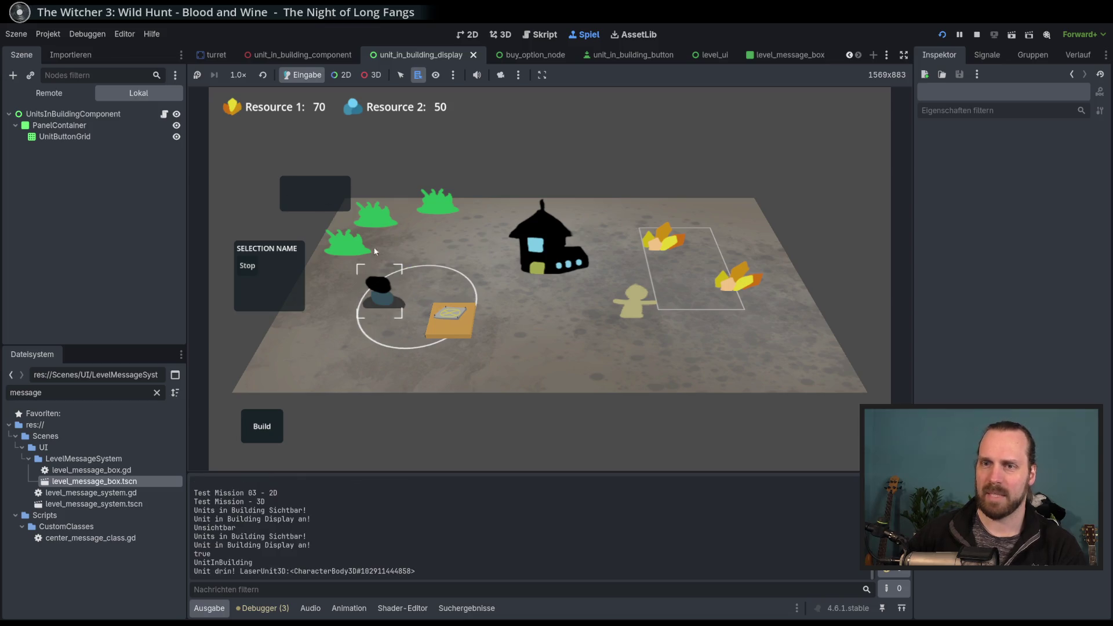
key(F8)
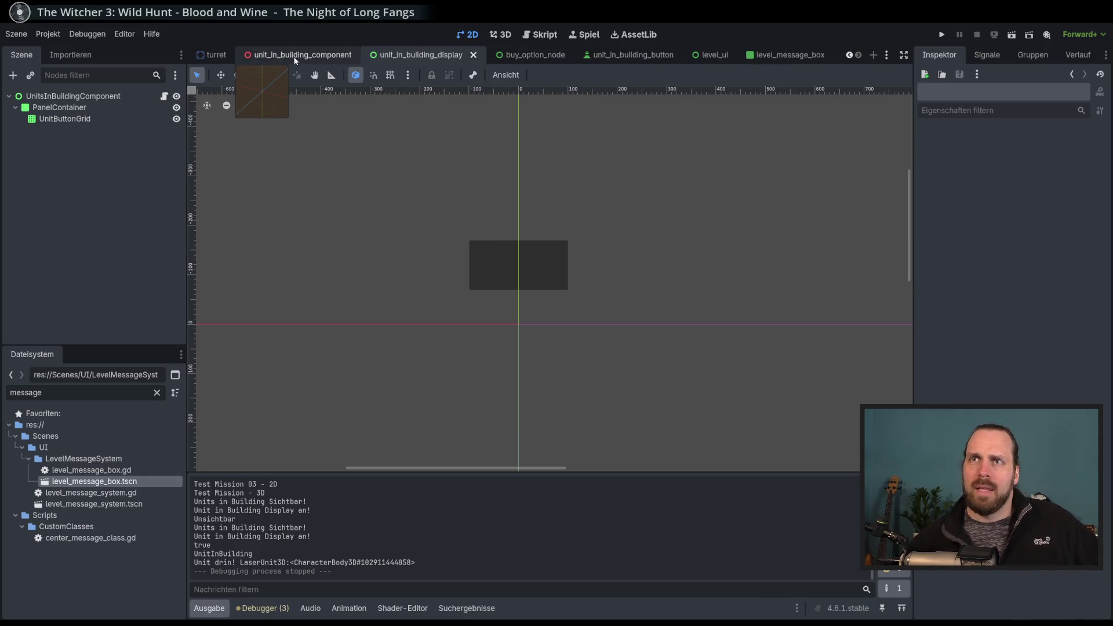
Inspect the turret scene's UnitsInBuildingComponent, CombatBuildingComponent and Turret root nodes.
click(216, 54)
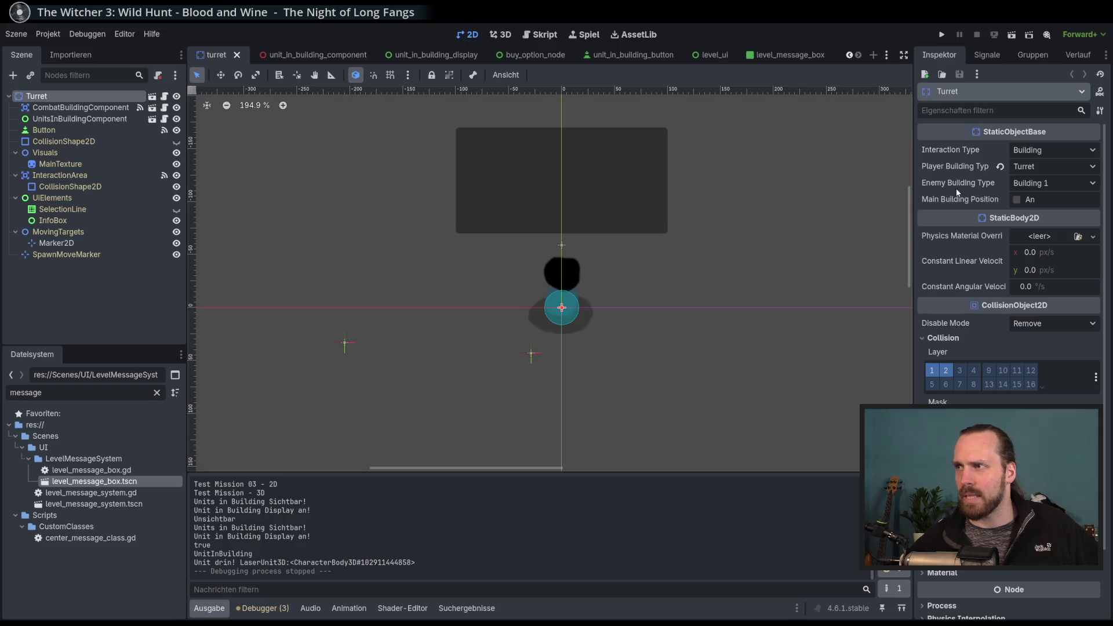
click(72, 123)
click(80, 110)
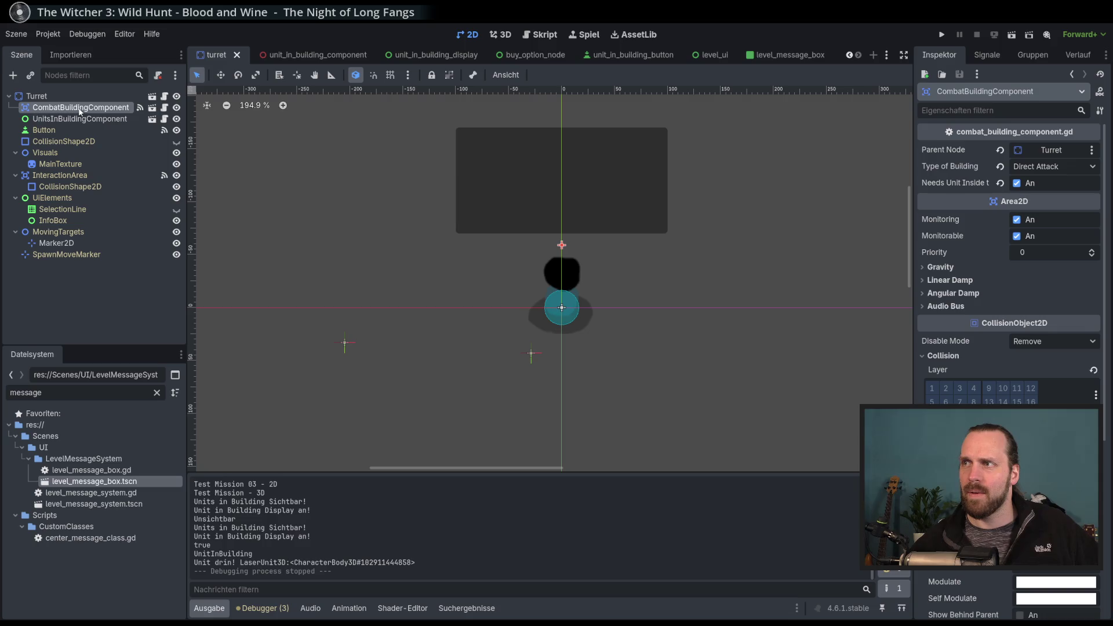
click(53, 96)
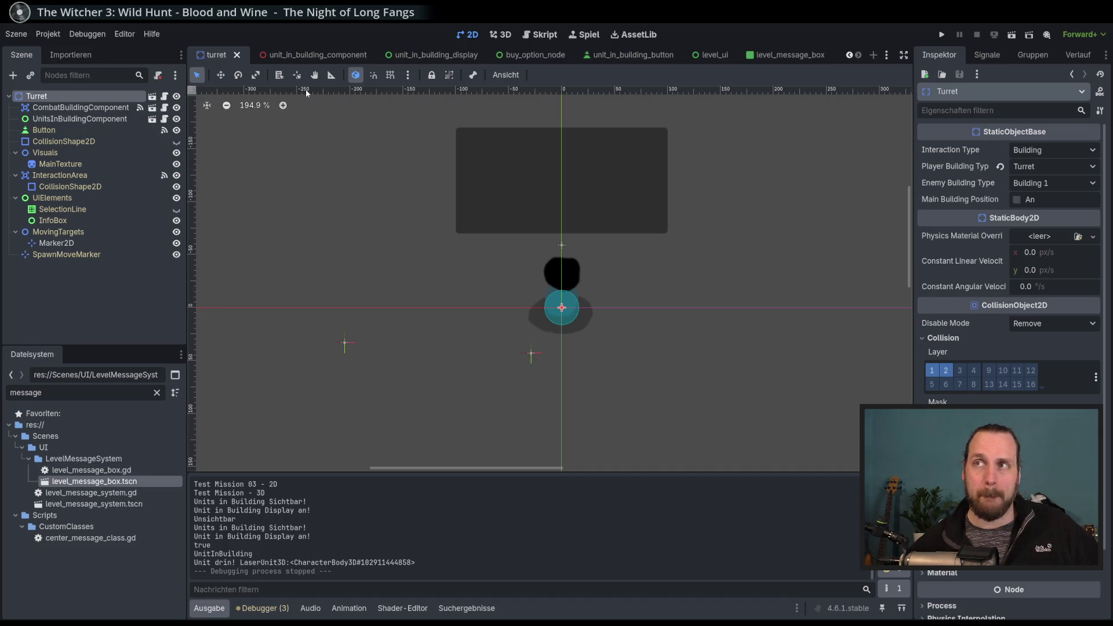
Switch to the unit_in_building_component scene and select a node in it.
click(886, 56)
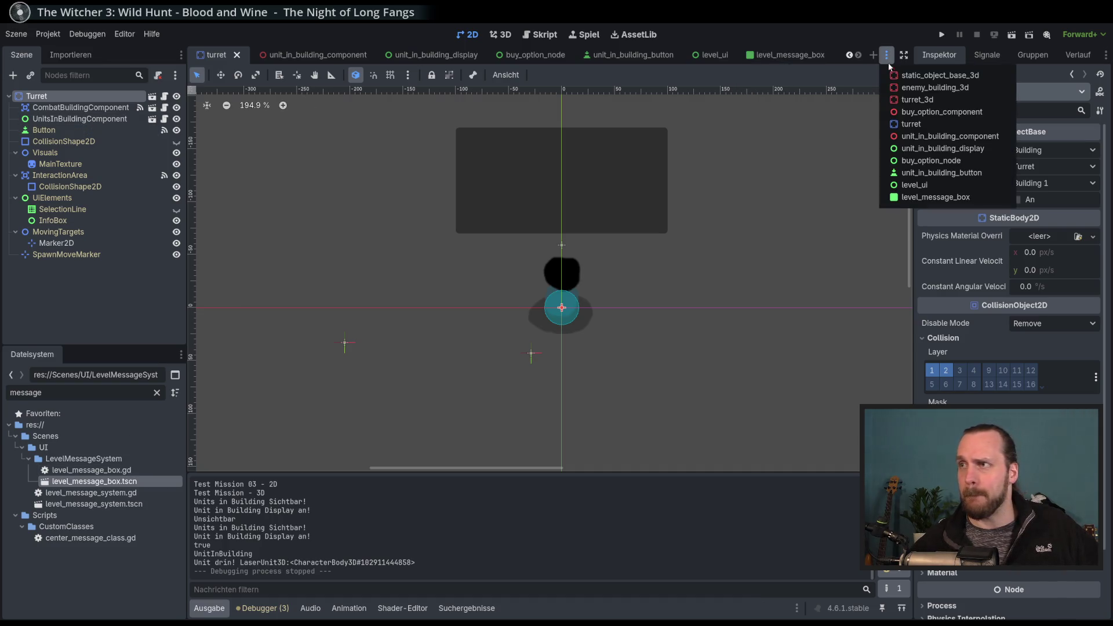
click(922, 139)
click(142, 108)
Open the unit_in_building_component script and highlight every use of building_data_resource on line 31.
click(145, 97)
click(165, 97)
scroll(701, 302, up, 5)
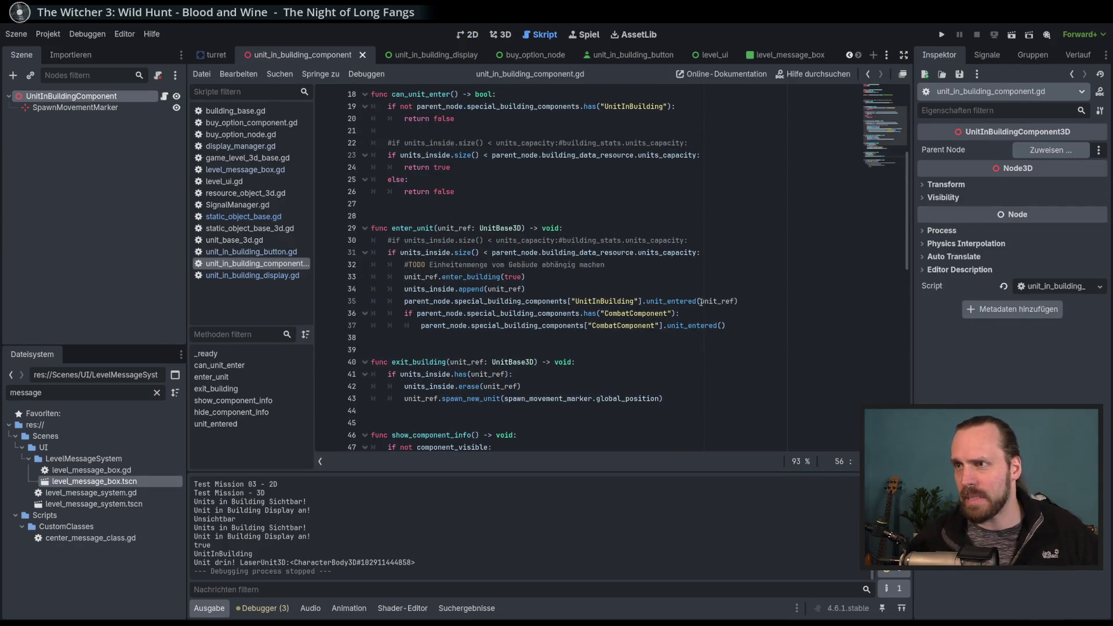
double_click(522, 252)
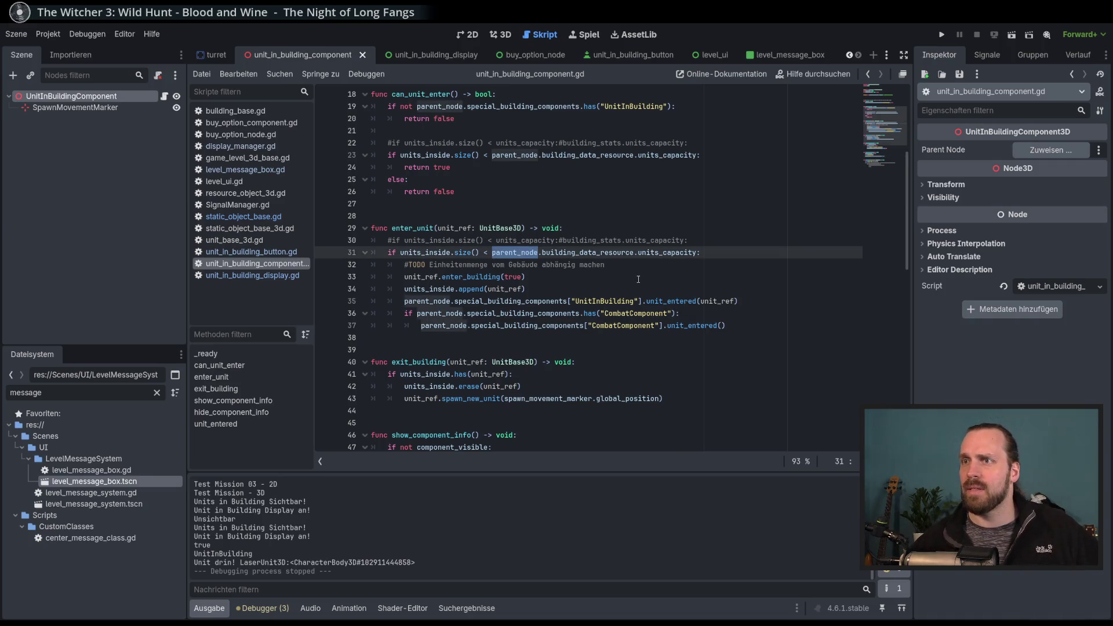
scroll(638, 279, up, 2)
double_click(587, 325)
click(603, 325)
double_click(586, 325)
click(651, 325)
double_click(594, 325)
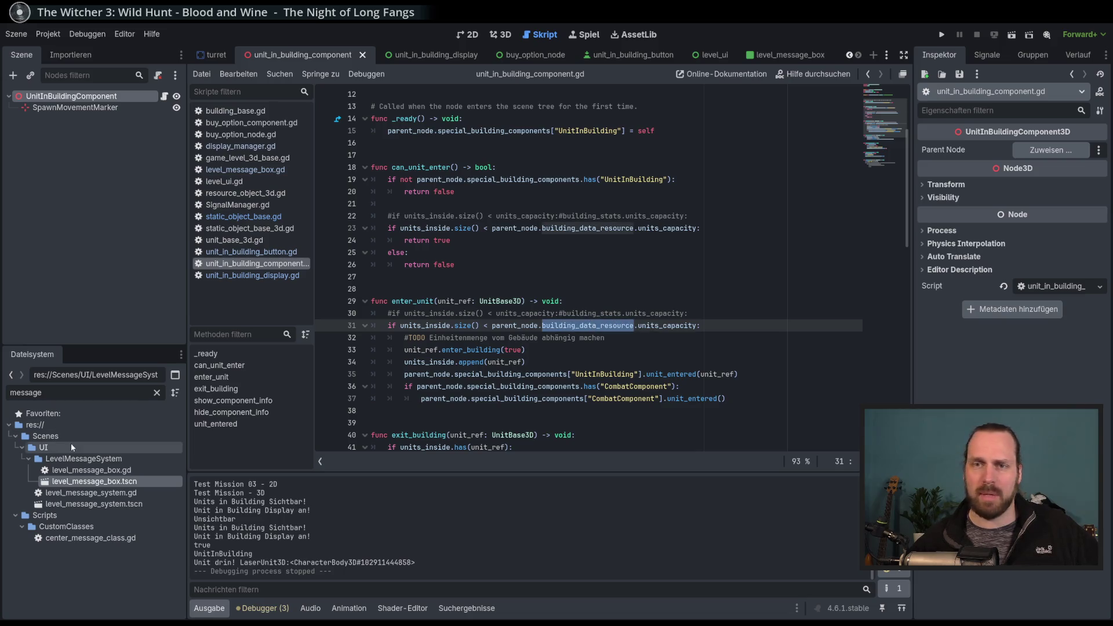
Filter files for 'turret', open TurretResource.tres, then launch the game from line 33.
double_click(90, 397)
text(turret)
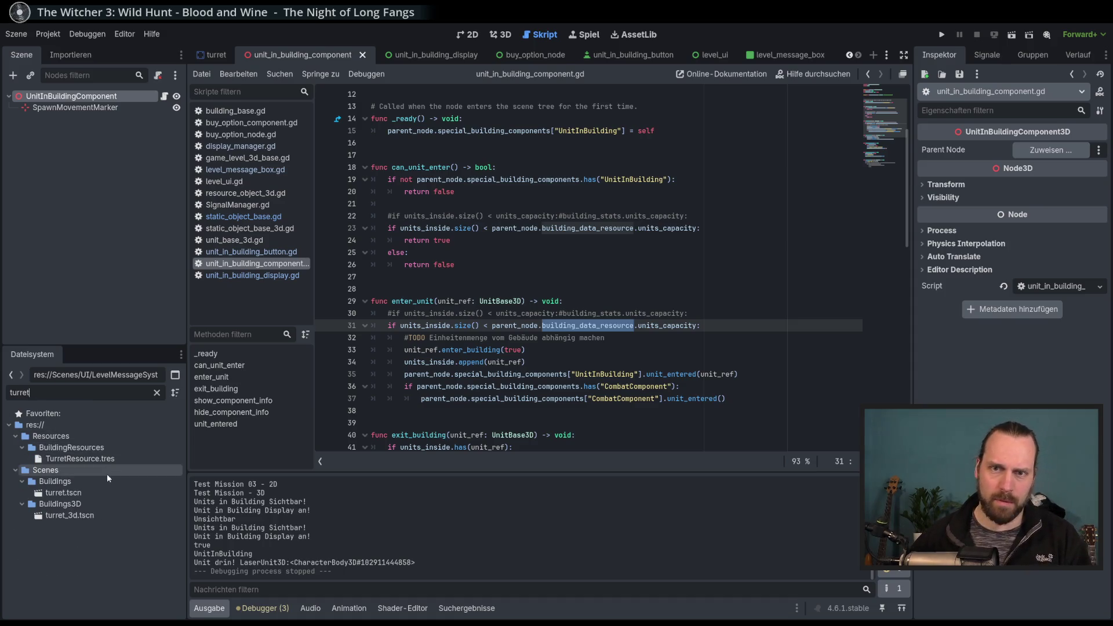
click(112, 460)
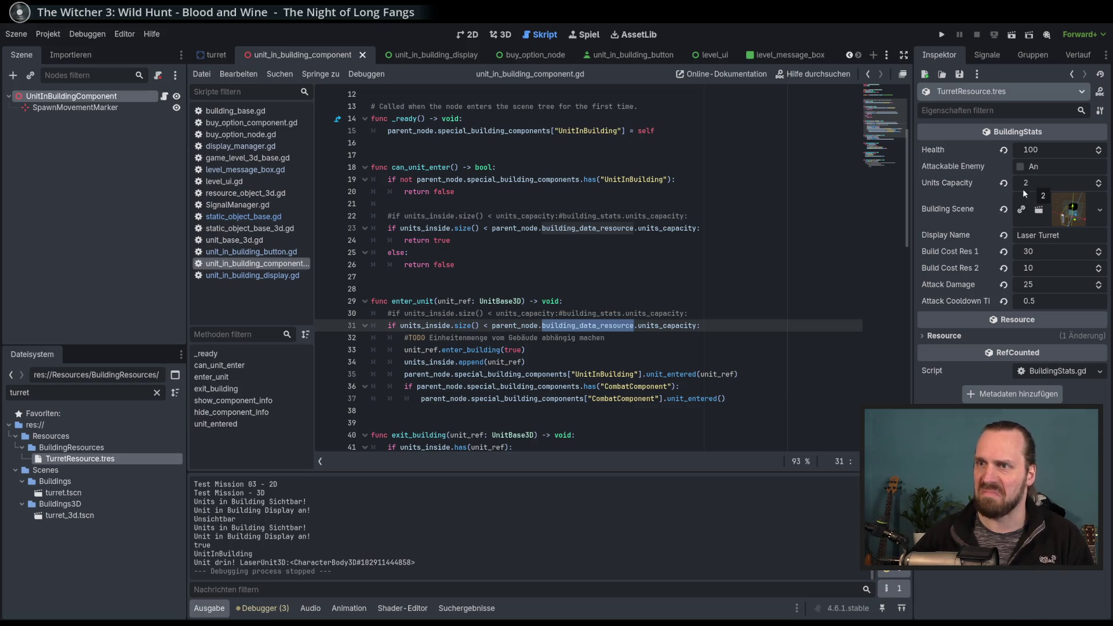
click(569, 349)
key(F5)
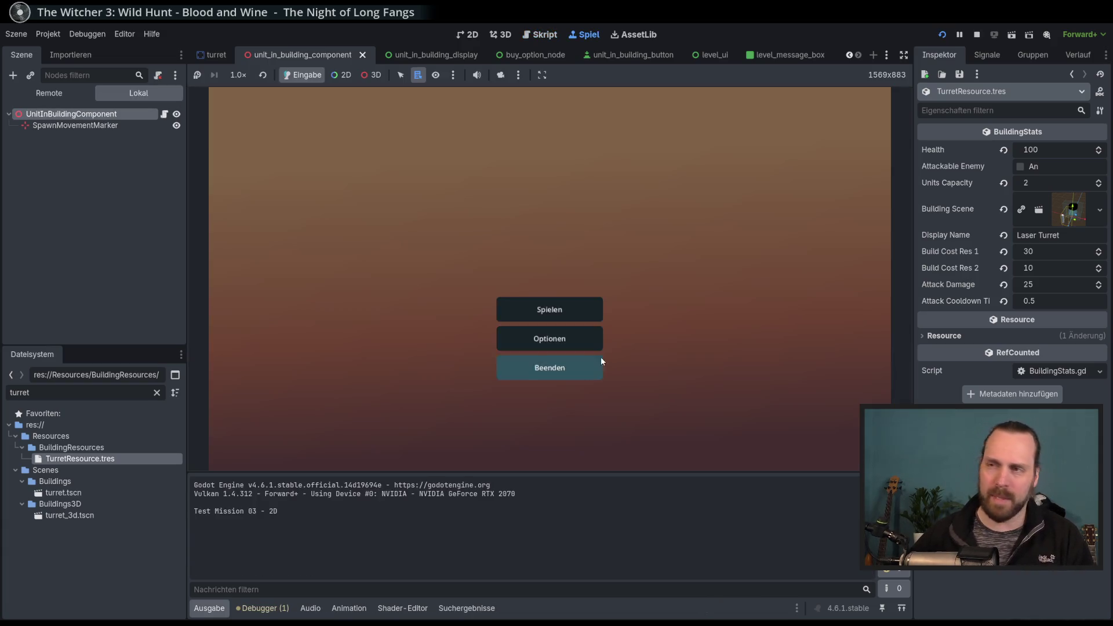
Start Test Mission - 3D and place a Laser Turret inside the circle.
click(524, 313)
click(340, 239)
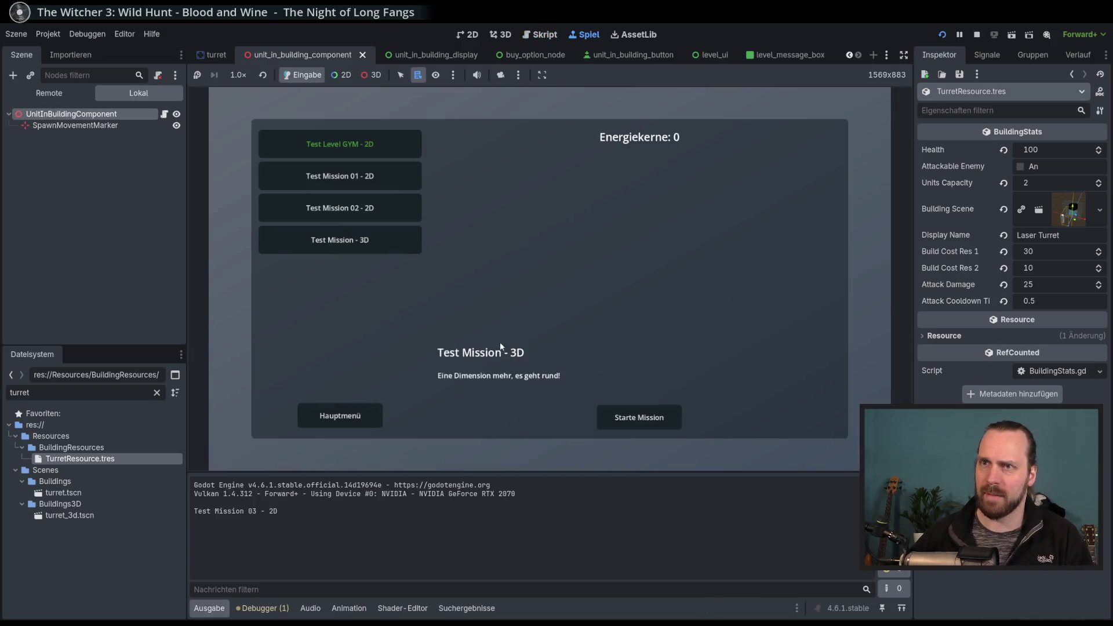
click(631, 415)
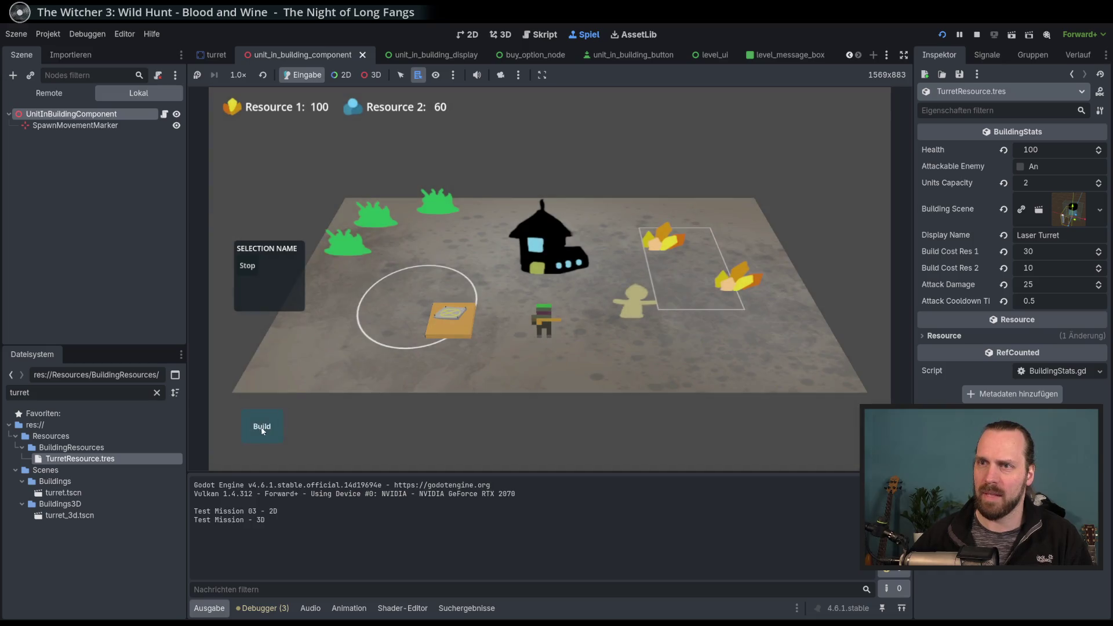
click(262, 429)
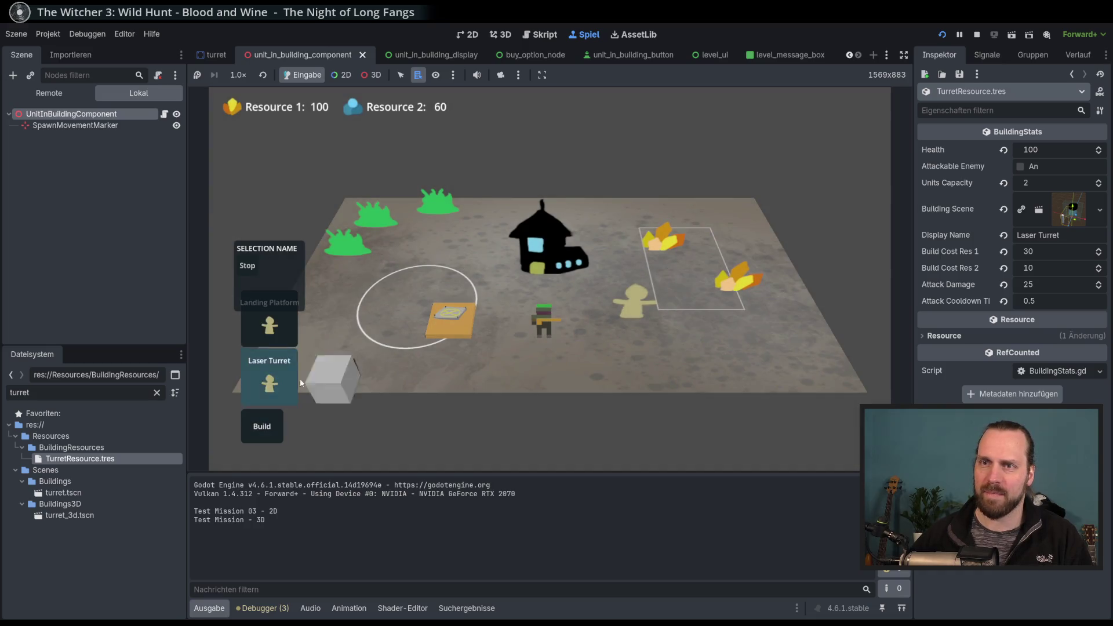
click(284, 385)
click(391, 307)
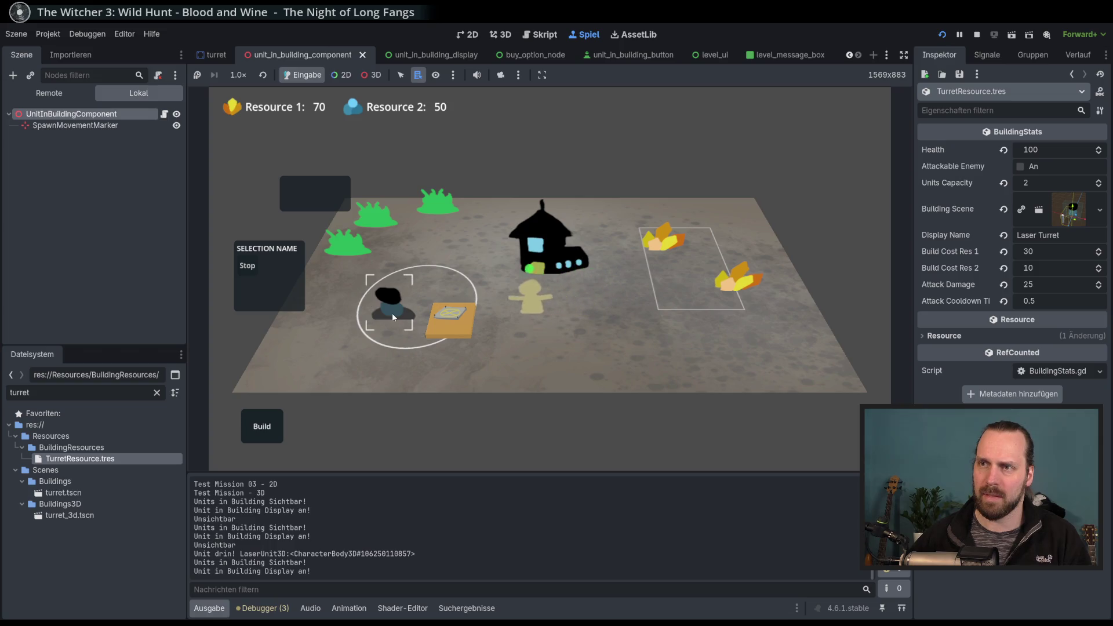
click(645, 336)
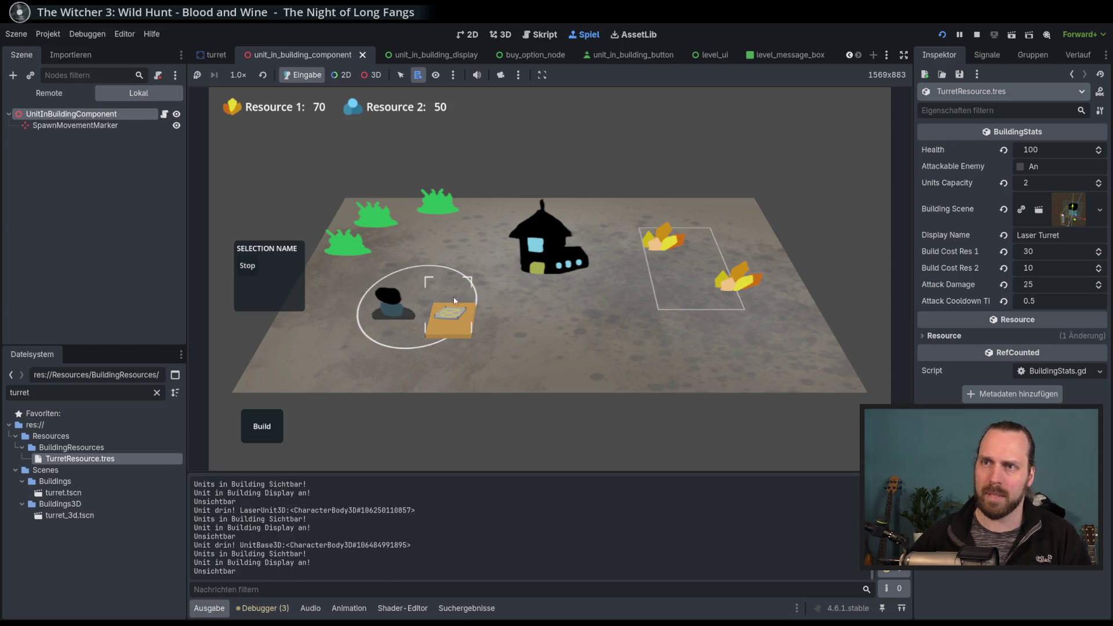
Buy a new unit, send it into the Laser Turret, then stop the game.
click(426, 313)
click(289, 333)
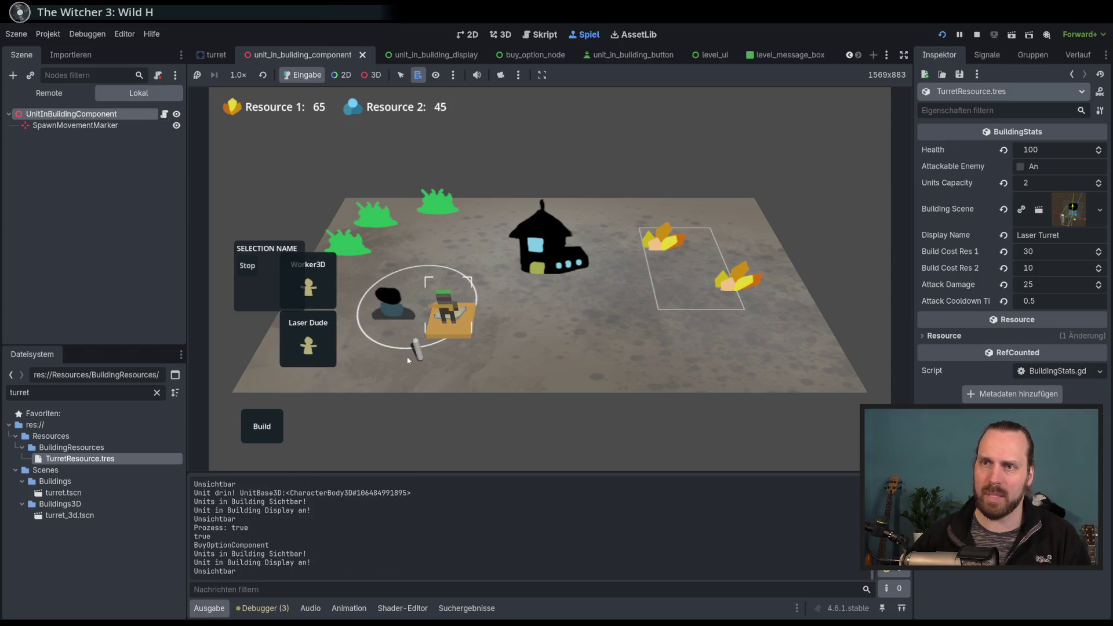
click(401, 326)
click(686, 367)
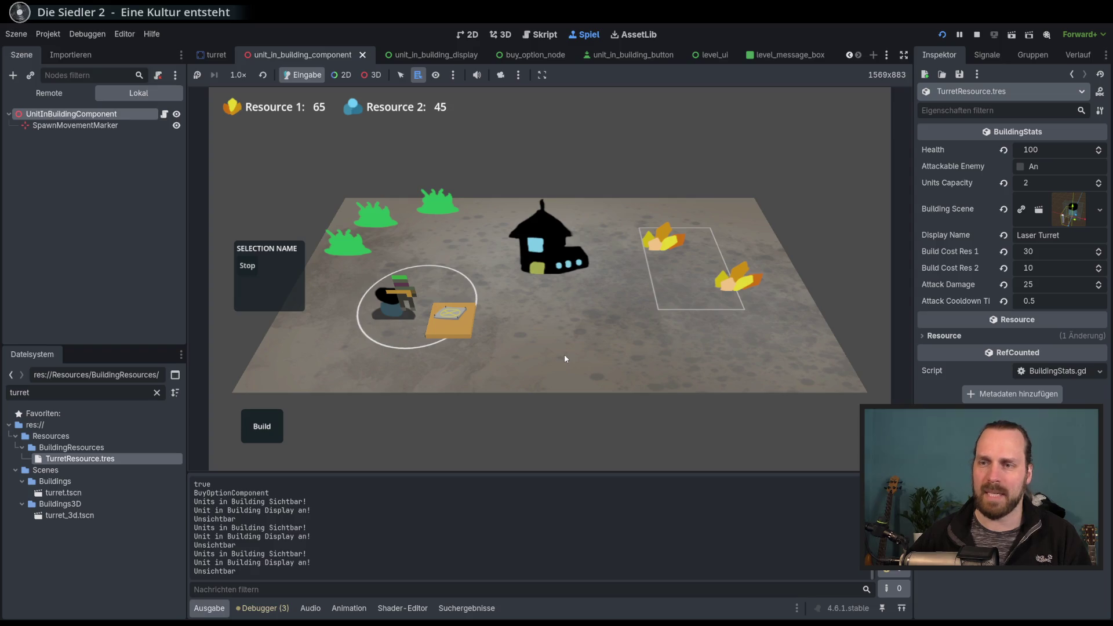
key(F8)
Set TurretResource Units Capacity to 4 and relaunch the game.
click(1047, 185)
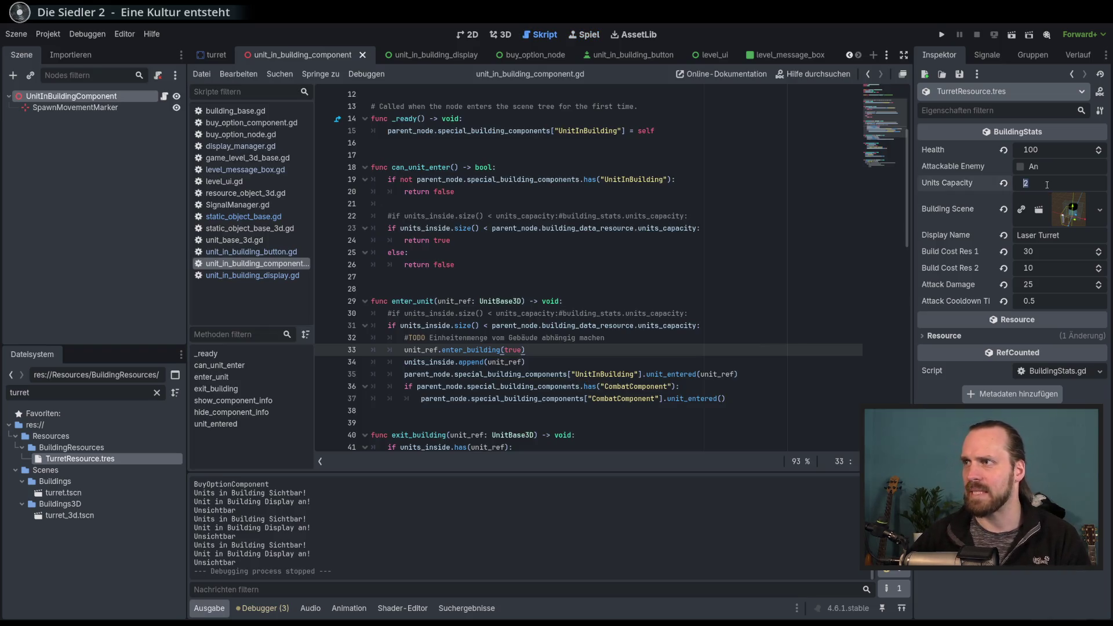
text(4)
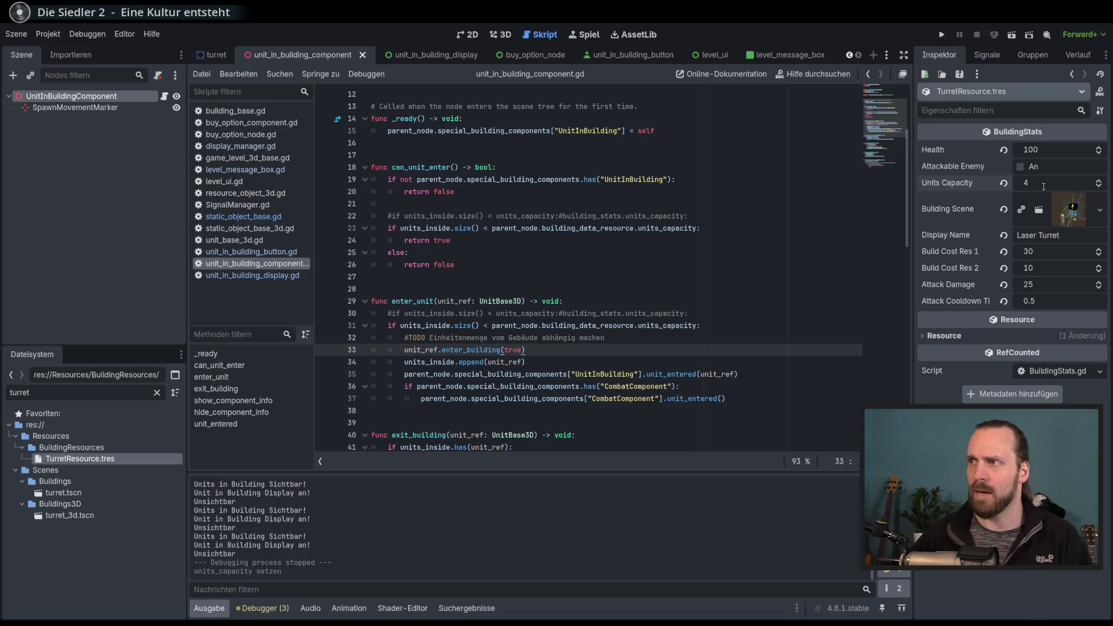
key(F5)
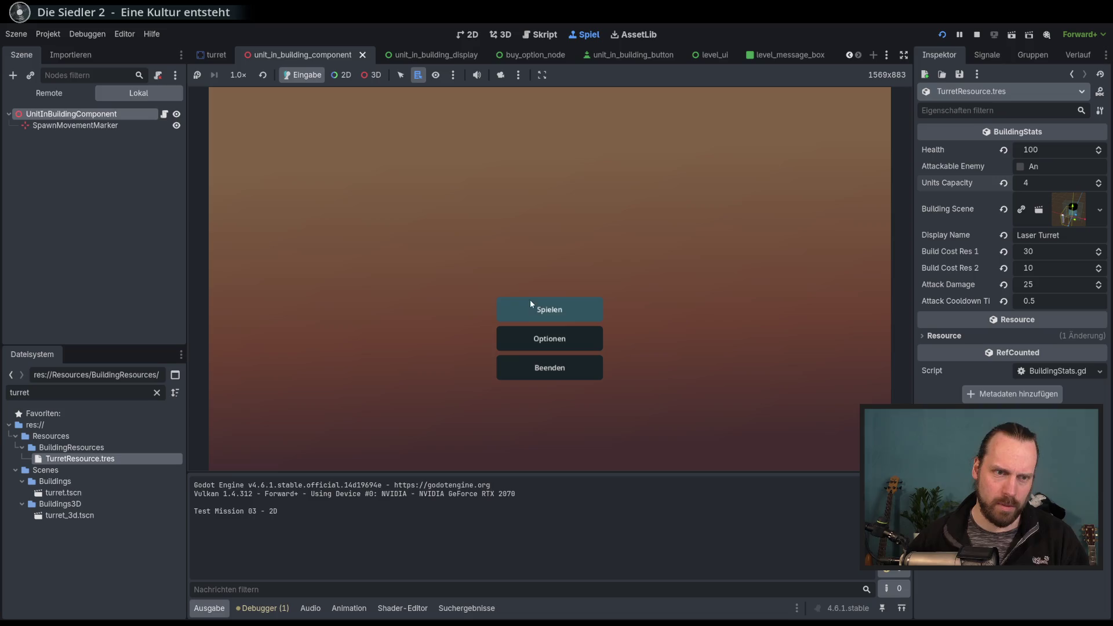
Start Test Mission - 3D and buy three Laser Dude units from the main building.
click(561, 307)
click(310, 238)
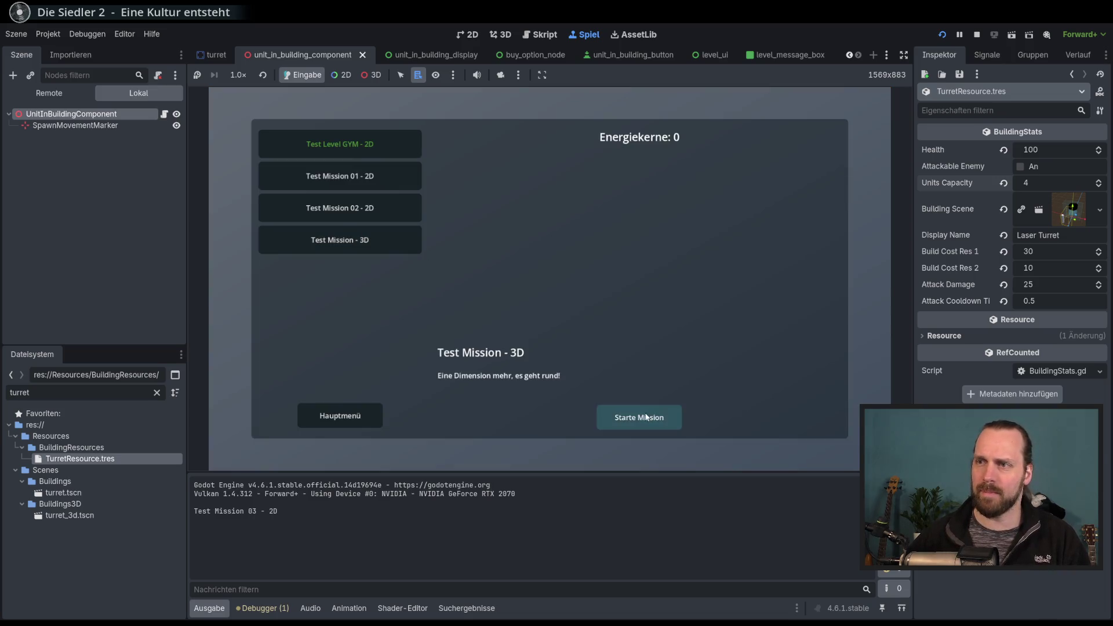
click(626, 416)
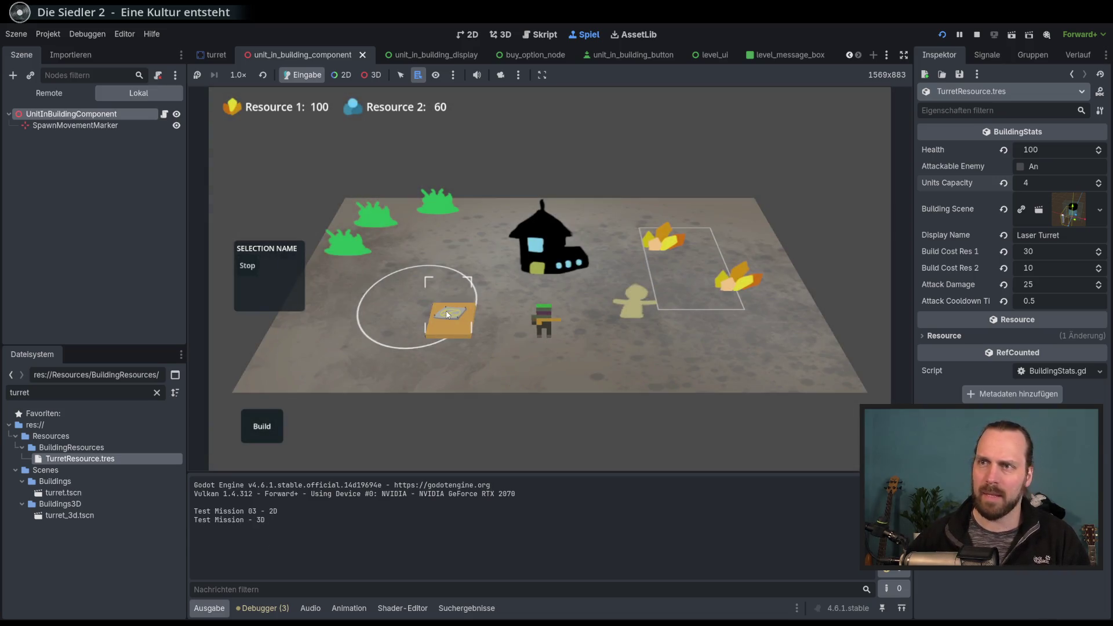
click(449, 316)
click(319, 346)
click(318, 349)
click(318, 349)
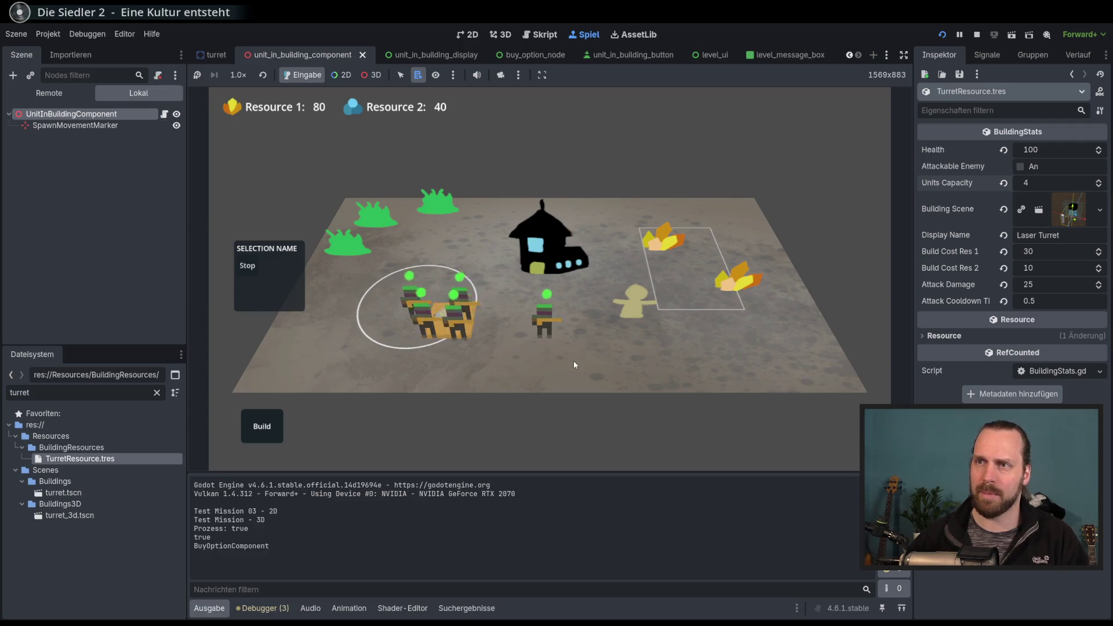
Place two Laser Turrets, one inside the circle and one on the right, then stop the game.
click(277, 420)
click(269, 356)
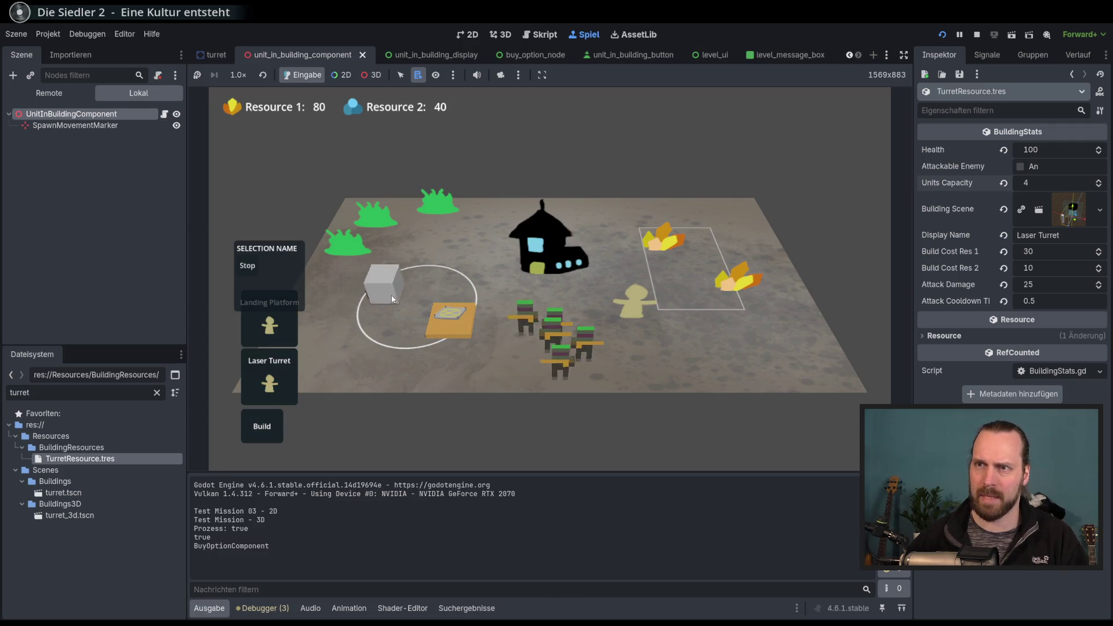
click(385, 281)
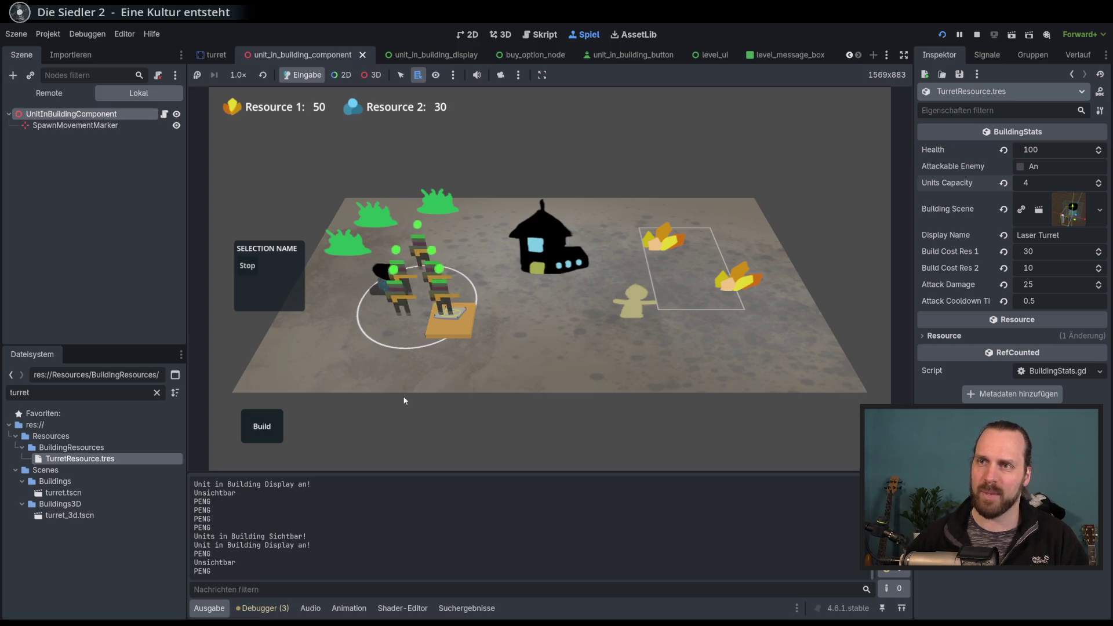
click(262, 426)
click(719, 350)
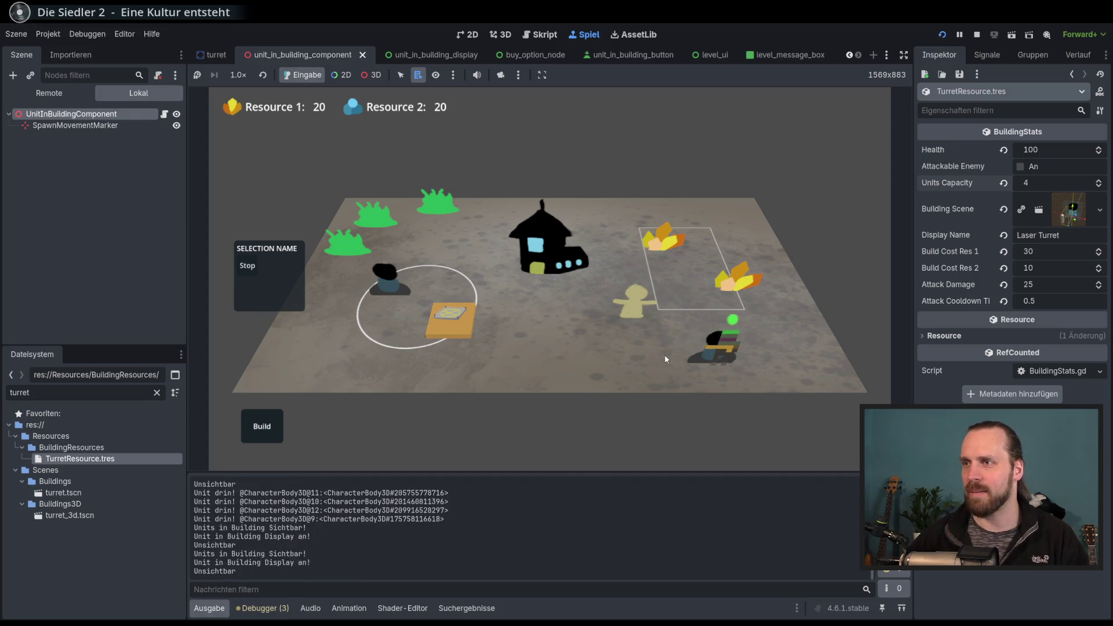
key(F8)
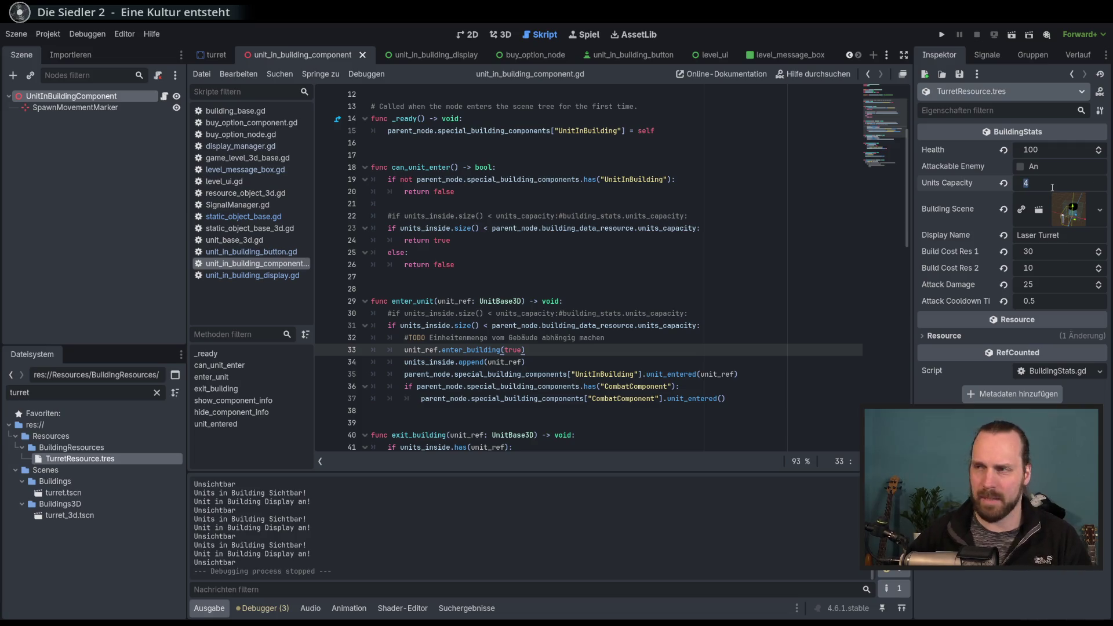
Commit the Units Capacity value of 4 and scroll through unit_in_building_component.gd.
click(683, 350)
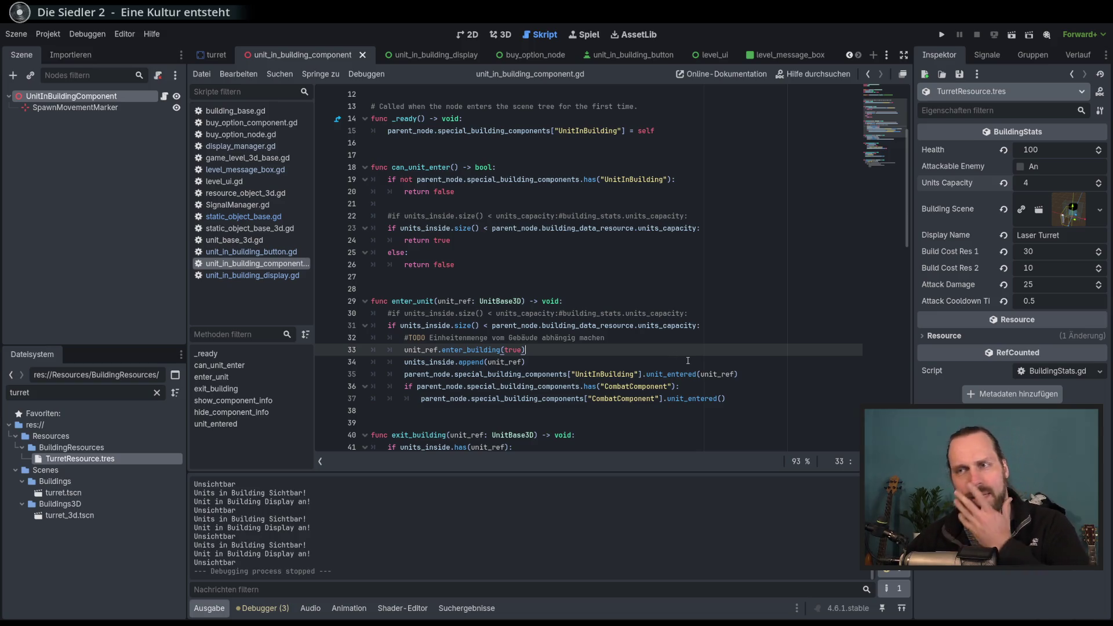
scroll(678, 362, down, 3)
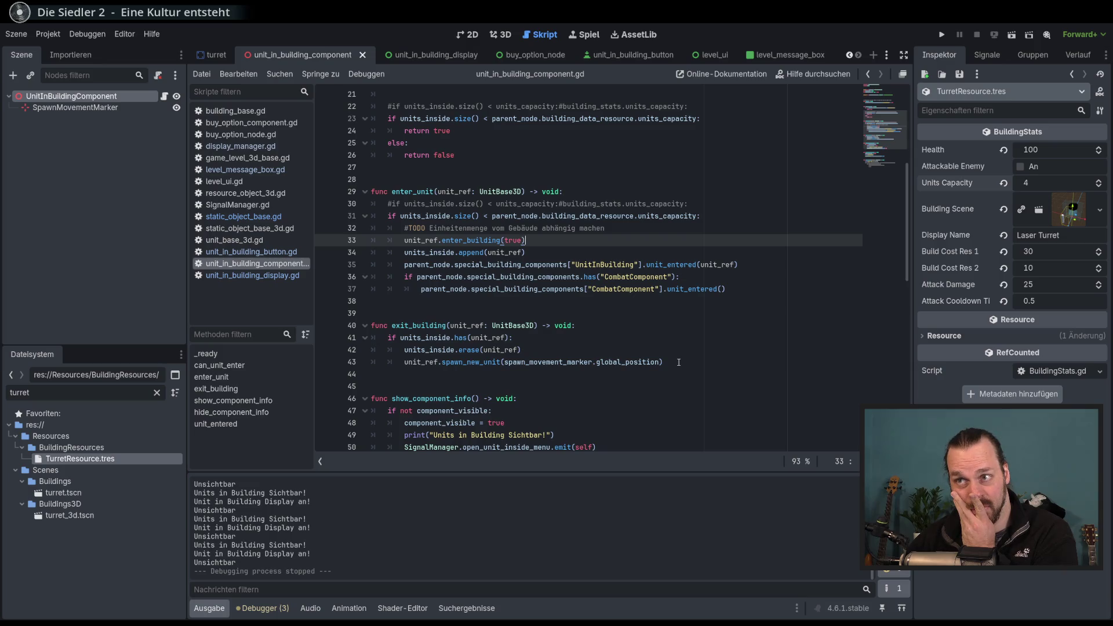
scroll(679, 362, down, 7)
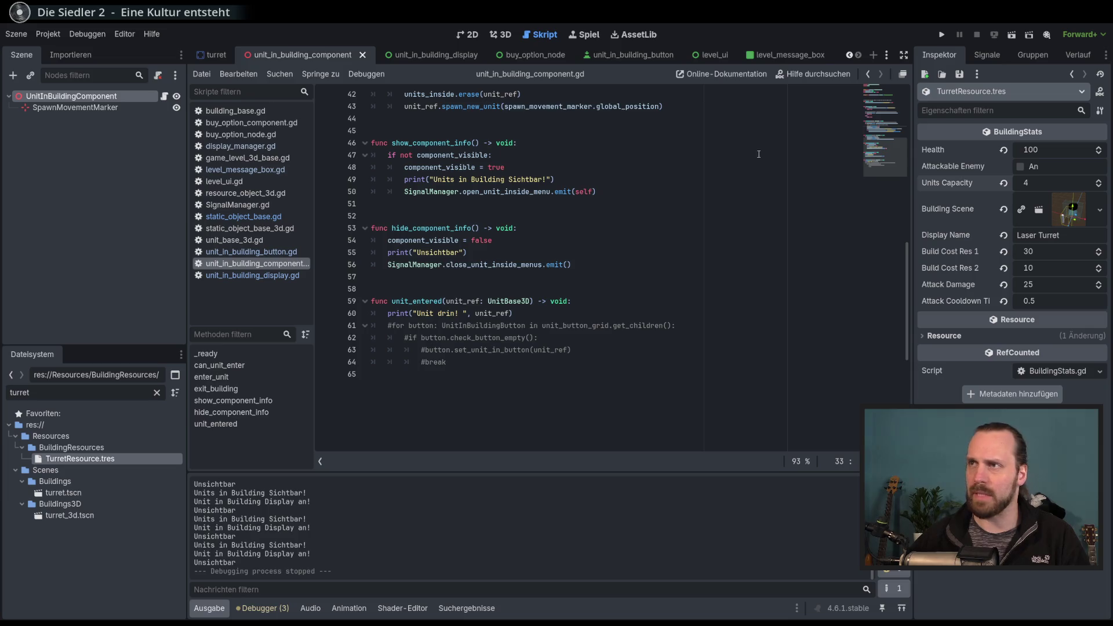
Switch to the buy_option_component script from the open scripts list.
click(886, 55)
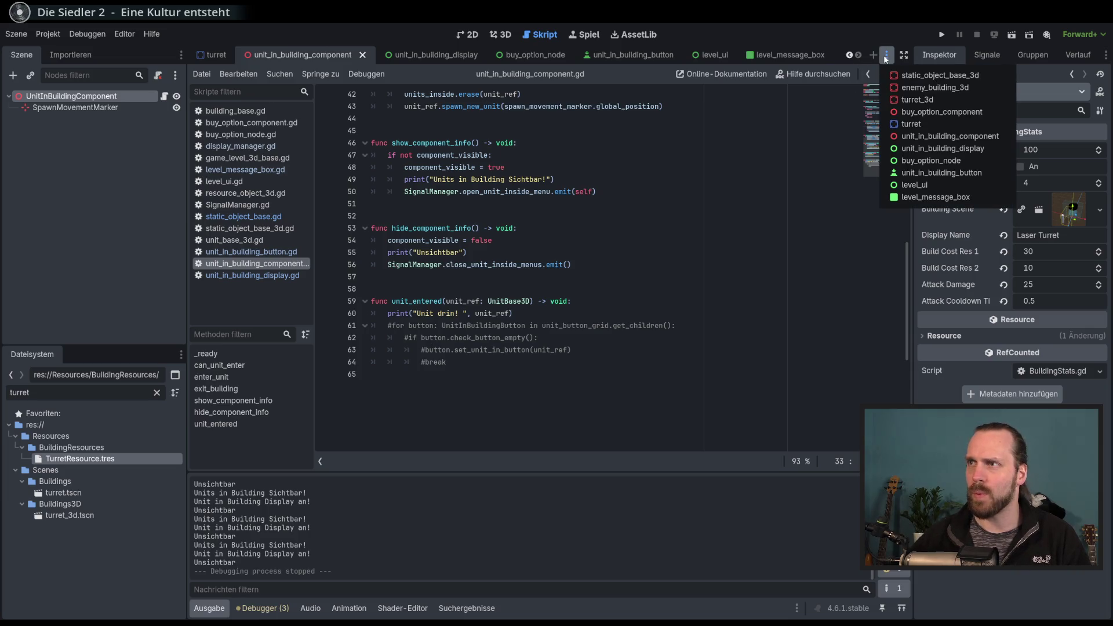
click(918, 109)
click(886, 55)
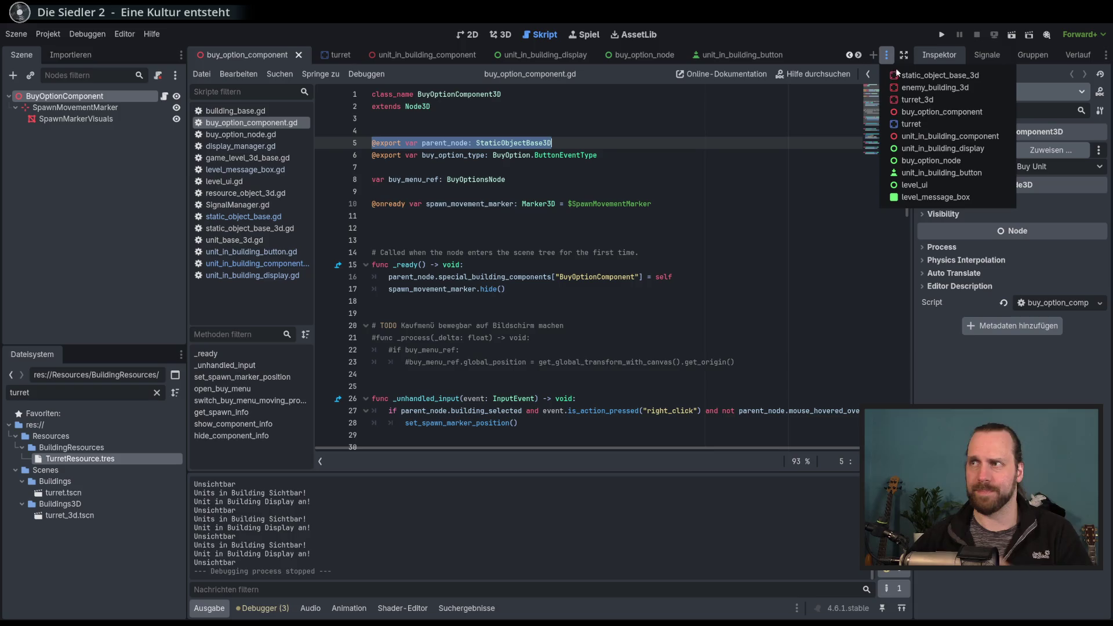
click(888, 112)
click(885, 55)
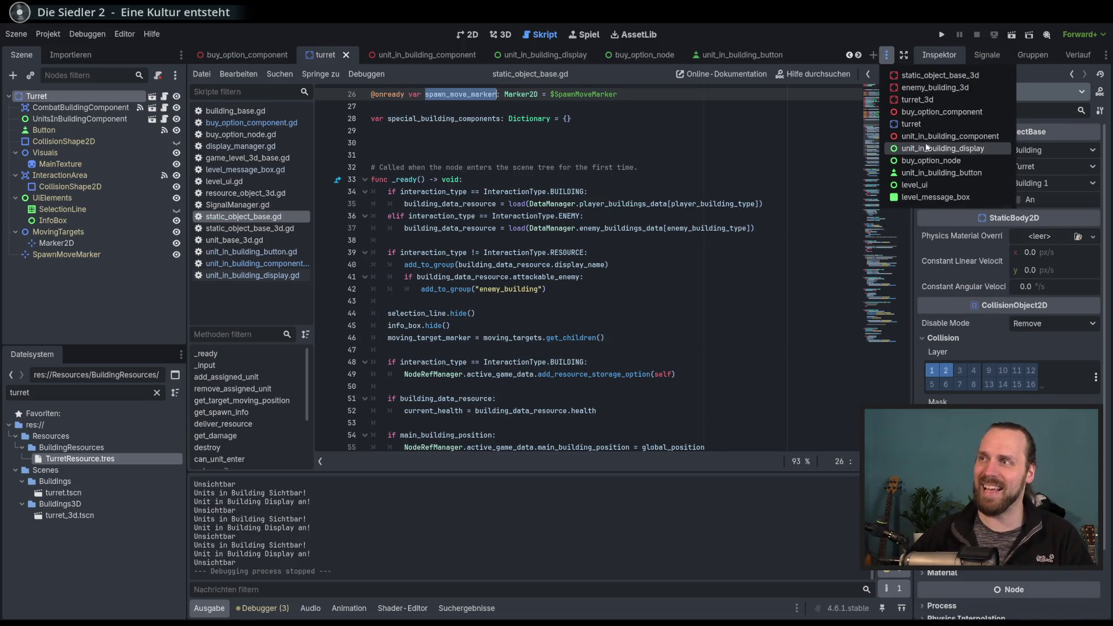
click(939, 149)
scroll(738, 272, down, 3)
scroll(511, 265, up, 6)
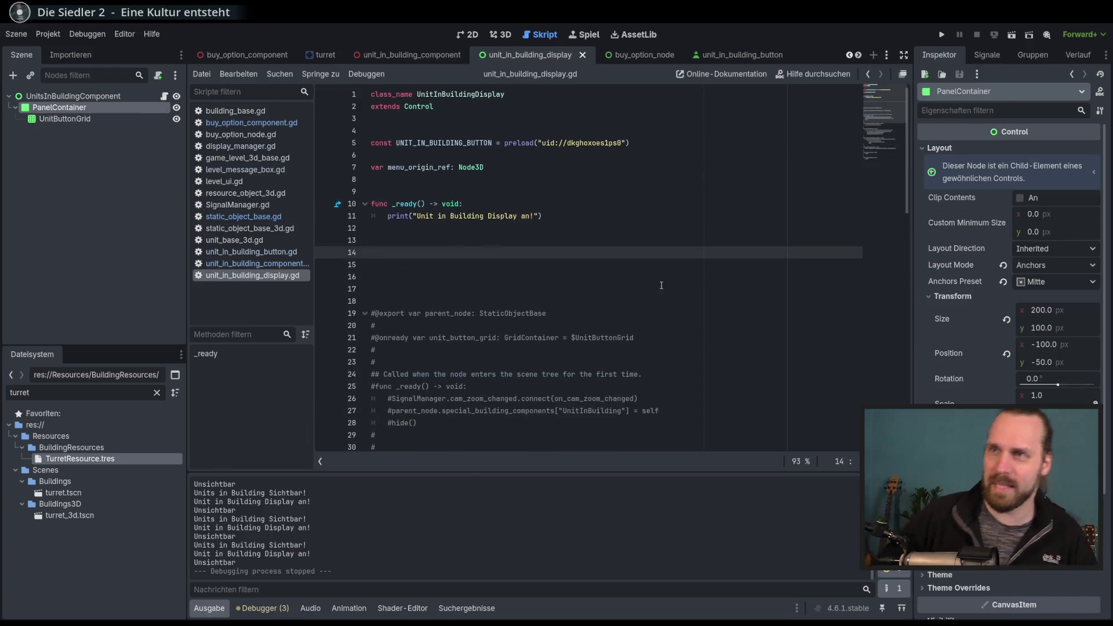
click(509, 265)
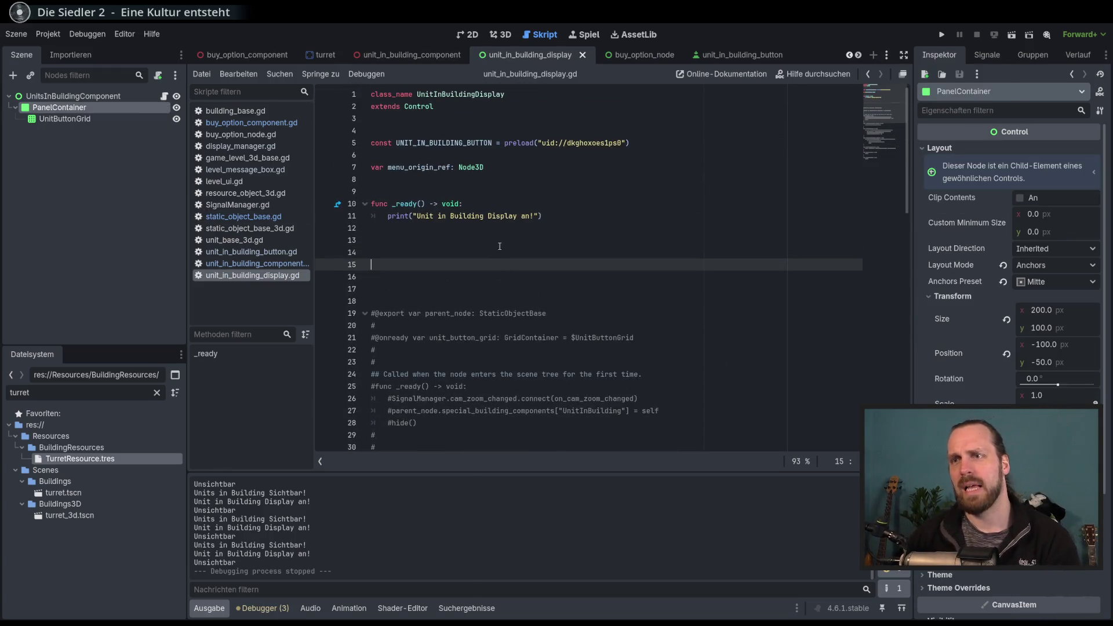
click(499, 244)
scroll(504, 260, down, 4)
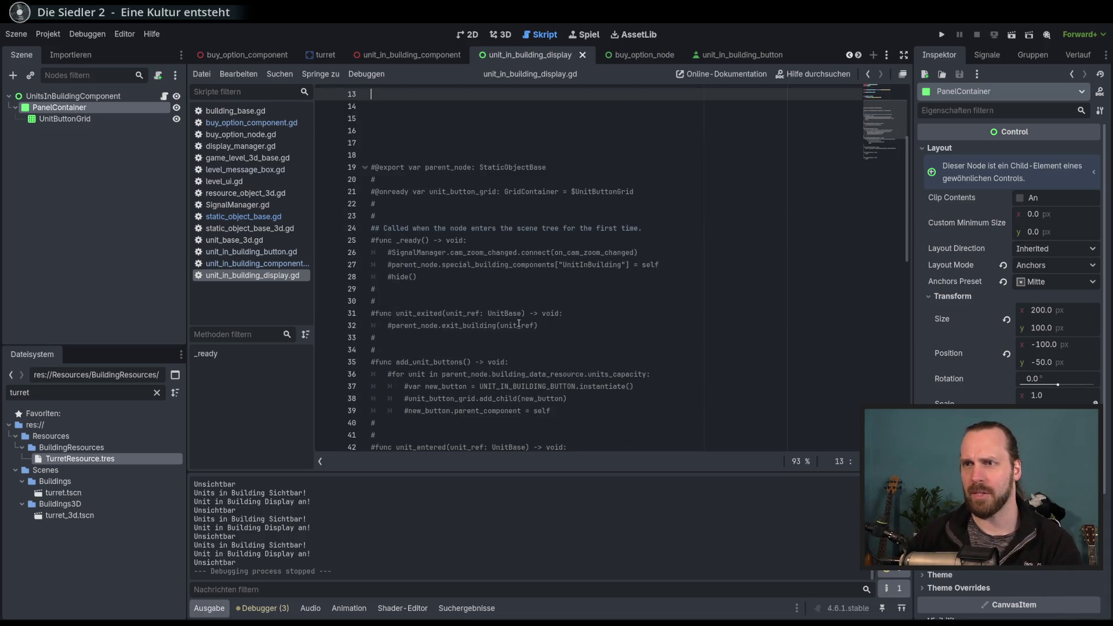
click(457, 361)
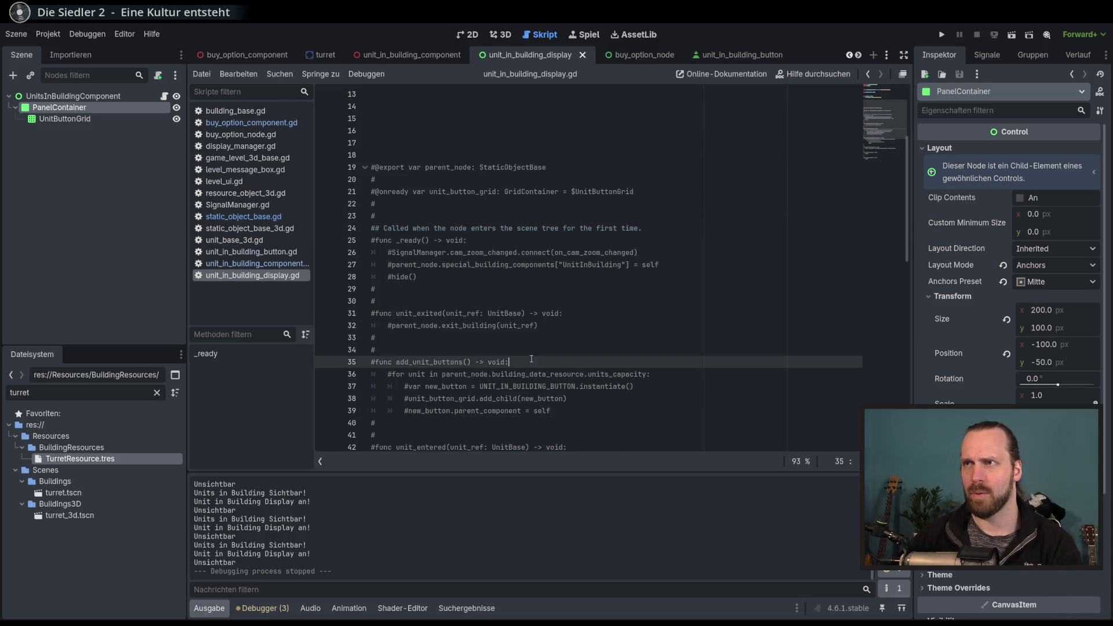
click(322, 54)
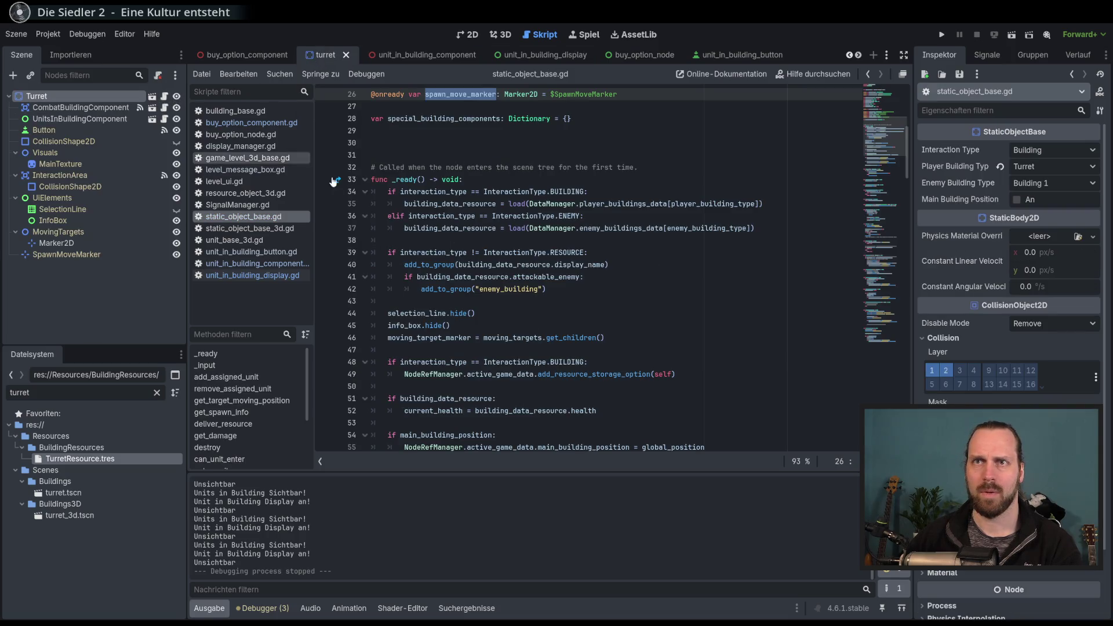
scroll(633, 307, down, 8)
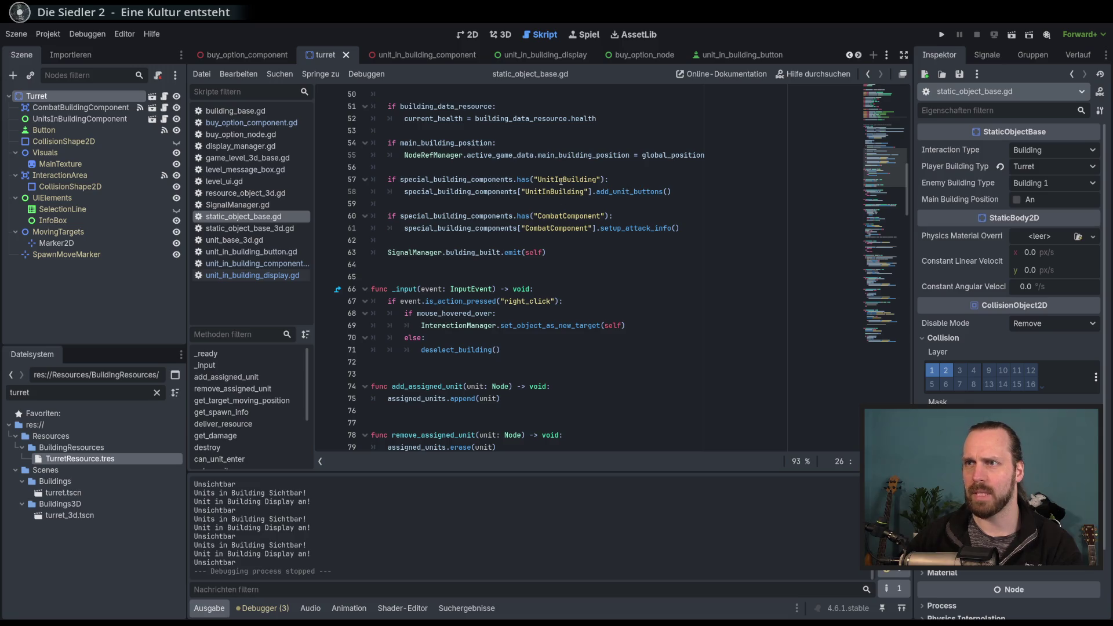
scroll(561, 204, up, 4)
scroll(636, 301, up, 1)
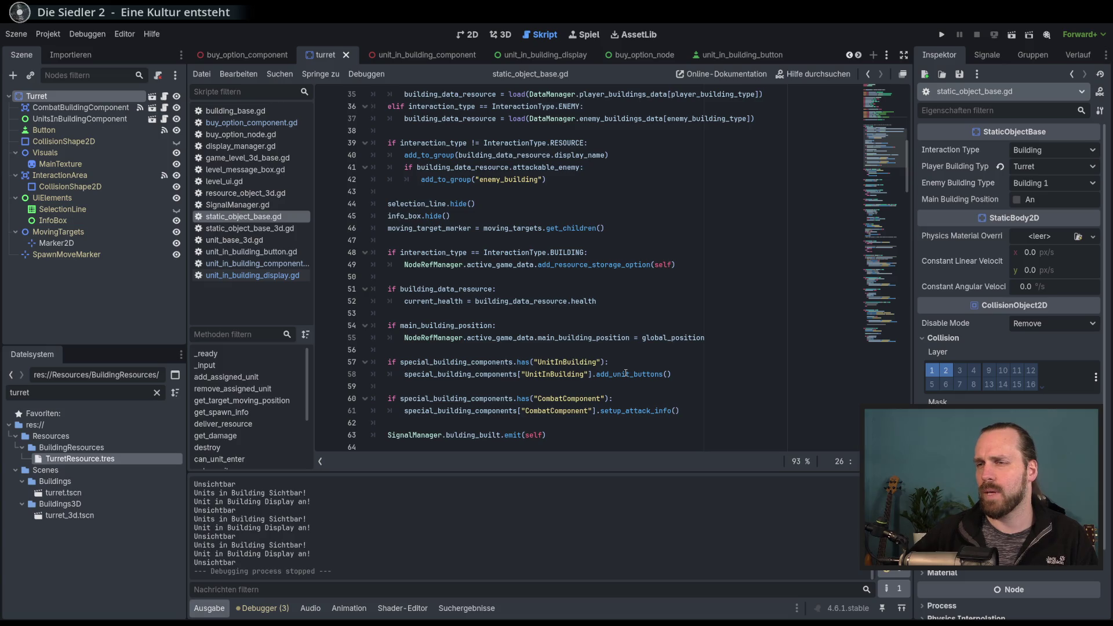
scroll(626, 372, down, 5)
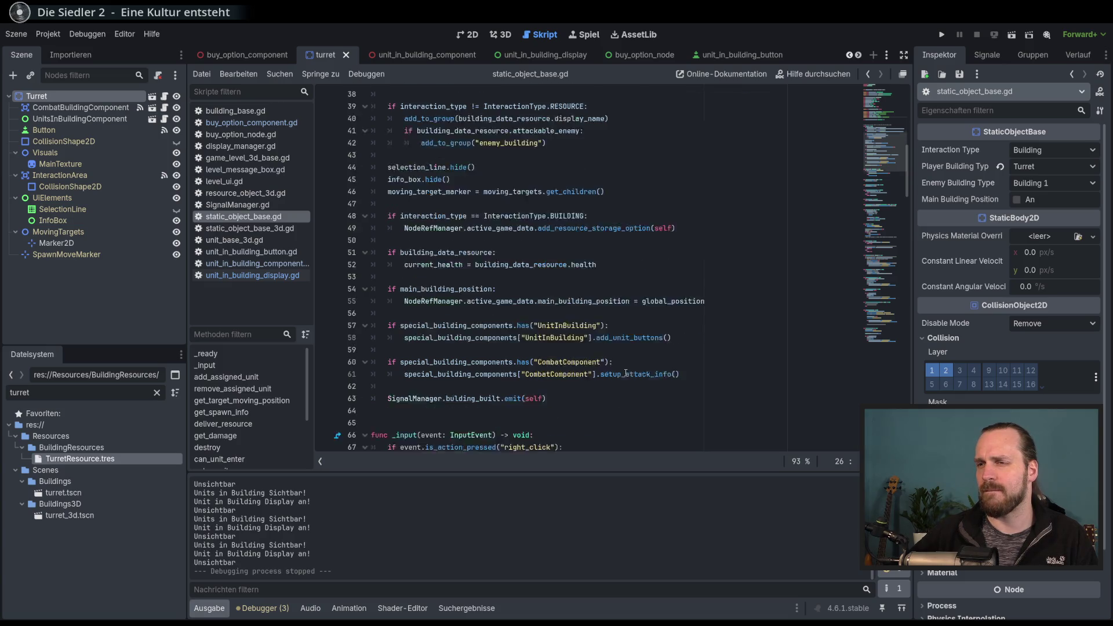
scroll(625, 373, down, 1)
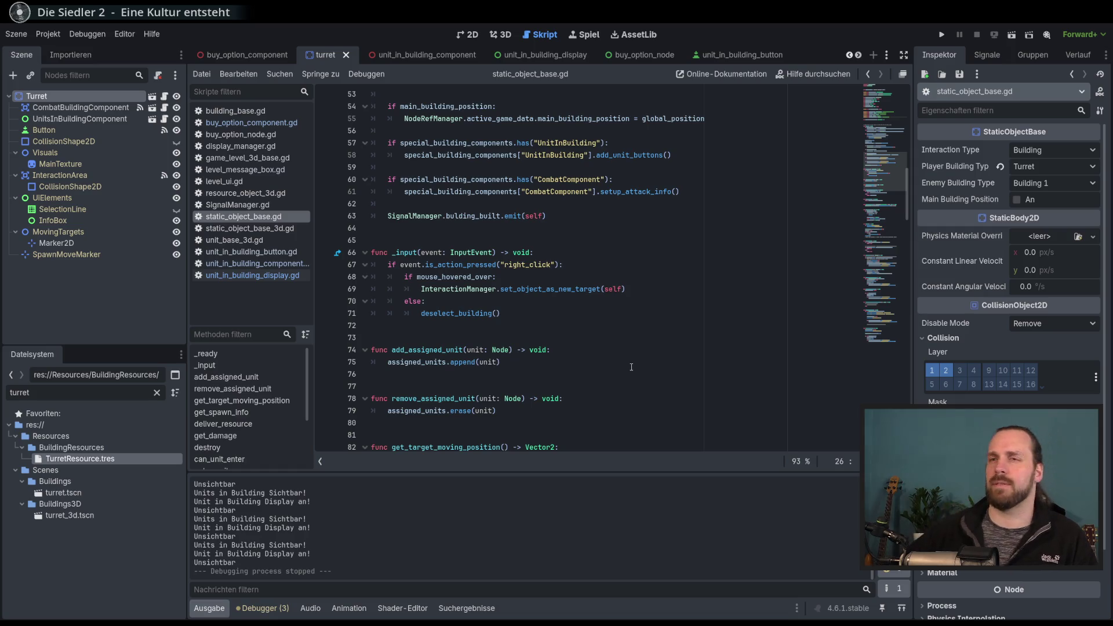
click(267, 265)
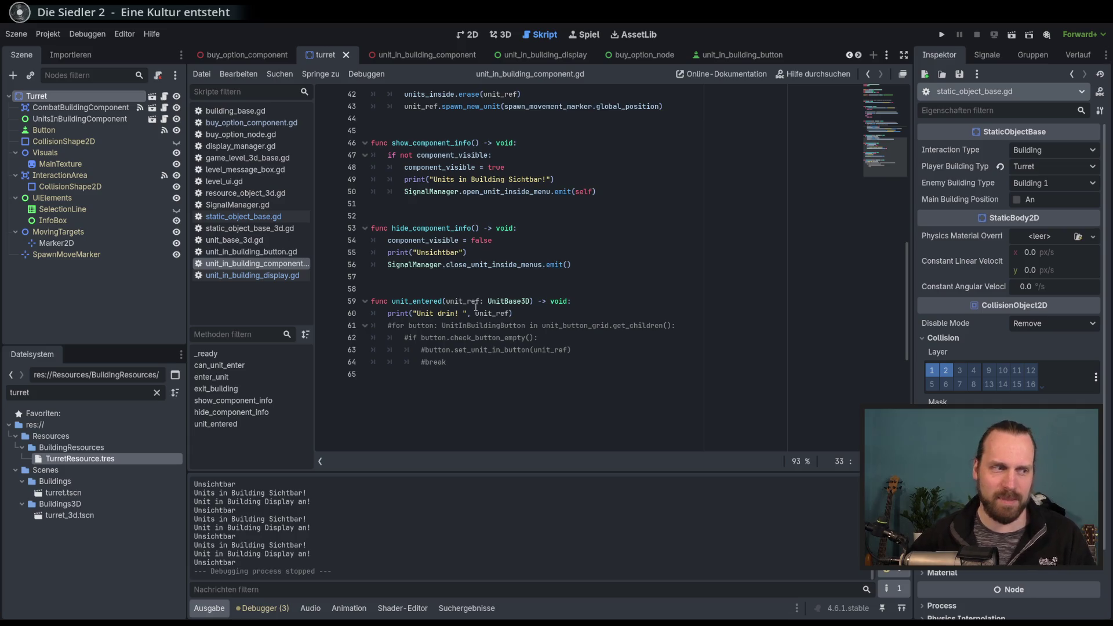
Open unit_in_building_display.gd and review the commented add_unit_buttons function around line 39.
click(252, 275)
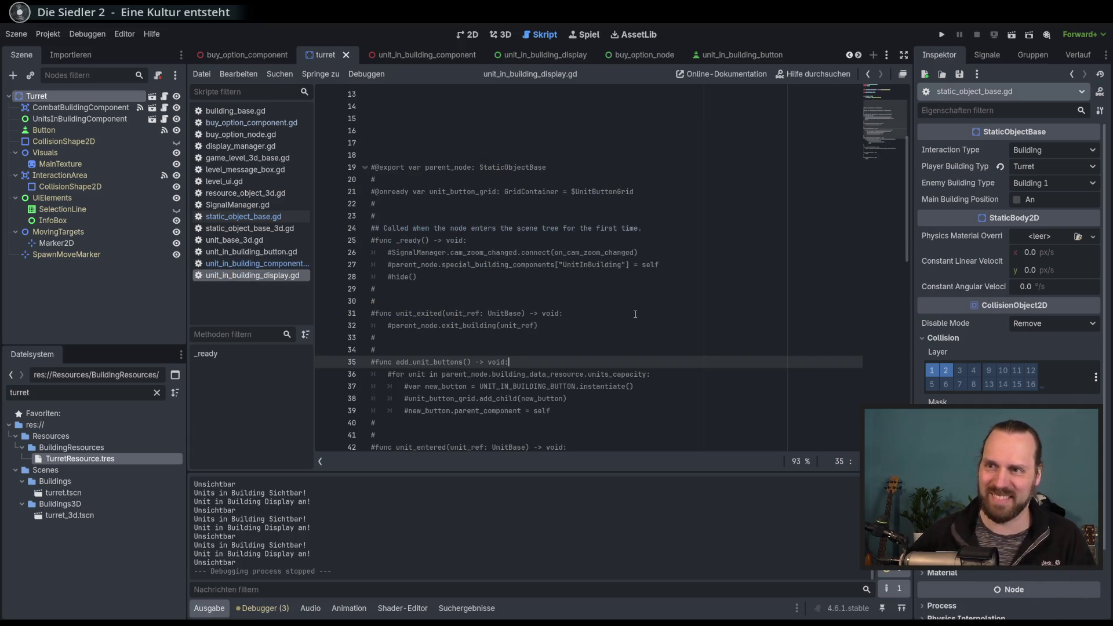
key(Up)
key(Up)
key(Up)
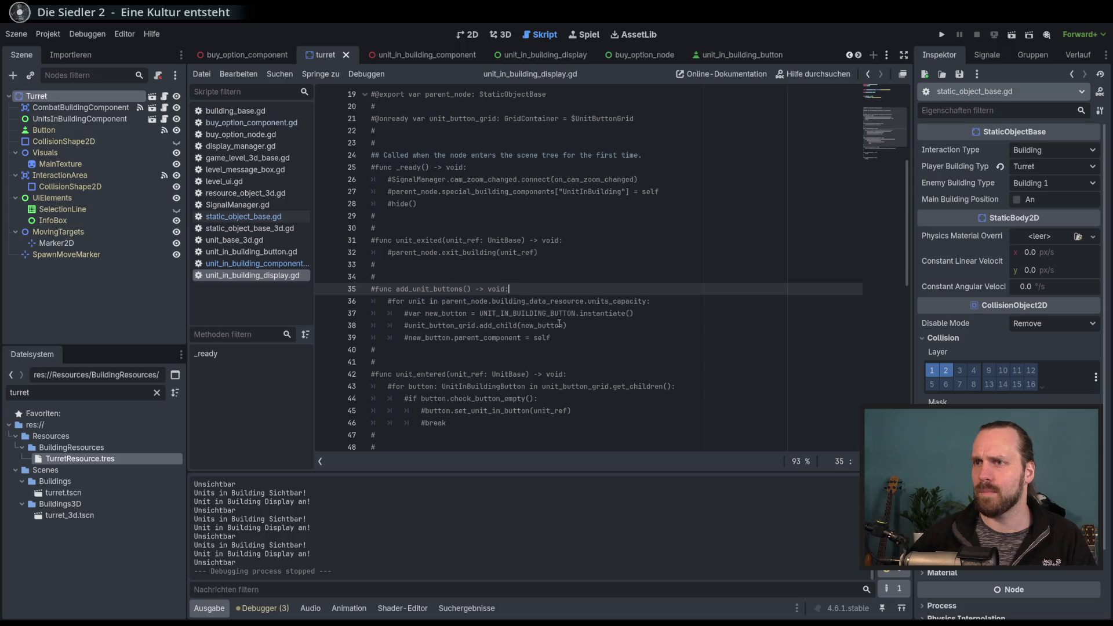
double_click(481, 337)
scroll(532, 344, down, 3)
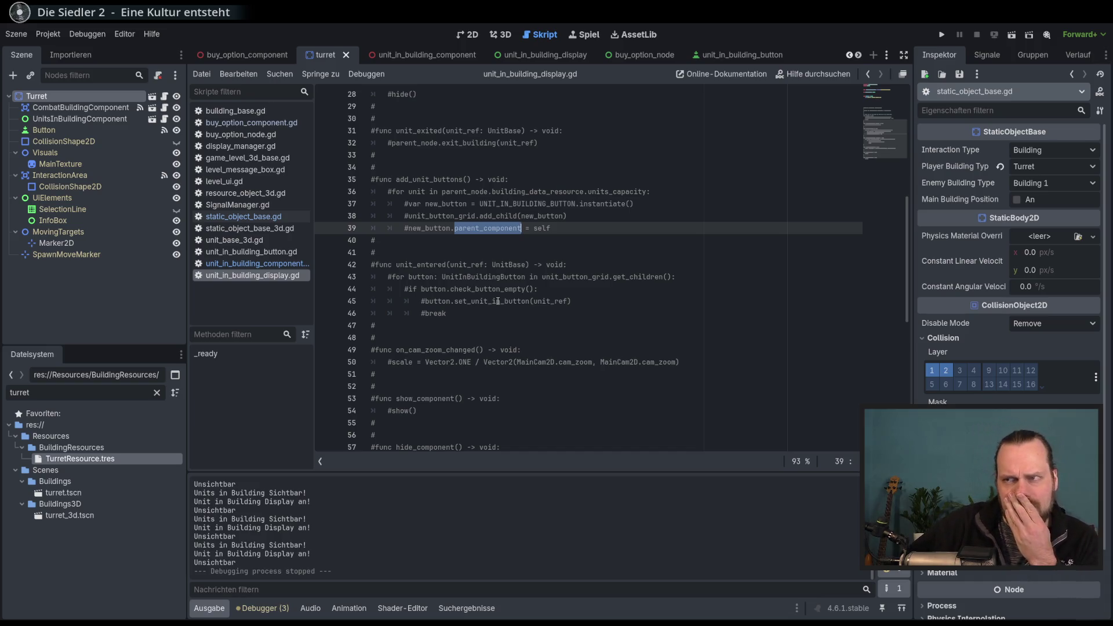
scroll(497, 301, up, 1)
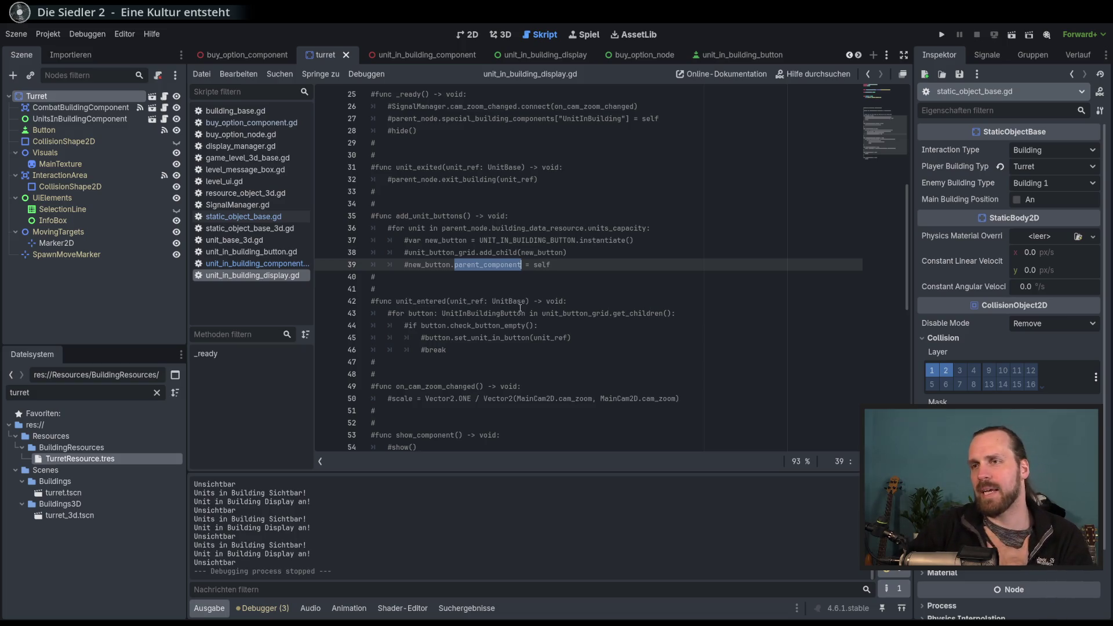
scroll(520, 308, down, 1)
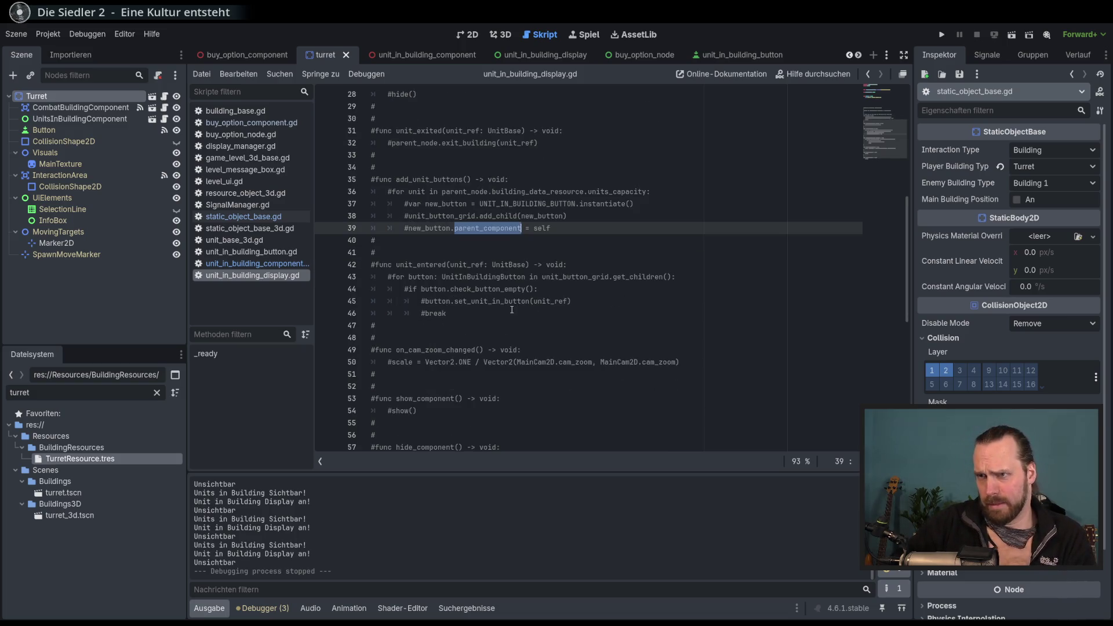
Select the set_unit_in_button call on line 45, then open the preloaded button scene.
double_click(487, 304)
scroll(488, 305, up, 2)
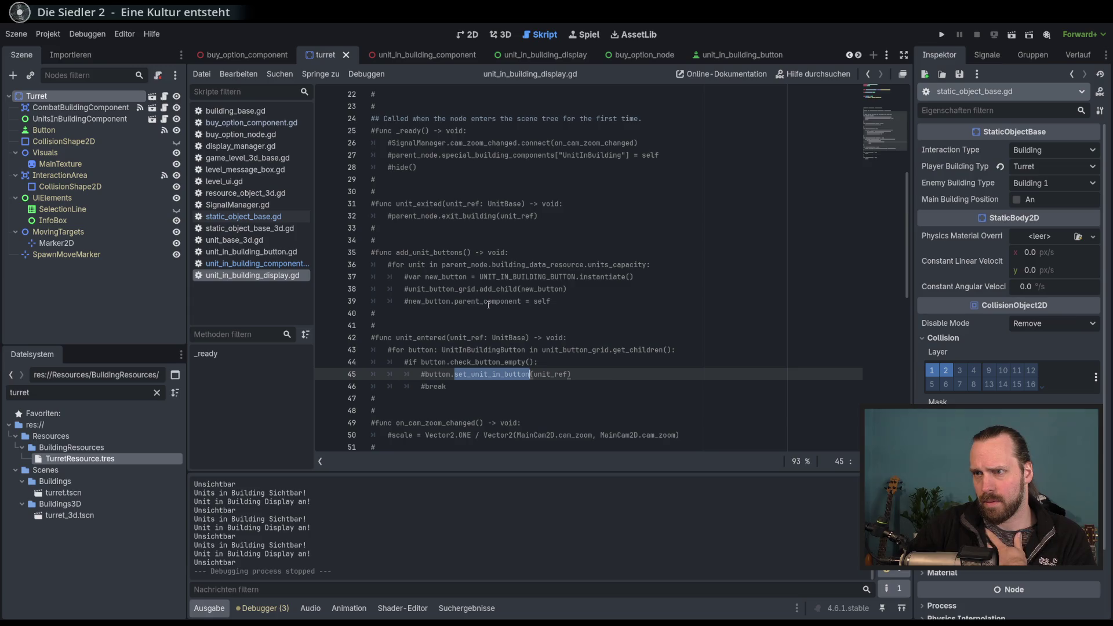
scroll(488, 303, up, 6)
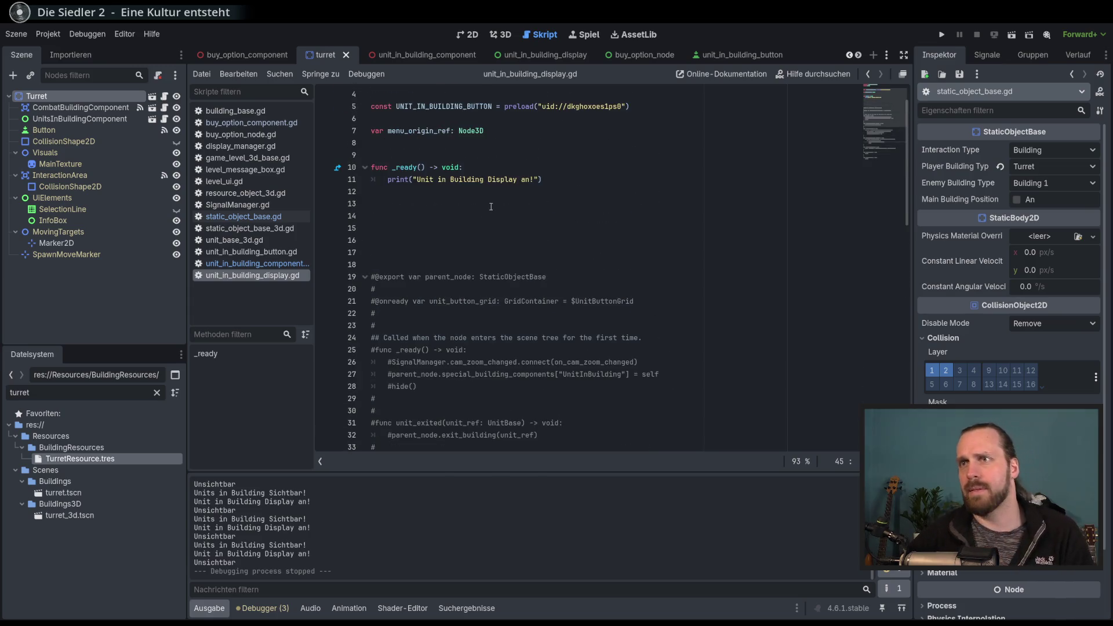
scroll(490, 207, up, 1)
ctrl+click(579, 149)
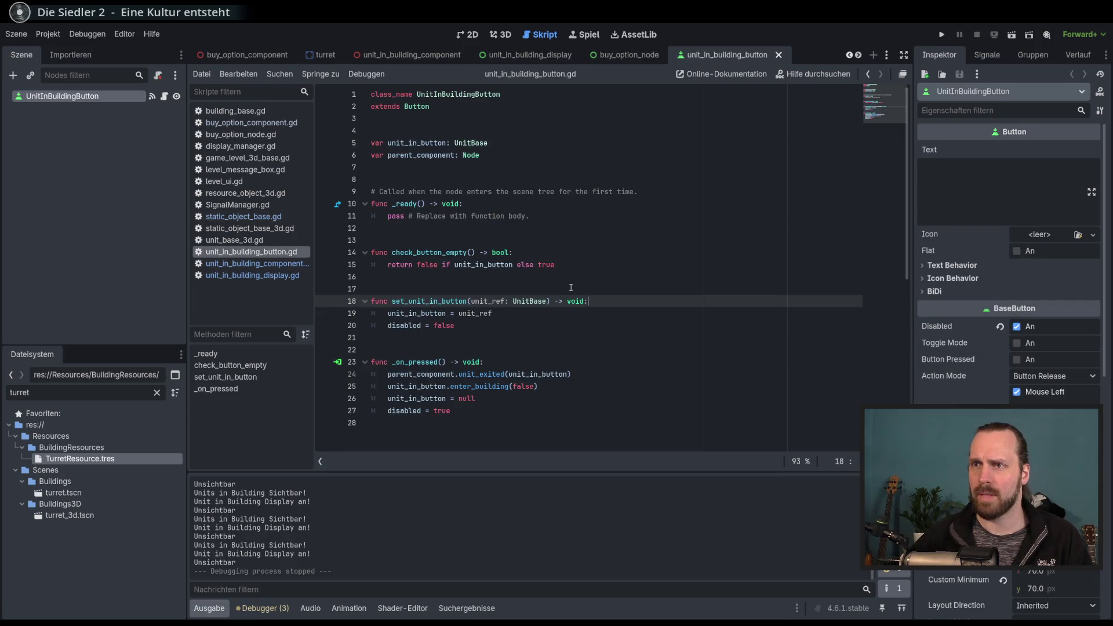
double_click(408, 327)
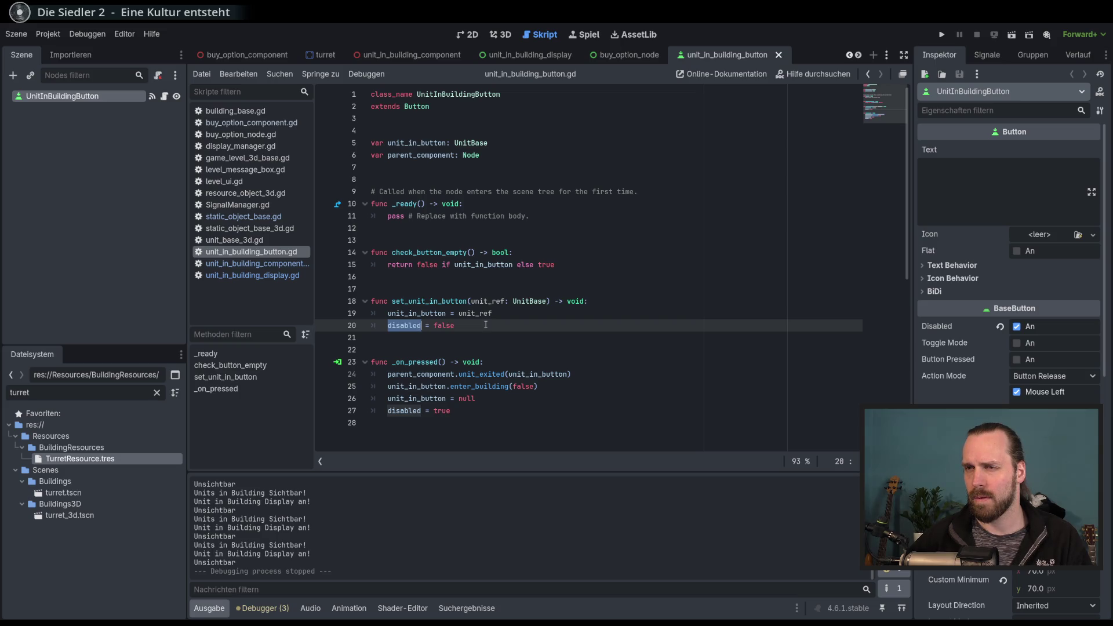
click(486, 325)
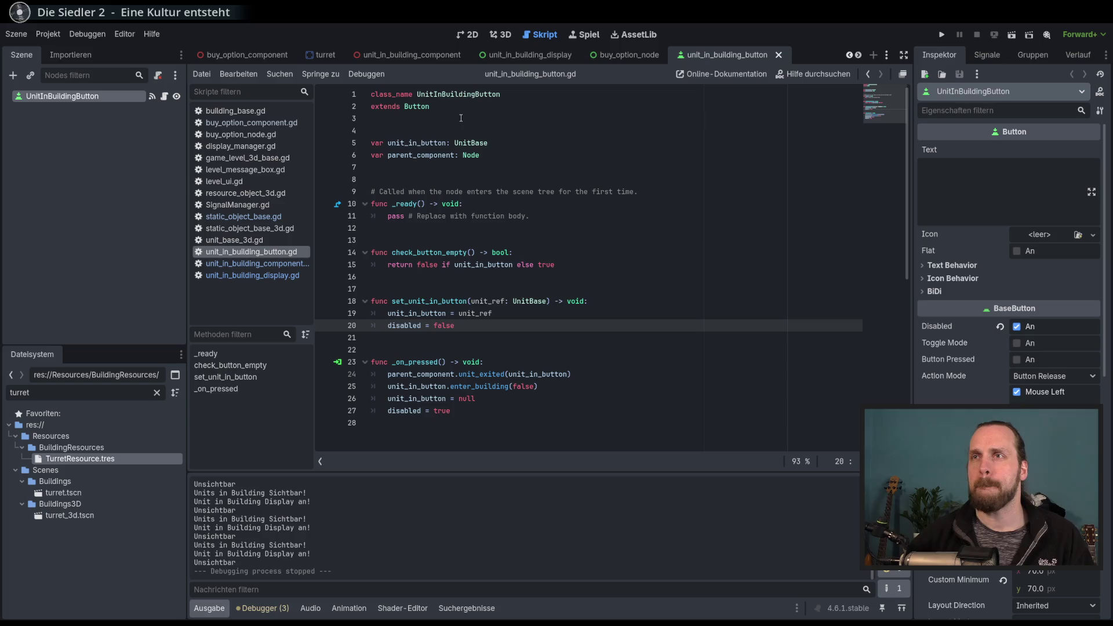
In unit_in_building_display, move UnitButtonGrid under the root and delete PanelContainer.
click(469, 35)
click(542, 52)
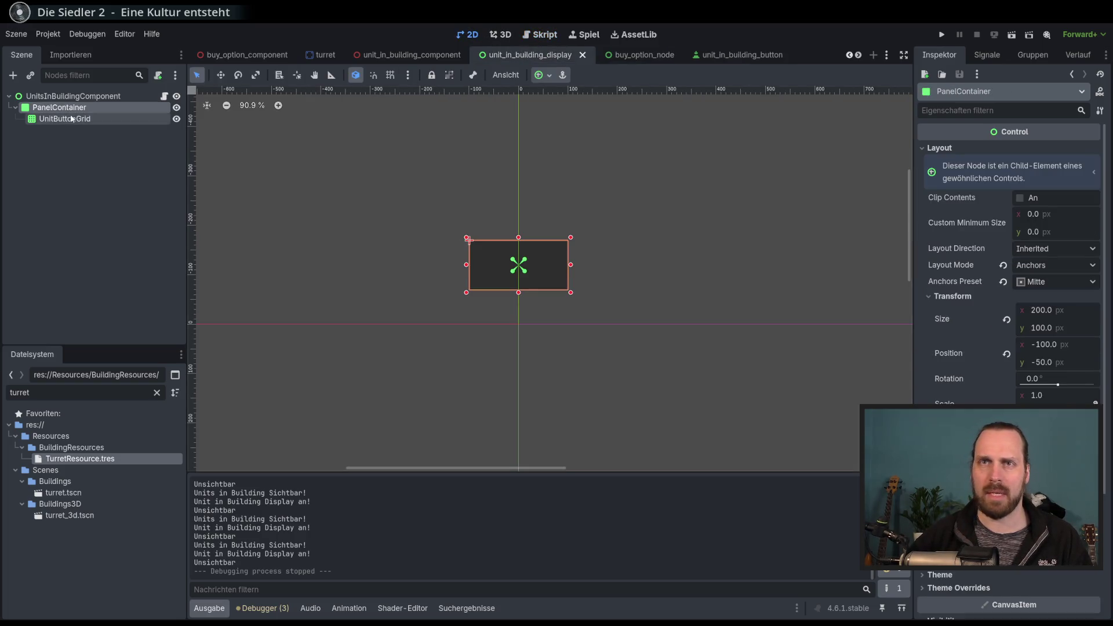
drag(68, 120, 61, 103)
key(Delete)
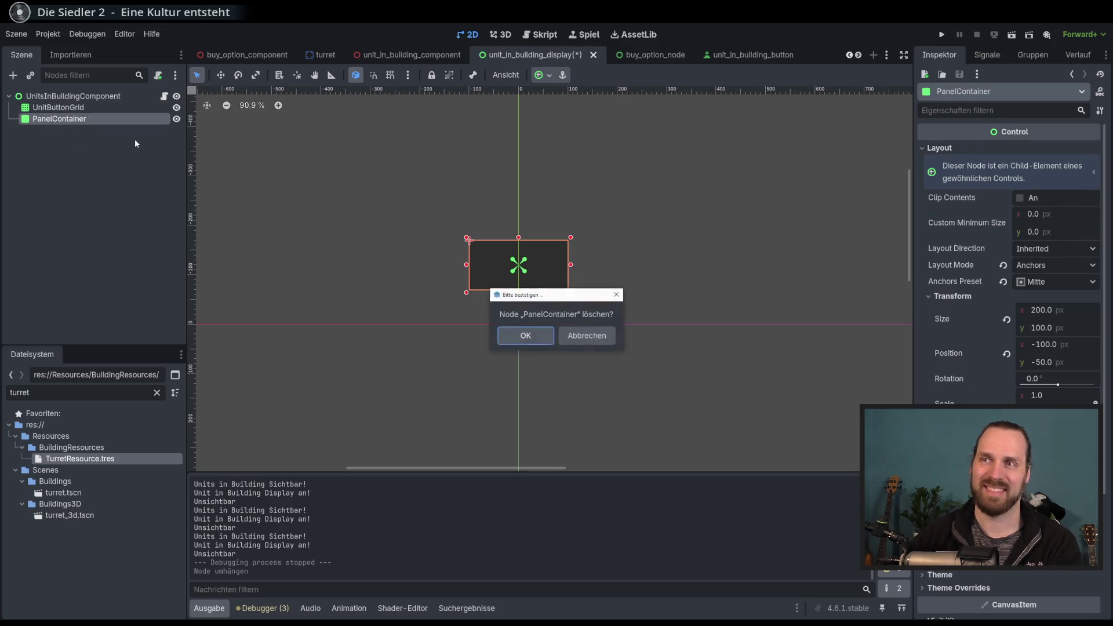
key(Return)
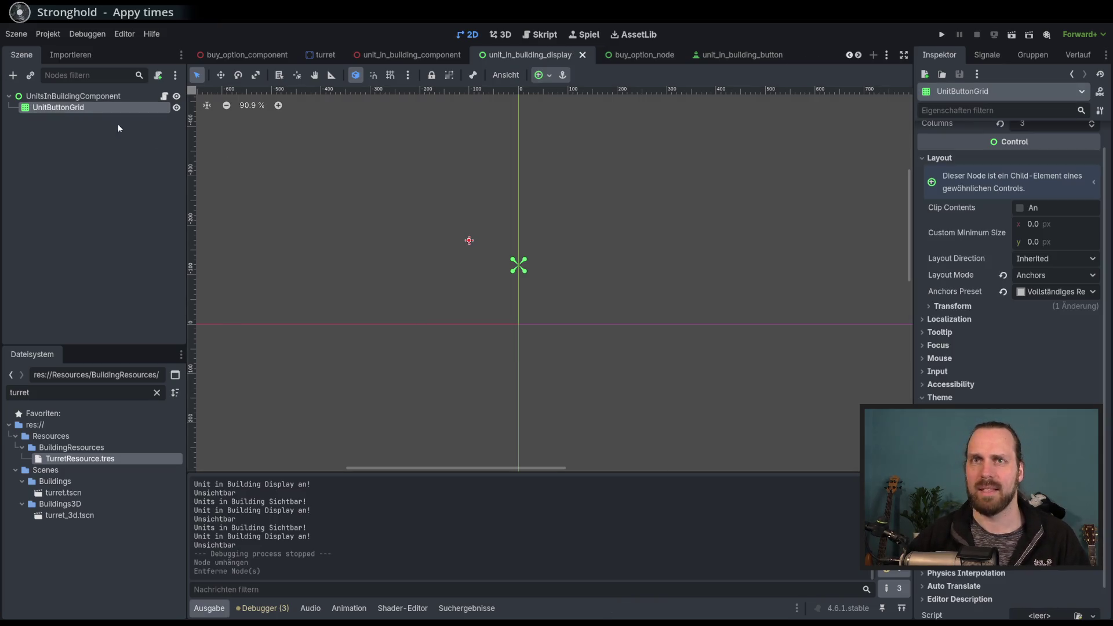
Give UnitButtonGrid the Center anchor preset and save the scene.
click(96, 97)
click(93, 107)
click(540, 74)
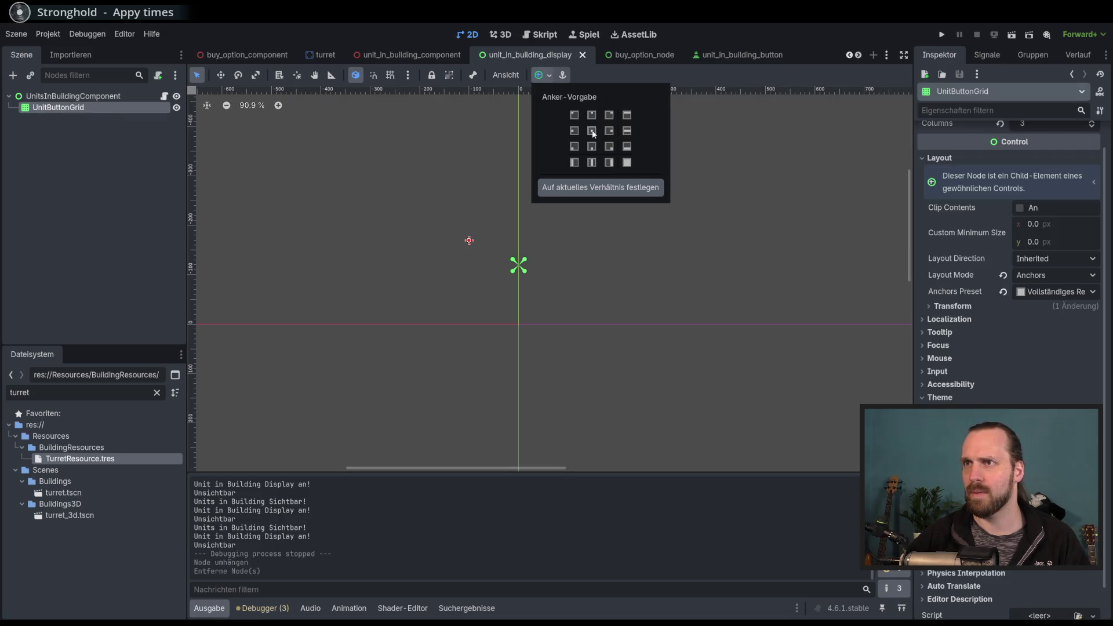
click(592, 139)
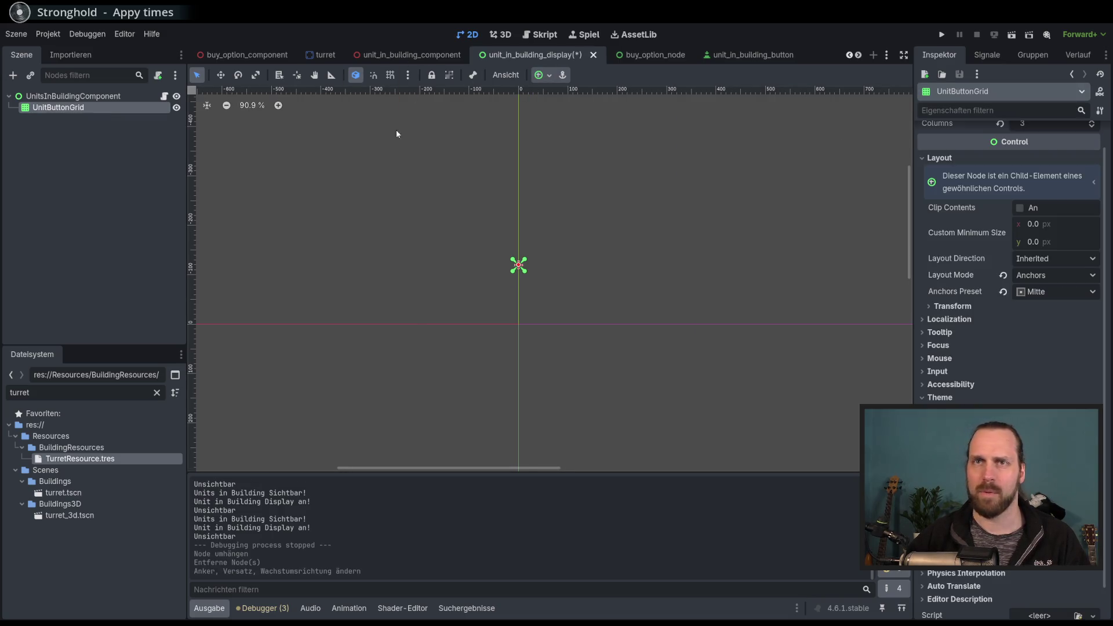
key(ctrl+s)
click(164, 95)
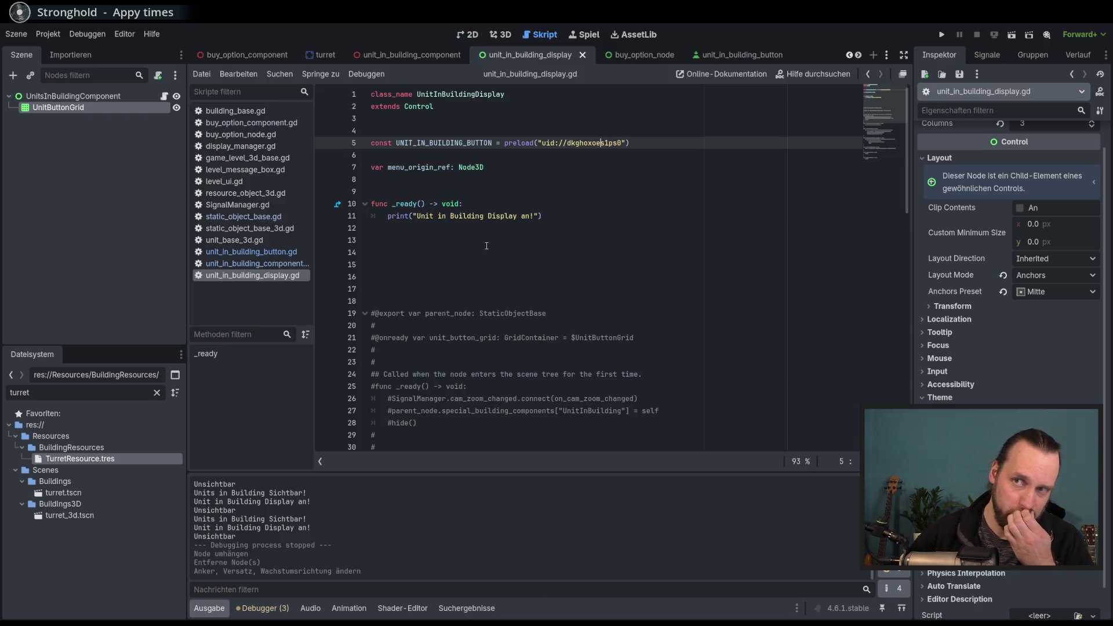
Uncomment lines 35–39 of add_unit_buttons in unit_in_building_display.gd with Ctrl+K.
scroll(541, 248, down, 5)
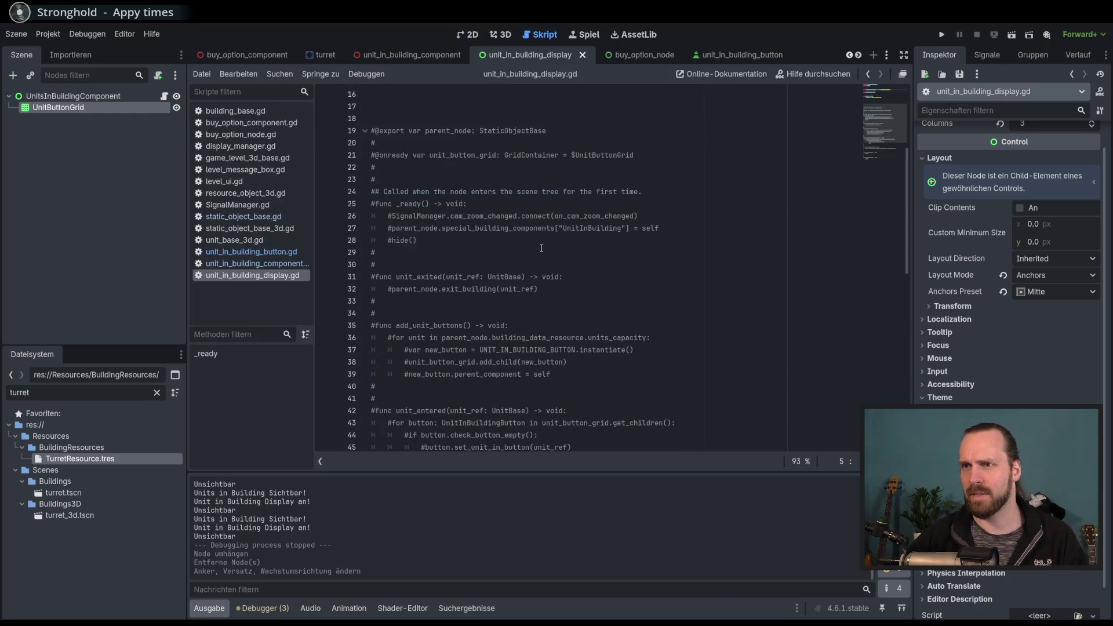
scroll(541, 248, up, 5)
scroll(455, 305, down, 5)
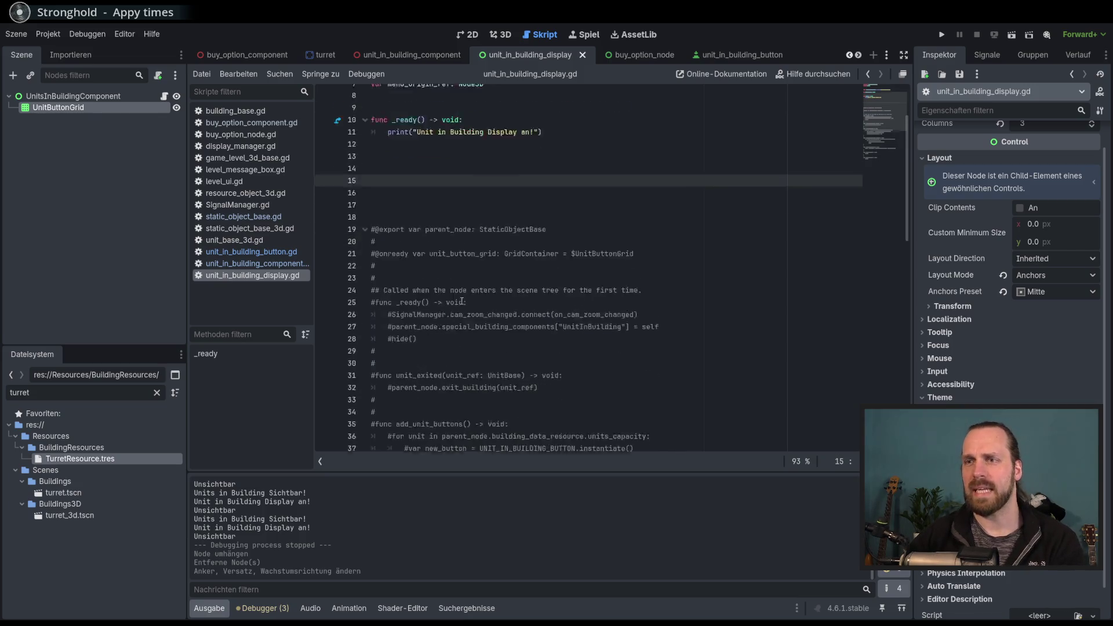
drag(444, 325, 453, 375)
key(ctrl+k)
click(621, 368)
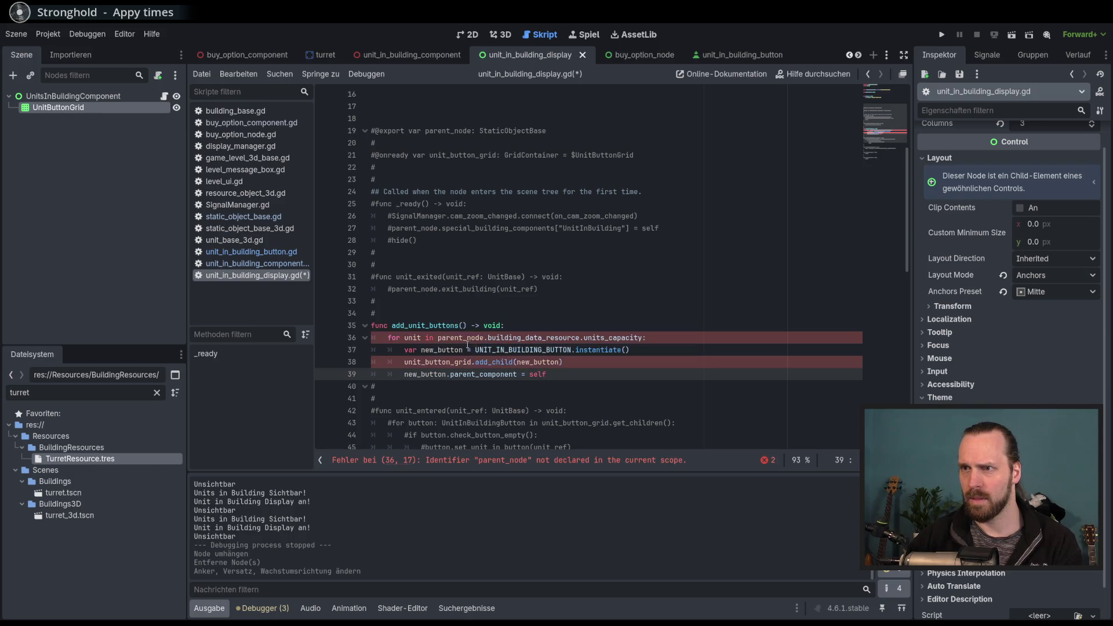
Inspect the erroring line 36 references: parent_node, building_data_resource and units_capacity.
click(406, 339)
double_click(460, 338)
double_click(534, 338)
double_click(615, 338)
scroll(615, 338, up, 4)
scroll(552, 272, up, 1)
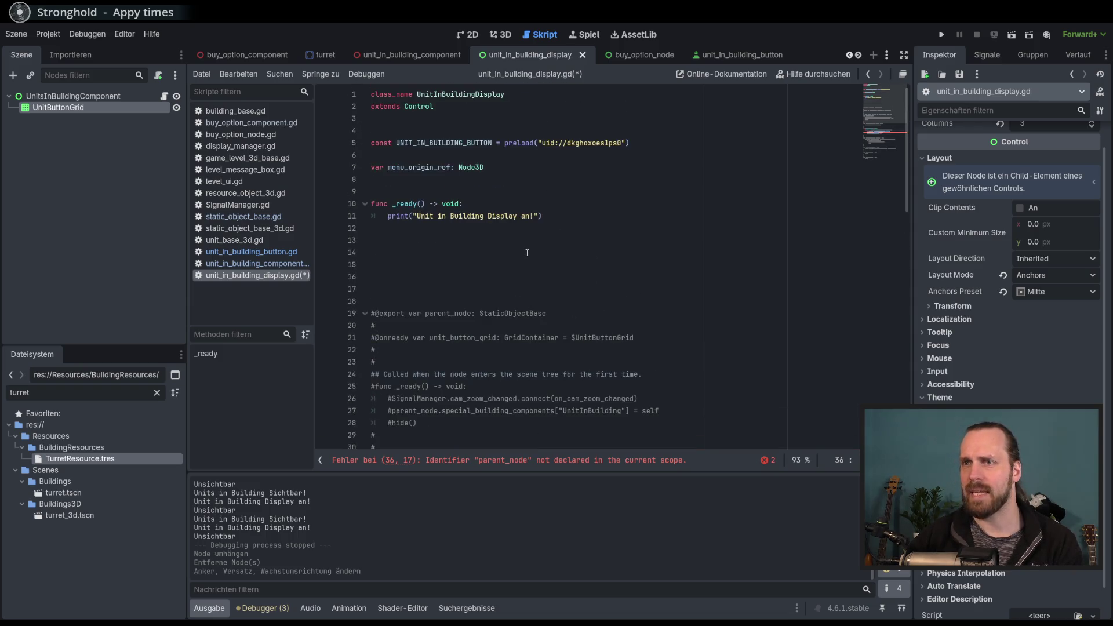
scroll(559, 273, down, 3)
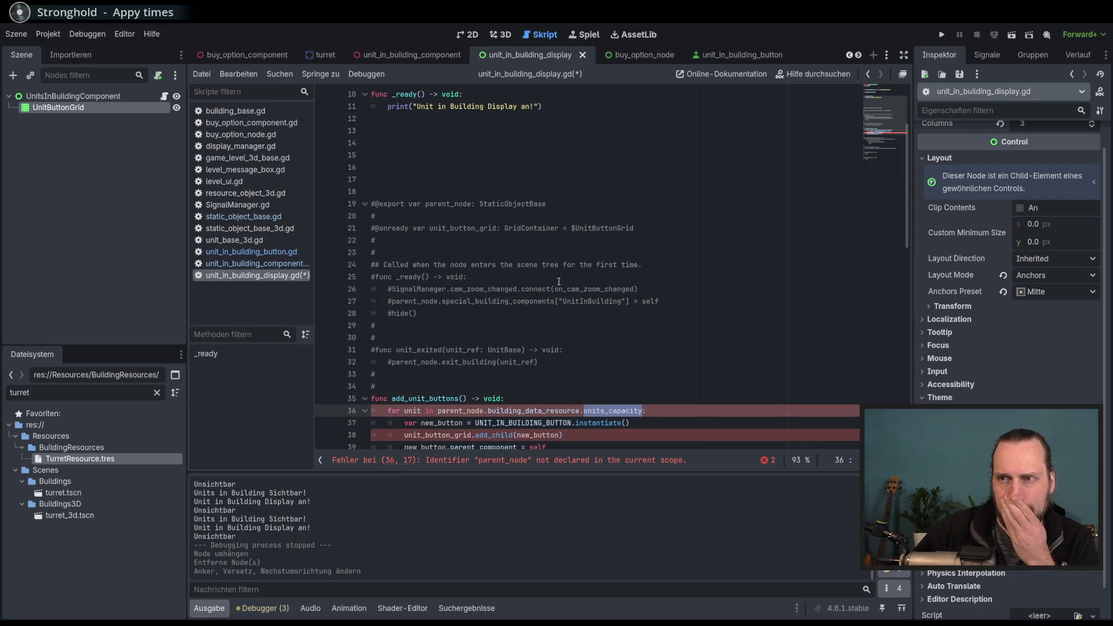
scroll(558, 282, down, 2)
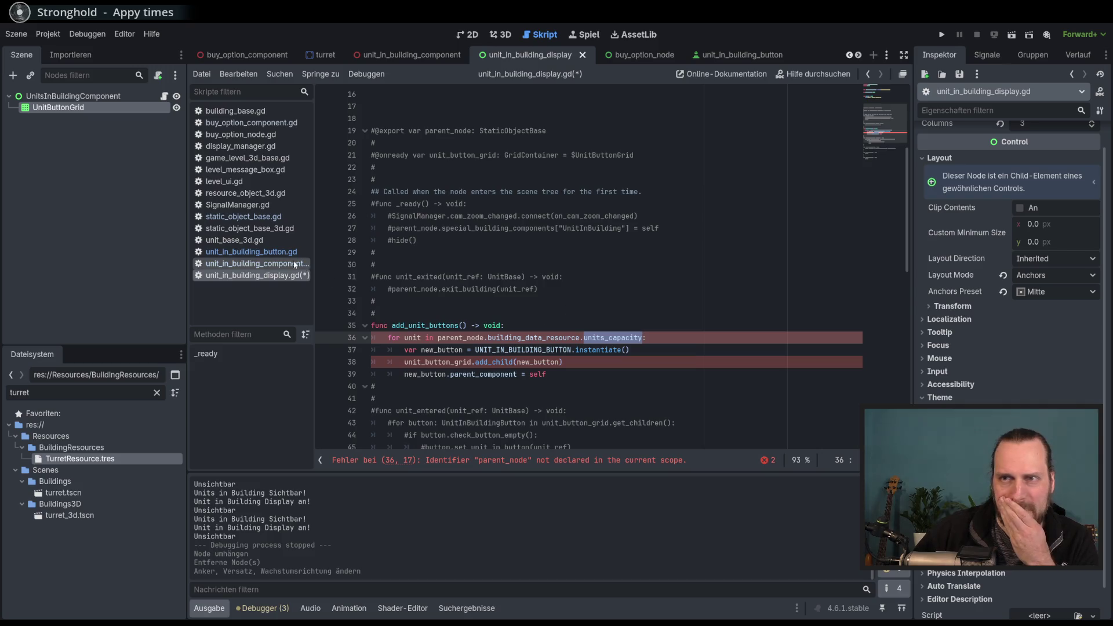
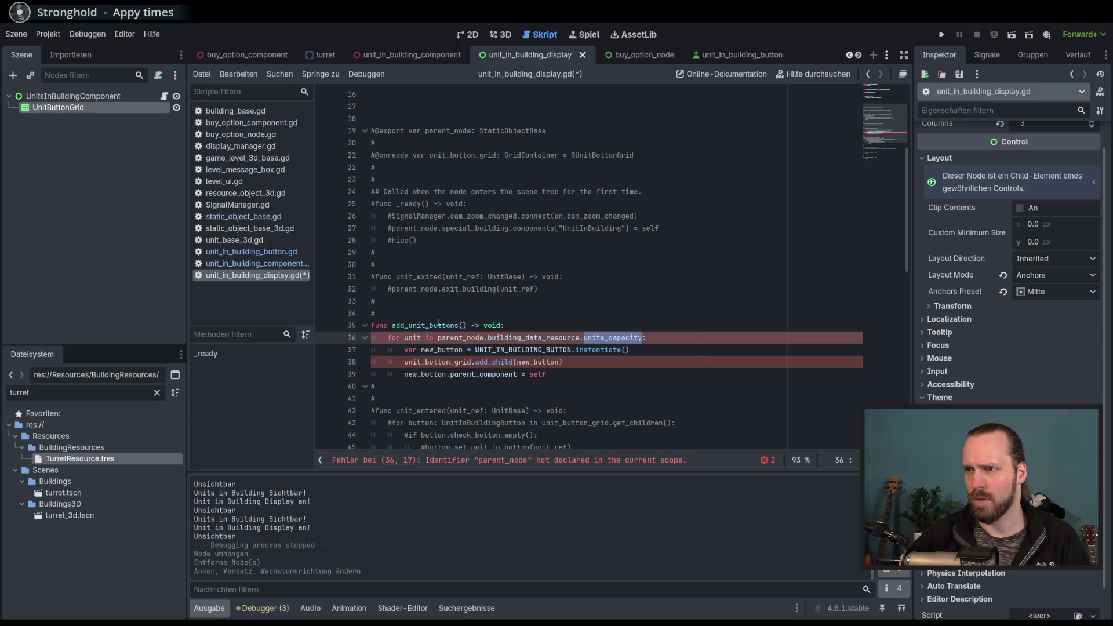
In the turret scene, follow static_object_base.gd's line 58 add_unit_buttons call to its definition.
double_click(425, 374)
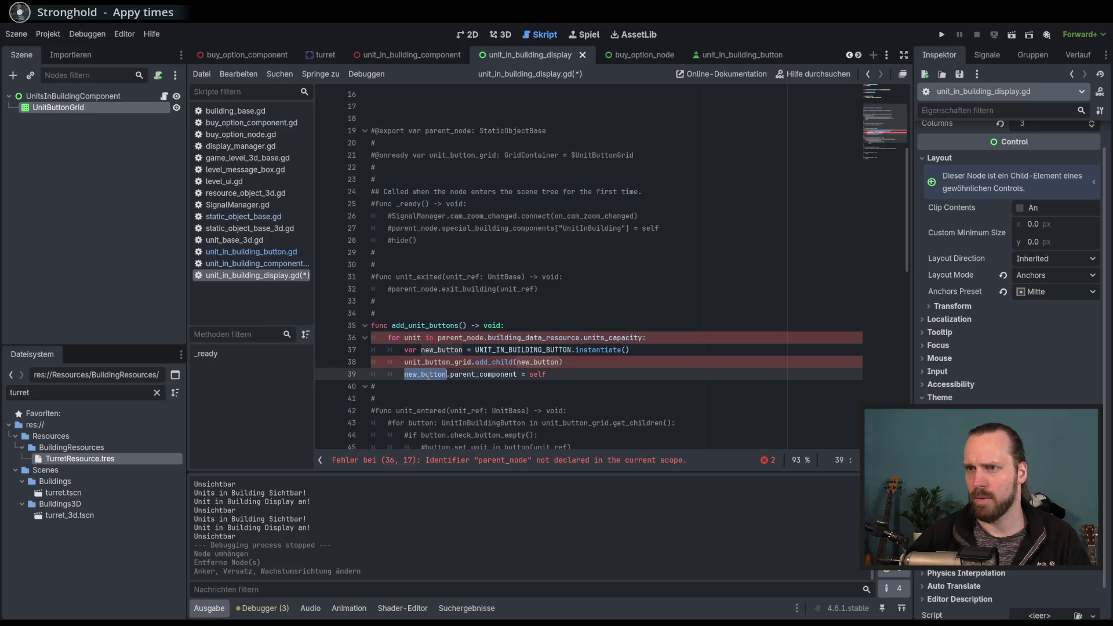
click(565, 371)
click(324, 56)
scroll(414, 236, up, 2)
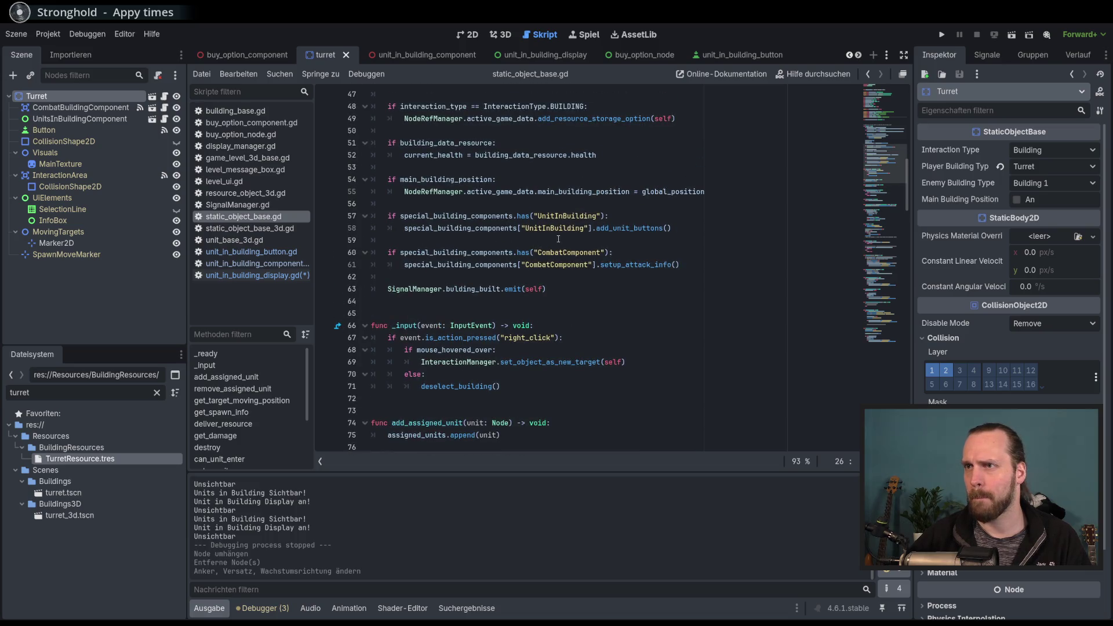
click(619, 227)
double_click(619, 227)
click(631, 228)
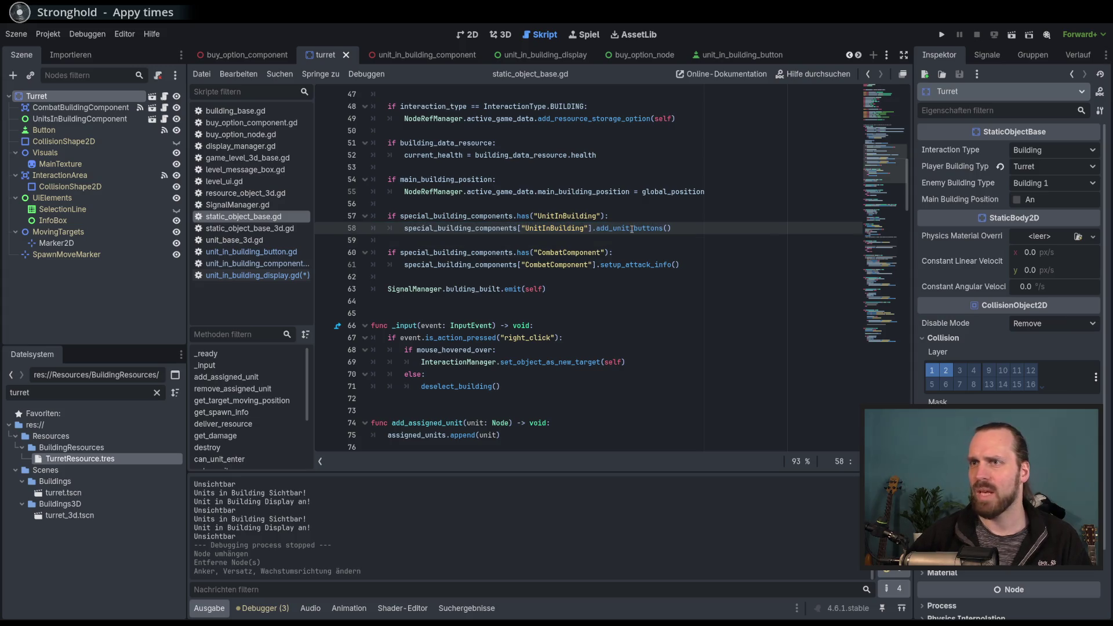
ctrl+click(631, 228)
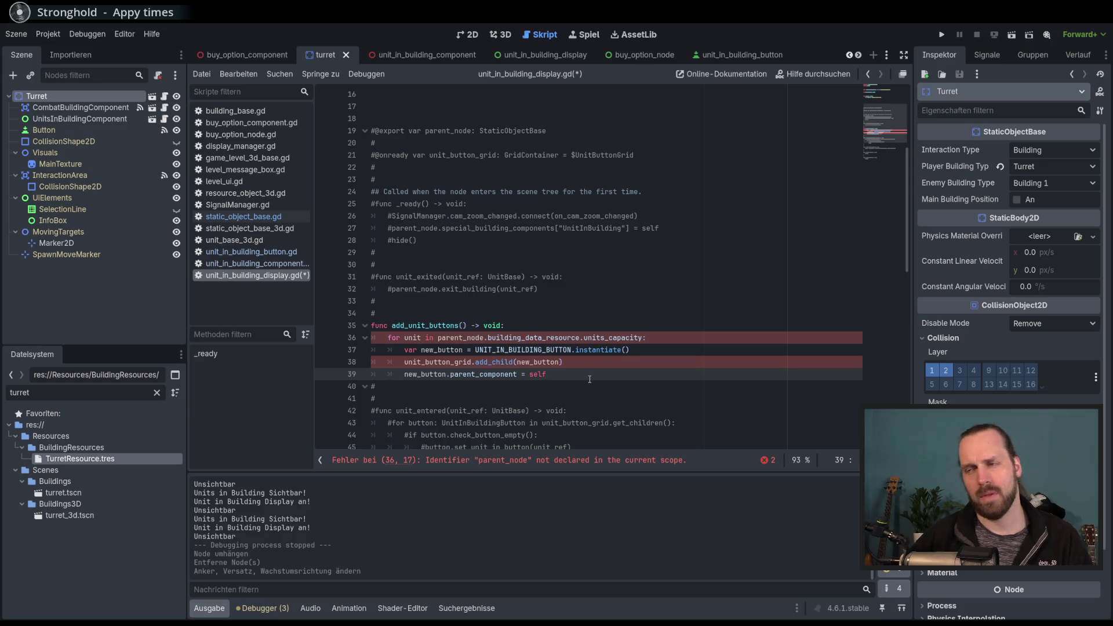
Inspect unit_button_grid and parent_component, briefly renaming the loop variable to unit_buttons before reverting to unit.
double_click(456, 362)
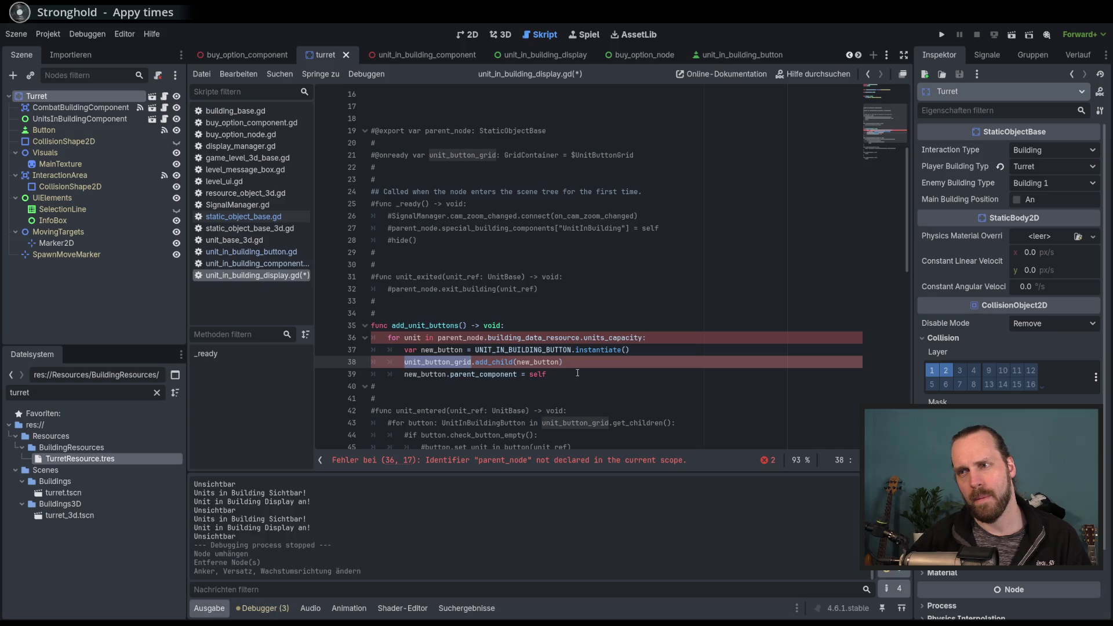
double_click(492, 374)
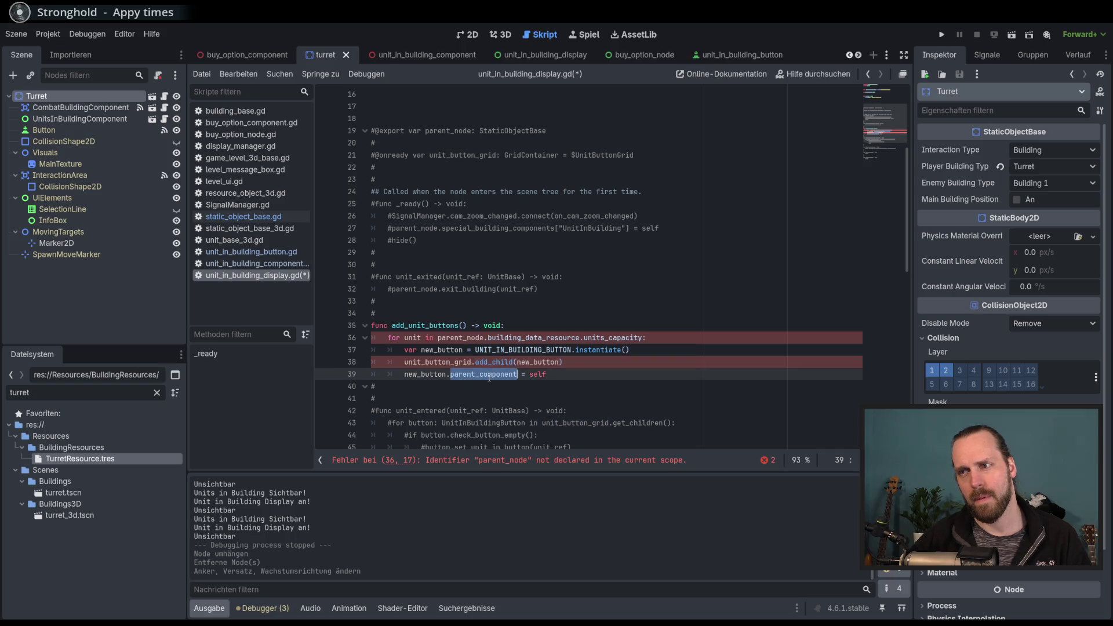
click(578, 373)
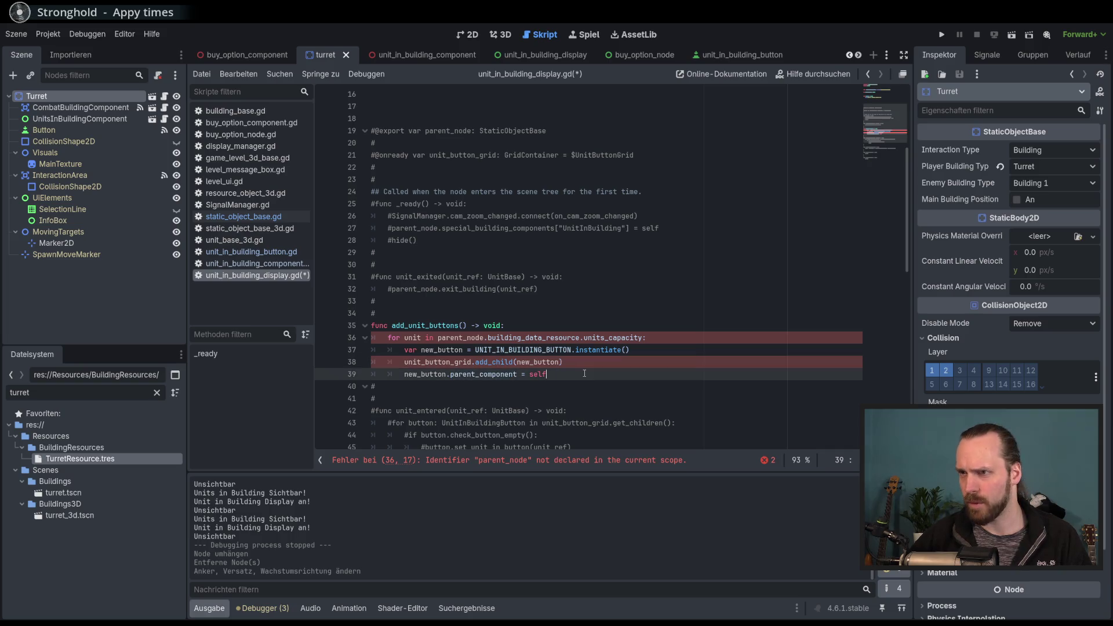
click(419, 337)
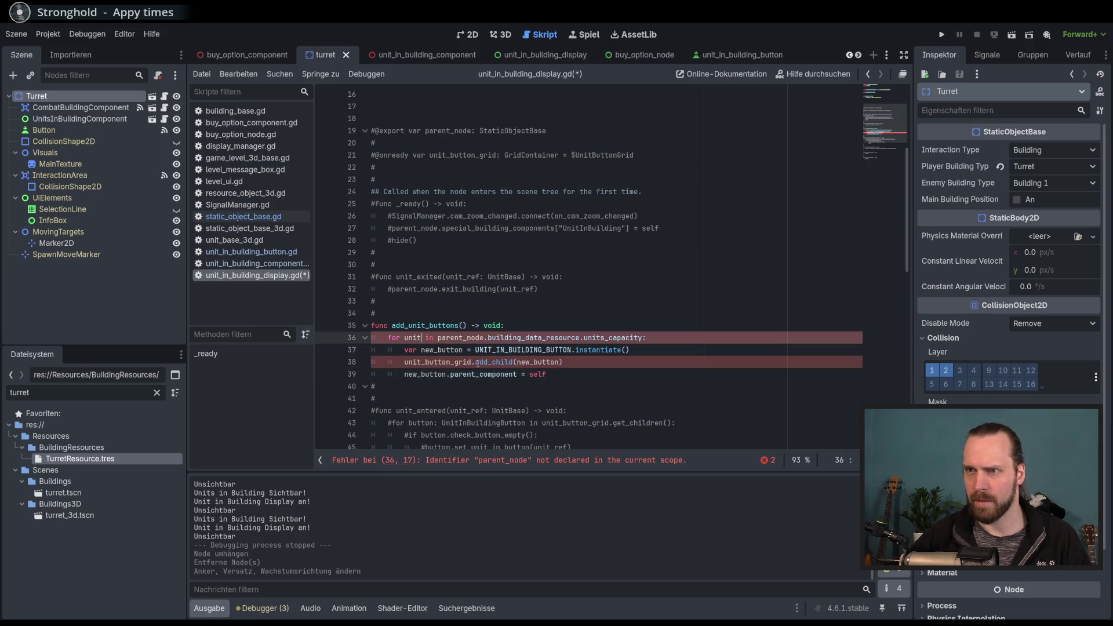
text(_buttons)
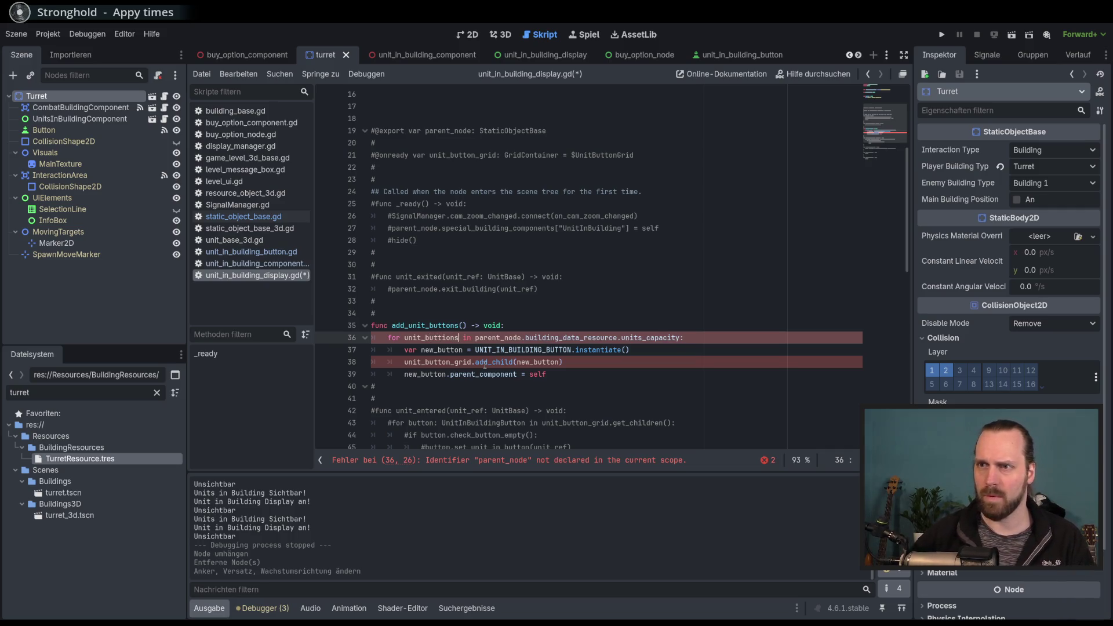
double_click(425, 337)
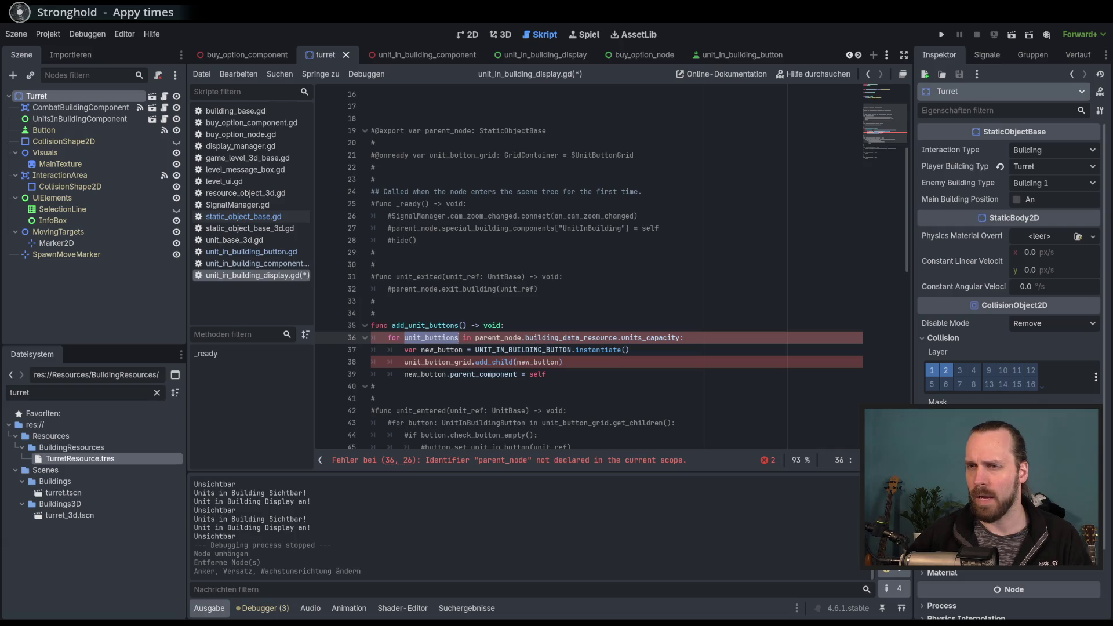
click(438, 337)
shift+click(425, 338)
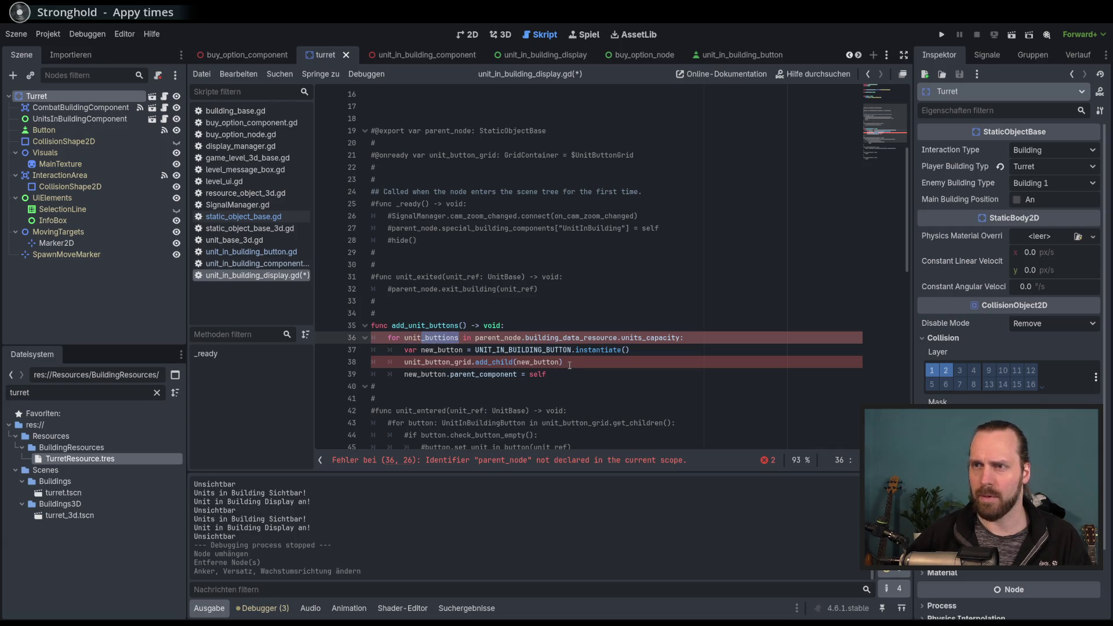
key(BackSpace)
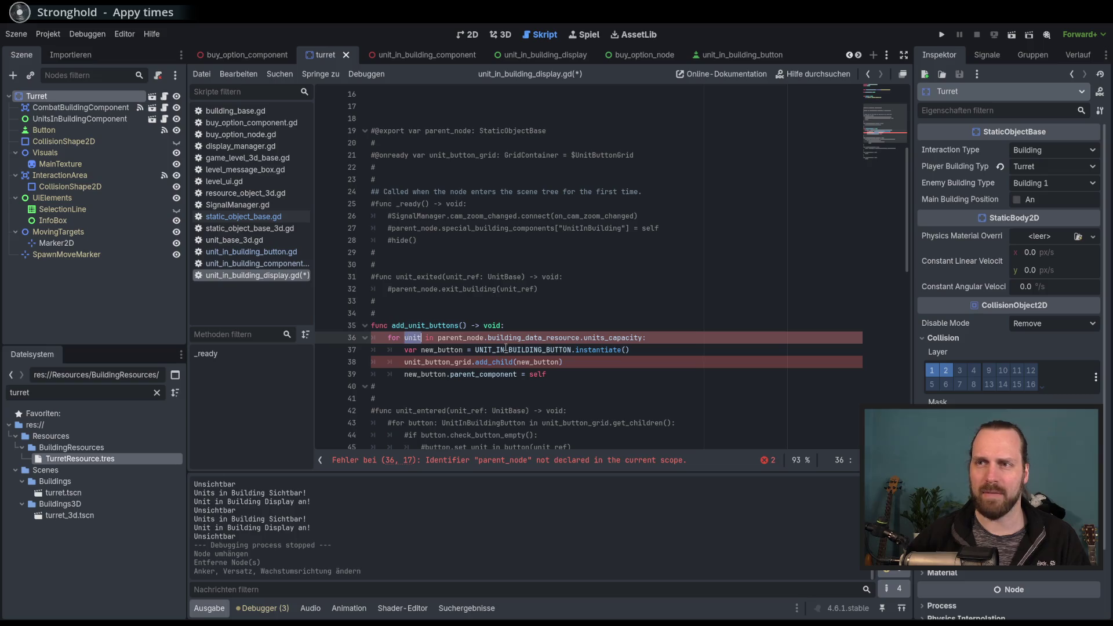
Add a unit_capacity: int parameter to the add_unit_buttons signature.
double_click(538, 338)
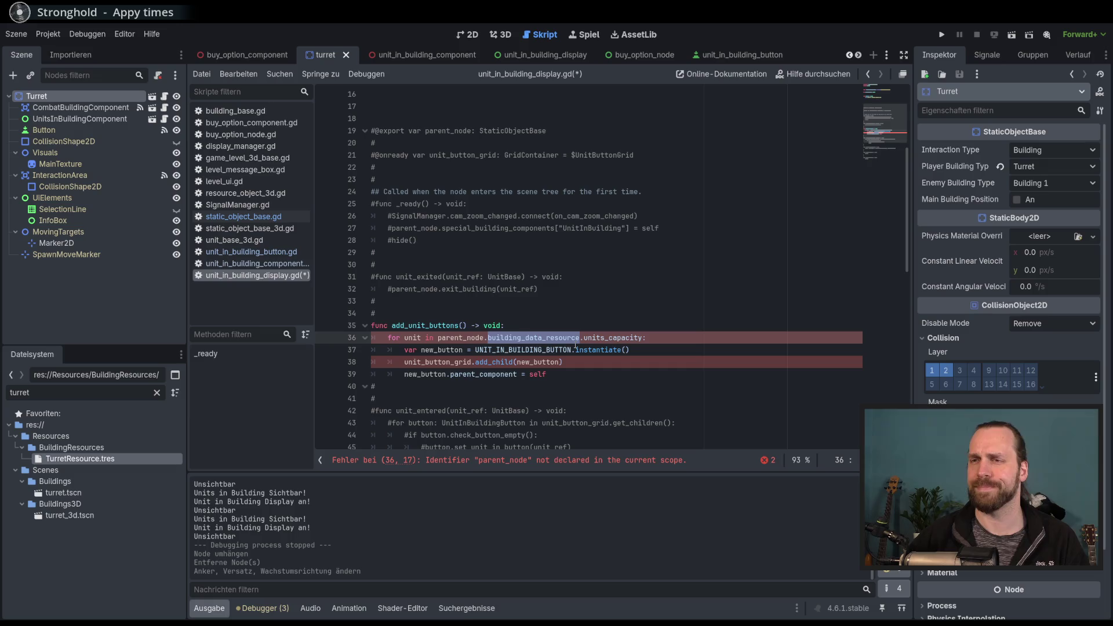
click(462, 325)
text(unit)
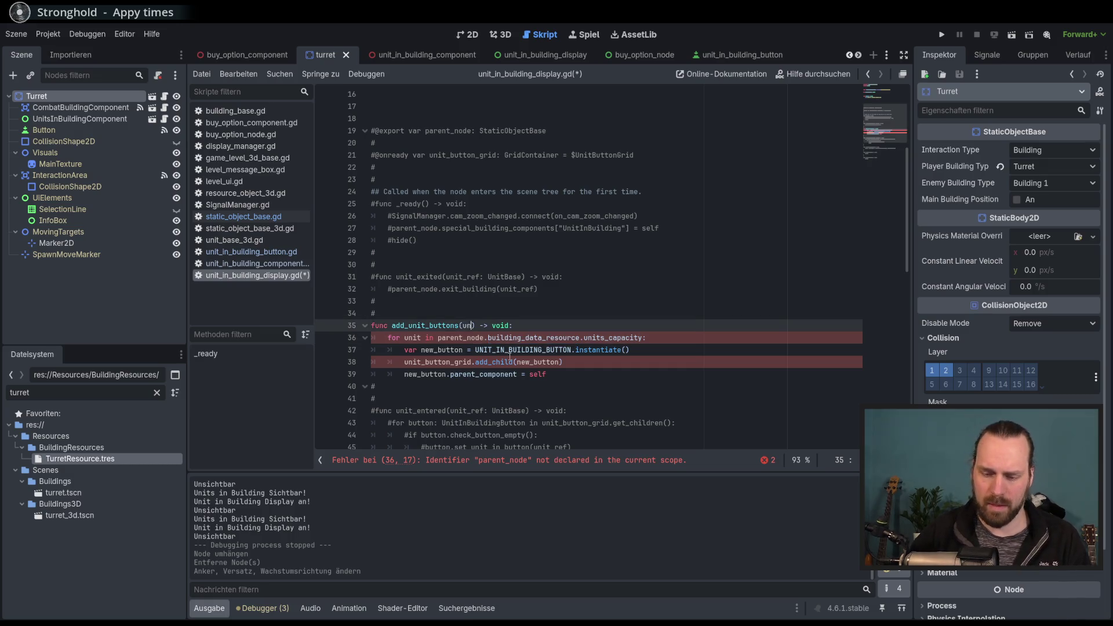
text(_capact)
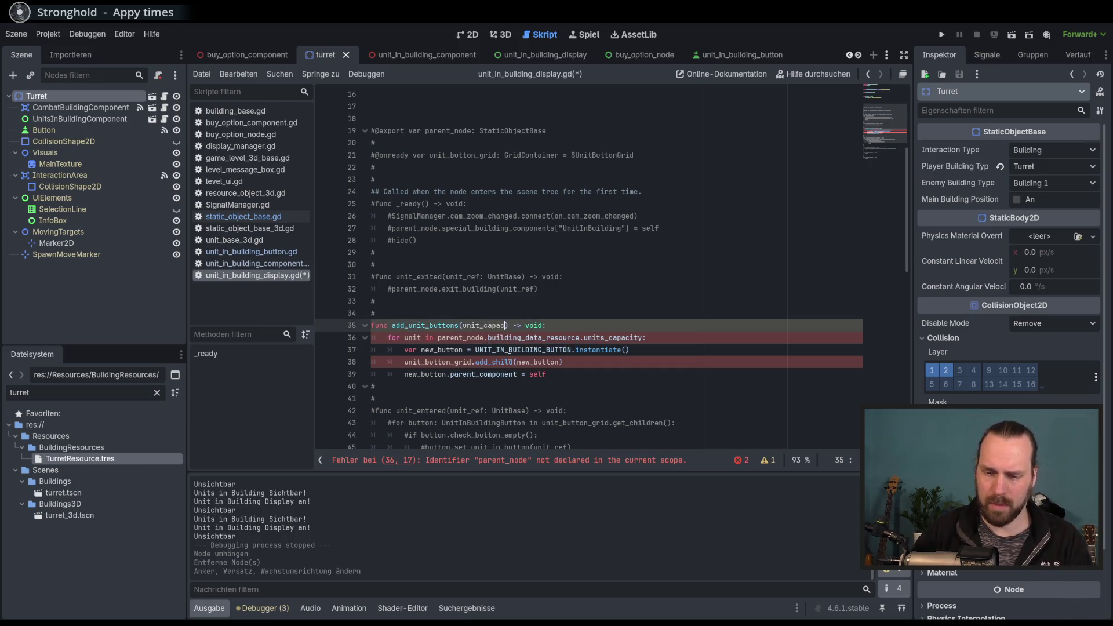
key(BackSpace)
text(ity_)
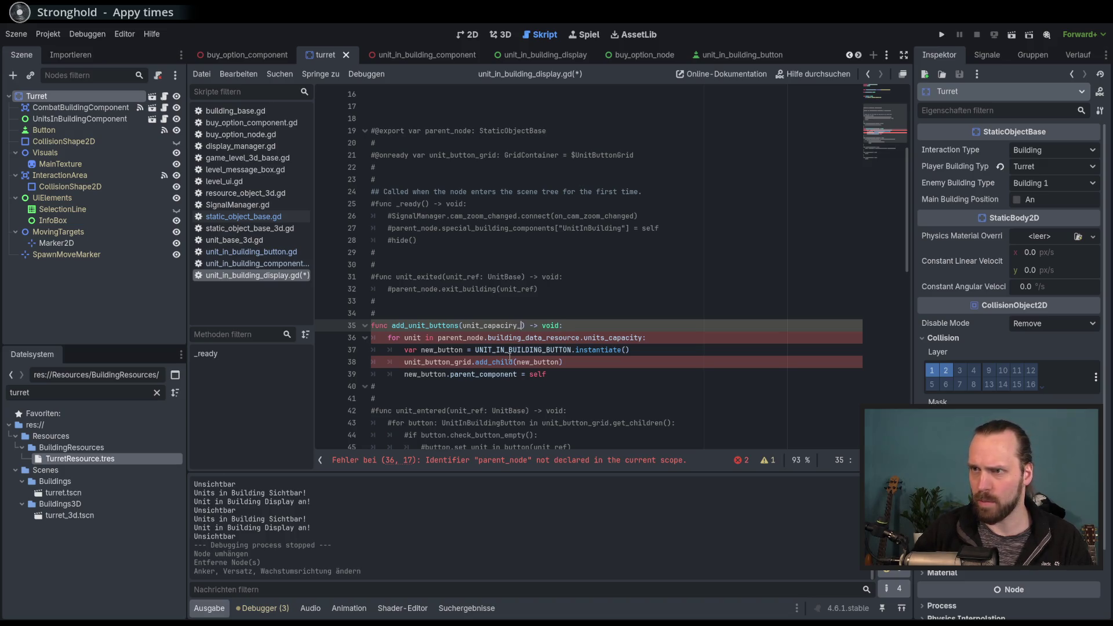
text(y: int)
Replace line 36's loop expression with unit_capacity and save the script.
key(End)
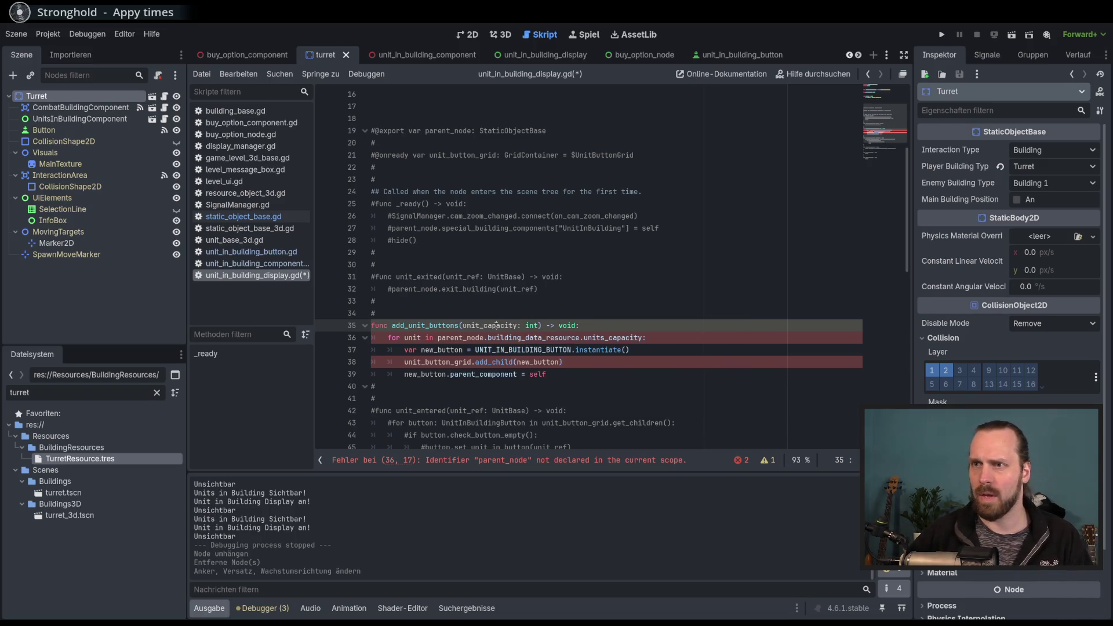
double_click(497, 326)
key(ctrl+c)
drag(642, 337, 434, 337)
key(ctrl+v)
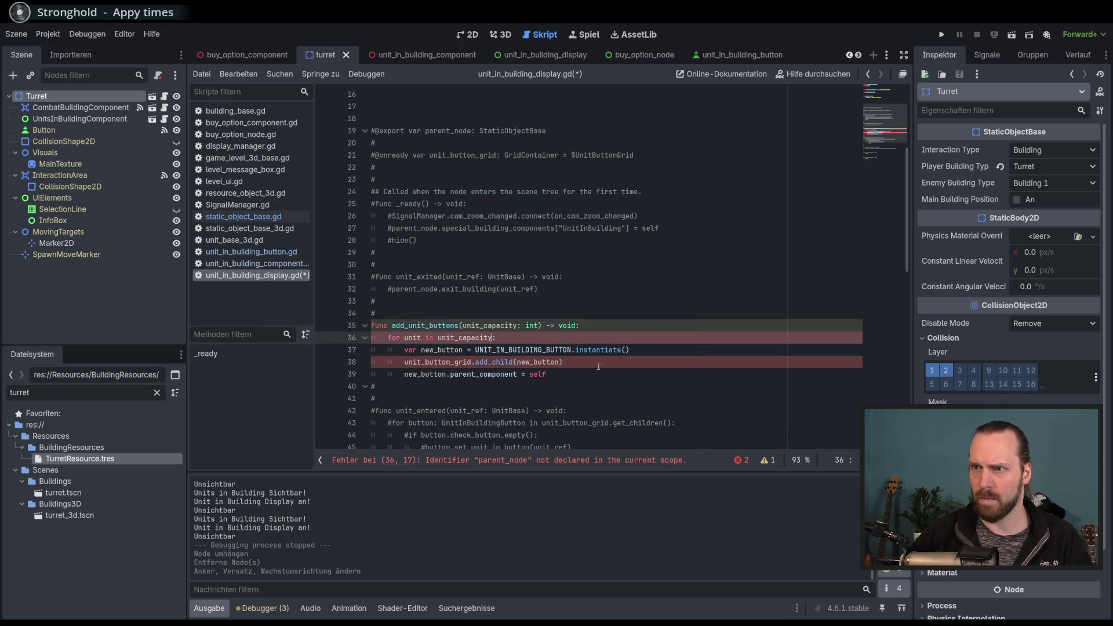
key(ctrl+s)
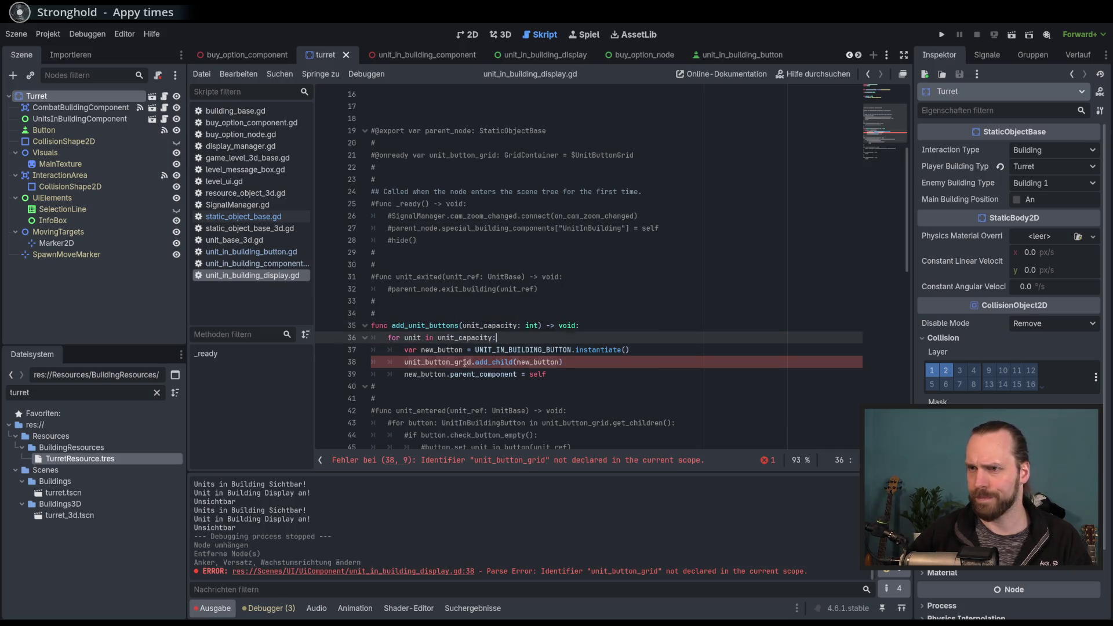
Open the unit_in_building_display scene and add blank lines above func _ready.
double_click(464, 363)
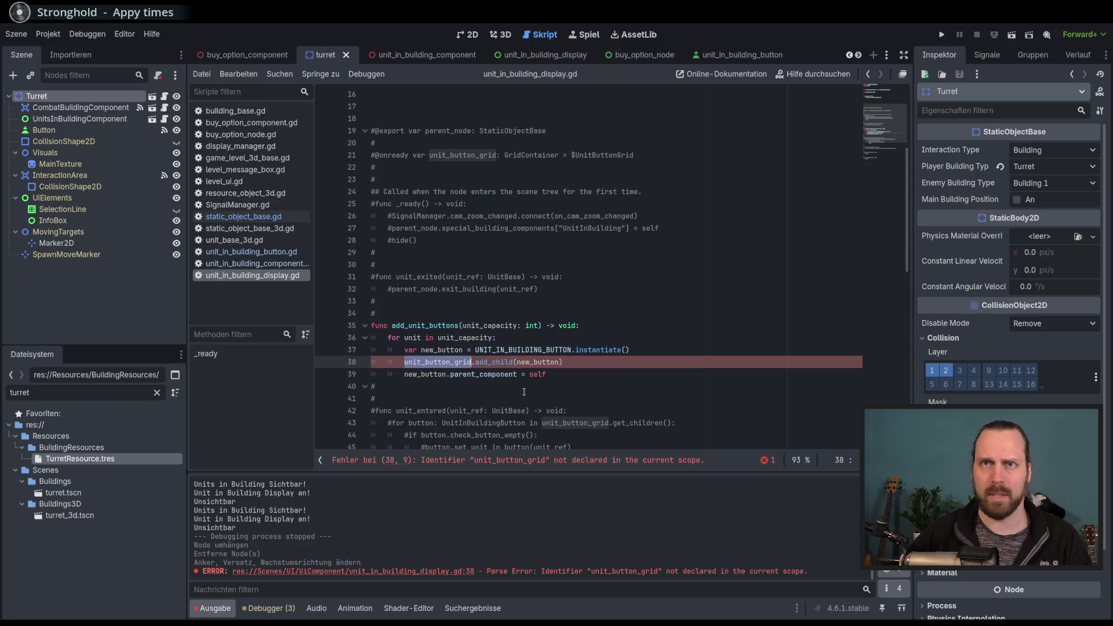
scroll(524, 392, up, 5)
scroll(634, 207, down, 3)
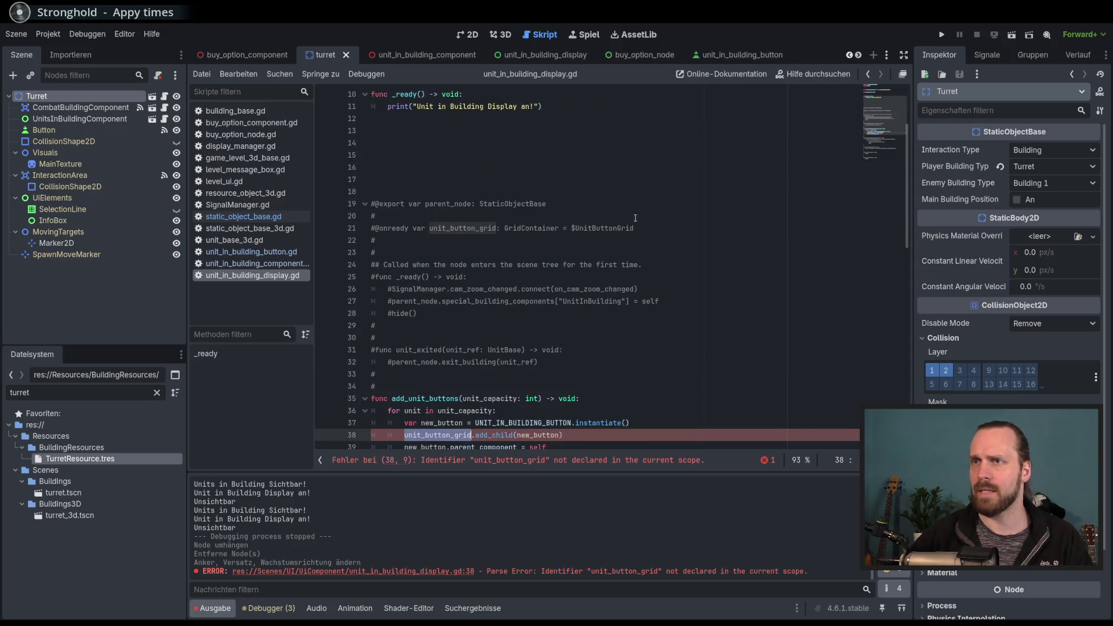
scroll(618, 274, up, 3)
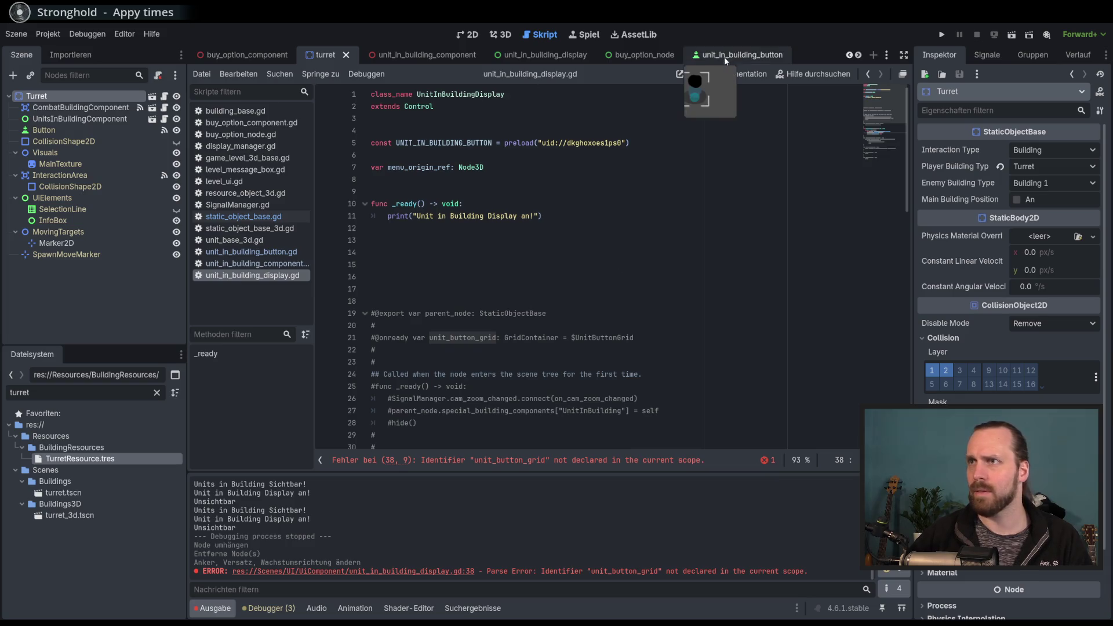
click(561, 58)
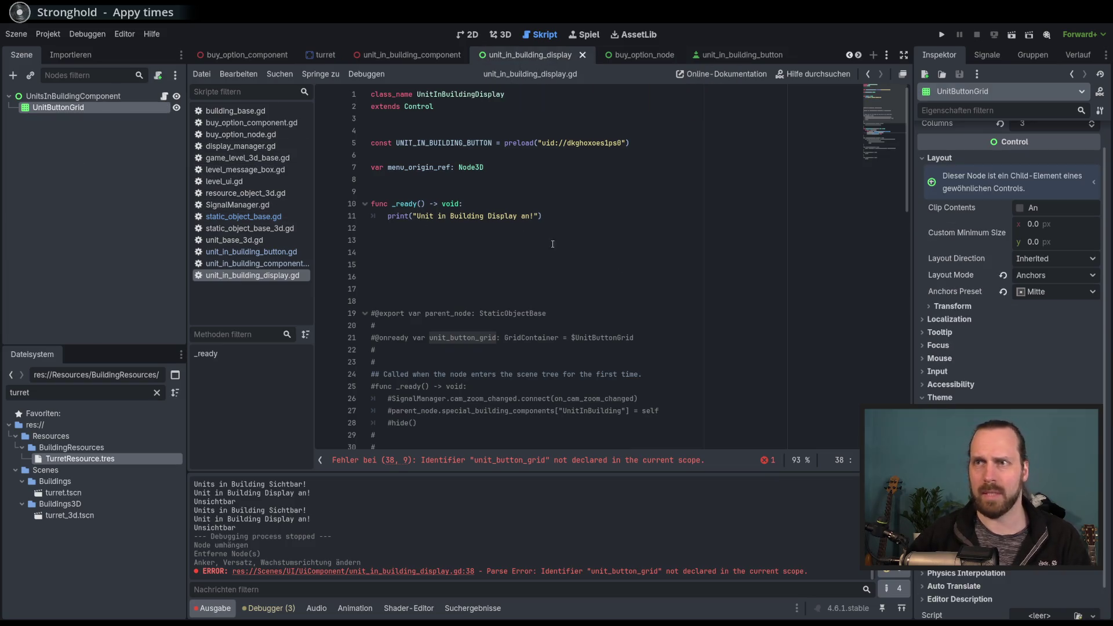
click(460, 196)
key(Return)
key(Return)
key(Up)
click(342, 181)
mouse_move(58, 107)
mouse_down()
mouse_move(124, 129)
mouse_move(232, 138)
mouse_move(417, 202)
mouse_up()
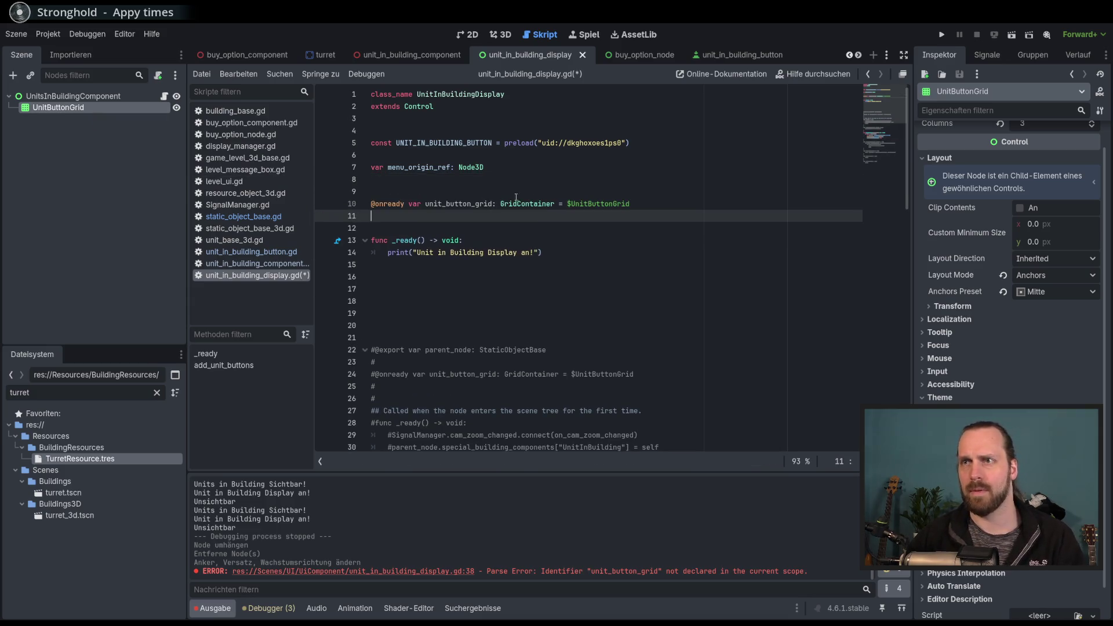
right_click(99, 116)
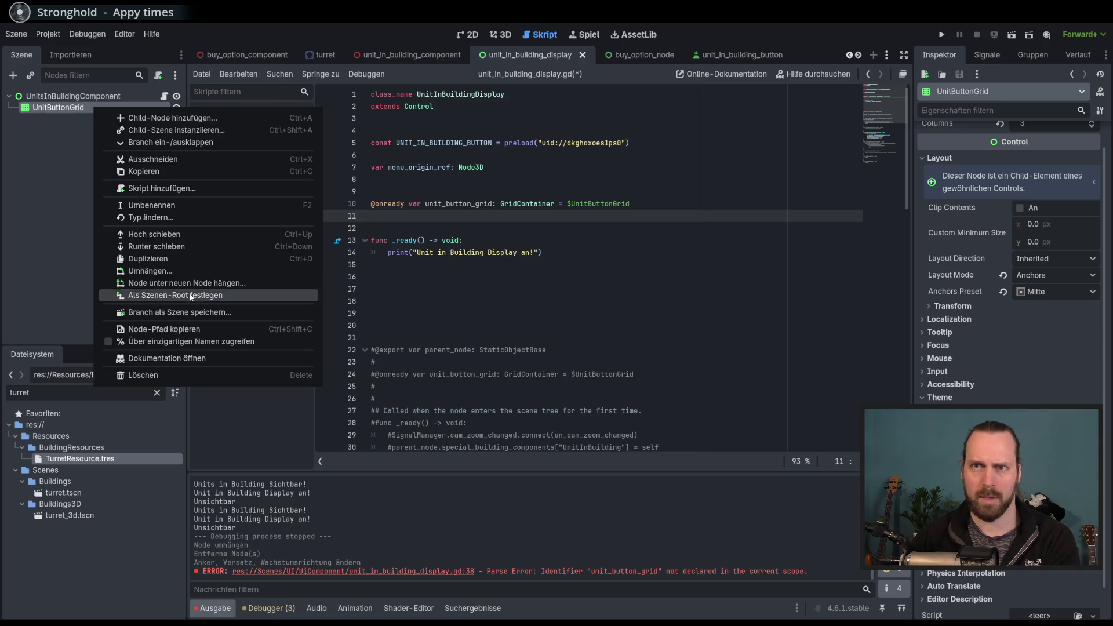
click(168, 342)
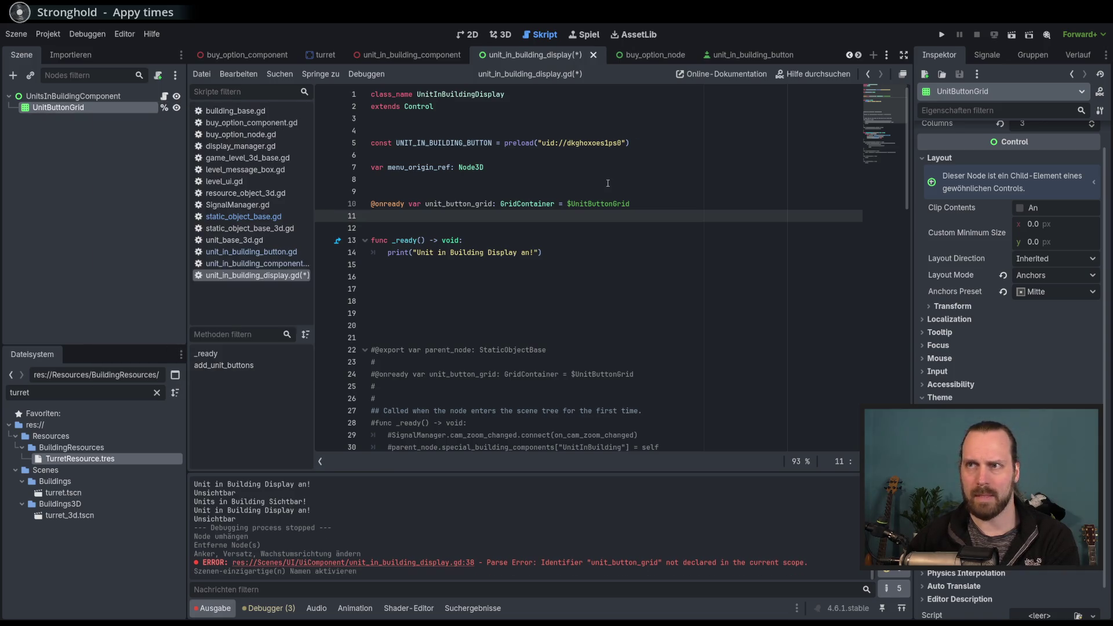
click(631, 204)
shift+click(362, 204)
key(BackSpace)
mouse_move(58, 107)
mouse_down()
mouse_move(447, 200)
mouse_move(589, 219)
mouse_up()
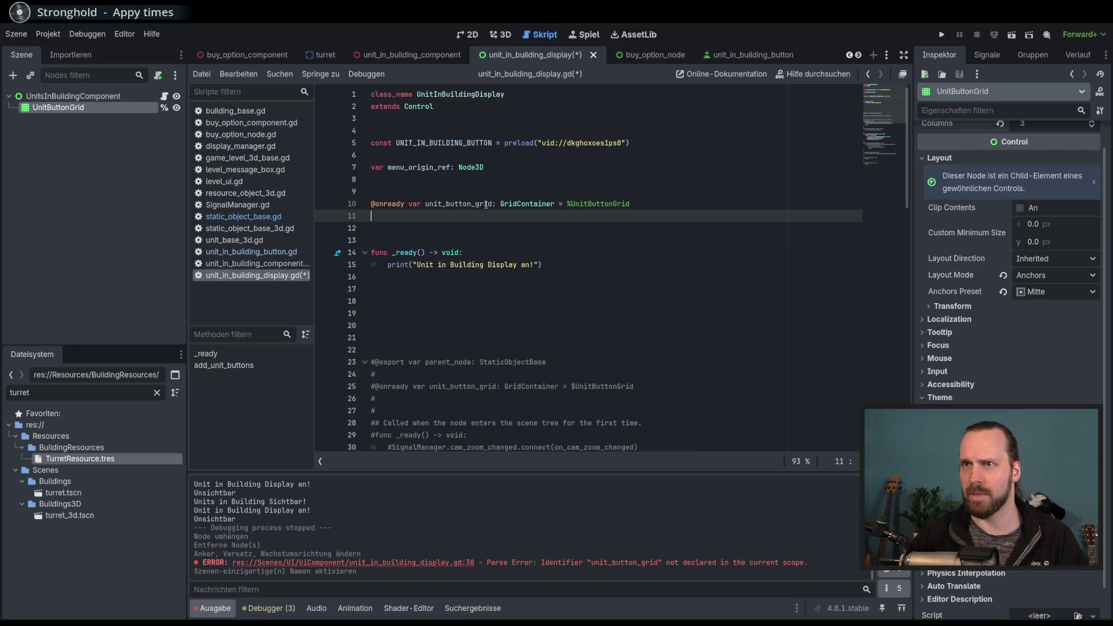
key(Up)
key(BackSpace)
Check unit_button_grid's use around line 42 and save the script.
double_click(466, 192)
scroll(493, 261, down, 7)
click(577, 335)
key(Up)
key(End)
key(ctrl+s)
click(587, 335)
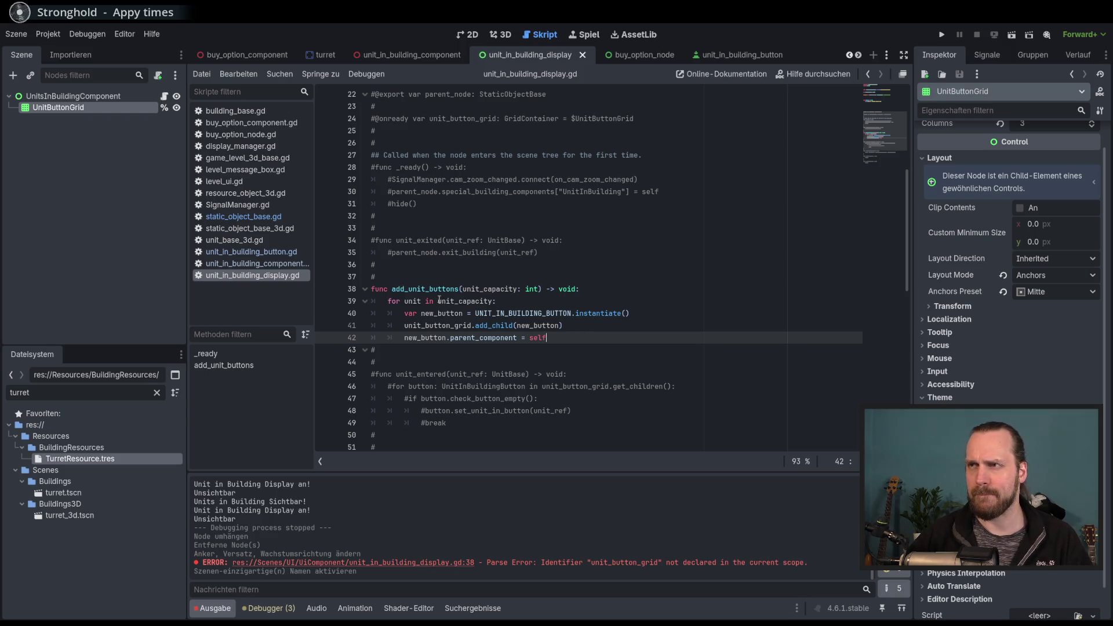
Search all scripts for add_unit_buttons and open the building_base.gd call at line 39.
mouse_move(439, 299)
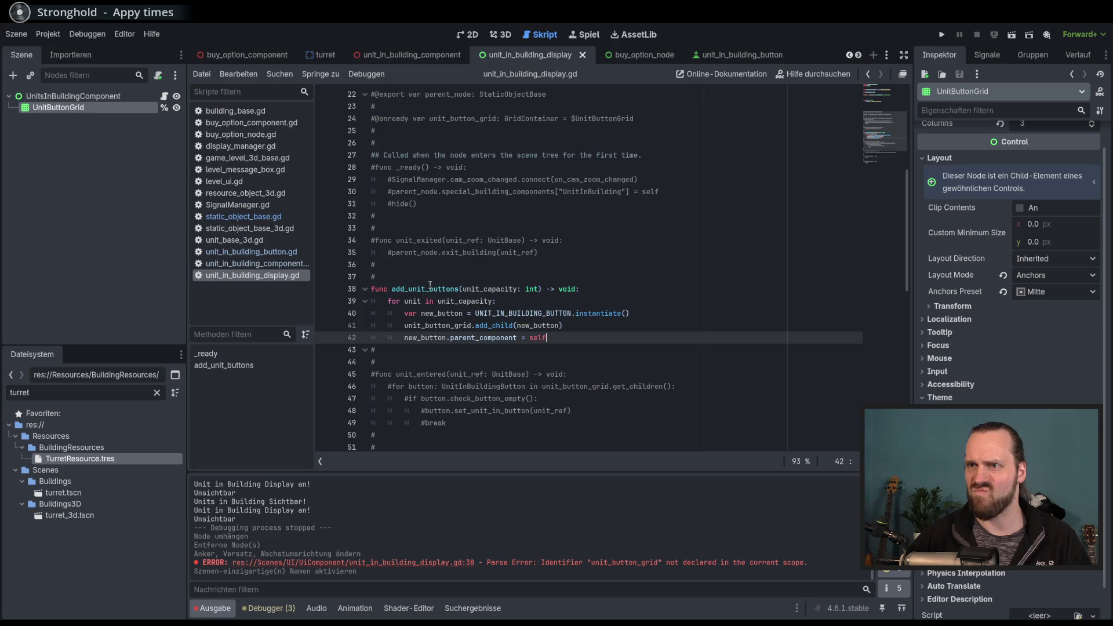
click(430, 288)
double_click(426, 288)
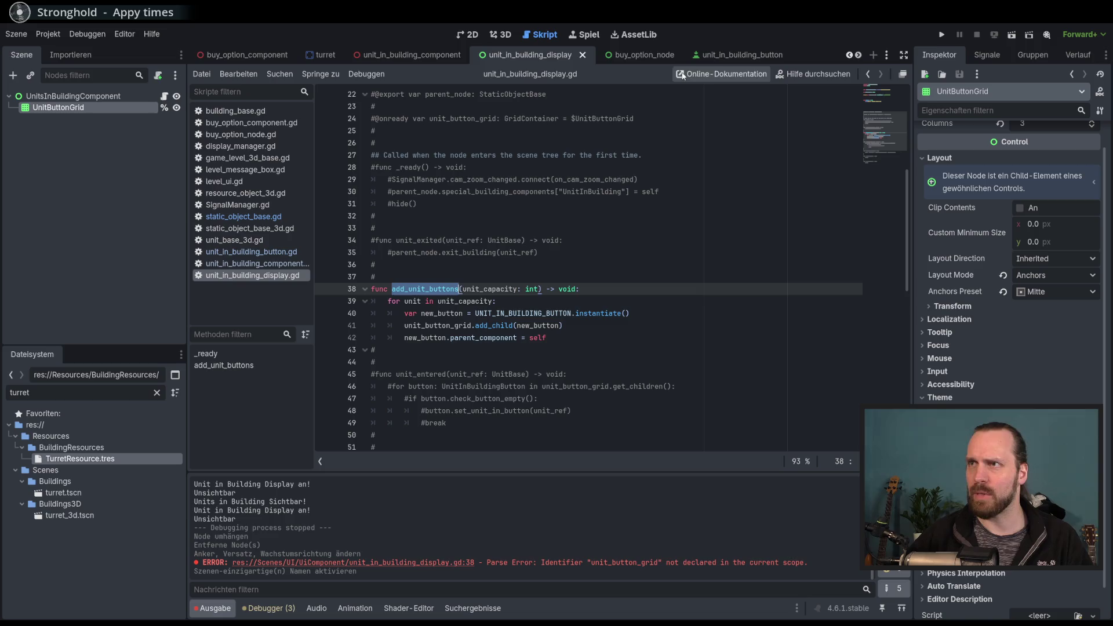
key(ctrl+shift+f)
click(570, 377)
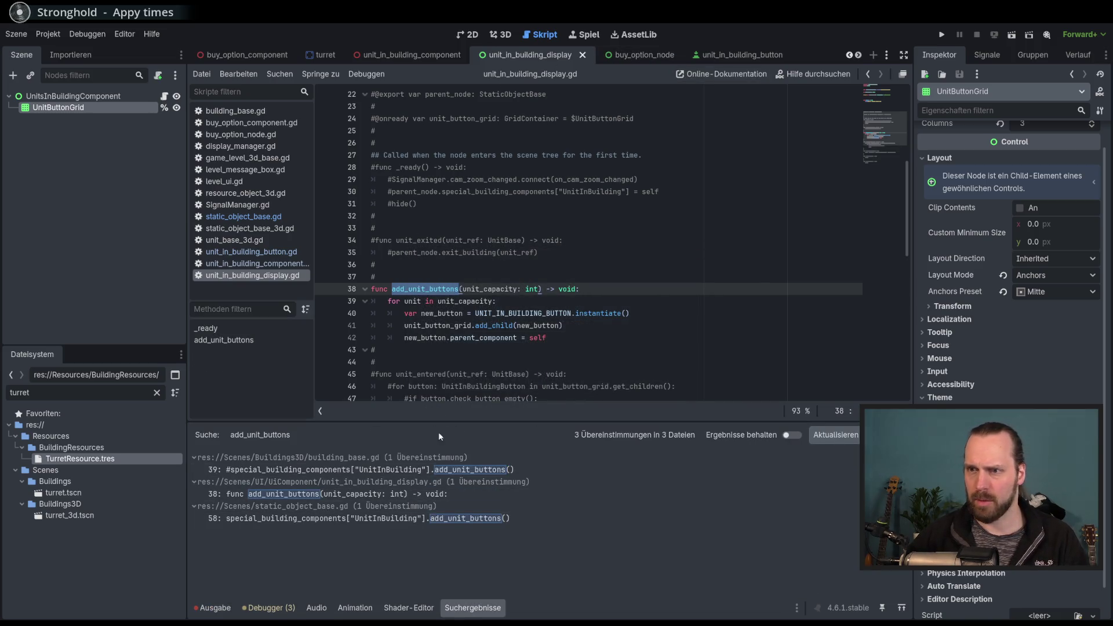
click(394, 469)
Uncomment lines 38–39, the UnitInBuilding add_unit_buttons call block.
scroll(575, 272, up, 10)
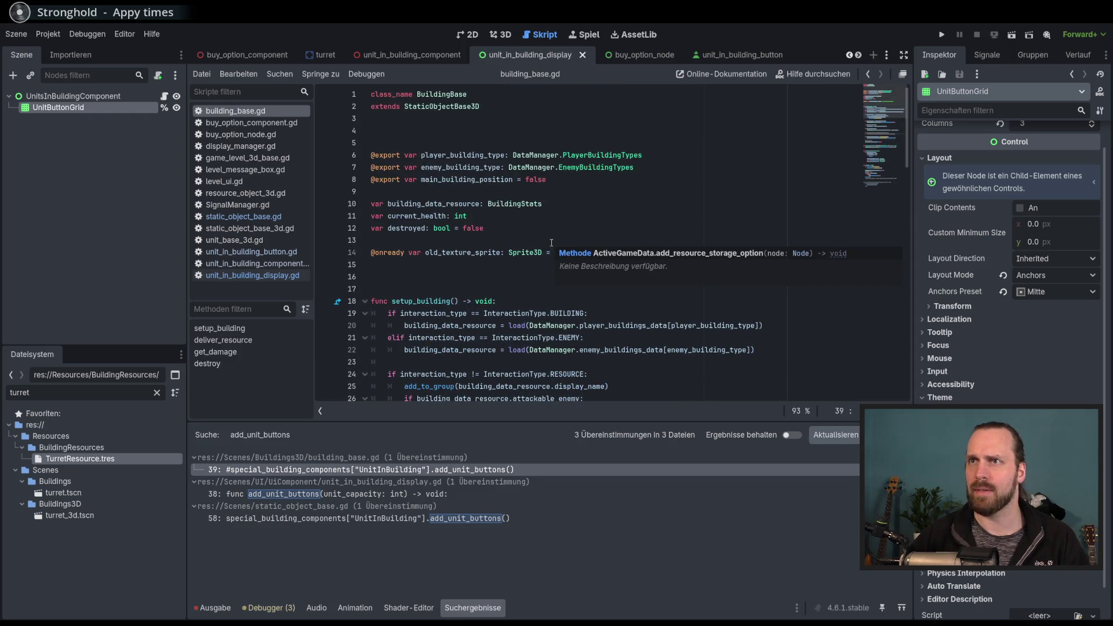
scroll(551, 243, down, 8)
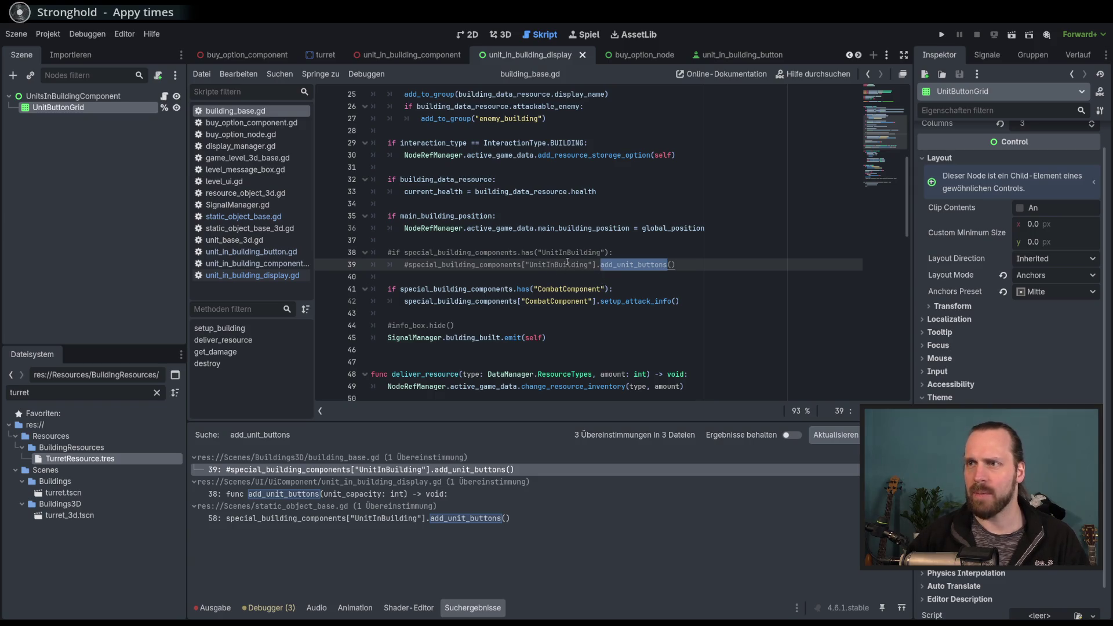
drag(521, 254, 521, 264)
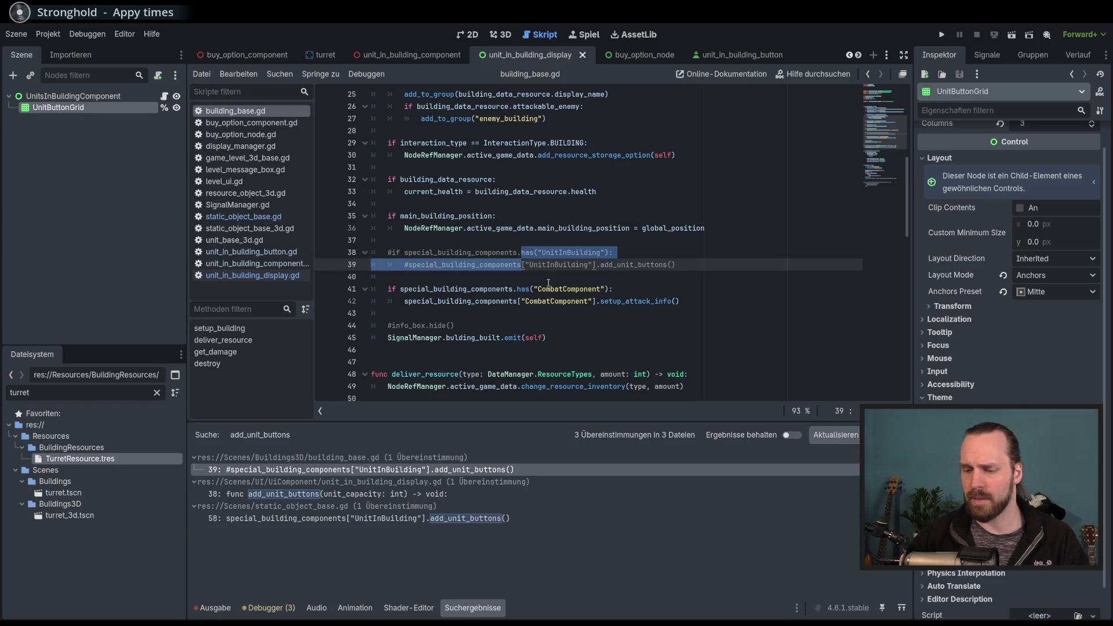
key(ctrl+k)
click(668, 267)
scroll(683, 300, up, 3)
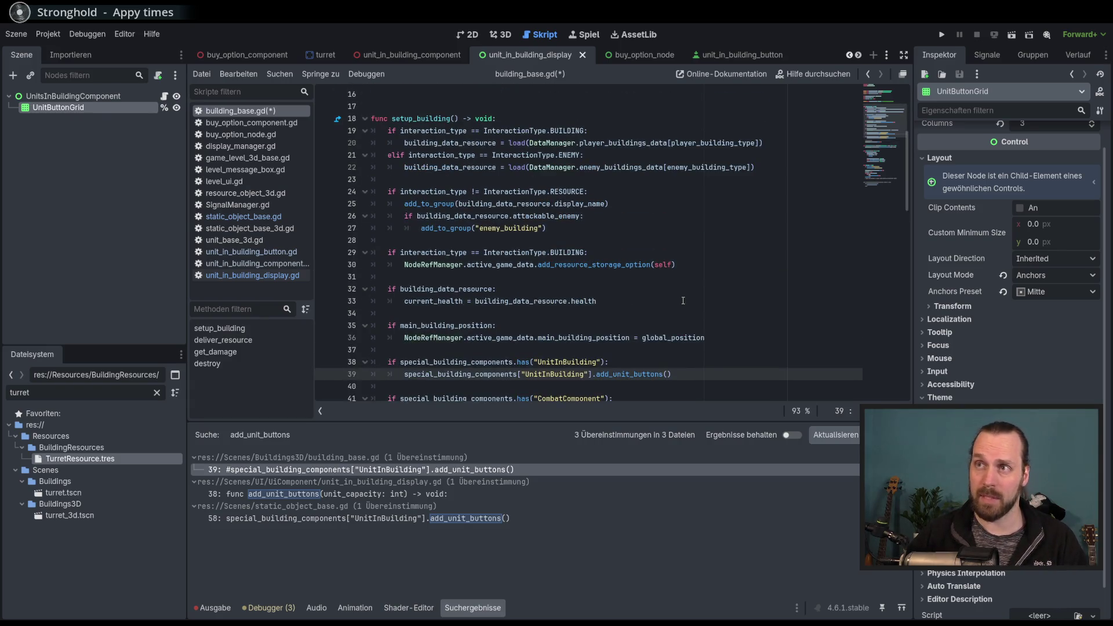
scroll(682, 300, down, 2)
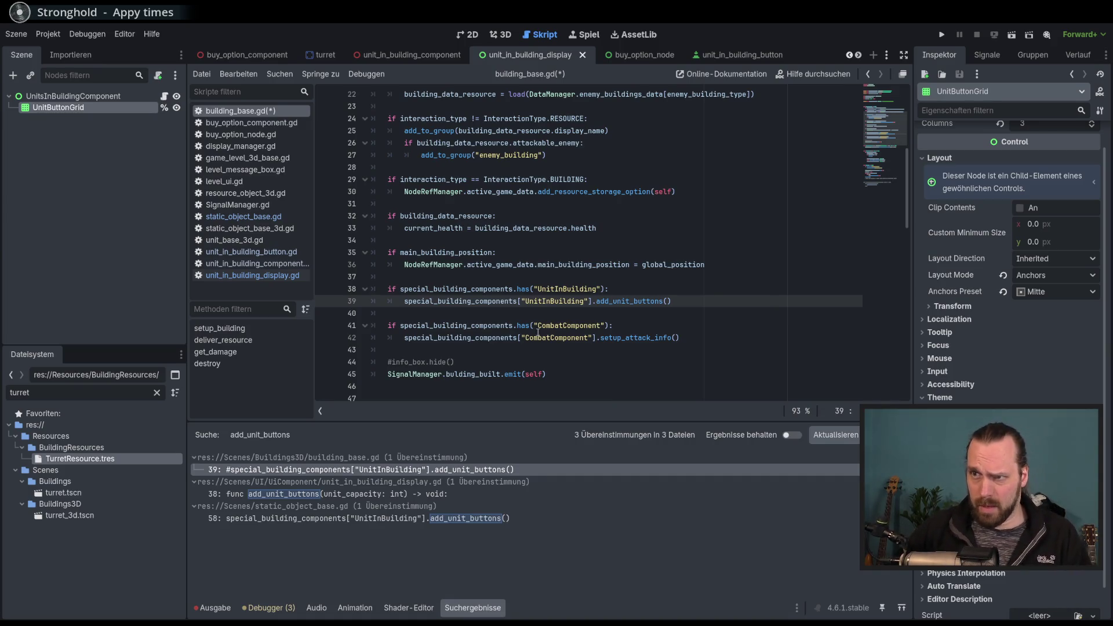
scroll(563, 300, up, 7)
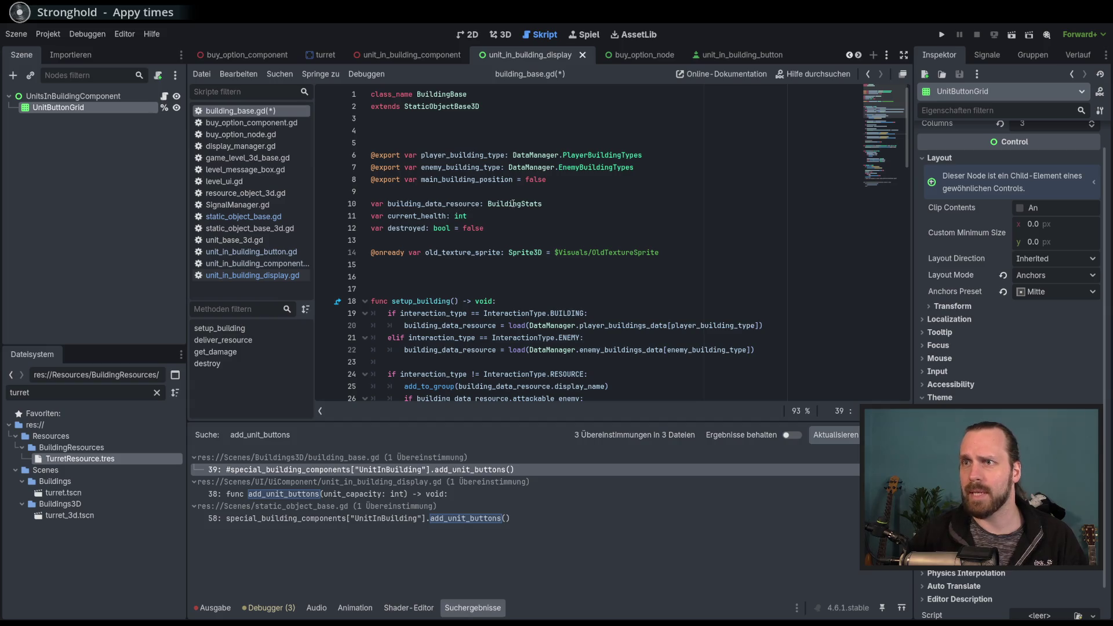
scroll(562, 279, down, 7)
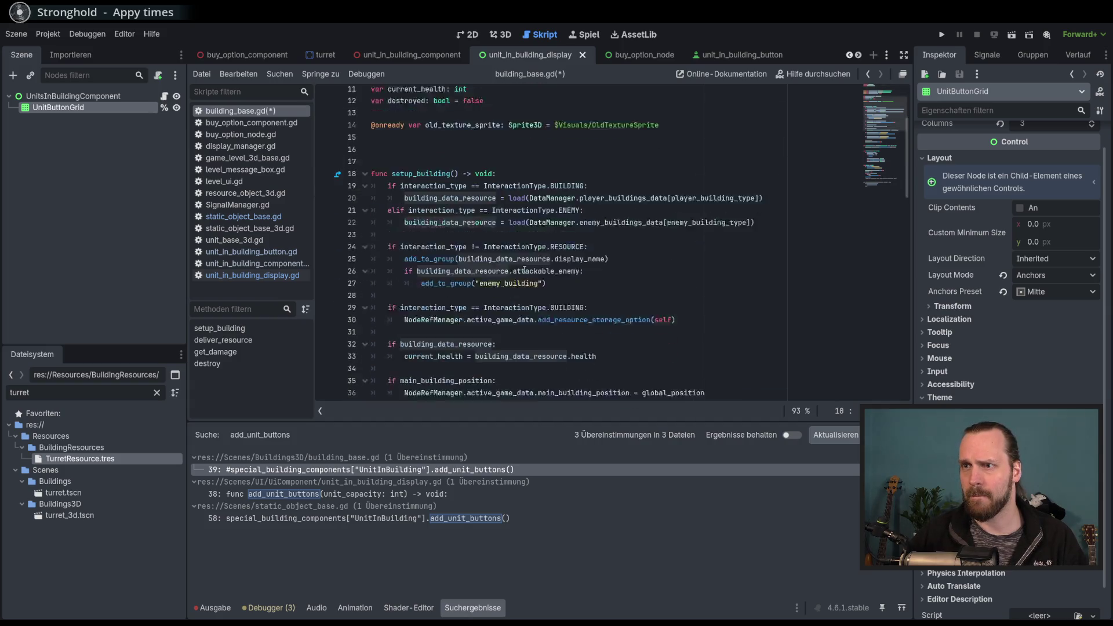
scroll(649, 315, down, 4)
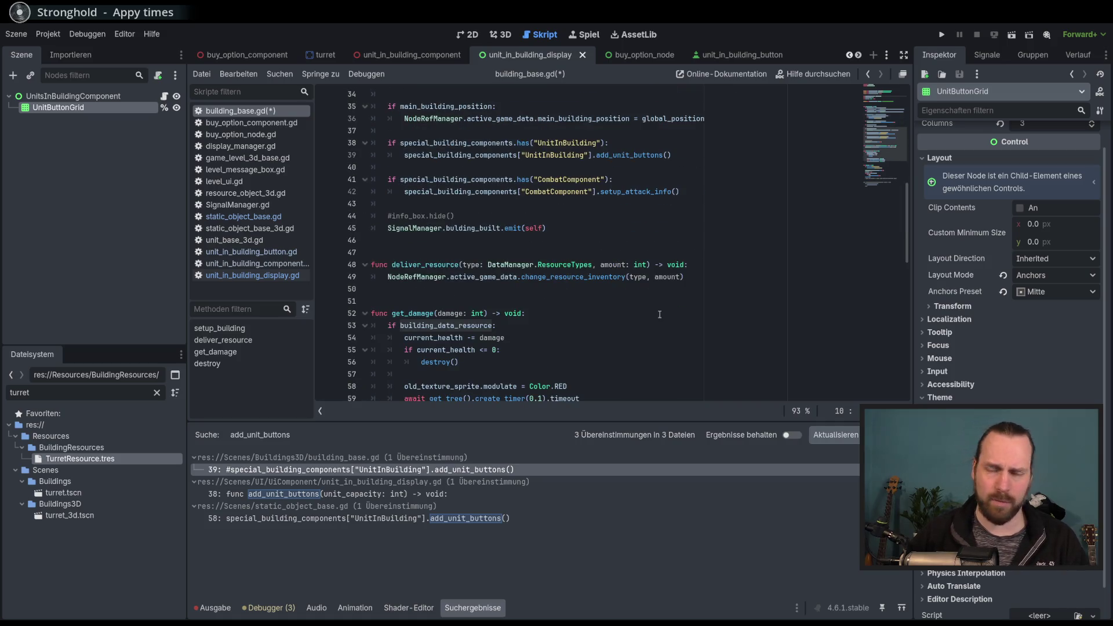
scroll(659, 315, up, 2)
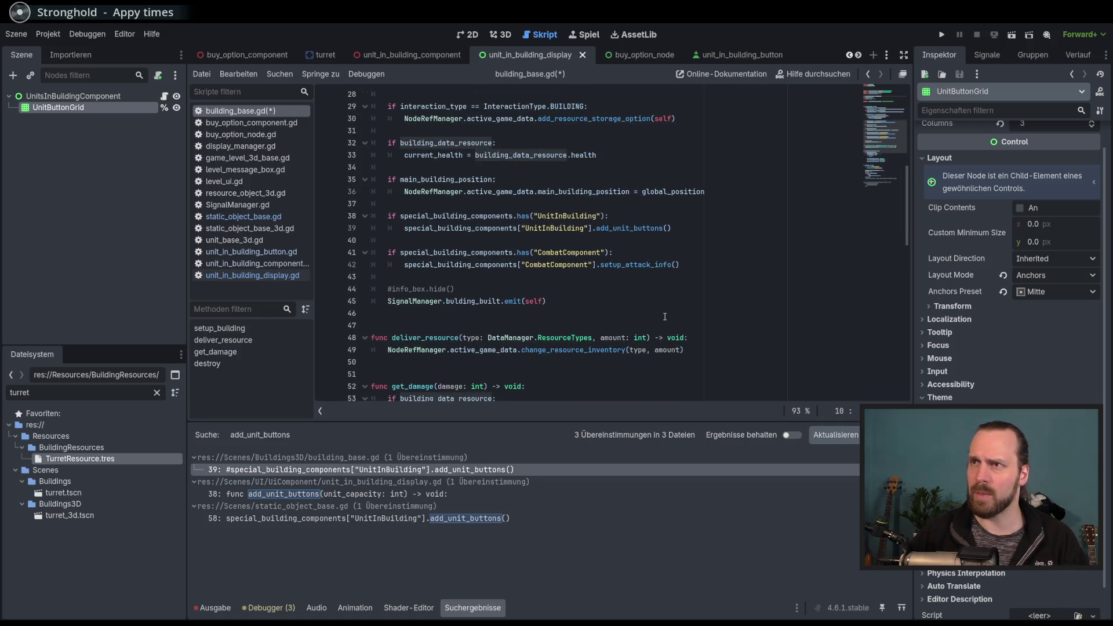
Pass building_data_resource.units_capacity to add_unit_buttons, save, and run the game with F5.
click(668, 228)
text(build)
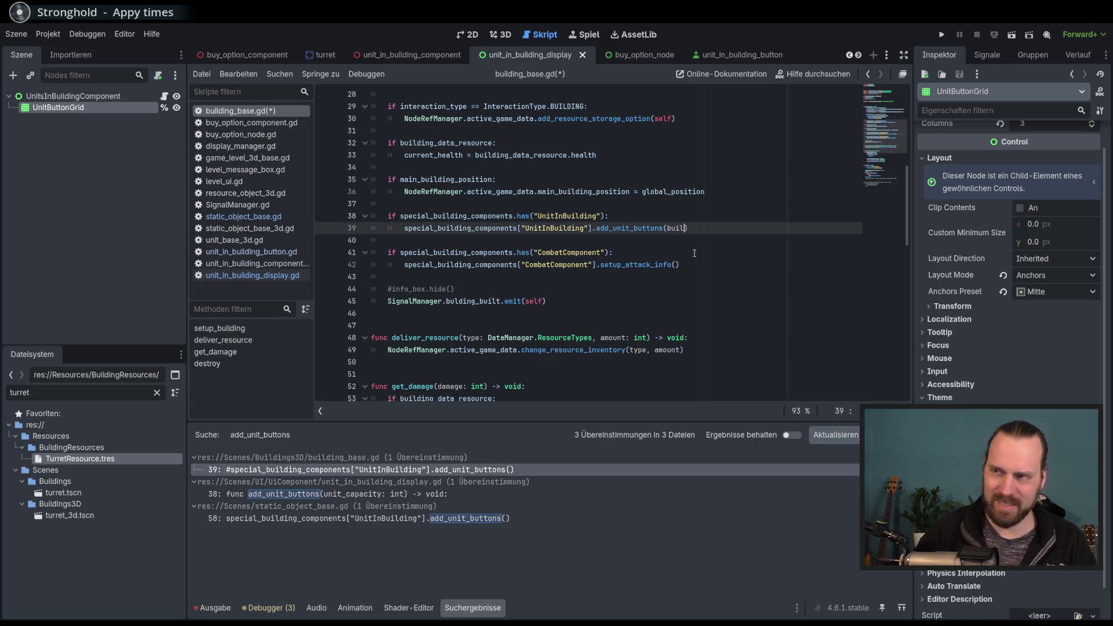
key(Return)
text(.c)
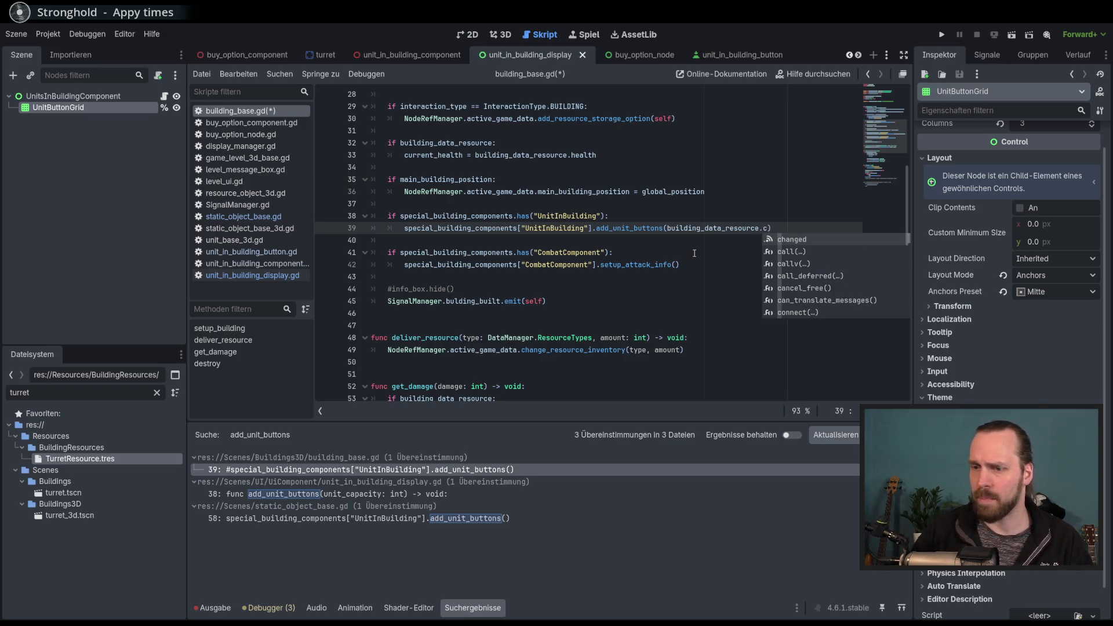
text(apa)
key(Return)
key(ctrl+s)
click(700, 266)
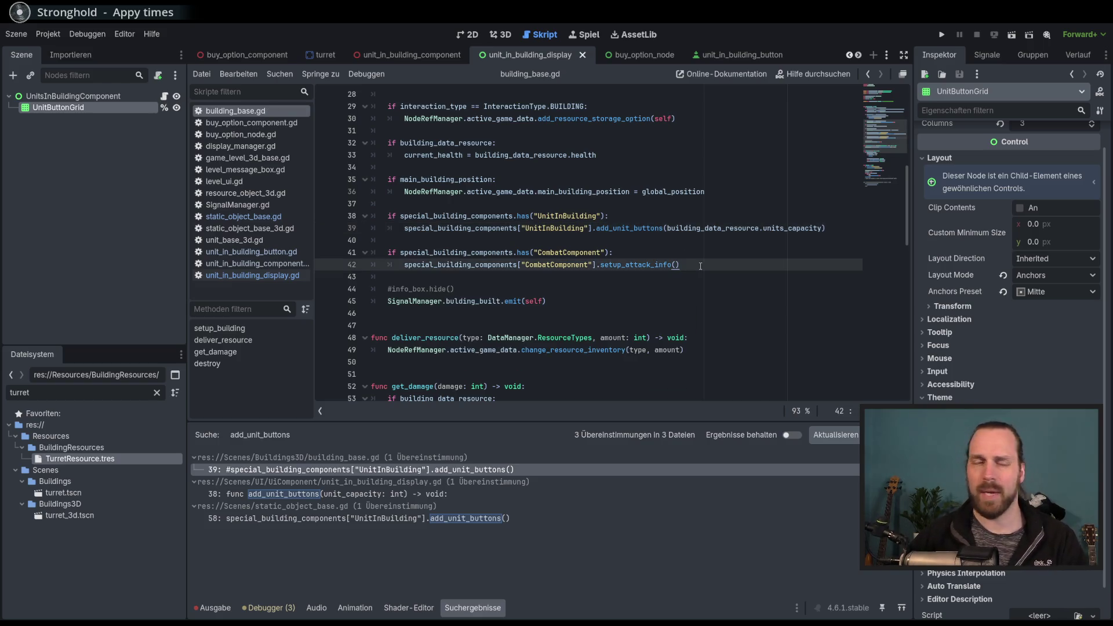
key(F5)
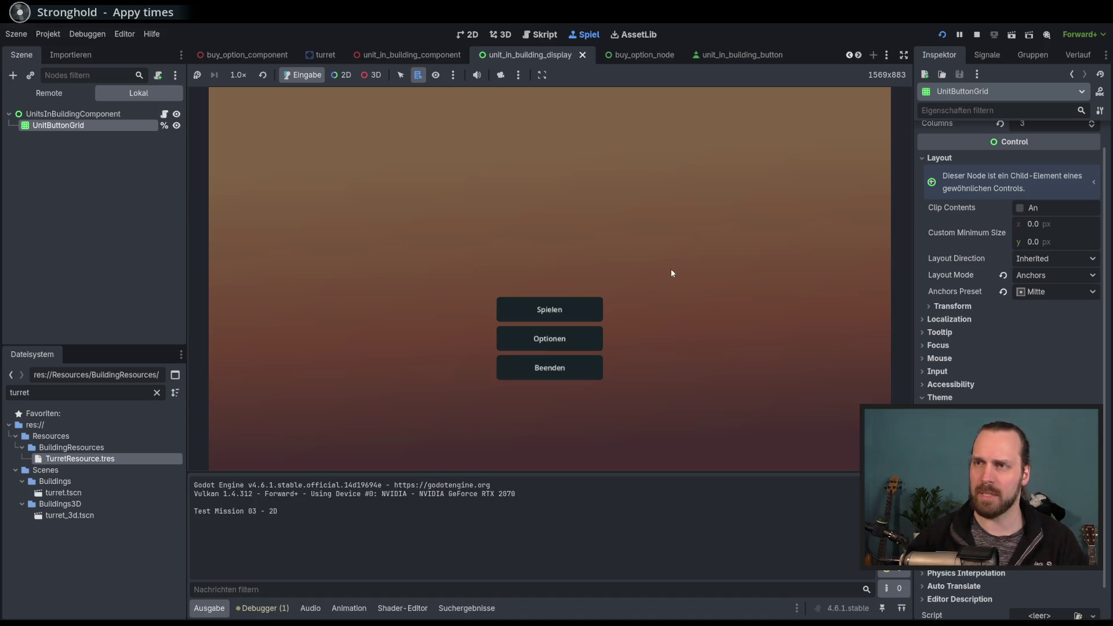
Start Test Mission - 3D, place a Laser Turret to hit the crash, and stop debugging.
click(506, 305)
click(340, 240)
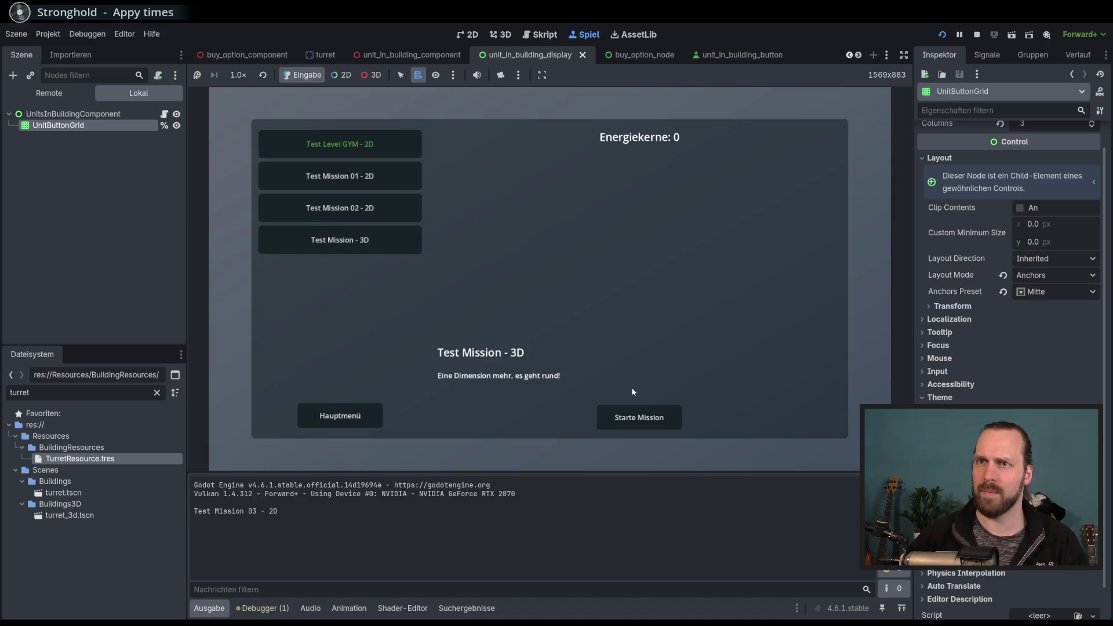
click(665, 415)
click(278, 414)
click(268, 360)
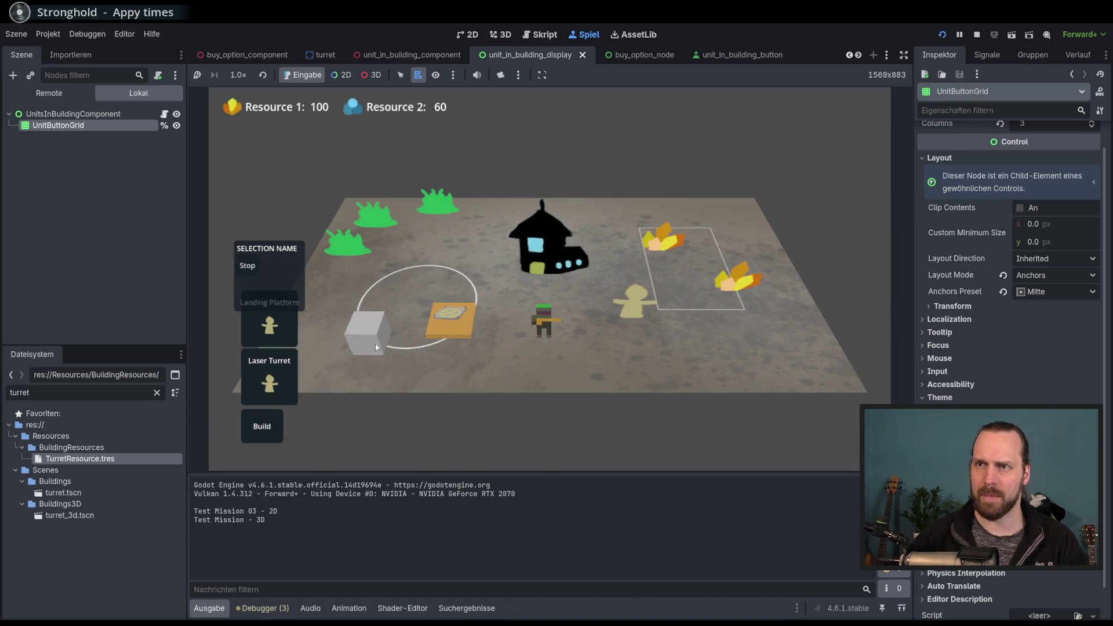
click(365, 333)
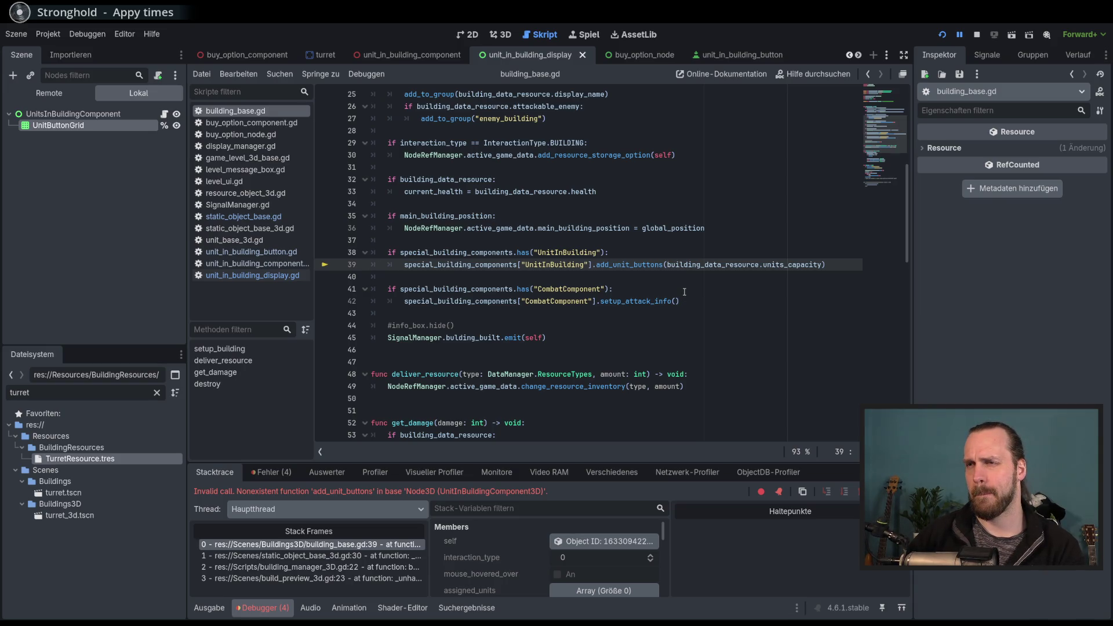
key(F8)
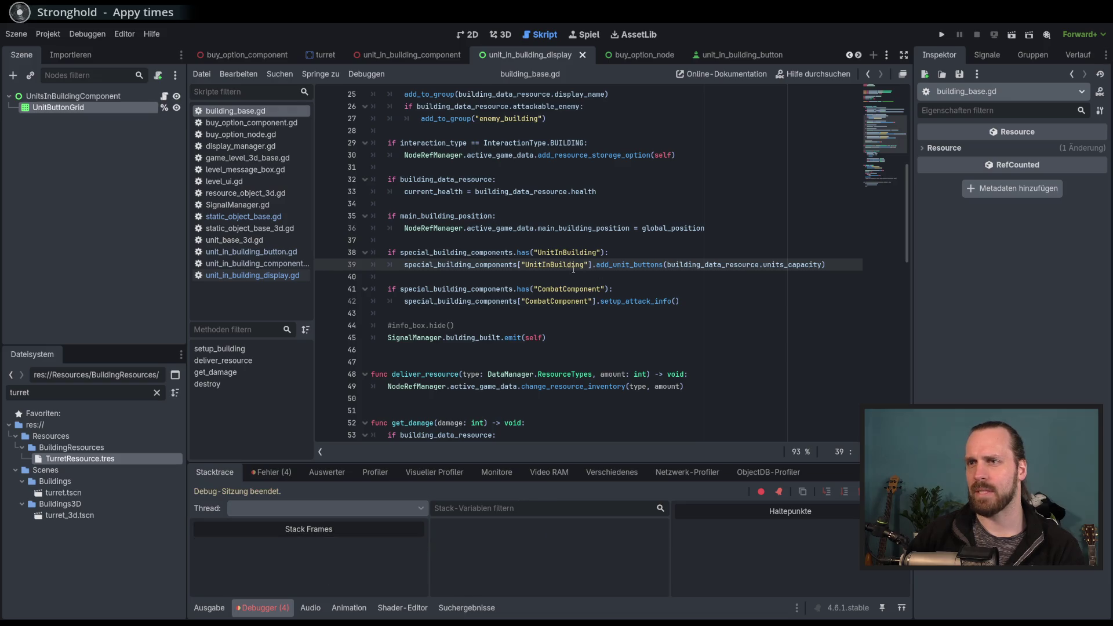
Open unit_in_building_display.gd, then unit_in_building_component.gd, from the script list.
double_click(630, 265)
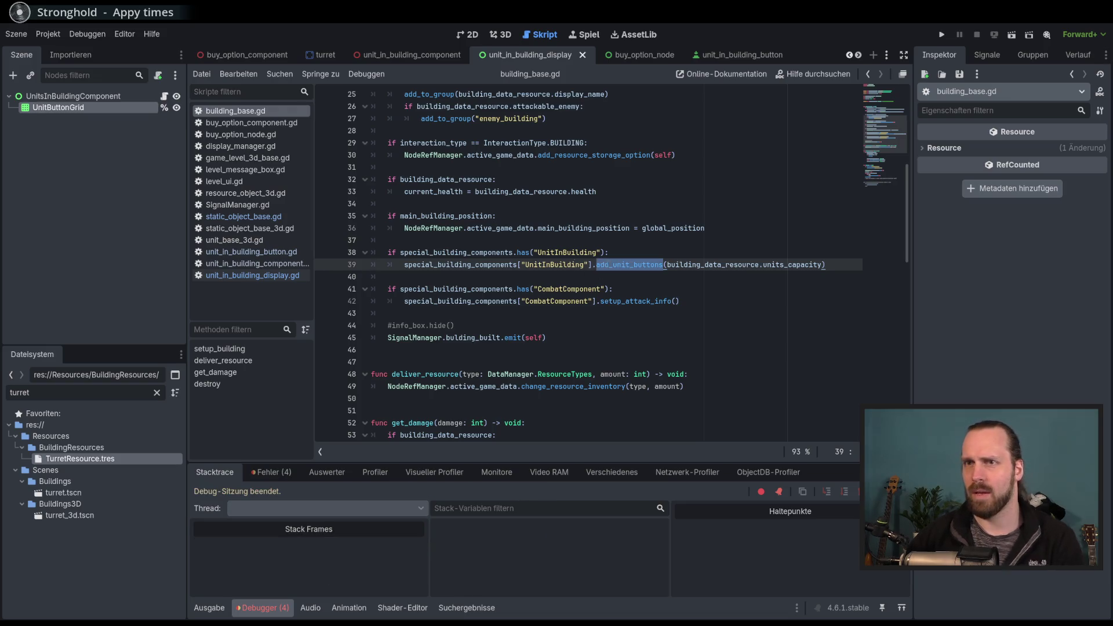
click(263, 276)
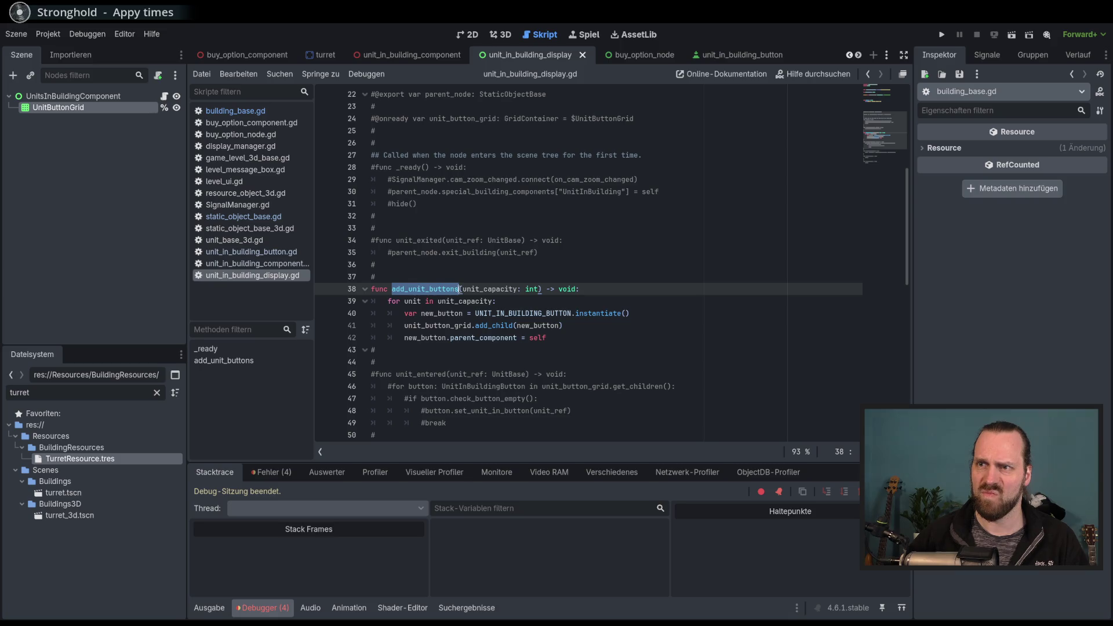
click(266, 264)
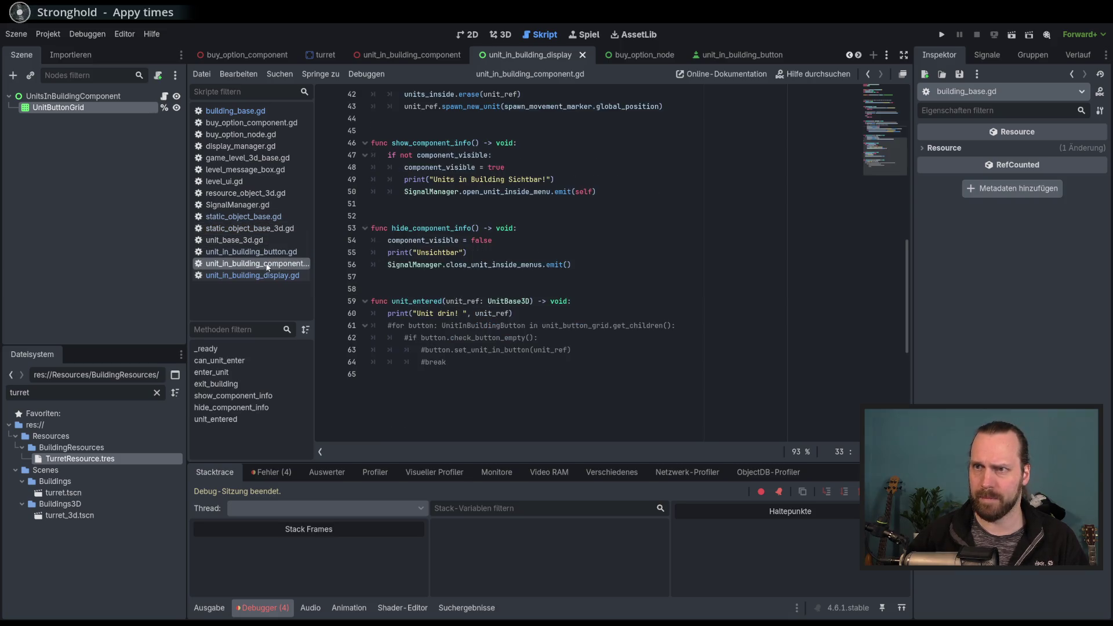
Review unit_in_building_component.gd, then return via the display script to building_base.gd's line 39 add_unit_buttons call.
scroll(641, 356, up, 5)
scroll(577, 364, down, 15)
click(566, 341)
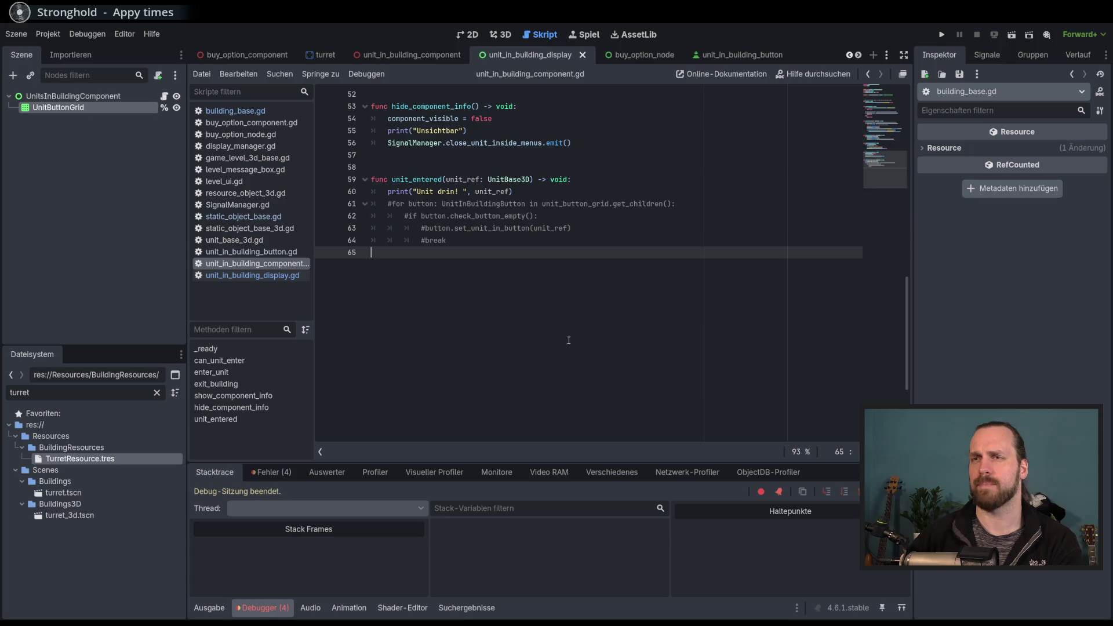
scroll(568, 340, up, 15)
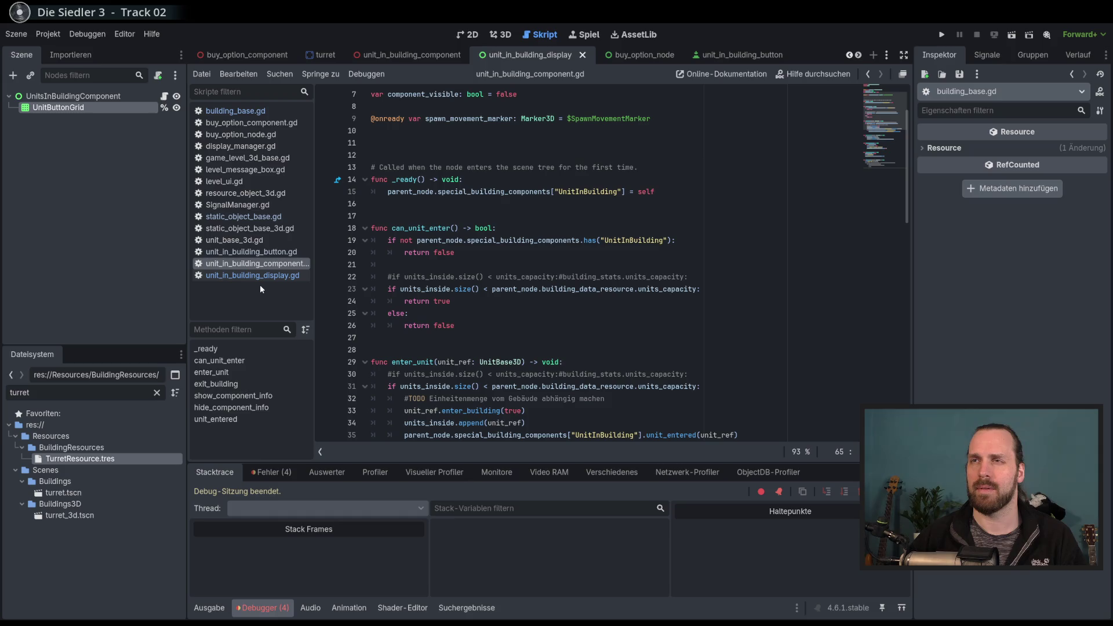
scroll(491, 201, down, 13)
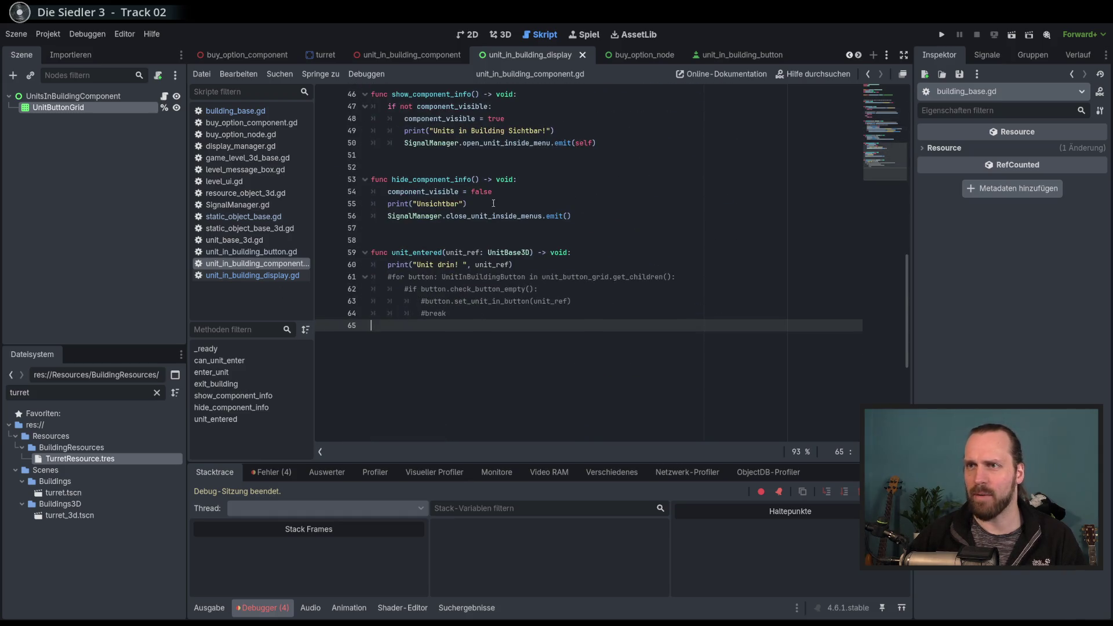
scroll(494, 313, up, 2)
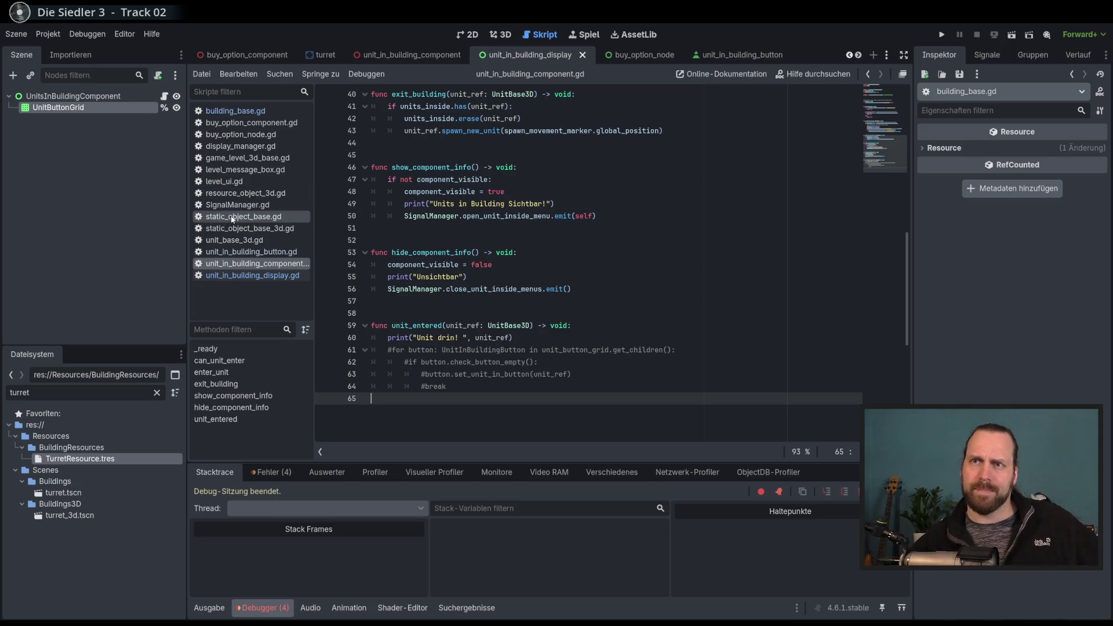
click(252, 275)
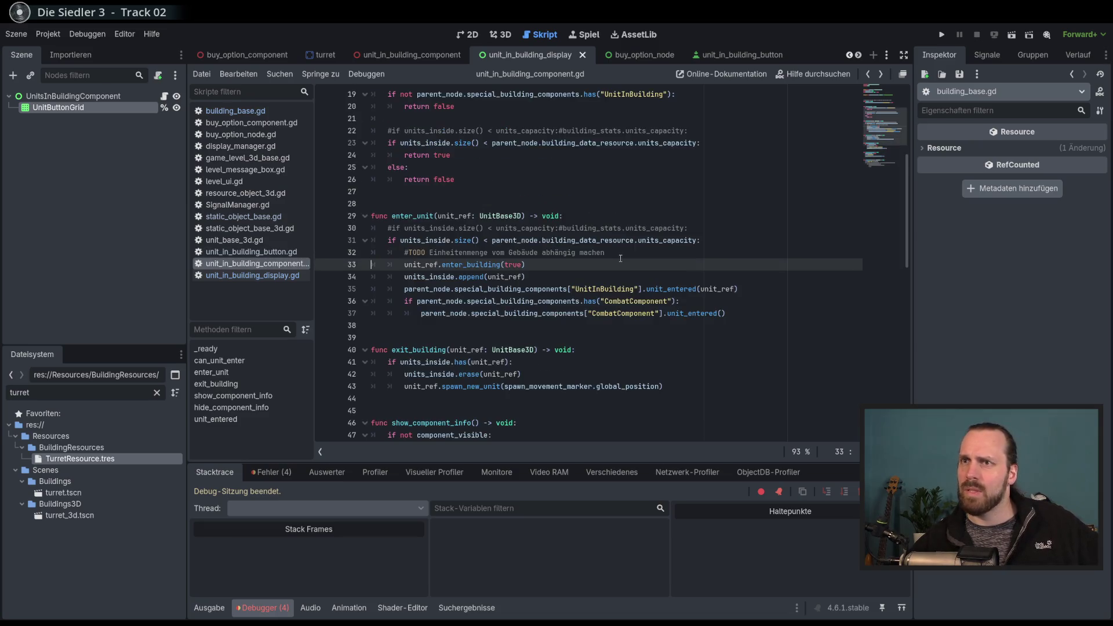
key(alt+Left)
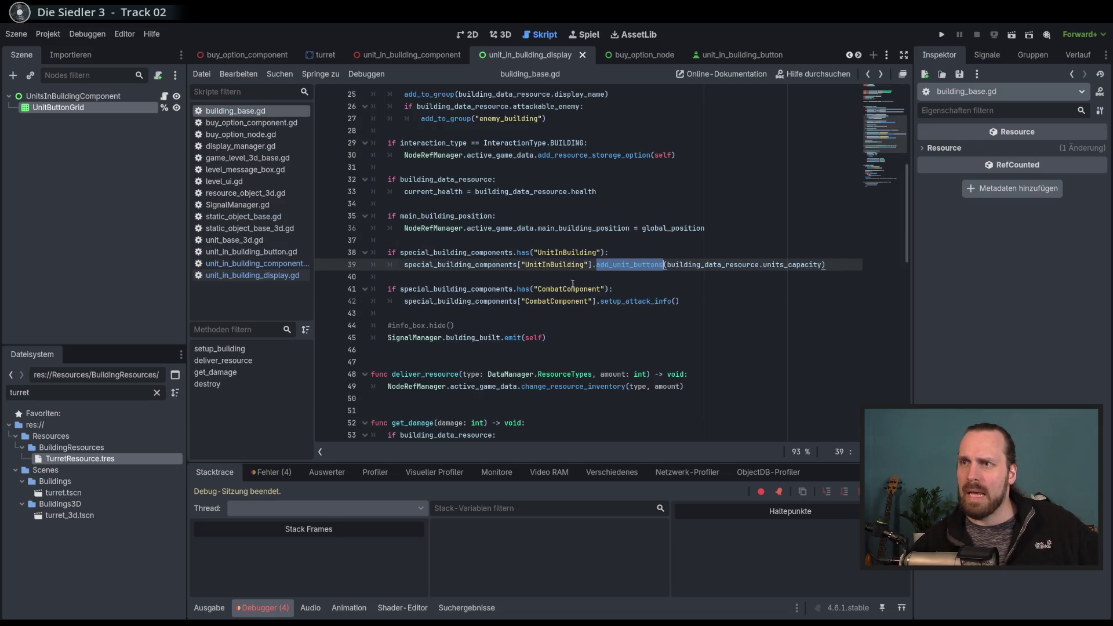
Comment out lines 37–39 of building_base.gd, the UnitInBuilding add_unit_buttons call.
click(573, 284)
drag(829, 265, 803, 243)
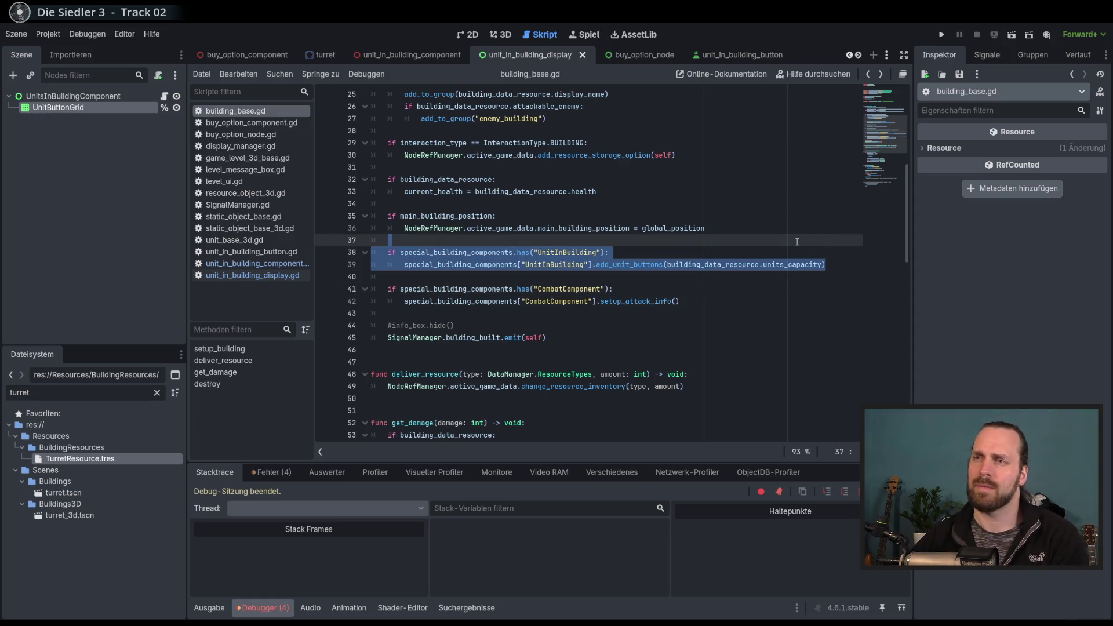
key(ctrl+k)
click(643, 289)
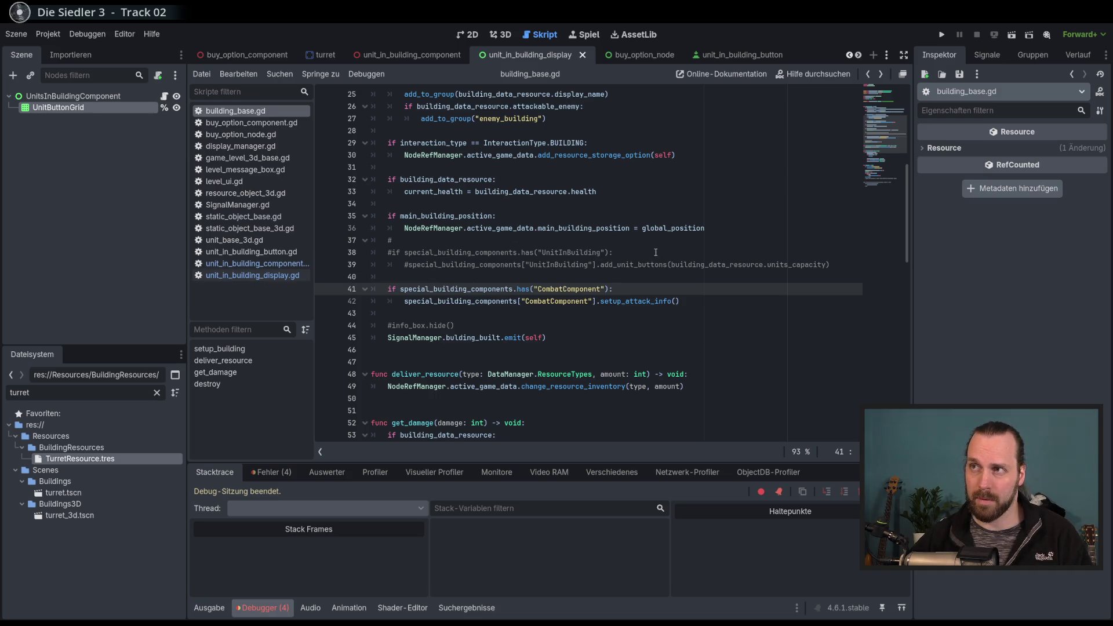
Look over unit_in_building_display.gd, then go back to unit_in_building_component.gd.
click(276, 276)
scroll(599, 315, up, 7)
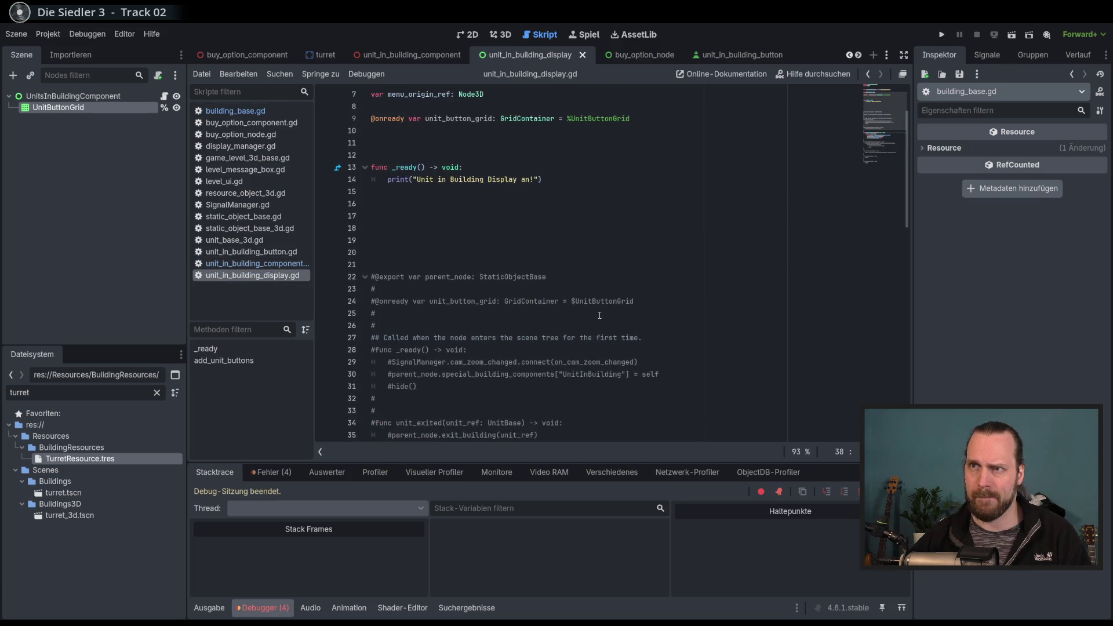
scroll(599, 315, down, 4)
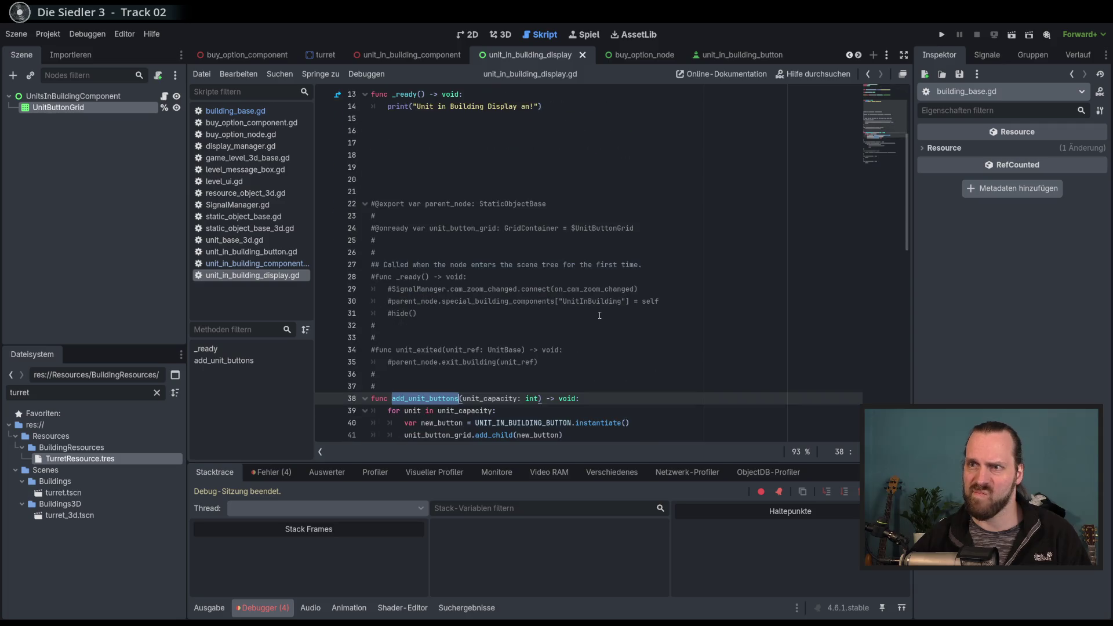
scroll(599, 315, down, 5)
key(alt+Left)
key(alt+Left)
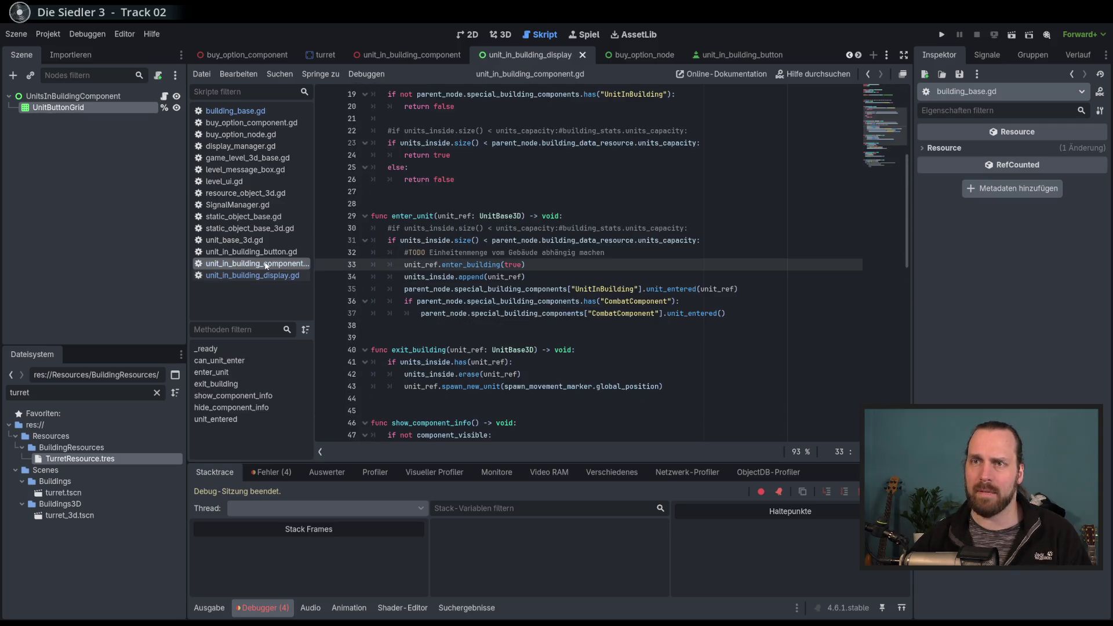
scroll(624, 328, down, 6)
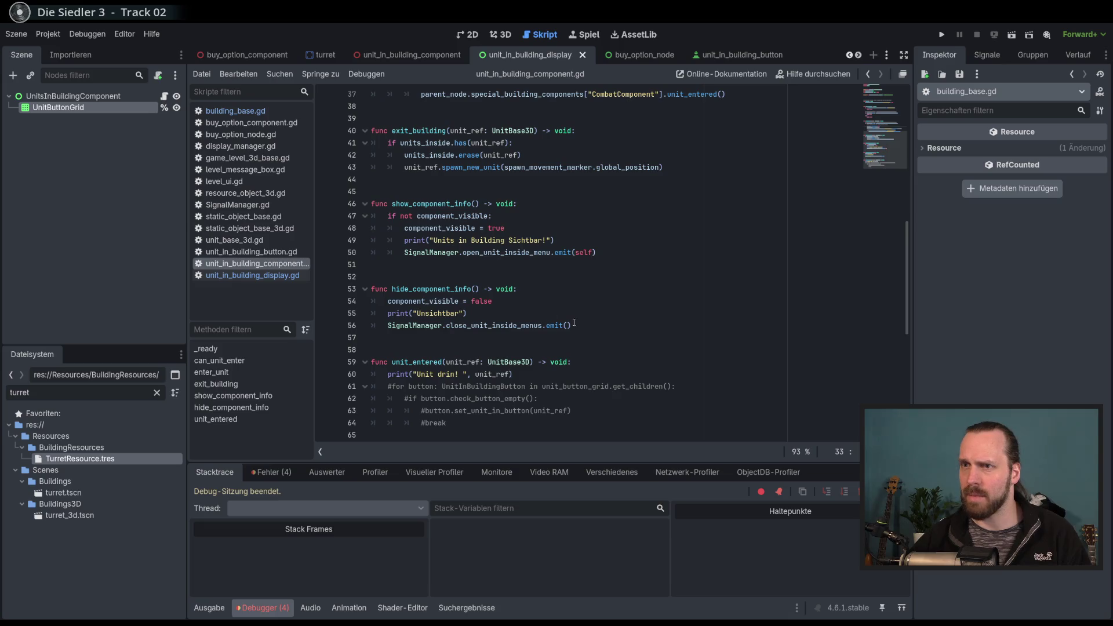
Select the open_unit_inside_menu signal on line 50 and search the script for it.
double_click(501, 254)
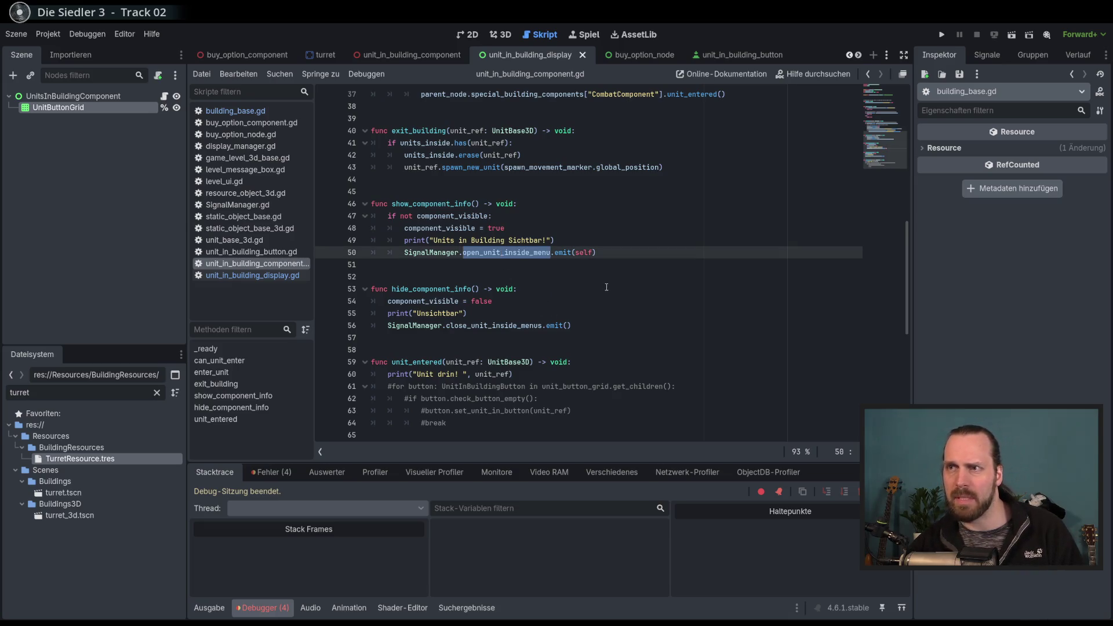
click(638, 285)
double_click(522, 251)
click(649, 255)
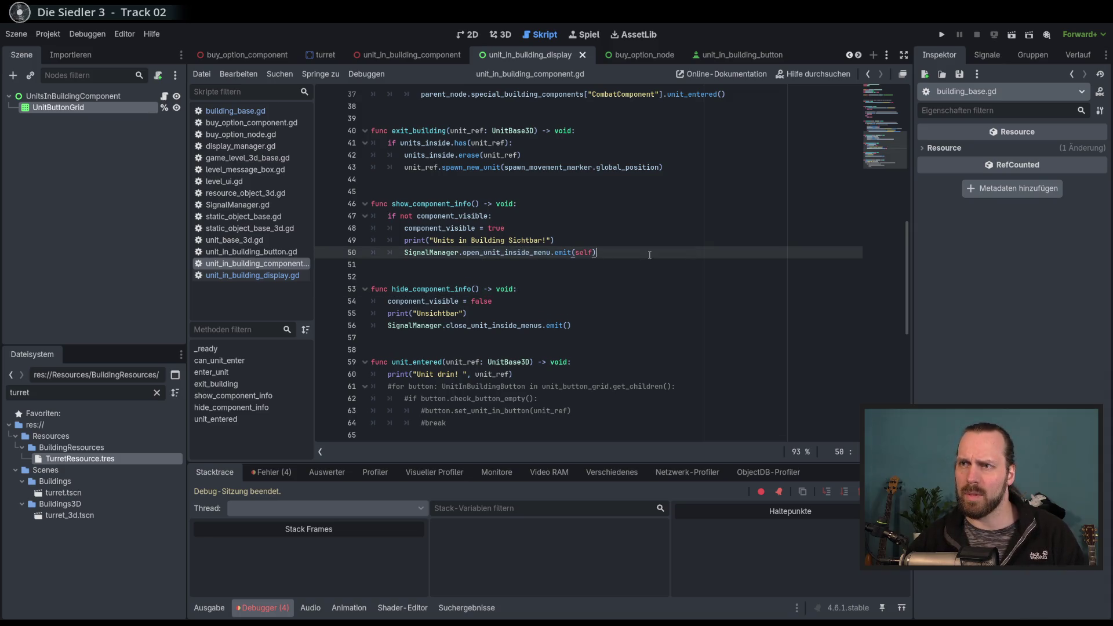
double_click(518, 251)
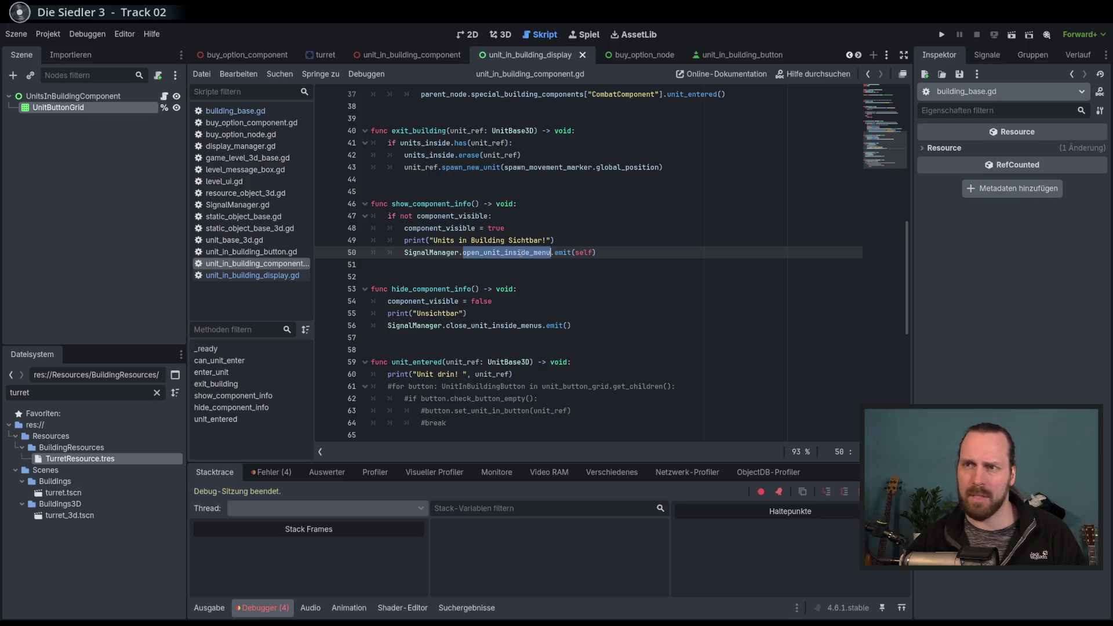
key(ctrl+f)
click(653, 451)
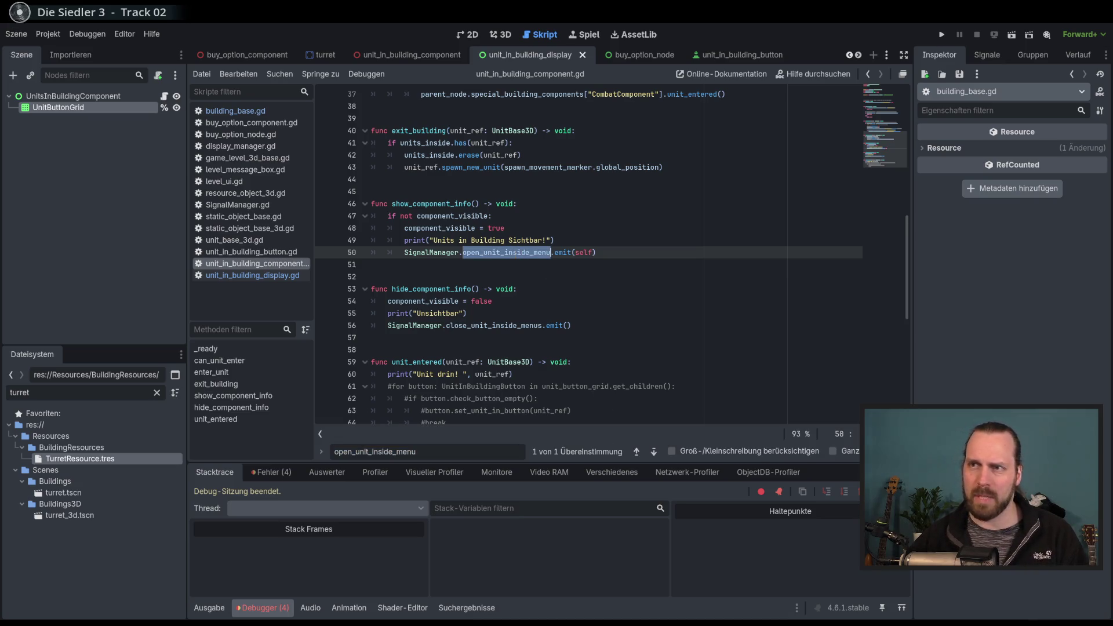
key(ctrl+shift+f)
click(555, 379)
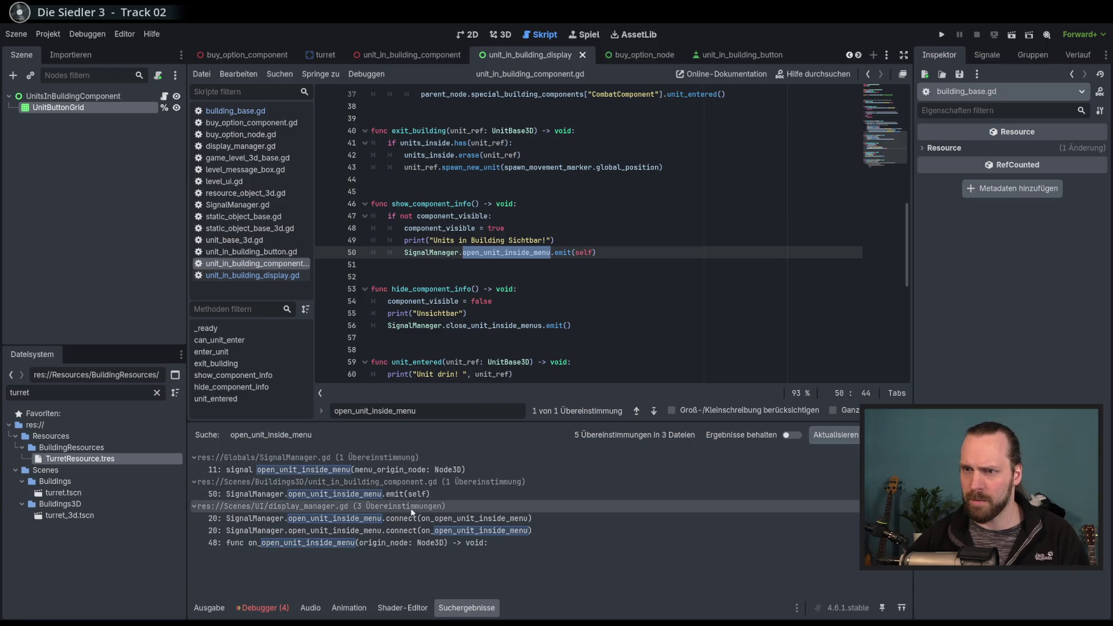
click(406, 470)
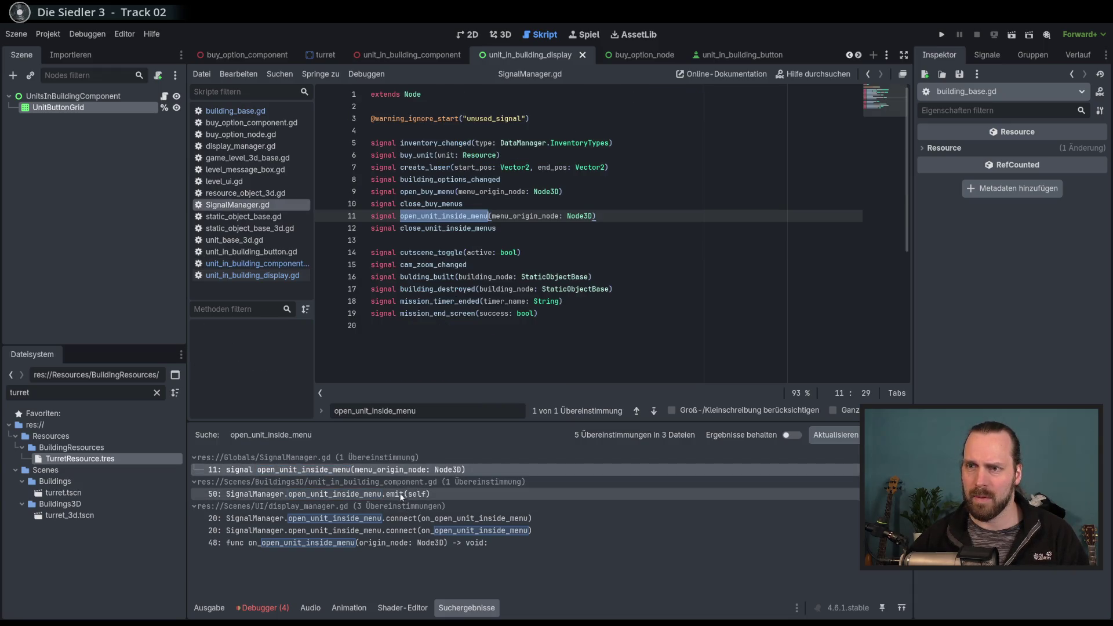
click(406, 493)
click(409, 543)
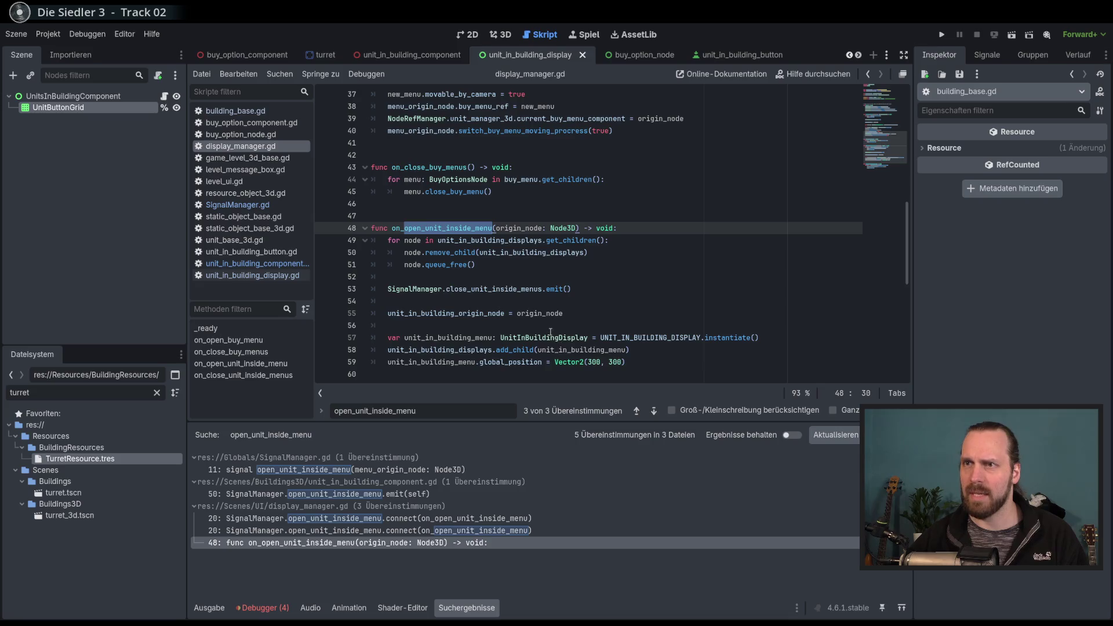
scroll(543, 324, down, 4)
scroll(543, 325, up, 4)
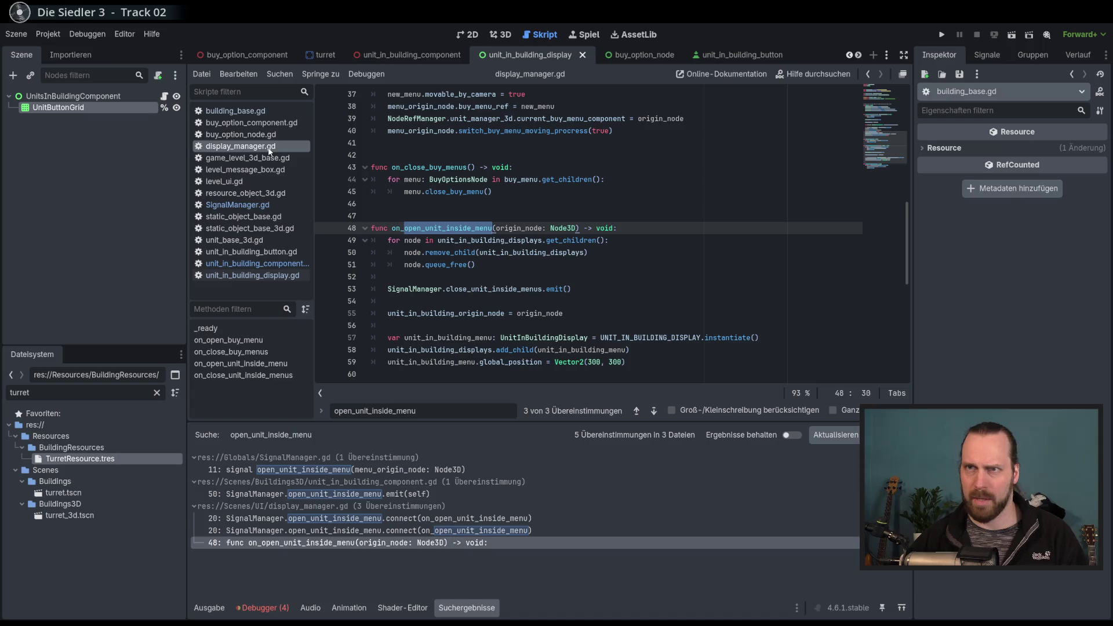
click(467, 607)
click(545, 253)
scroll(545, 262, up, 2)
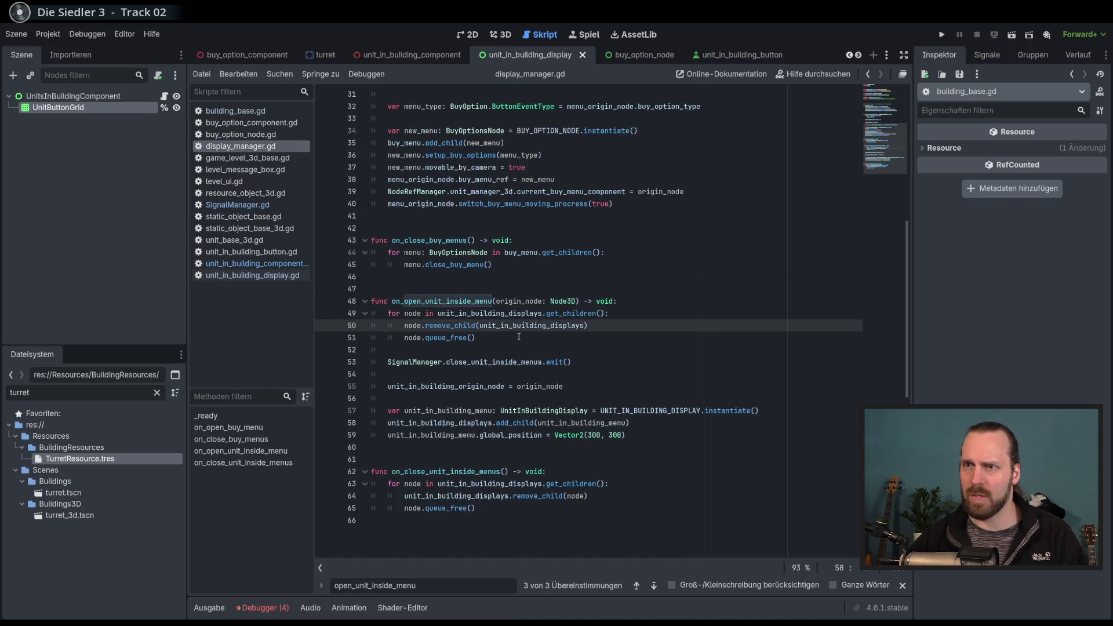
click(512, 339)
scroll(523, 345, down, 2)
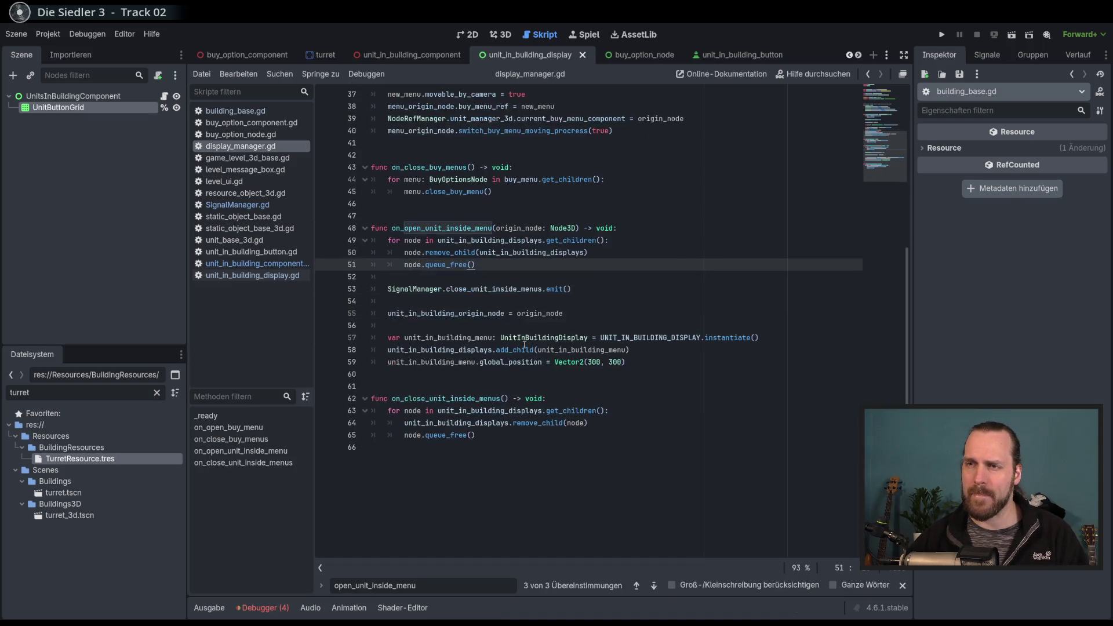
double_click(452, 361)
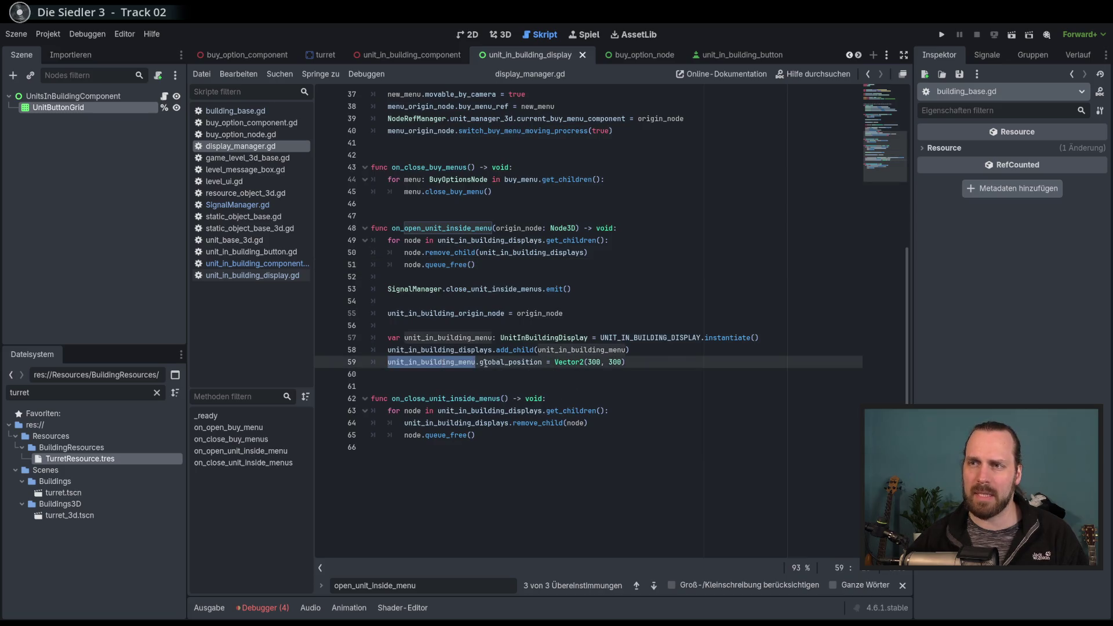
click(674, 364)
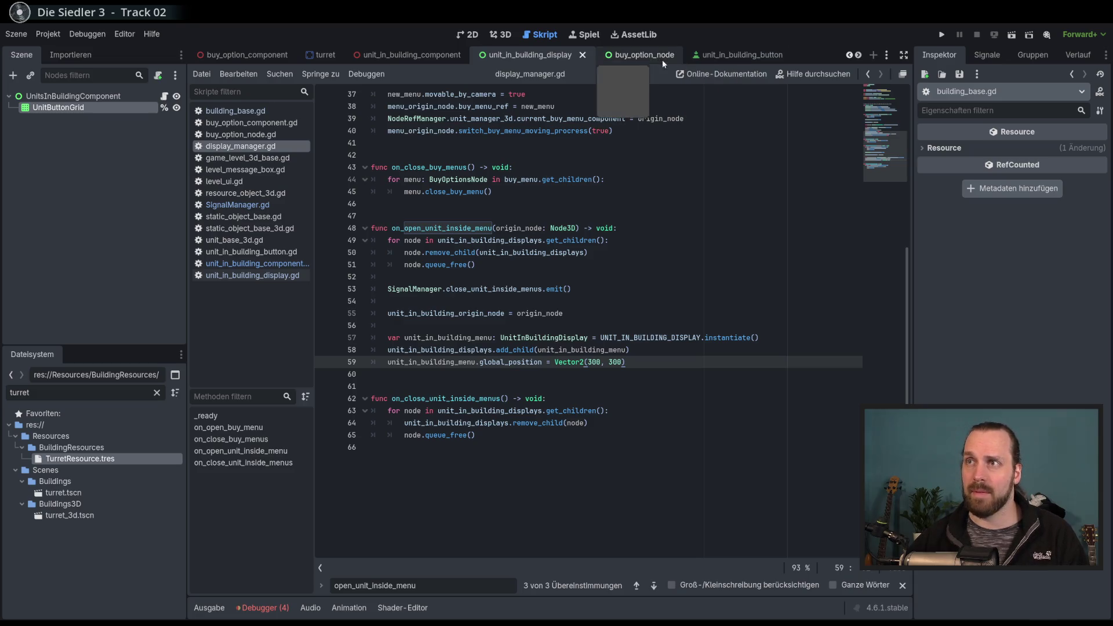
click(886, 54)
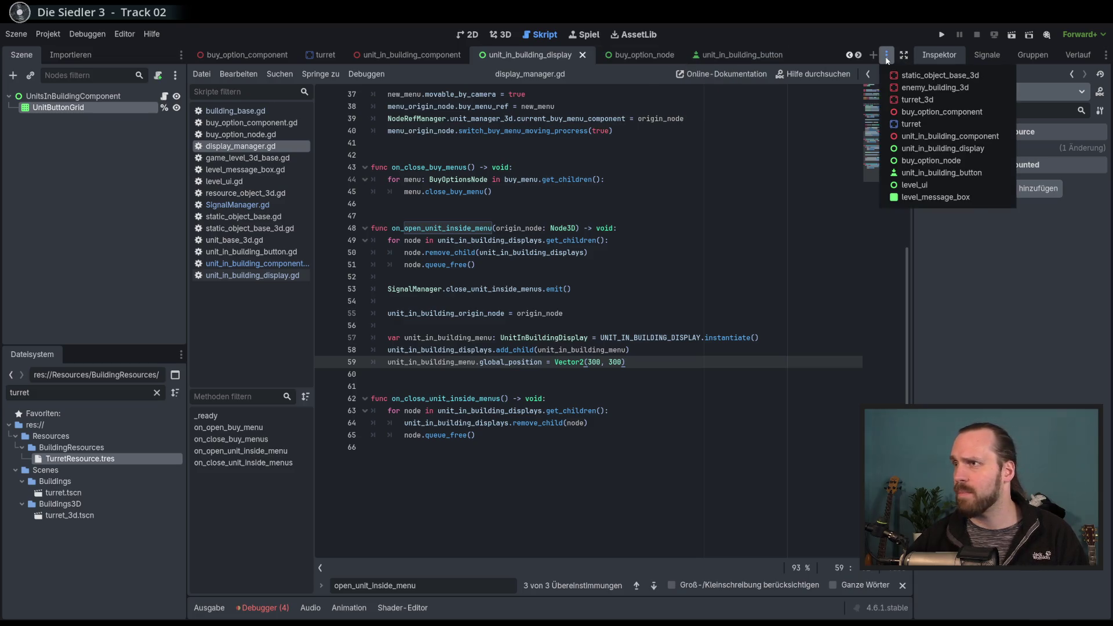
click(941, 149)
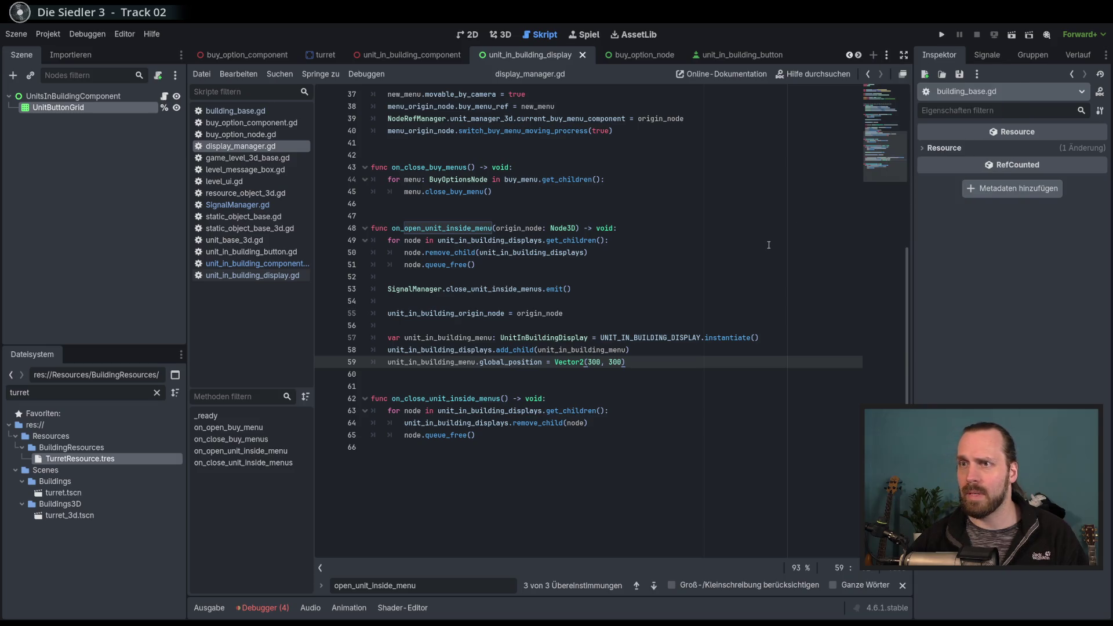
click(890, 53)
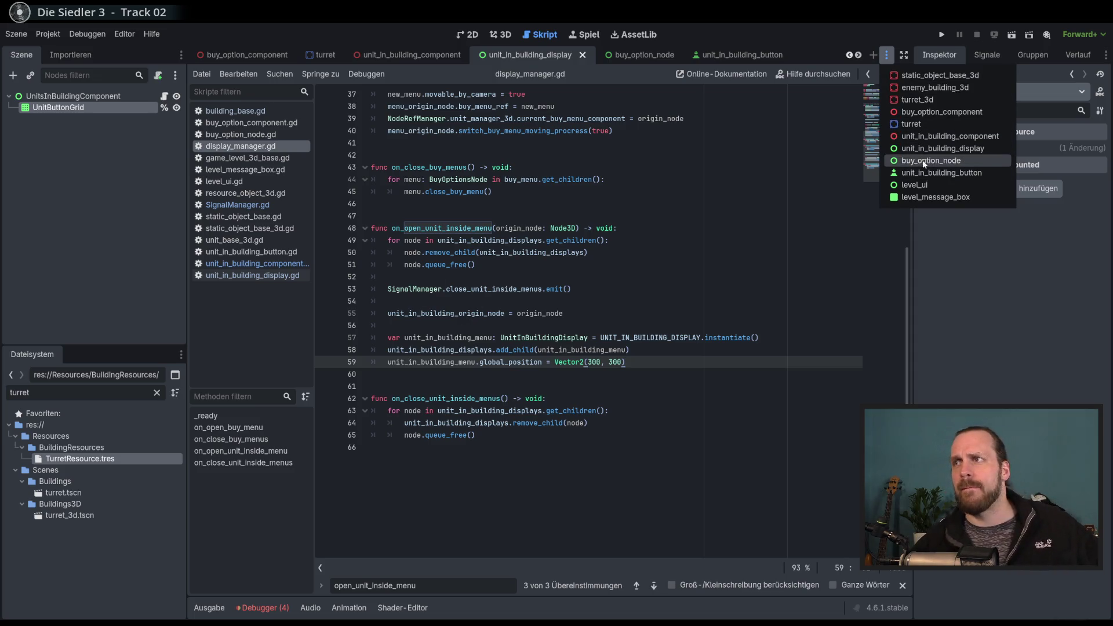
click(908, 152)
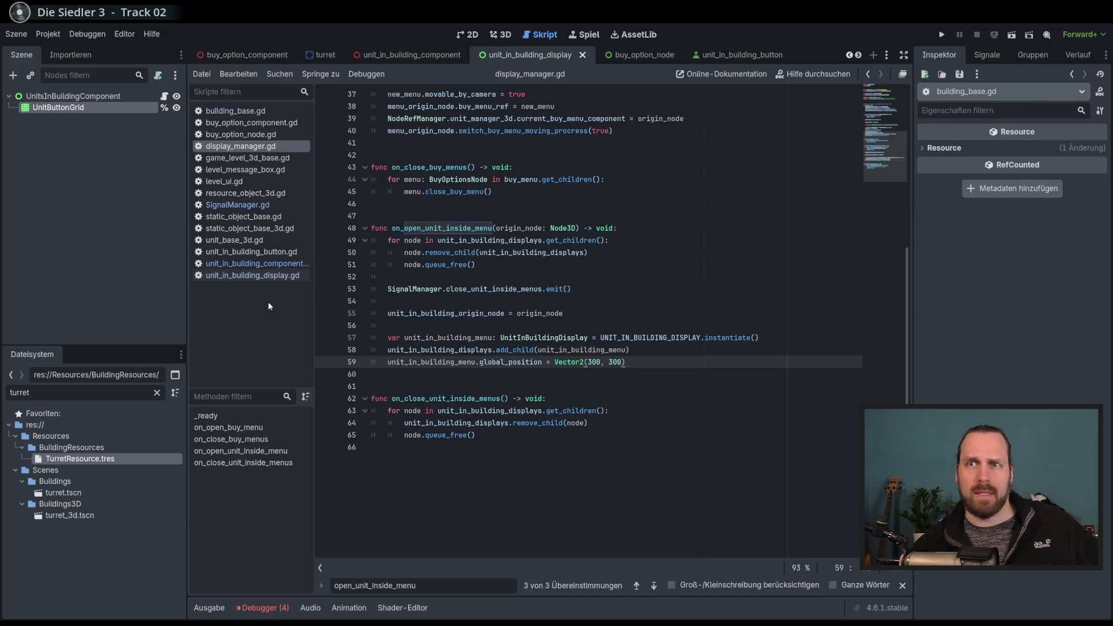
click(252, 276)
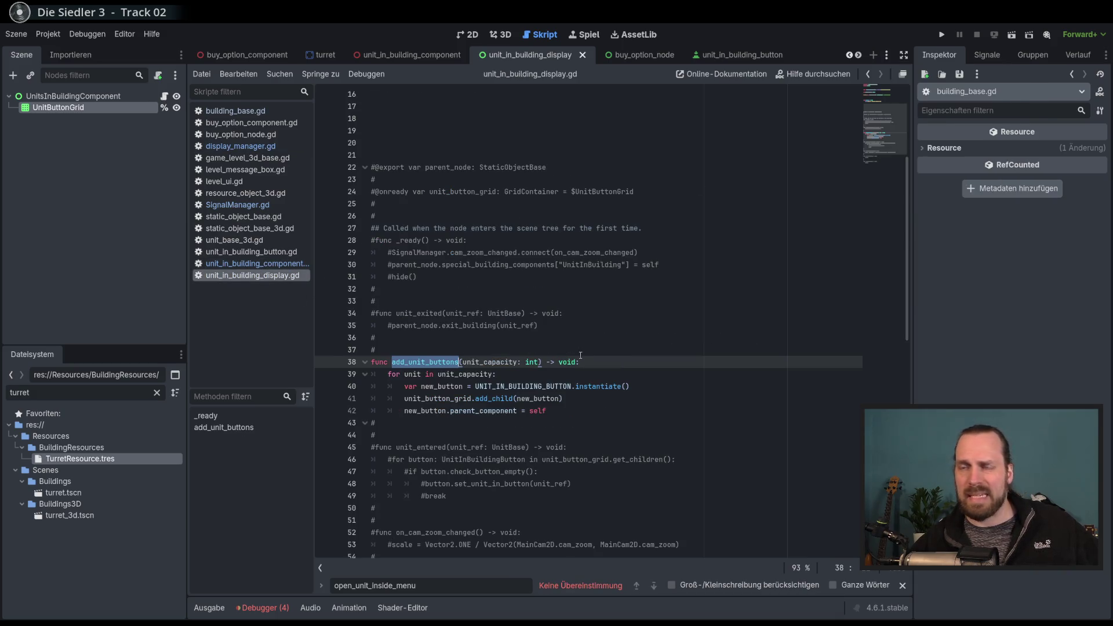
double_click(443, 362)
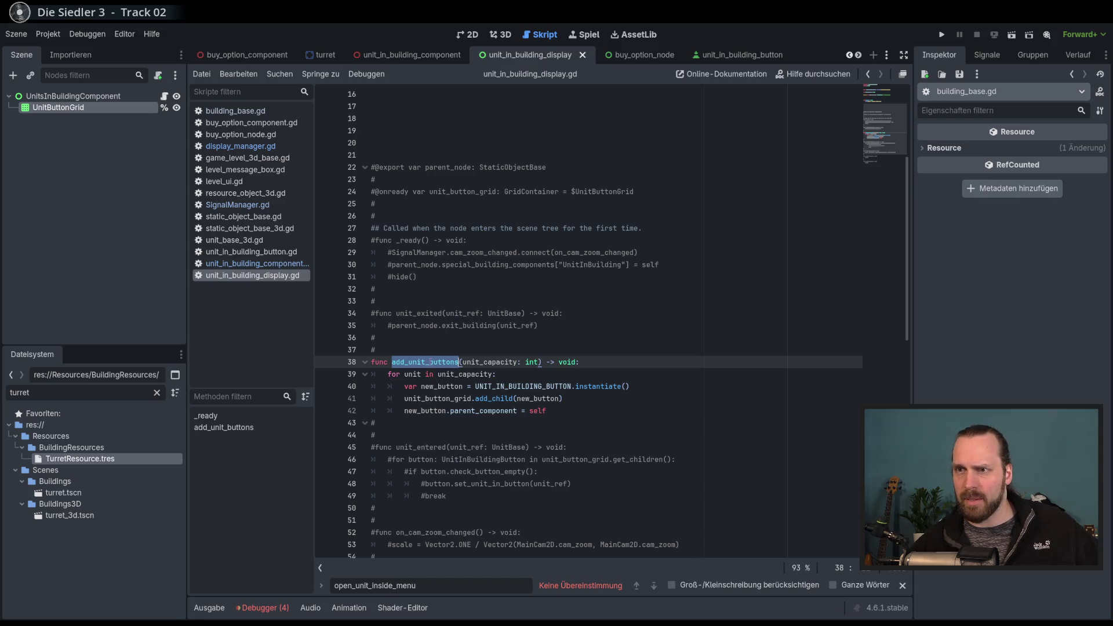
mouse_move(496, 387)
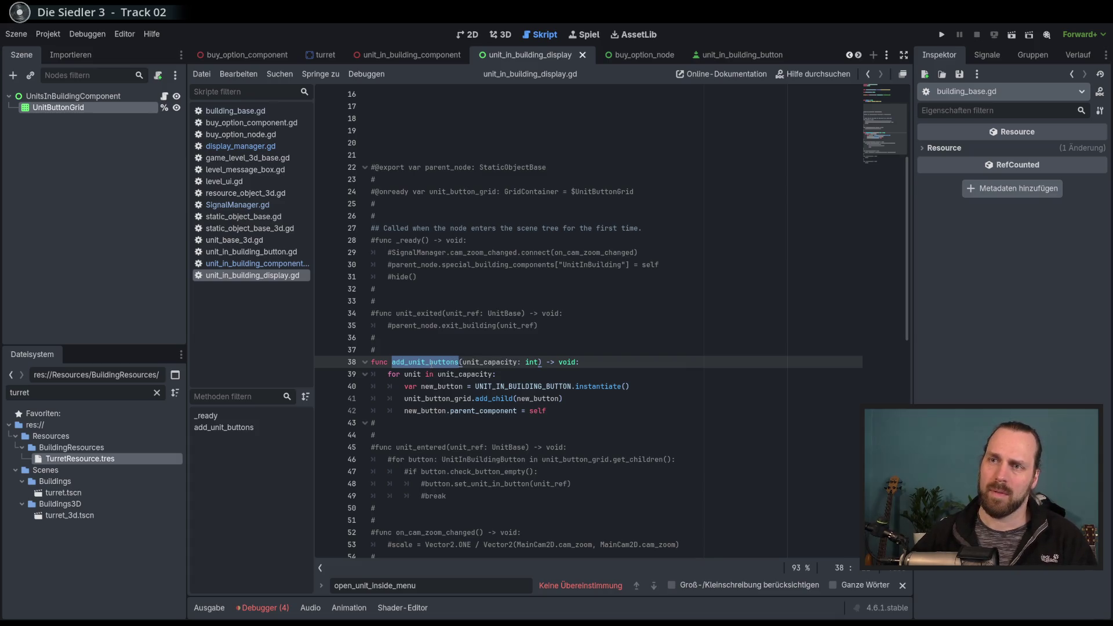
click(248, 266)
click(667, 255)
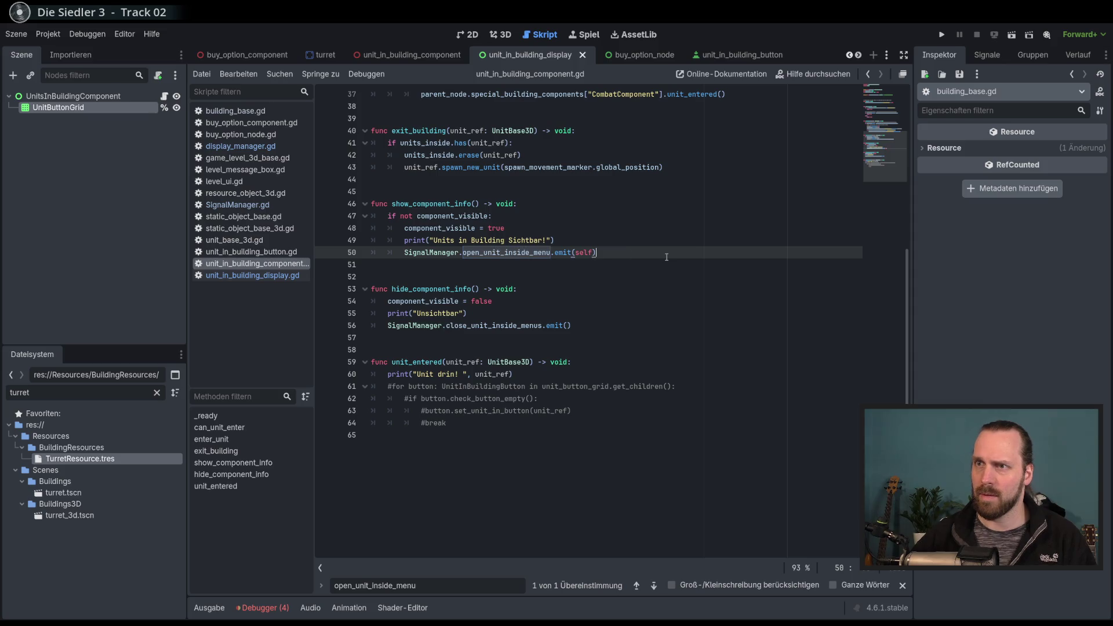